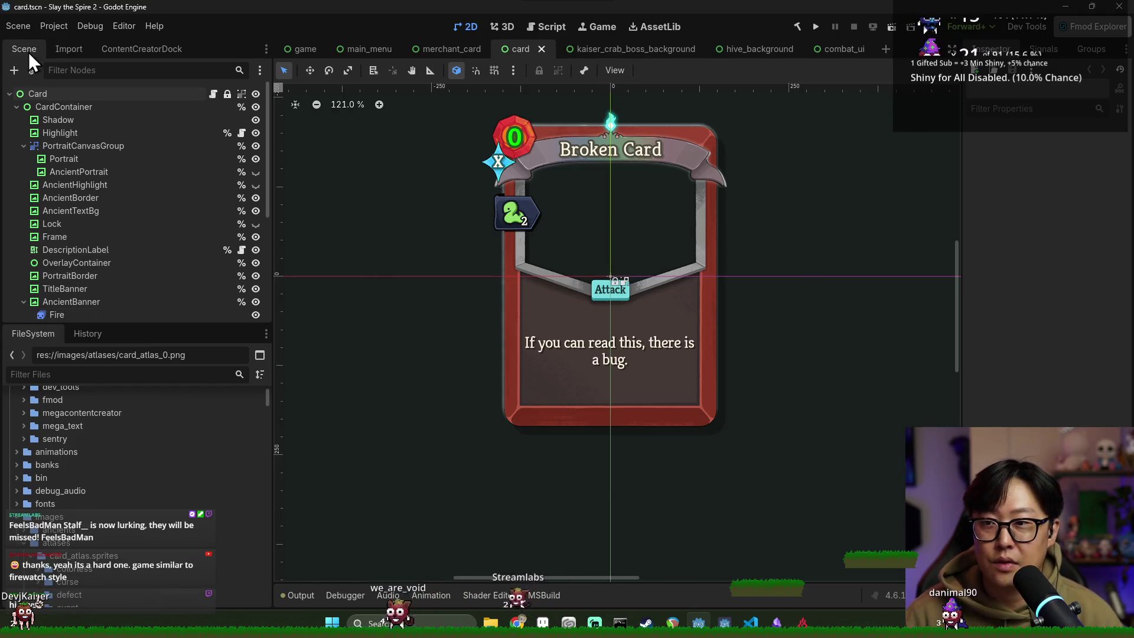
Step: Close the Project menu unused, collapse the addons folder in FileSystem, and switch to the game scene
click(58, 28)
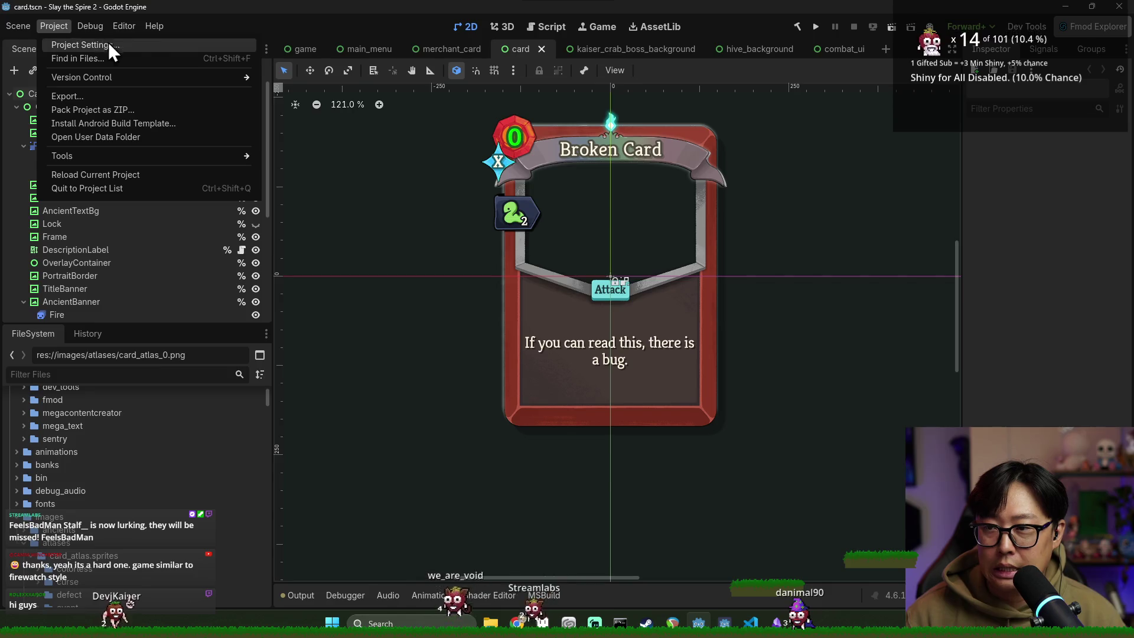
click(295, 18)
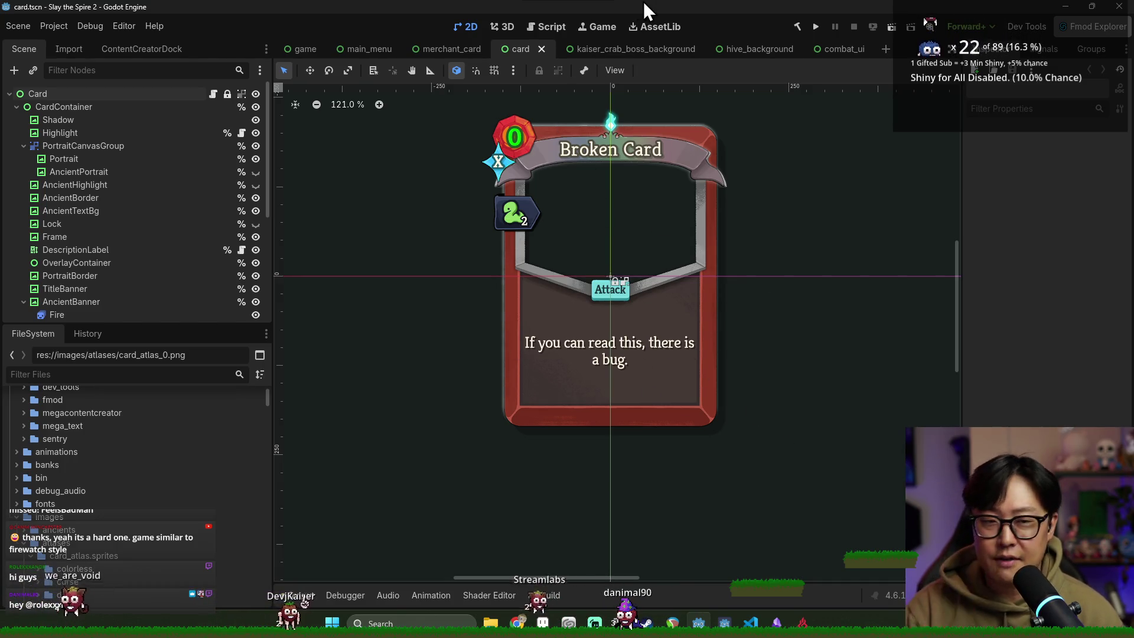
scroll(36, 467, up, 5)
click(16, 425)
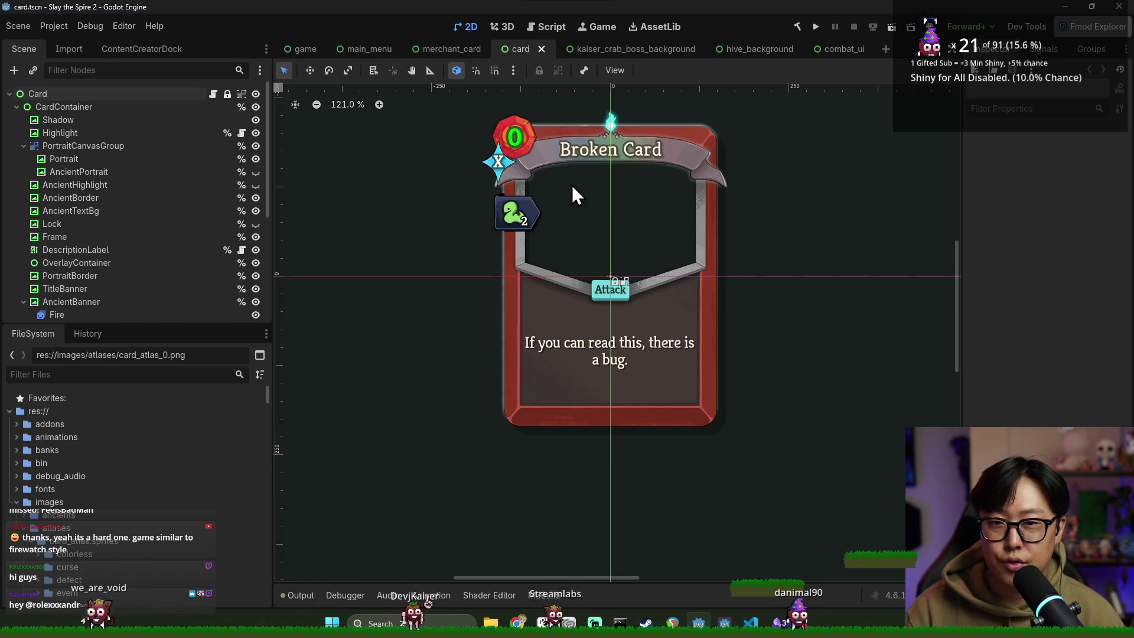
click(313, 49)
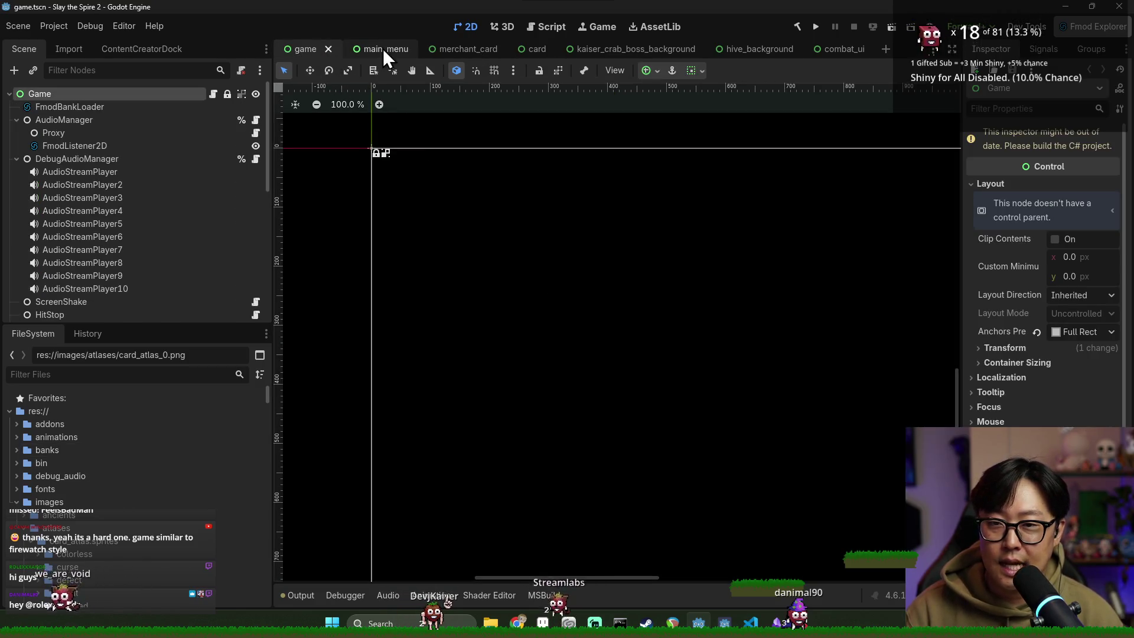
Step: Flip through main_menu, merchant_card, card, kaiser_crab_boss_background, hive_background and combat_ui, then switch to VS Code
key(ctrl+Tab)
scroll(509, 240, down, 5)
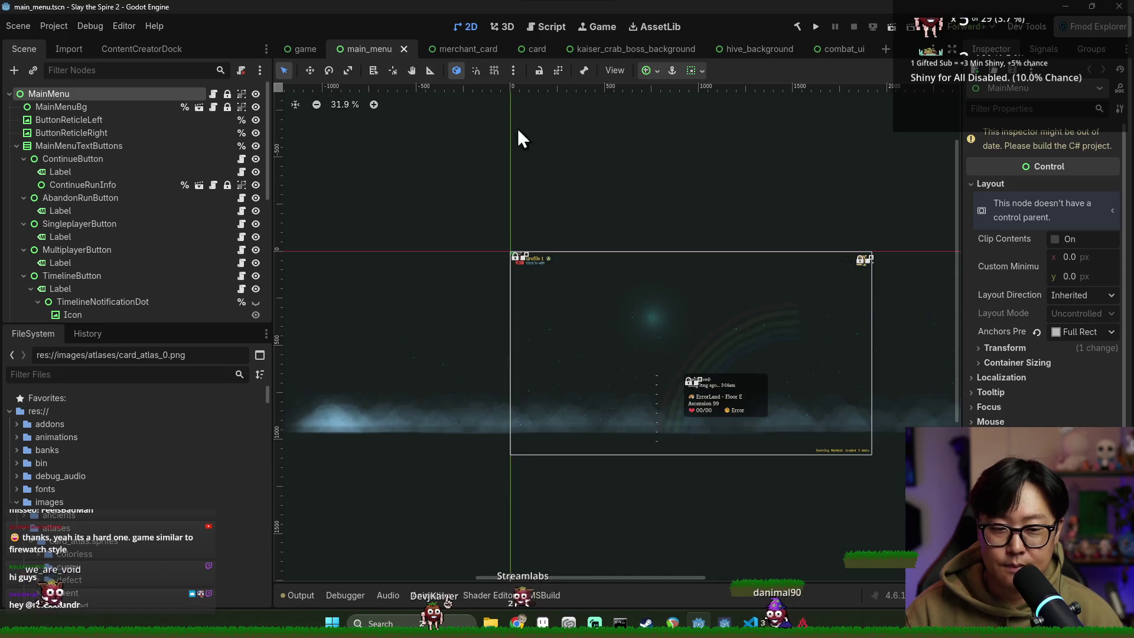
click(456, 50)
click(521, 50)
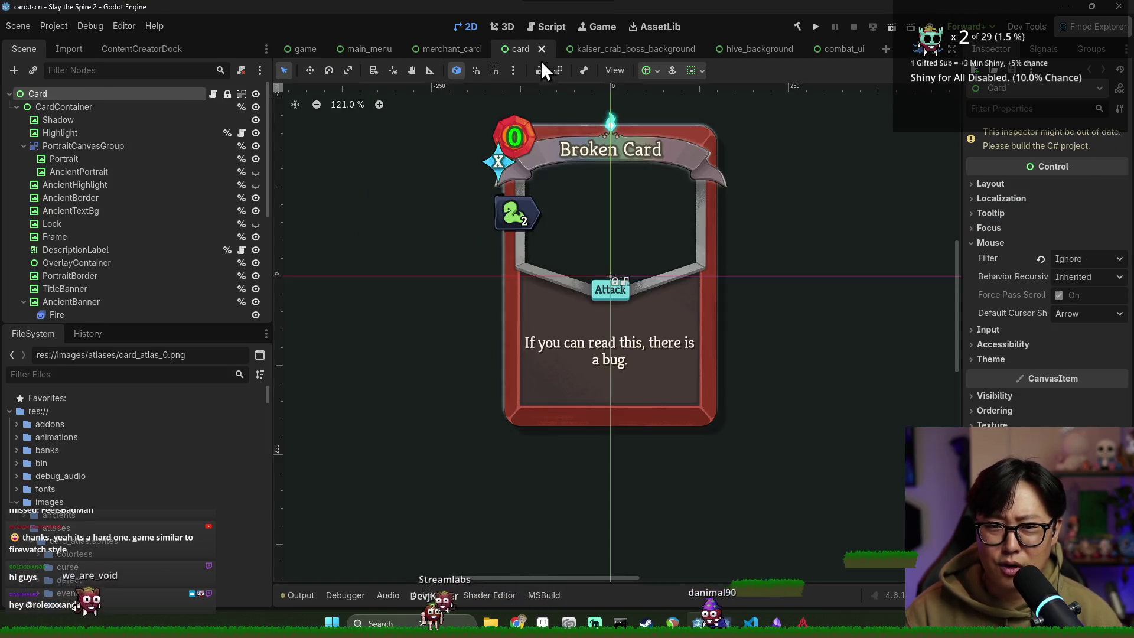
click(608, 50)
click(739, 51)
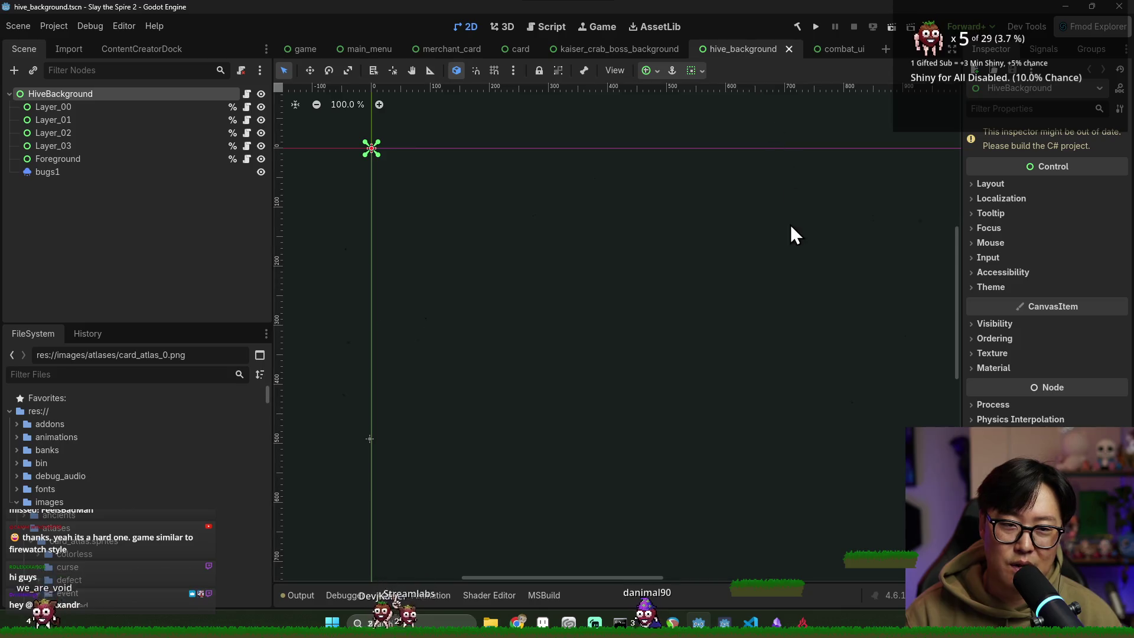
click(832, 50)
scroll(694, 283, down, 5)
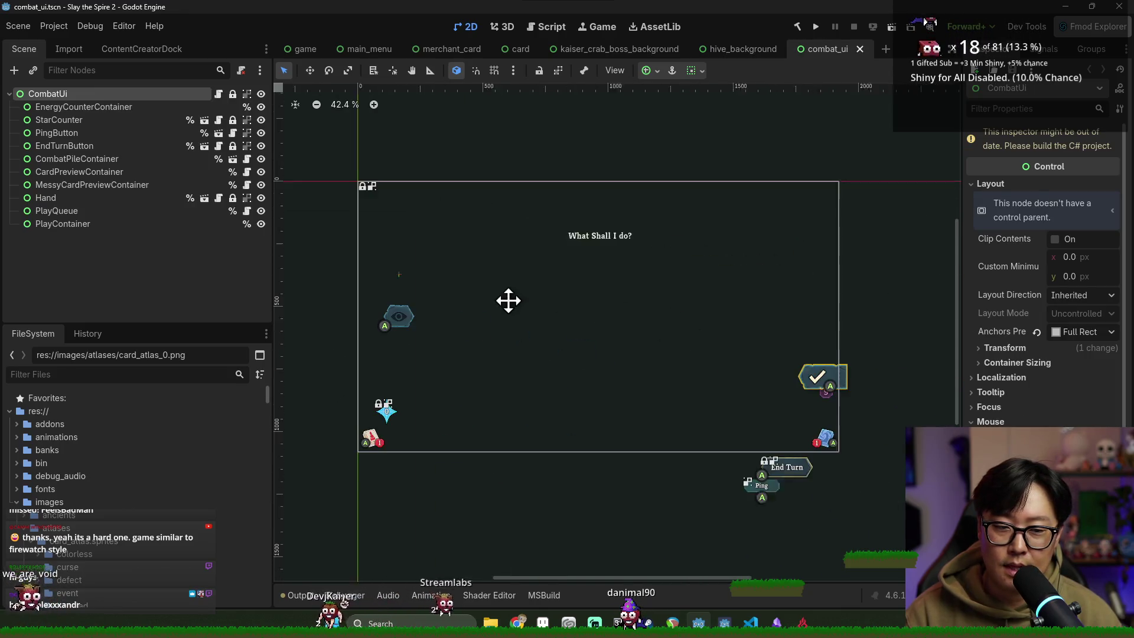
key(alt+Tab)
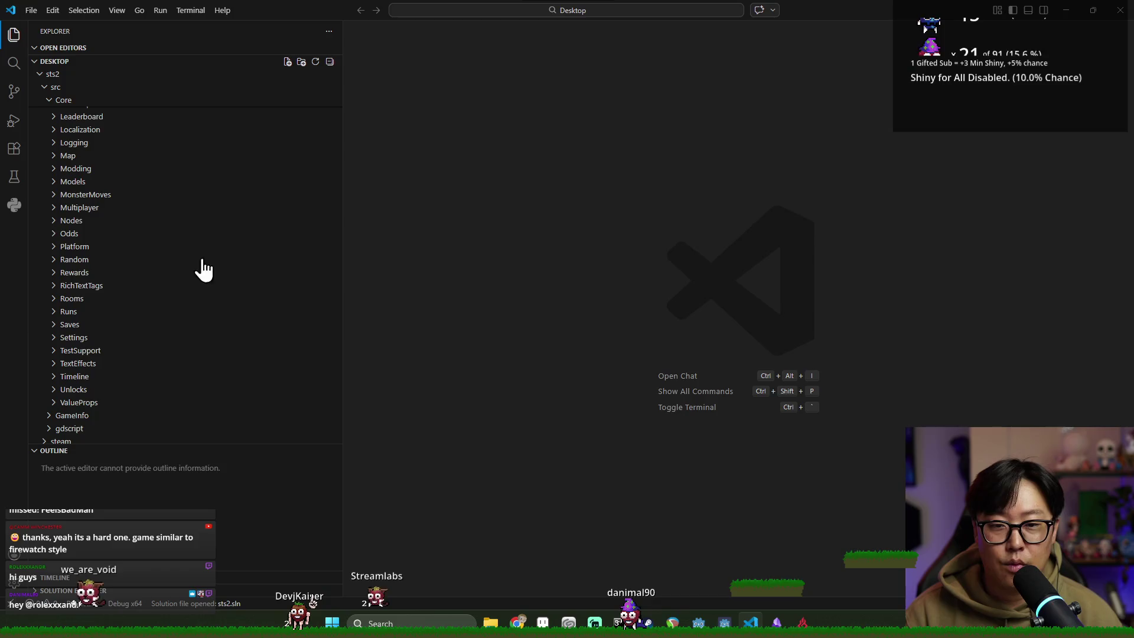
Step: Search for AshenStrike in Quick Open (Ctrl+P) and open AshenStrike.cs
scroll(89, 309, up, 5)
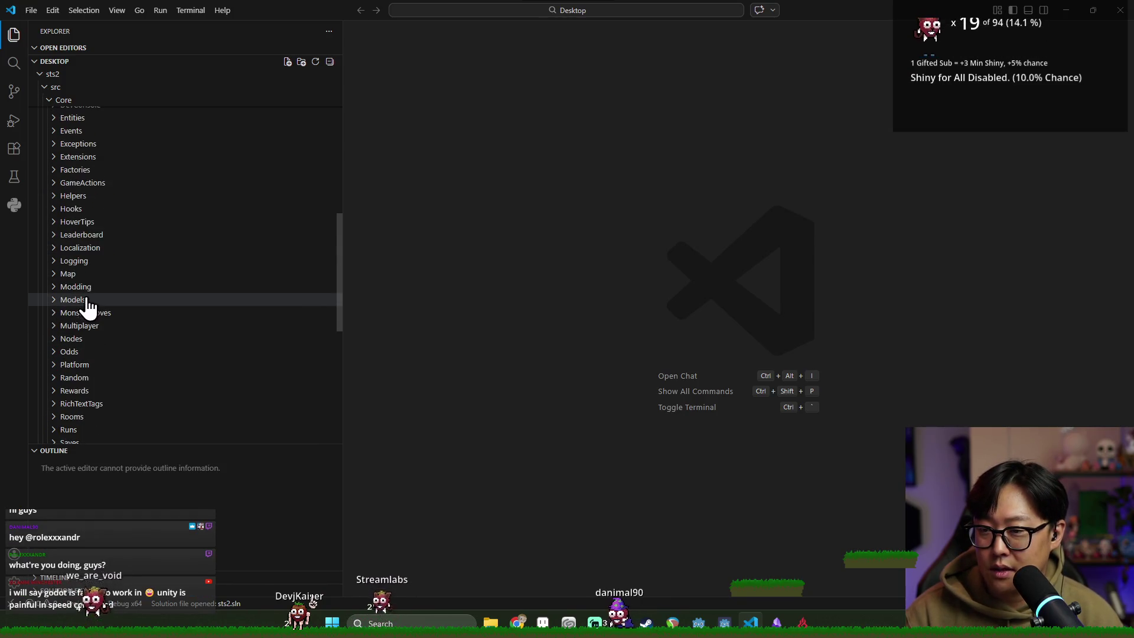
scroll(100, 266, up, 3)
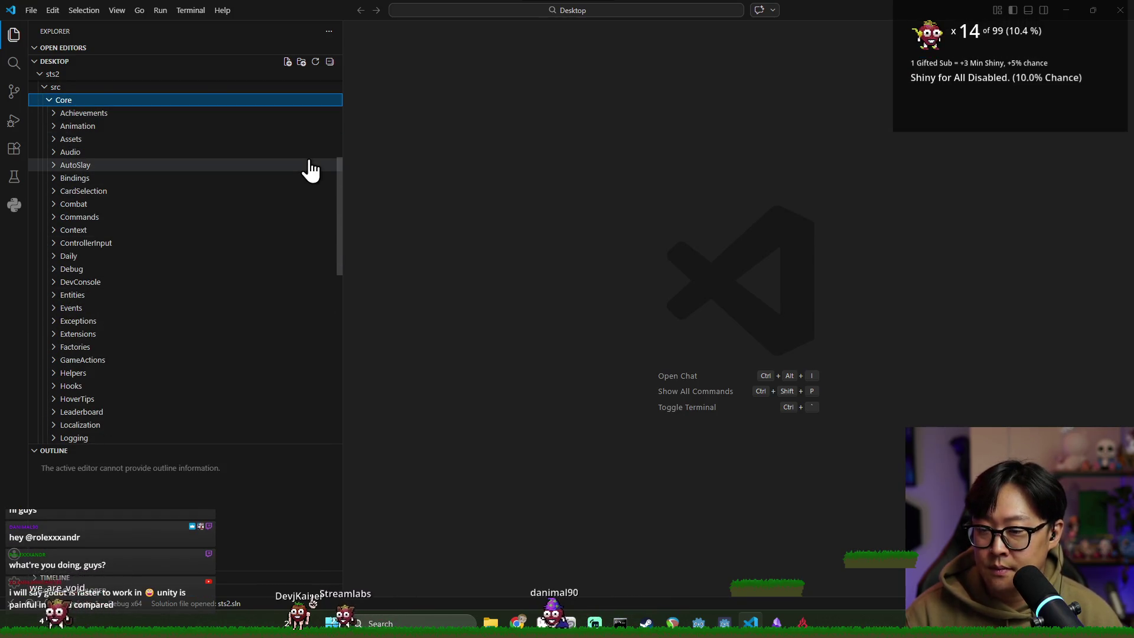
key(ctrl+p)
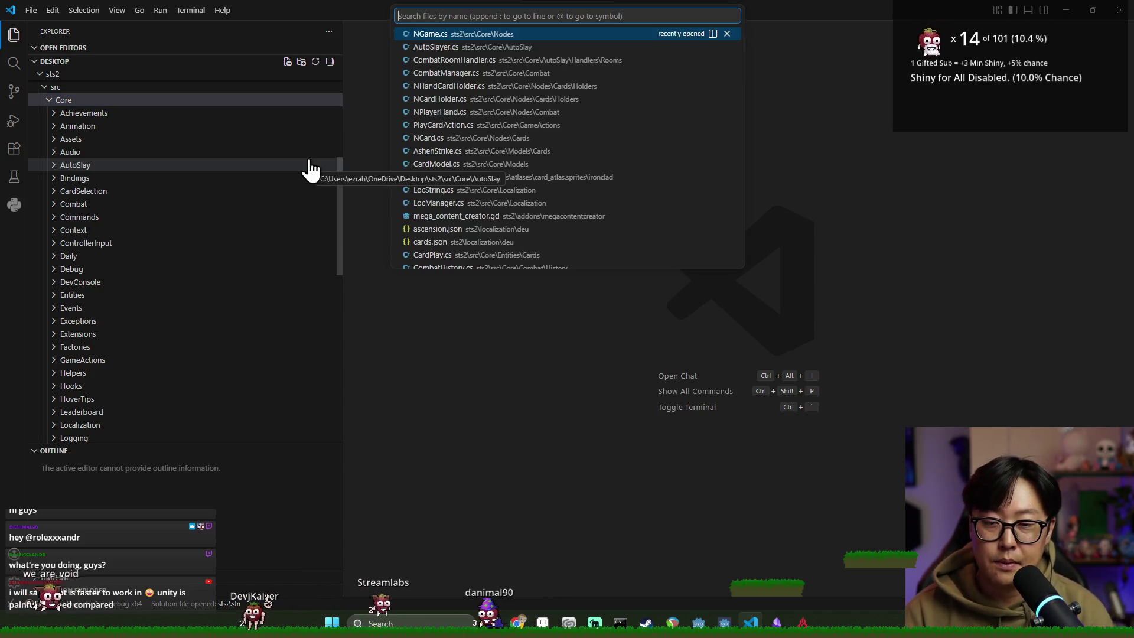
text(Ahsen)
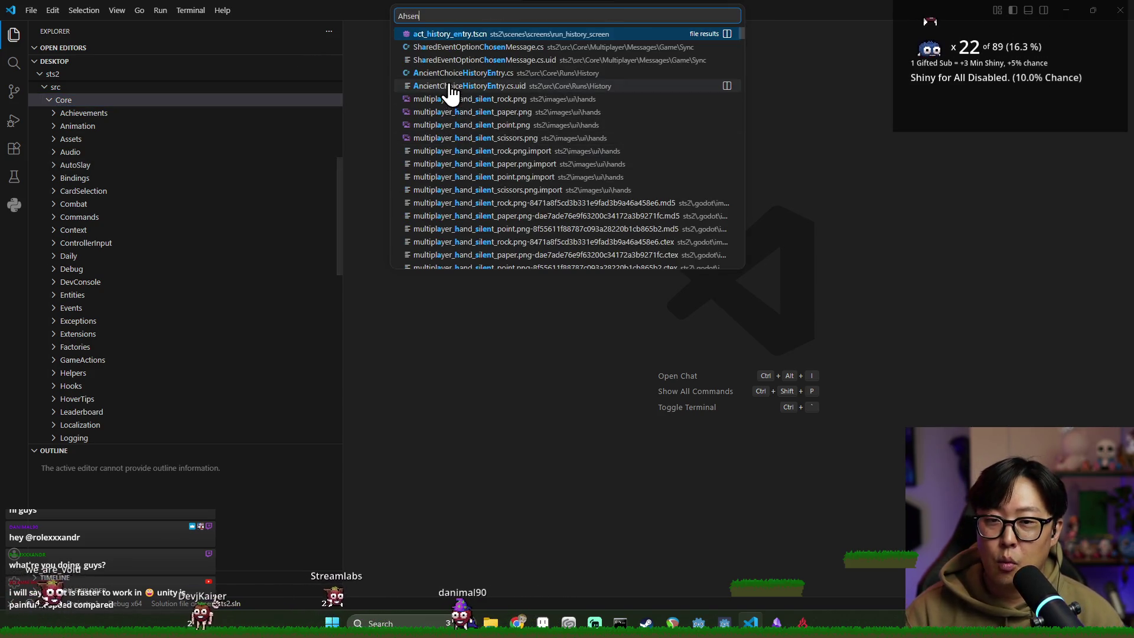
text(Strike)
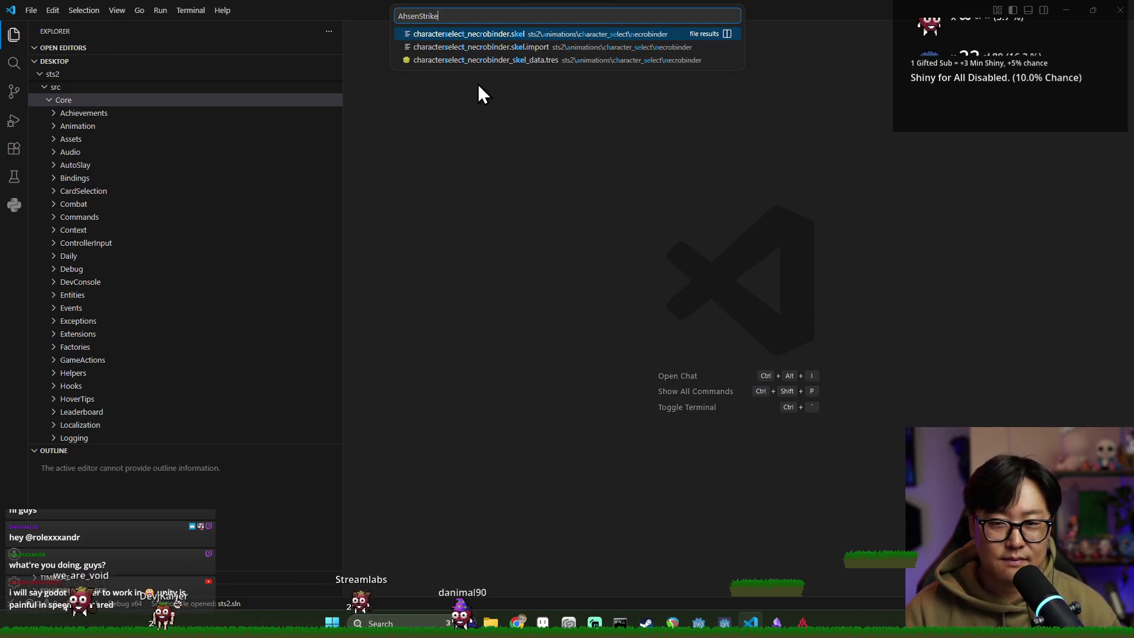
key(ctrl+BackSpace)
text(S)
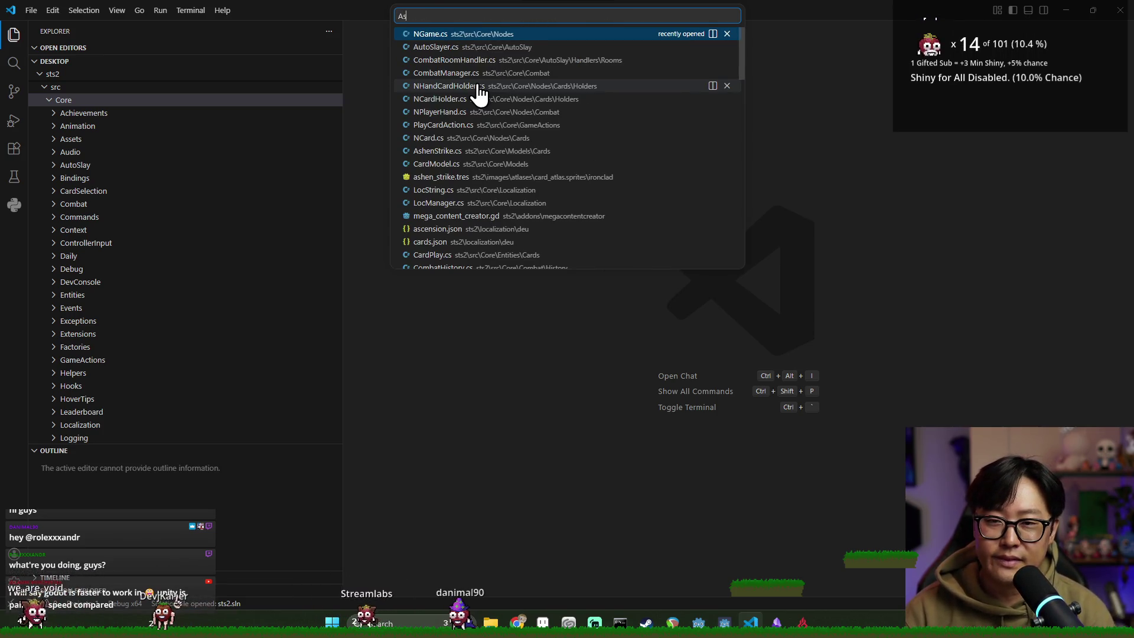
click(489, 36)
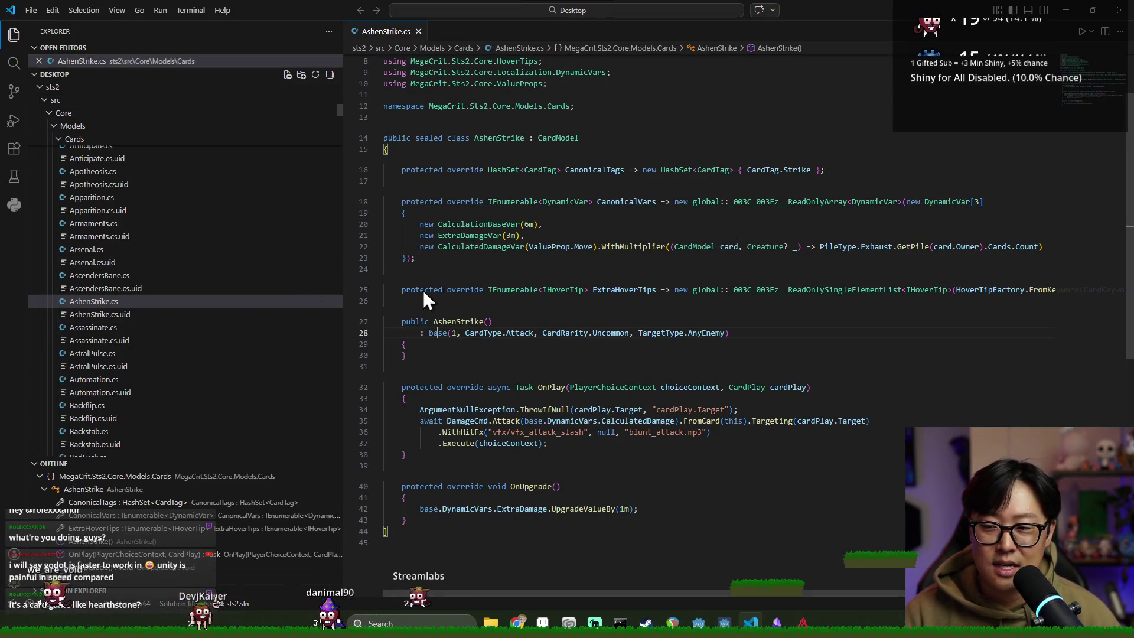
Step: Inspect the CardModel base class reference and select the OnPlay and OnUpgrade methods
scroll(510, 286, up, 3)
click(582, 216)
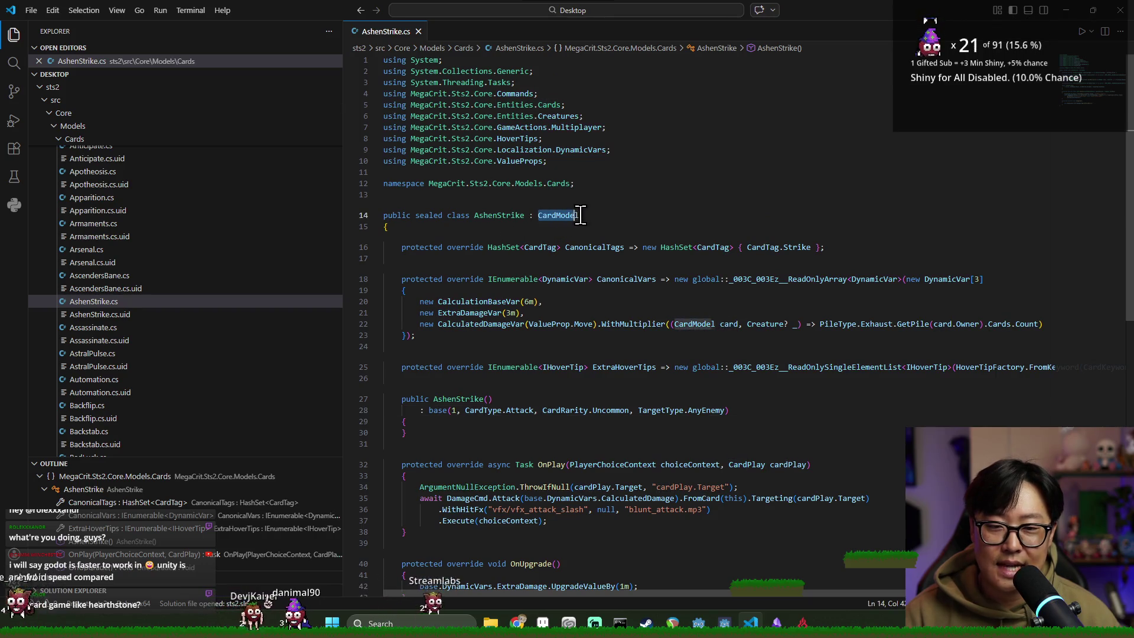
click(566, 237)
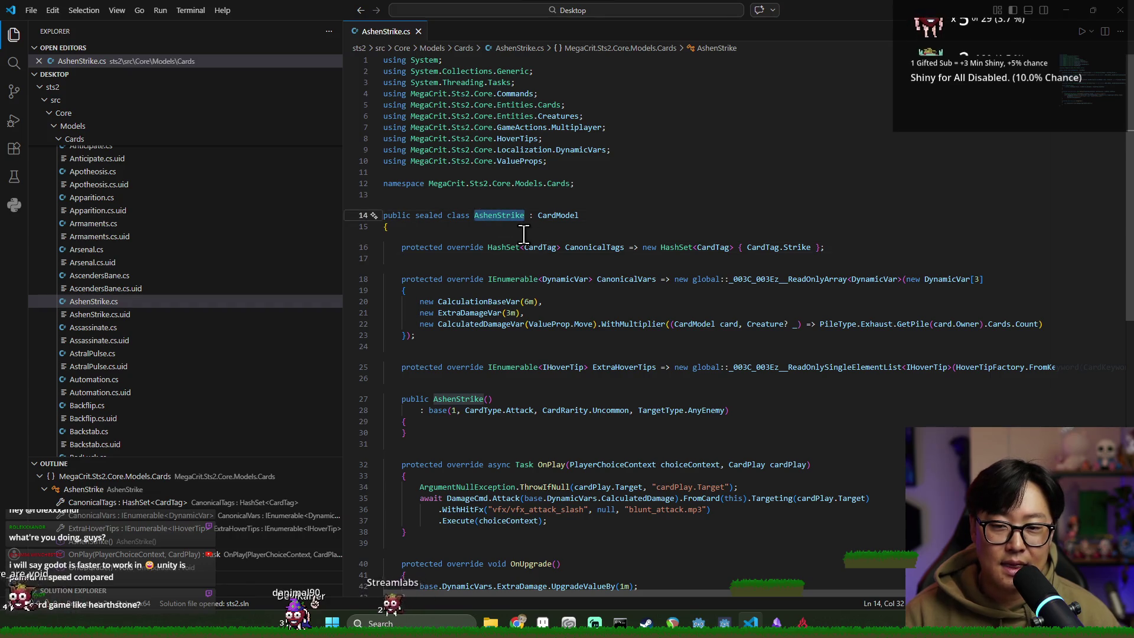
scroll(523, 233, down, 2)
mouse_move(474, 157)
mouse_down()
mouse_move(547, 157)
mouse_move(528, 157)
mouse_up()
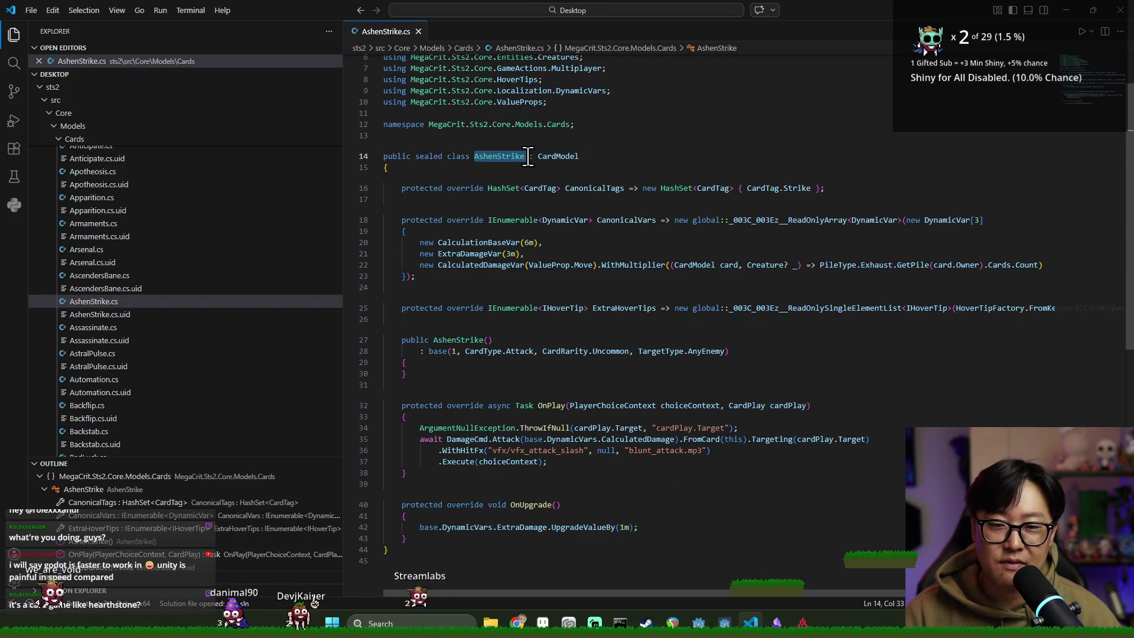
scroll(459, 330, down, 3)
mouse_move(474, 316)
mouse_down()
mouse_move(628, 397)
mouse_move(633, 451)
mouse_up()
mouse_move(529, 460)
mouse_down()
mouse_move(440, 314)
mouse_move(498, 435)
mouse_up()
Step: Examine the async Task OnPlay method from line 32, highlighting its uses of DynamicVars
click(442, 316)
click(496, 438)
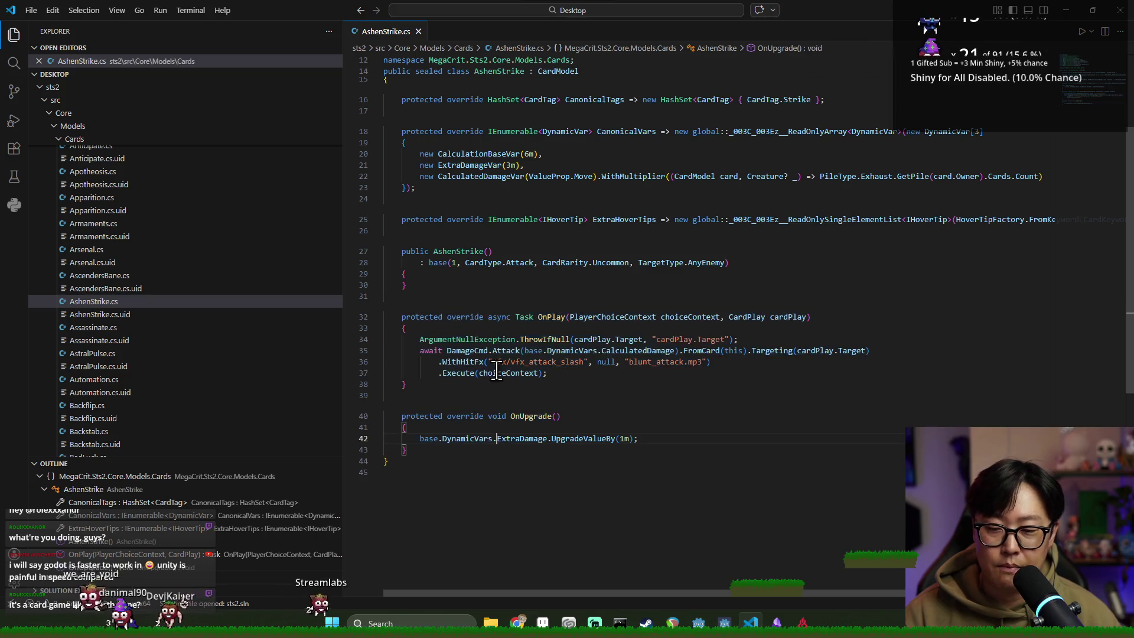
drag(533, 319, 585, 392)
click(588, 431)
drag(408, 462, 492, 316)
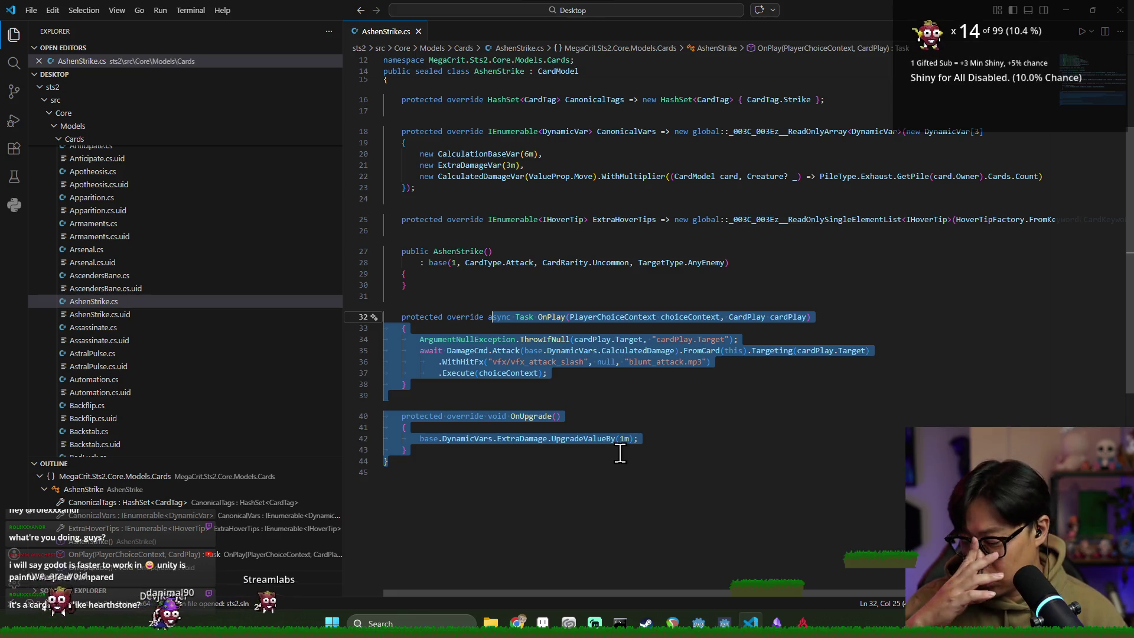
click(535, 331)
drag(483, 317, 566, 317)
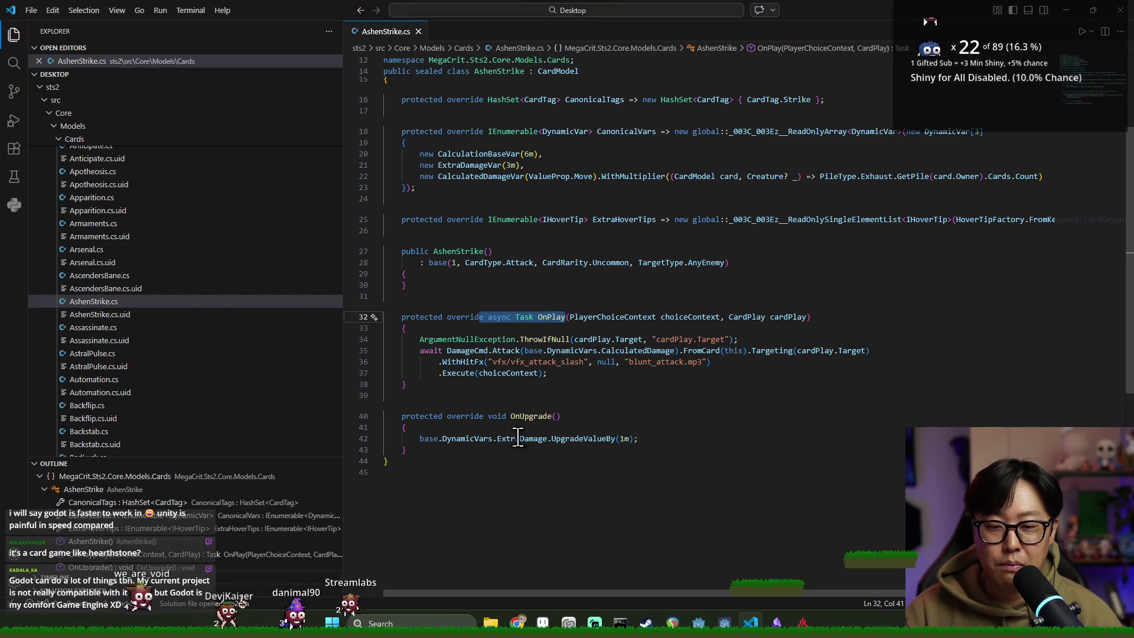
click(538, 415)
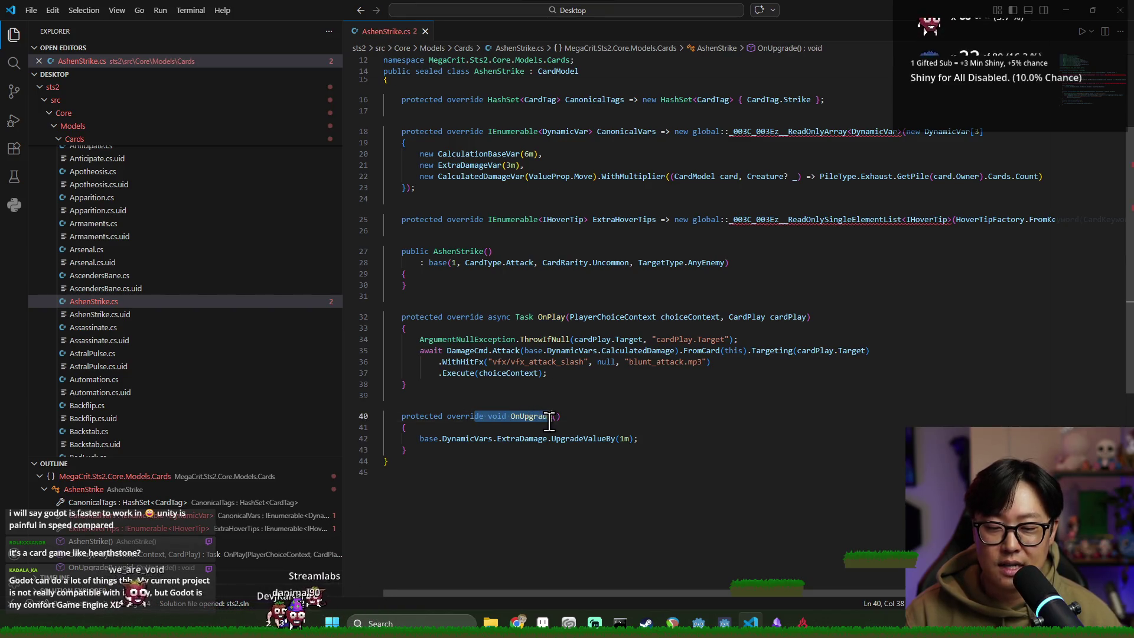
click(534, 327)
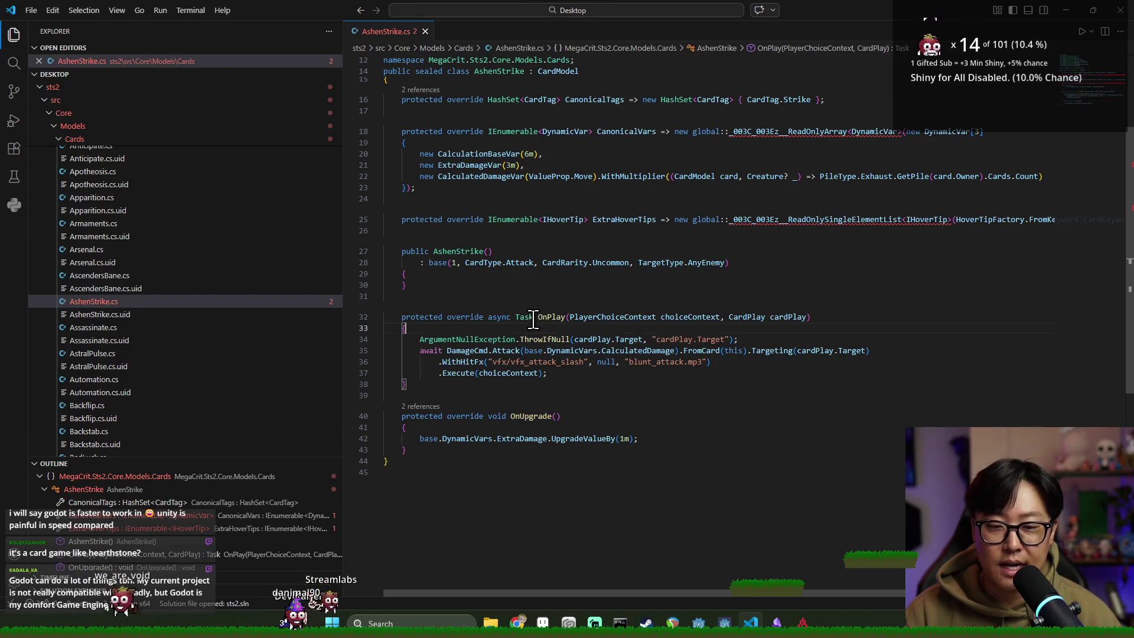
mouse_move(561, 319)
mouse_down()
mouse_move(391, 328)
mouse_move(558, 320)
mouse_up()
click(565, 351)
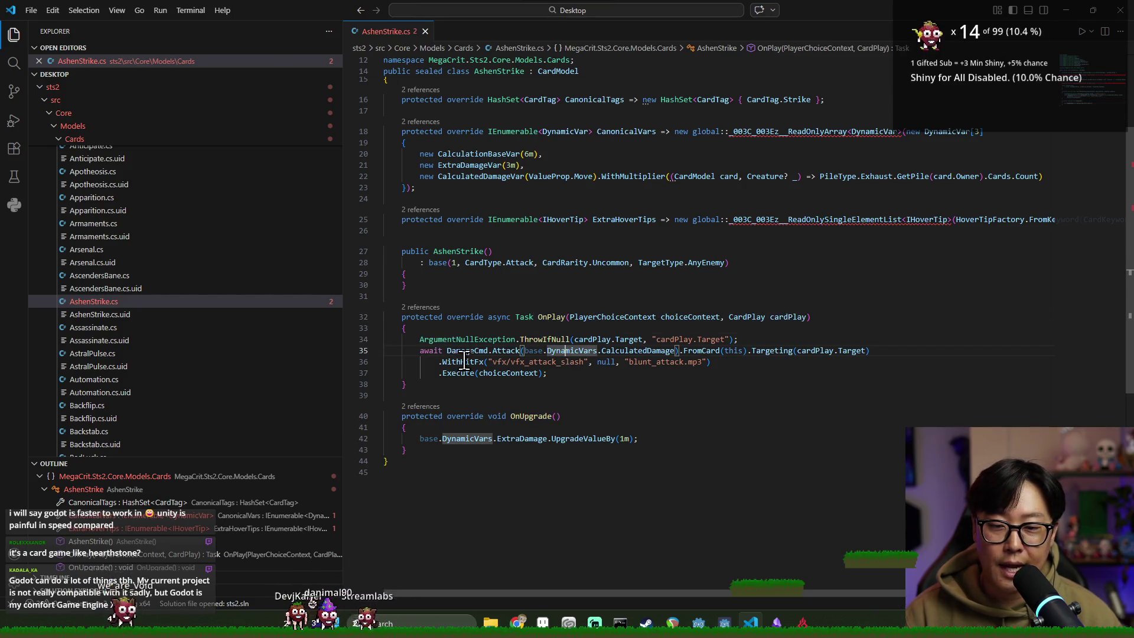
click(542, 318)
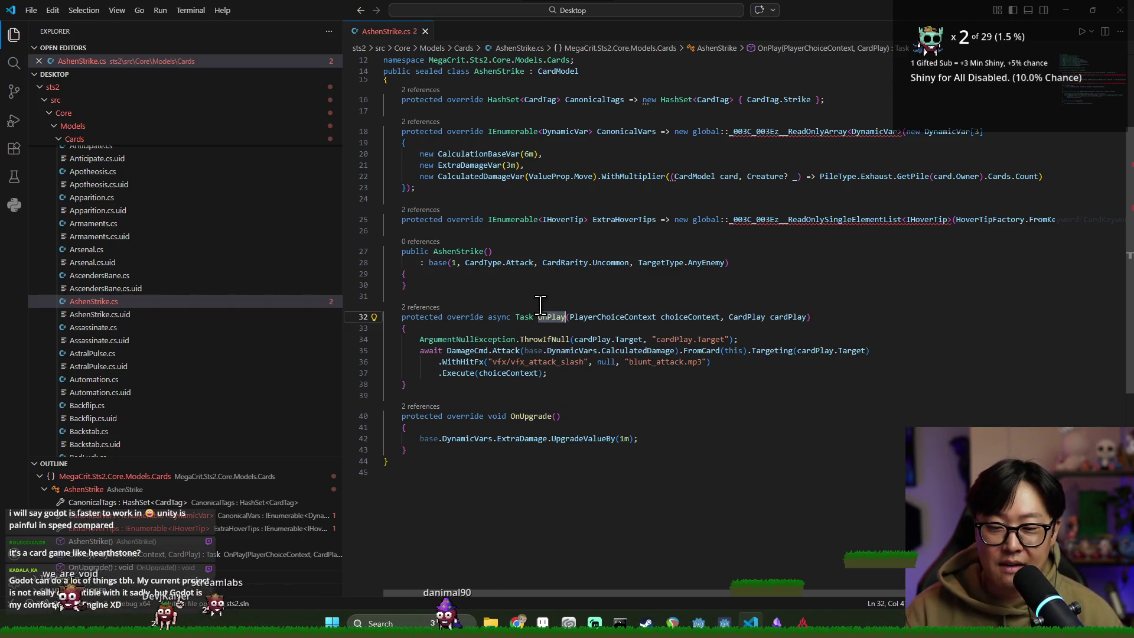
Step: Study the DamageCmd.Attack, FromCard and Targeting call on line 35, then jump to DamageCmd
mouse_move(447, 351)
mouse_down()
mouse_move(736, 352)
mouse_move(727, 370)
mouse_up()
click(725, 369)
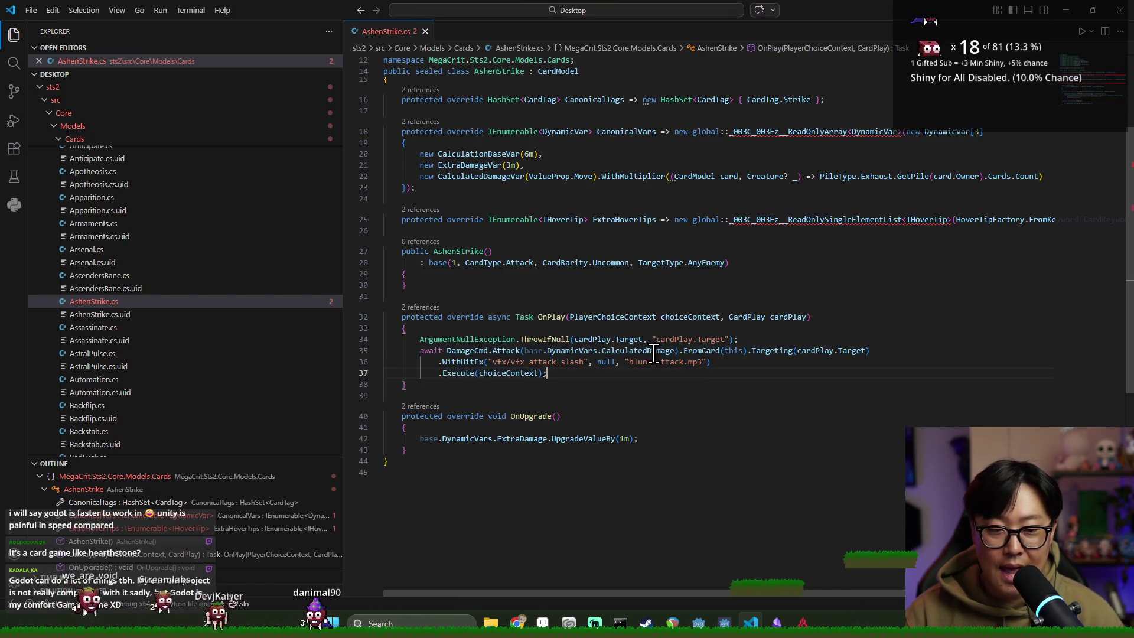
click(493, 350)
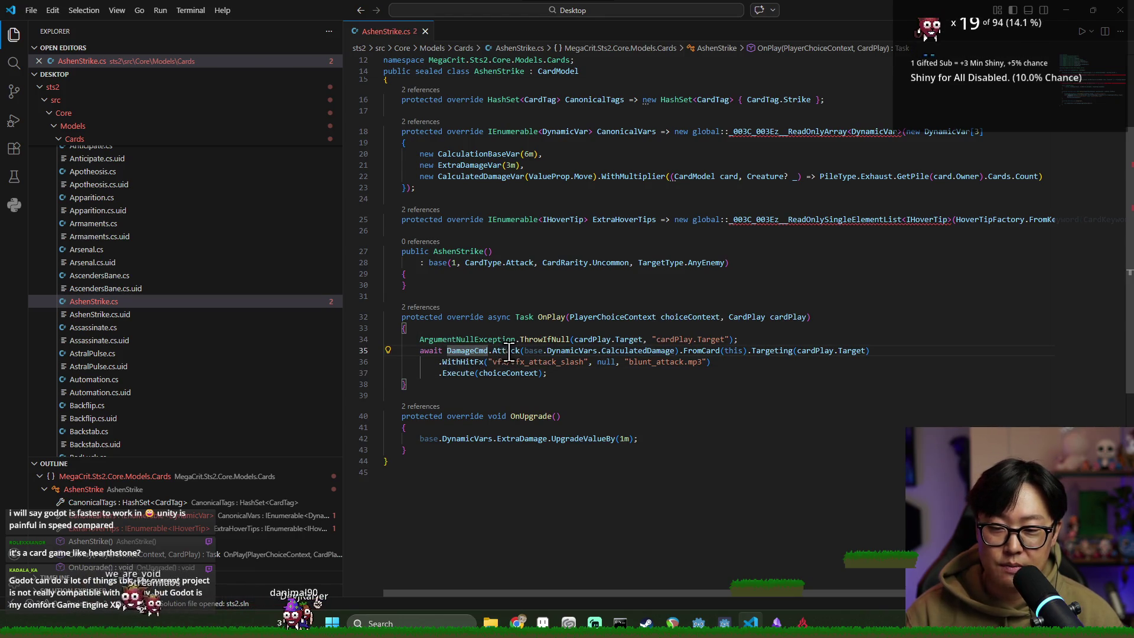
double_click(505, 350)
double_click(699, 351)
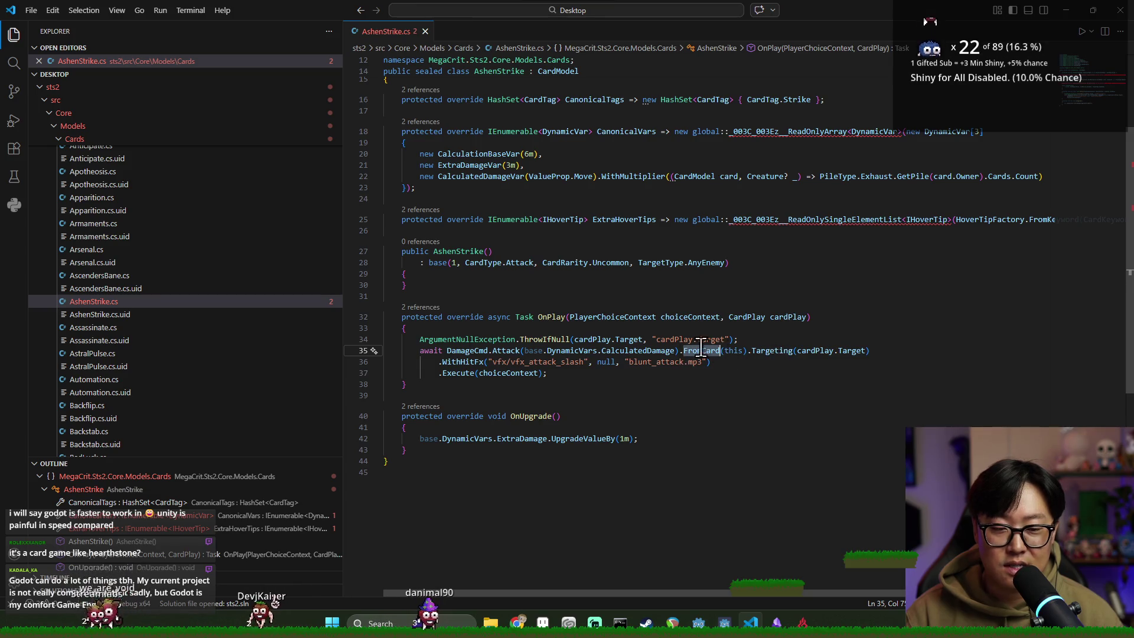
double_click(772, 351)
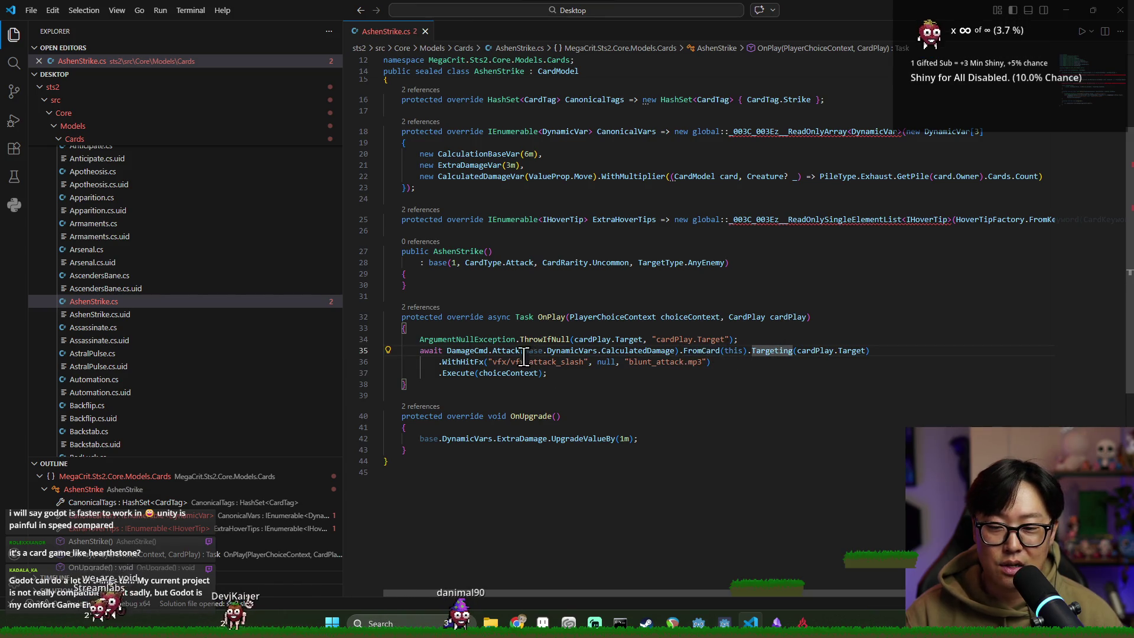
ctrl+click(465, 351)
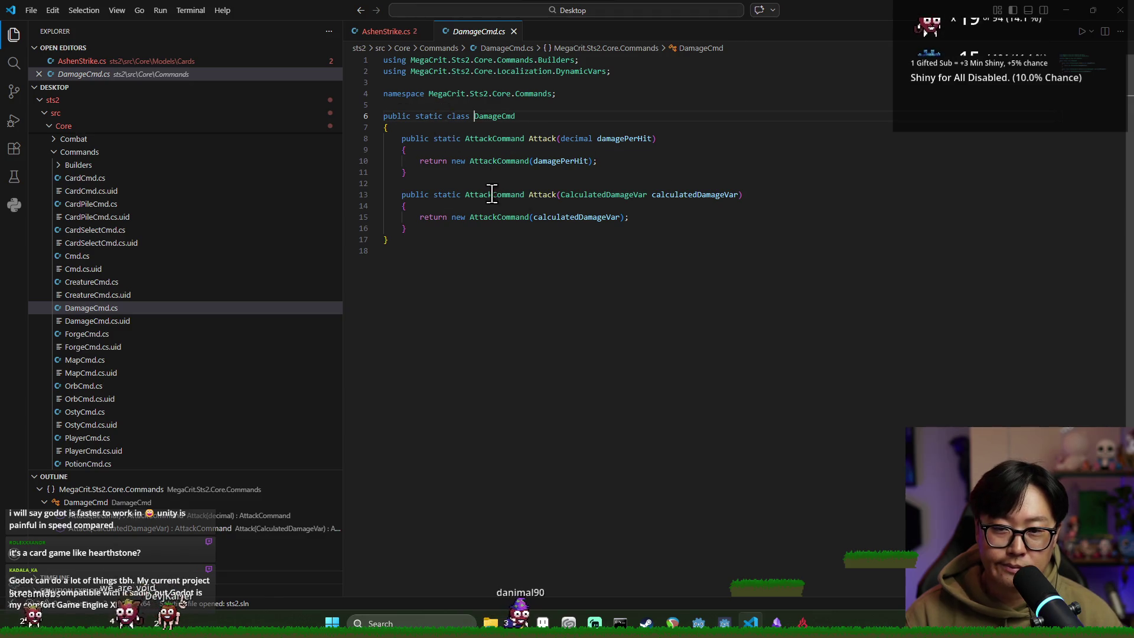
Step: Open and scroll through AttackCommand.cs, then close it and DamageCmd.cs
ctrl+click(495, 162)
scroll(554, 255, up, 15)
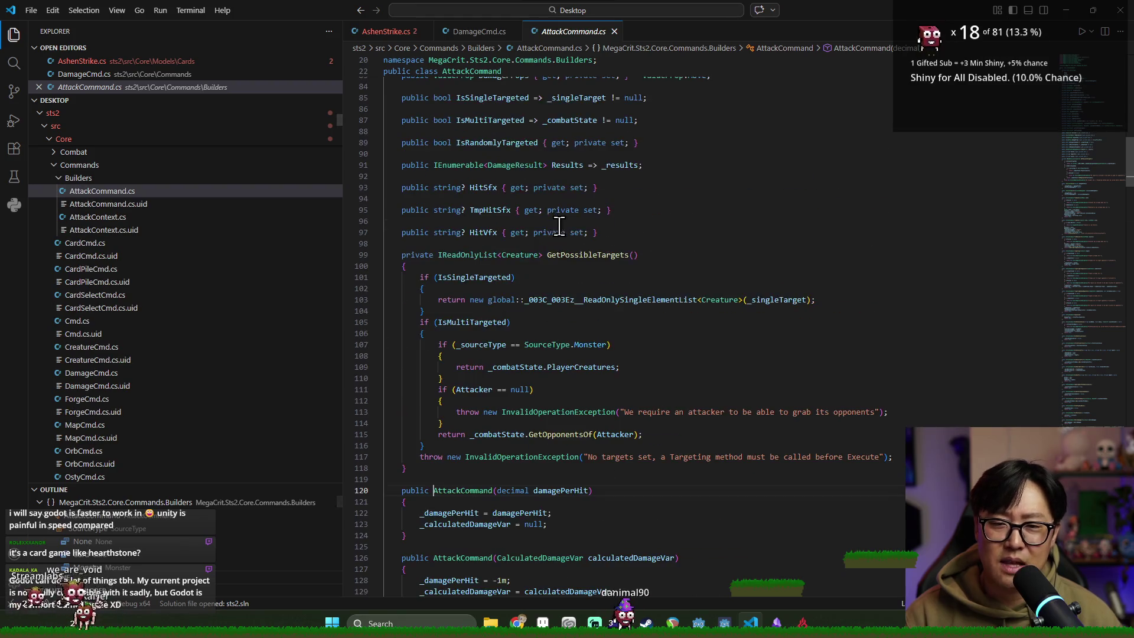
scroll(502, 250, down, 5)
scroll(566, 303, up, 15)
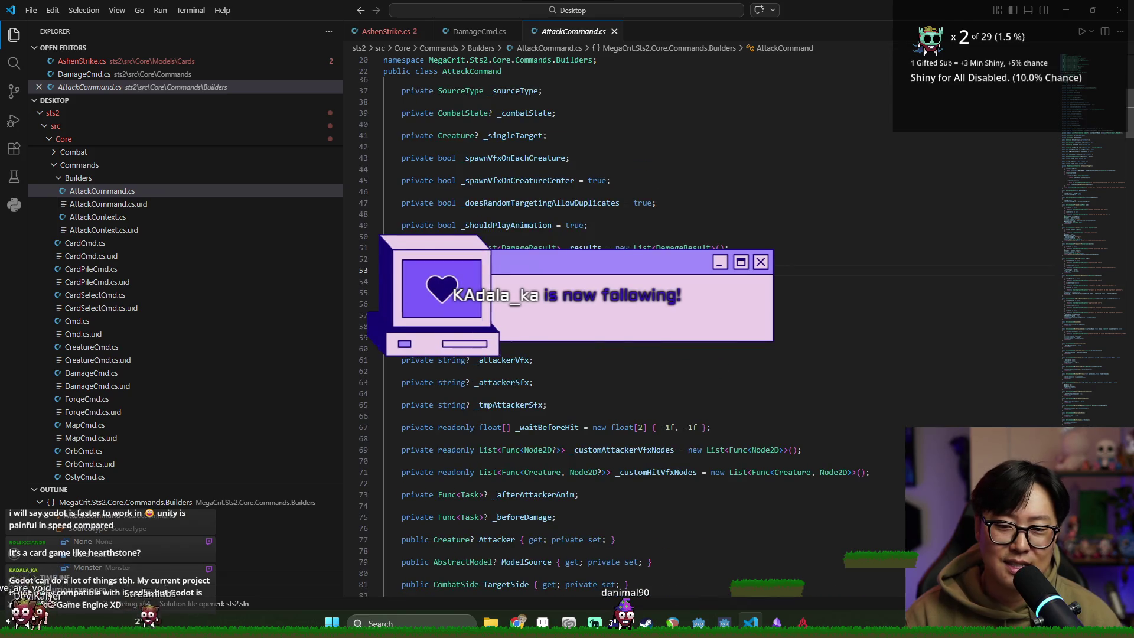
key(ctrl+w)
key(ctrl+w)
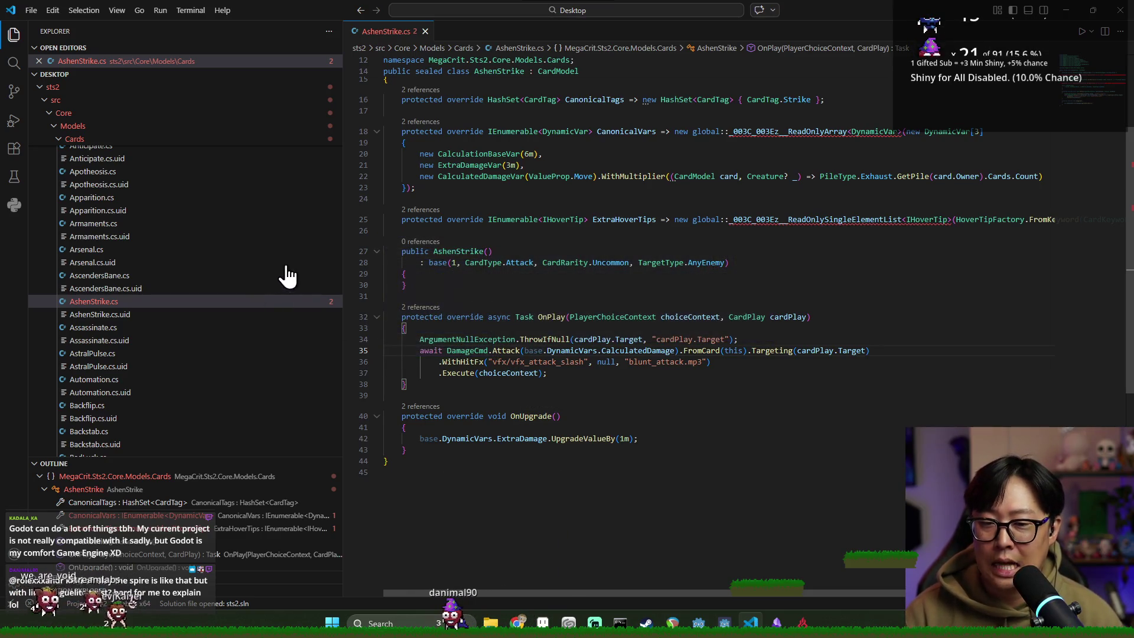
Step: Collapse the Cards folder in the Explorer and open Core/Commands/PowerCmd.cs
scroll(139, 295, up, 10)
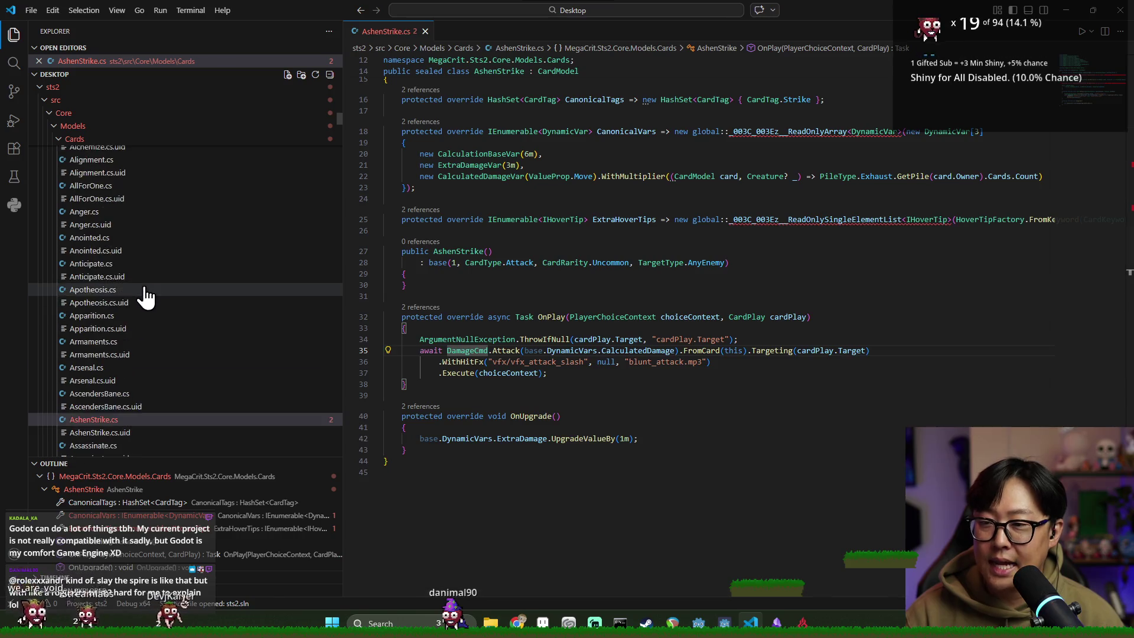
scroll(124, 301, up, 5)
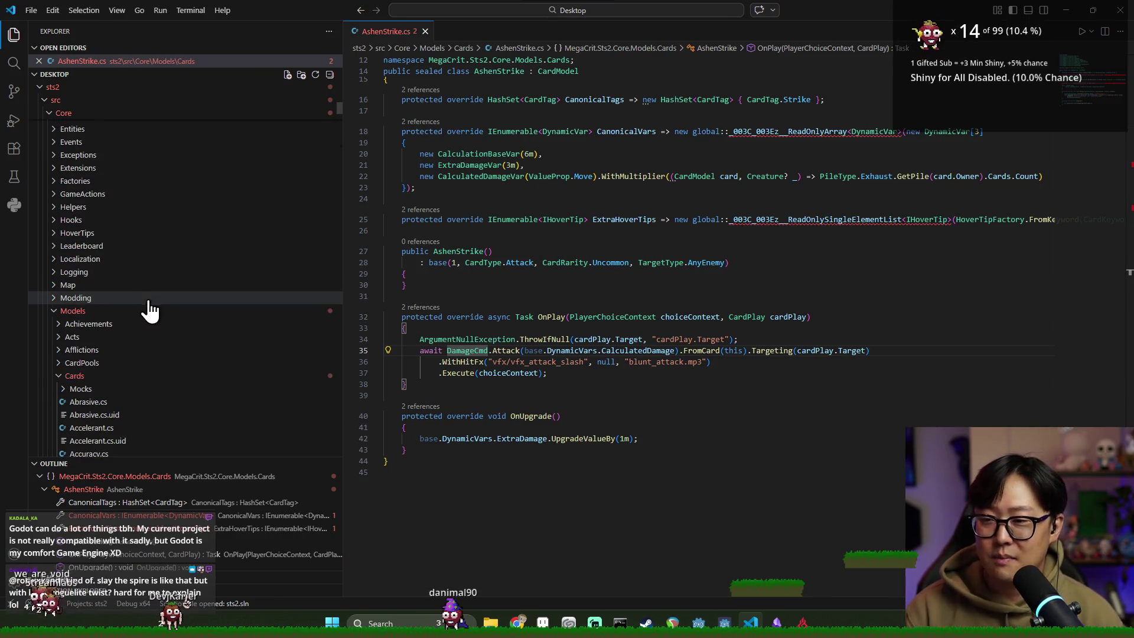
click(101, 378)
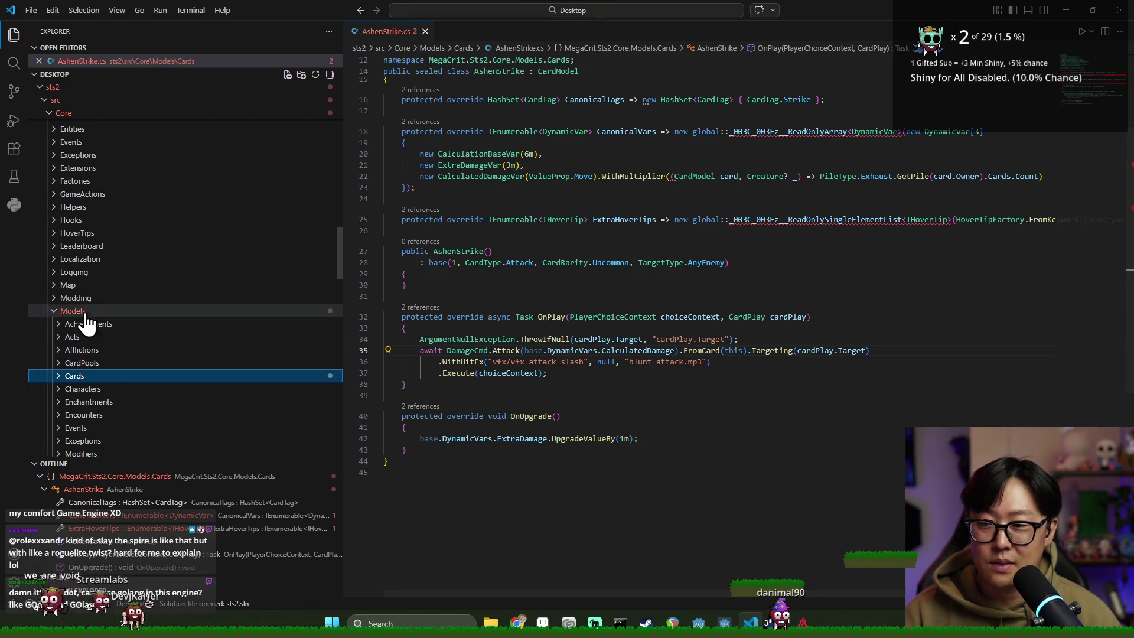
scroll(89, 295, up, 6)
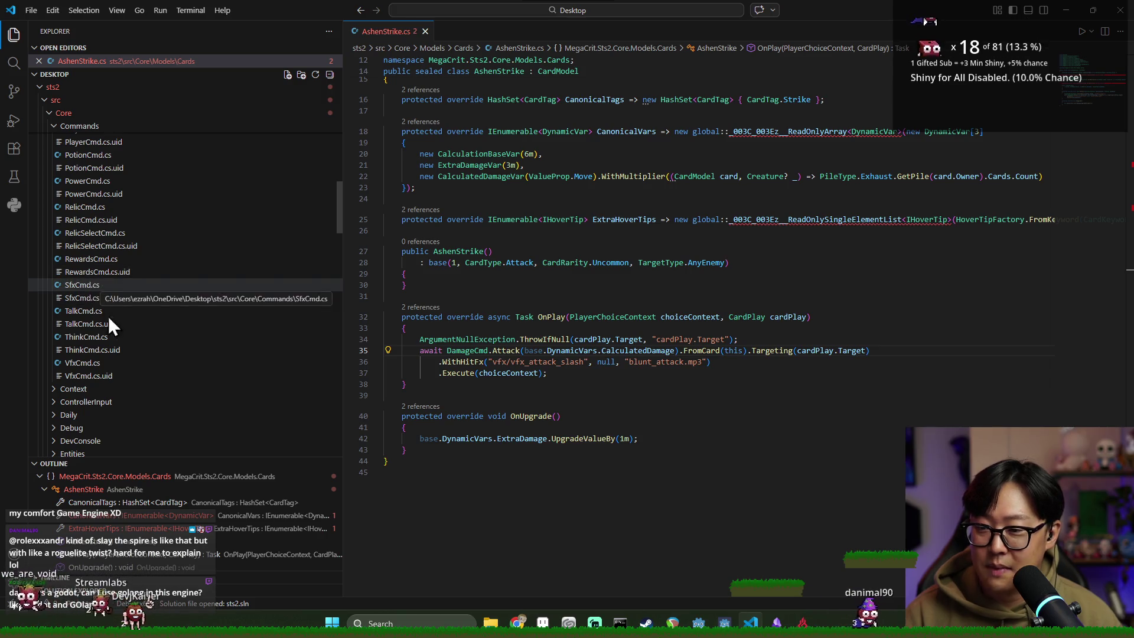
scroll(108, 213, up, 1)
click(108, 214)
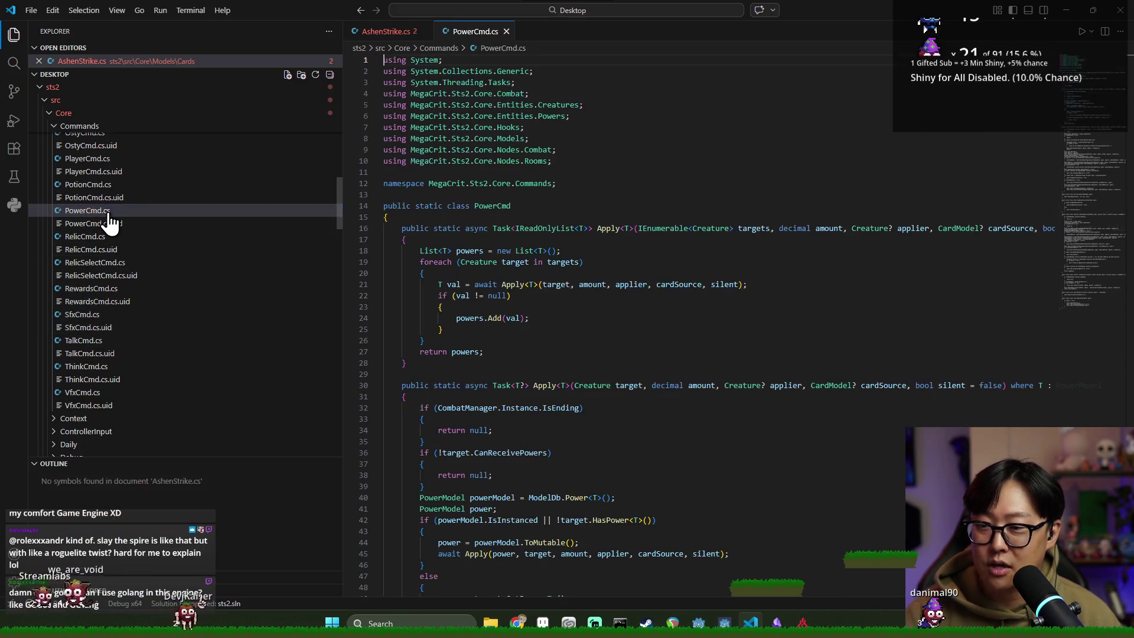
Step: Read through the static PowerCmd class and its generic Apply methods
click(493, 205)
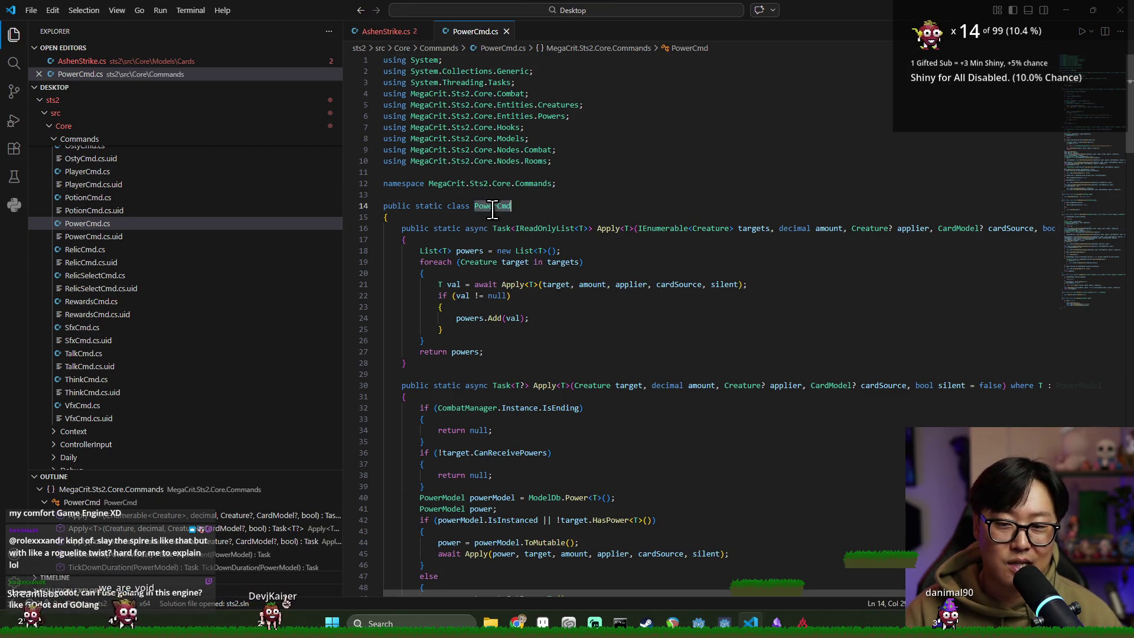
double_click(427, 206)
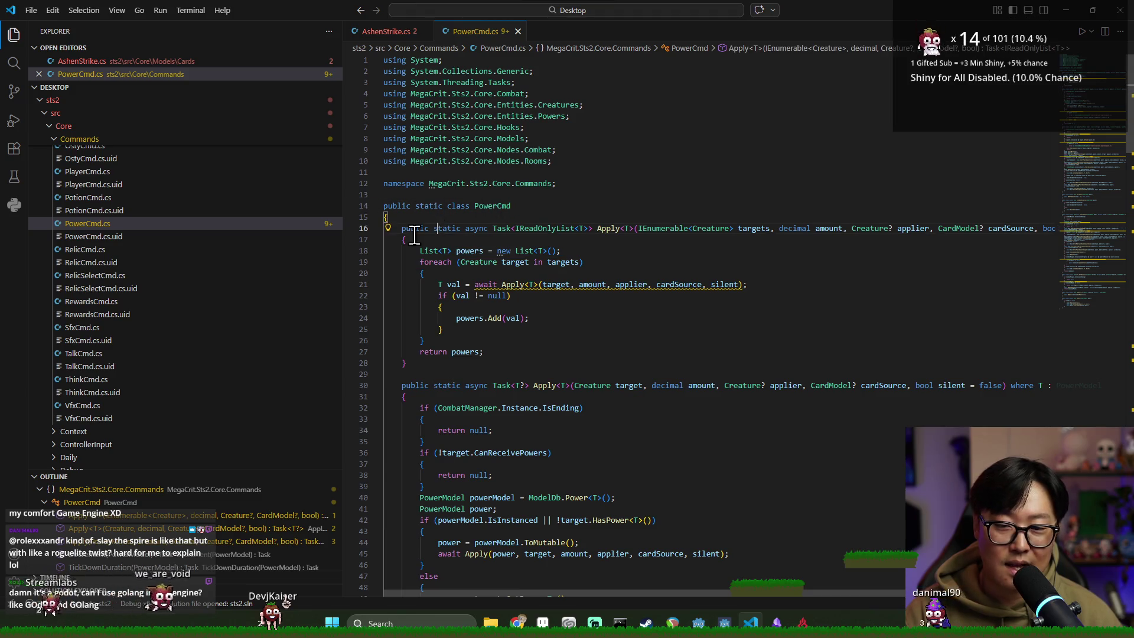
click(453, 388)
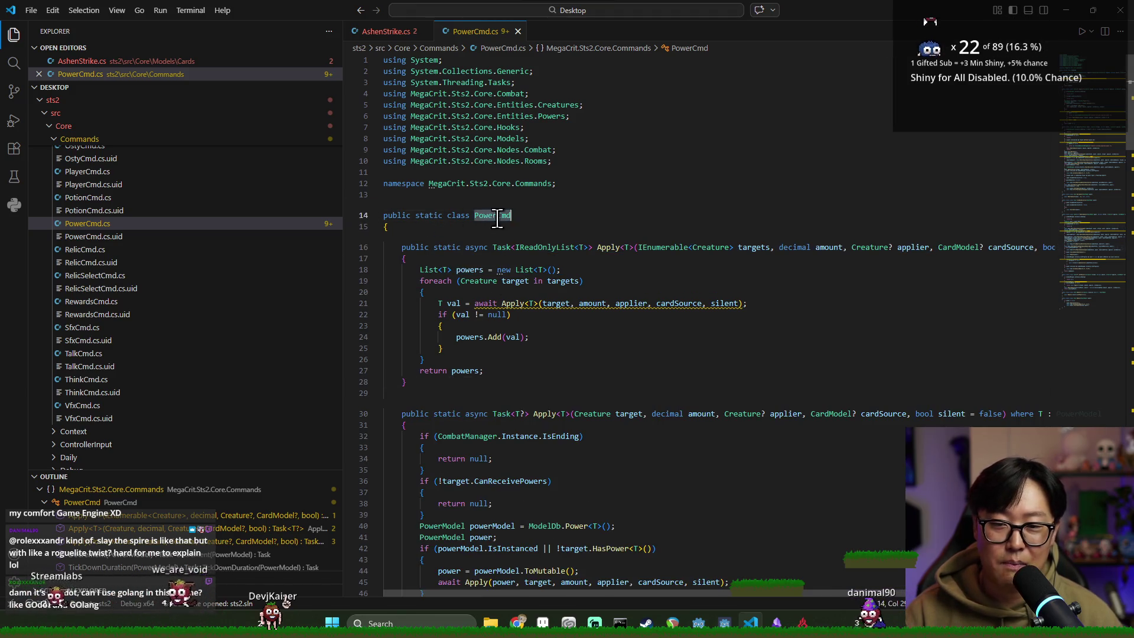
scroll(699, 412, down, 3)
scroll(698, 412, down, 5)
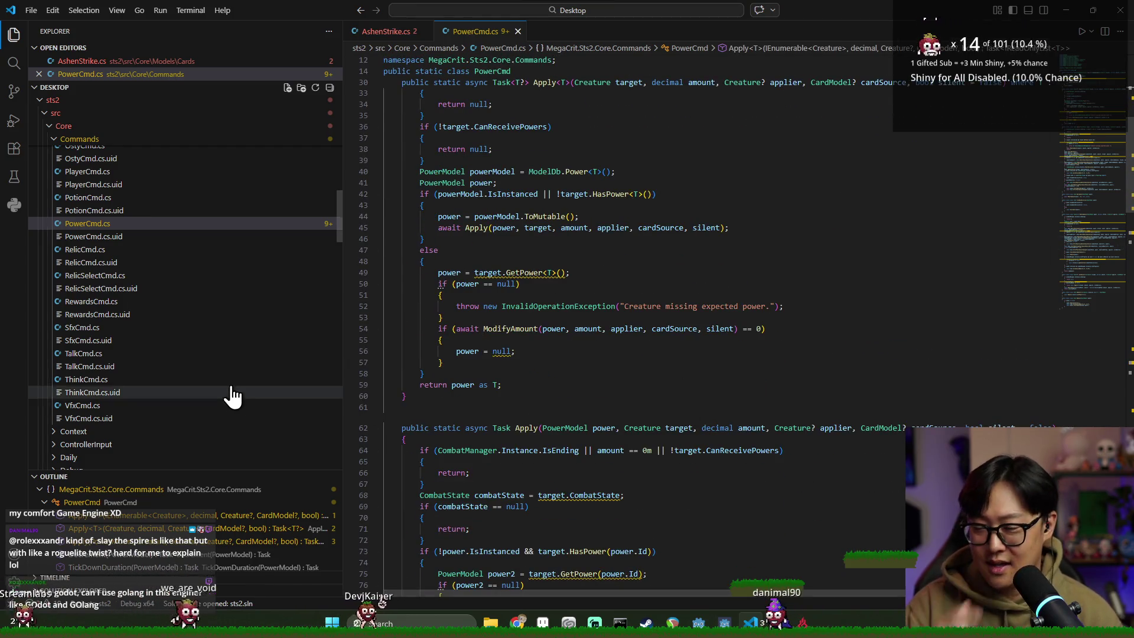
scroll(235, 401, up, 5)
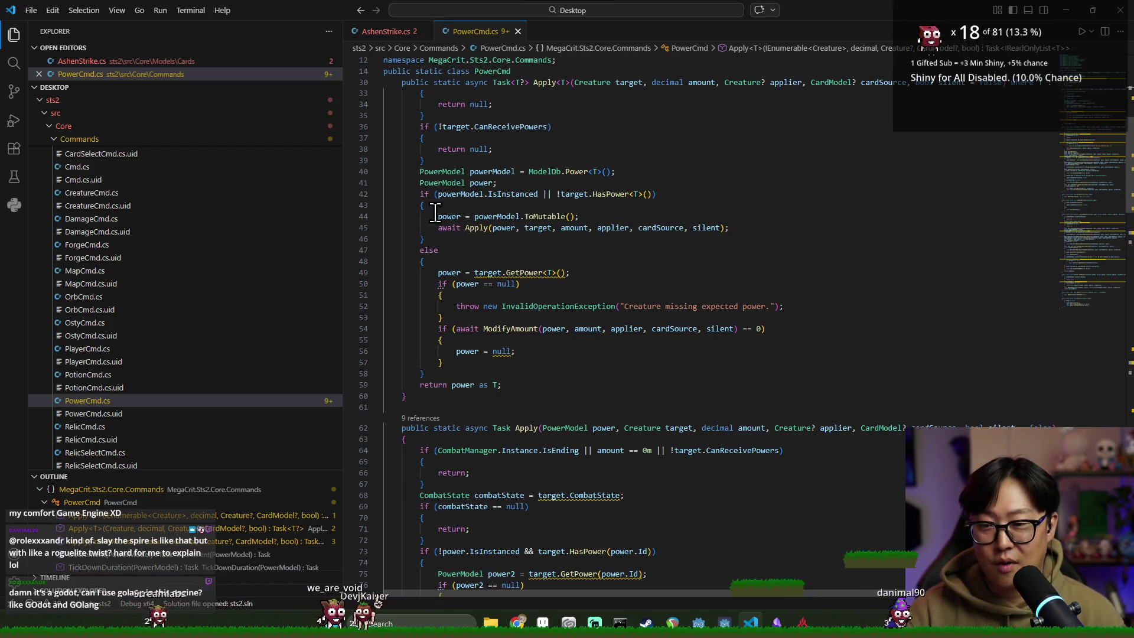
Step: Back in AshenStrike.cs, examine OnPlay's parameter list, CalculatedDamage argument and CardModel base class
click(387, 31)
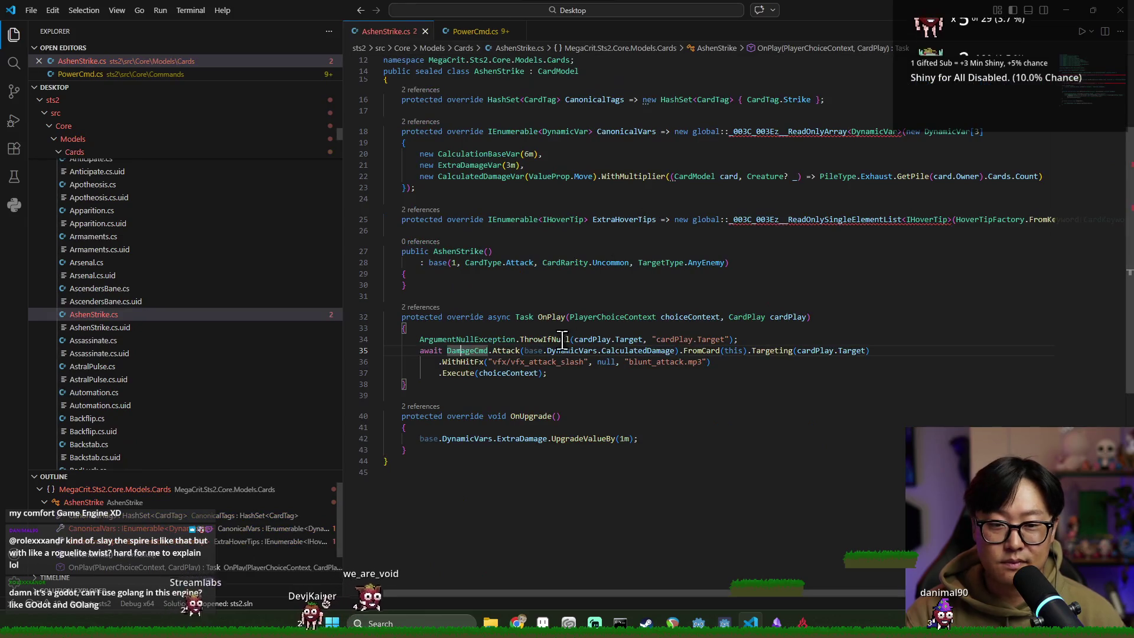
drag(570, 317, 795, 319)
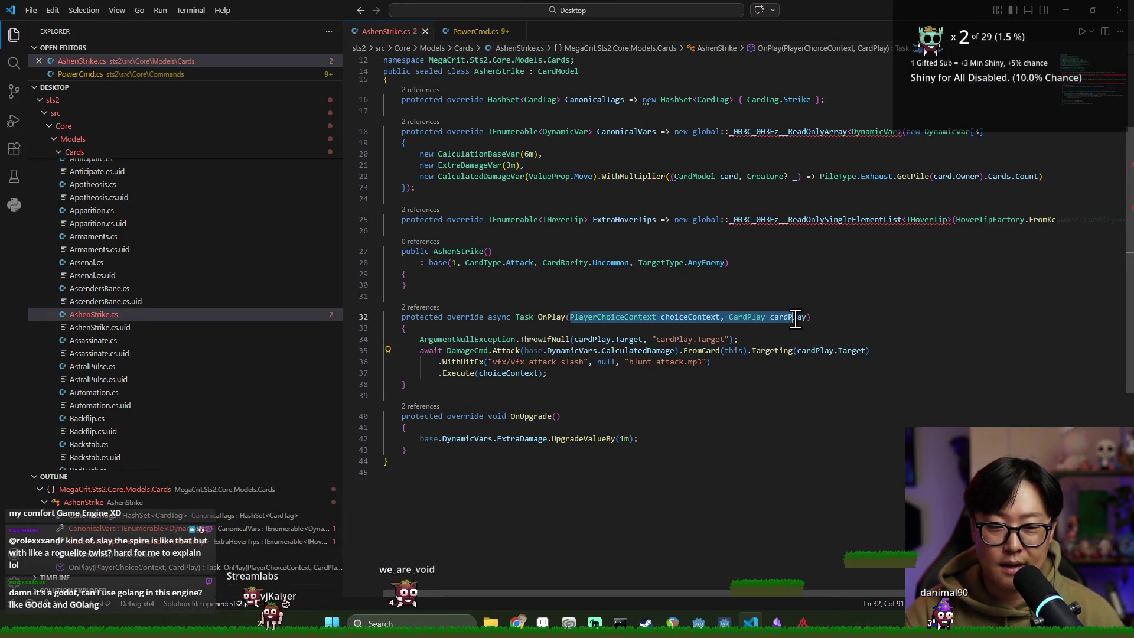
drag(570, 316, 789, 317)
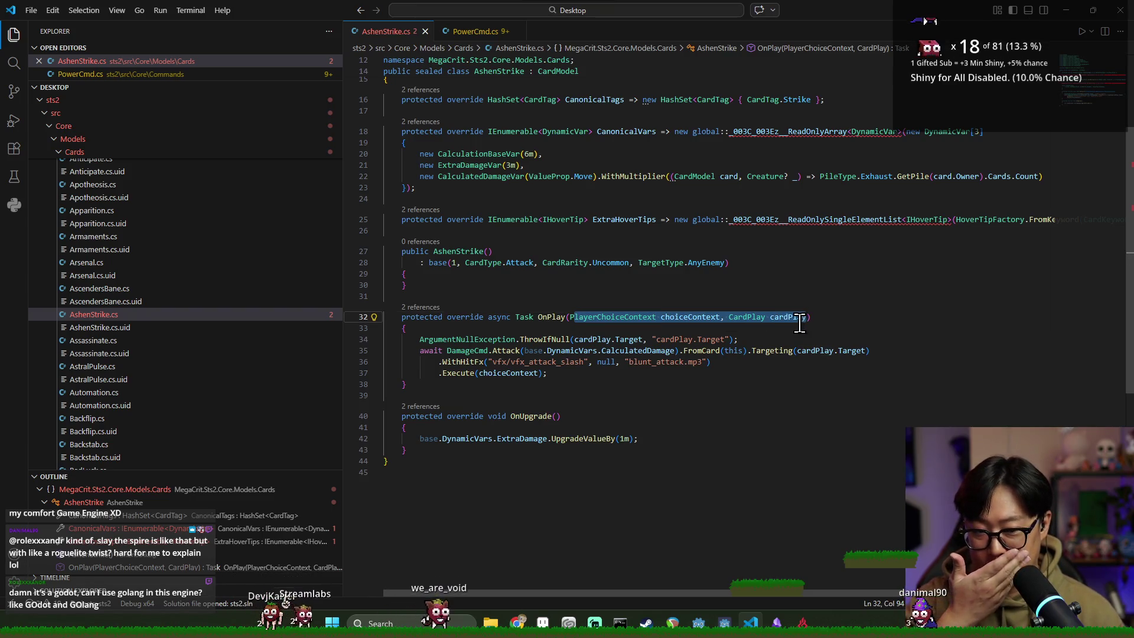
click(606, 317)
mouse_move(568, 317)
mouse_down()
mouse_move(779, 329)
mouse_move(801, 316)
mouse_up()
click(674, 350)
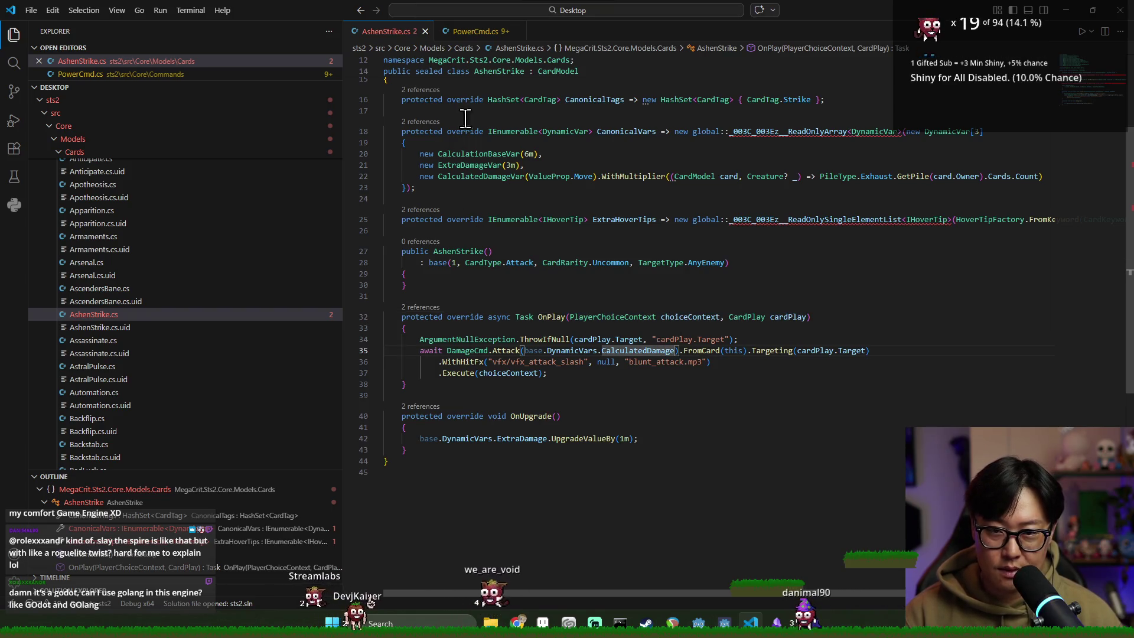
scroll(502, 117, up, 2)
double_click(555, 115)
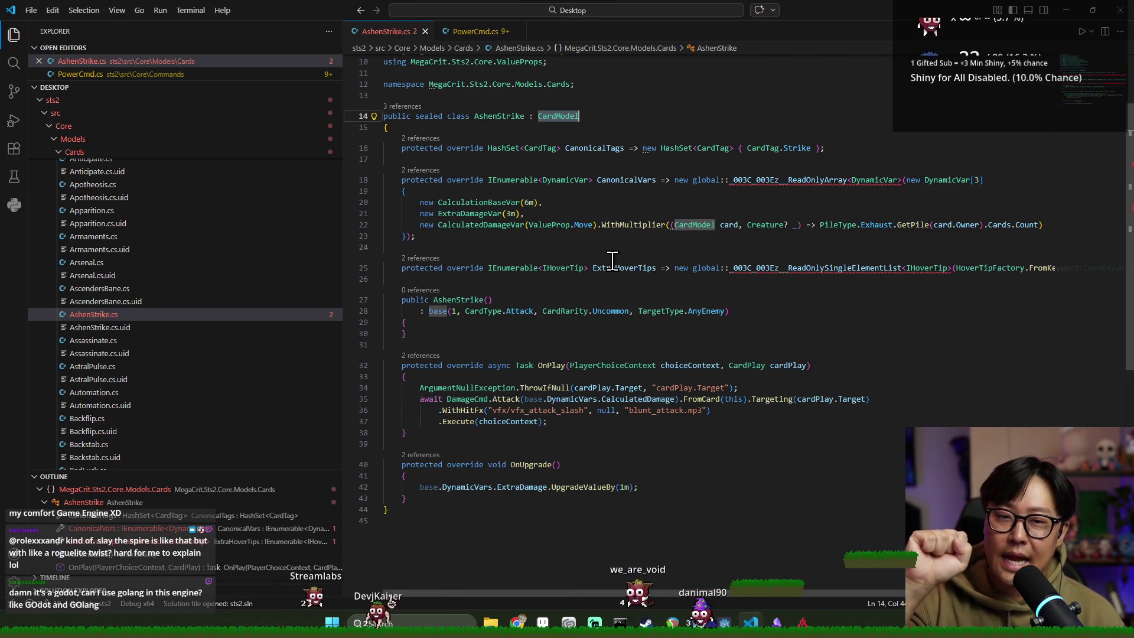
Step: Check OnPlay's CardPlay and PlayerChoiceContext parameters and DamageCmd call, then close AshenStrike.cs and PowerCmd.cs
click(749, 366)
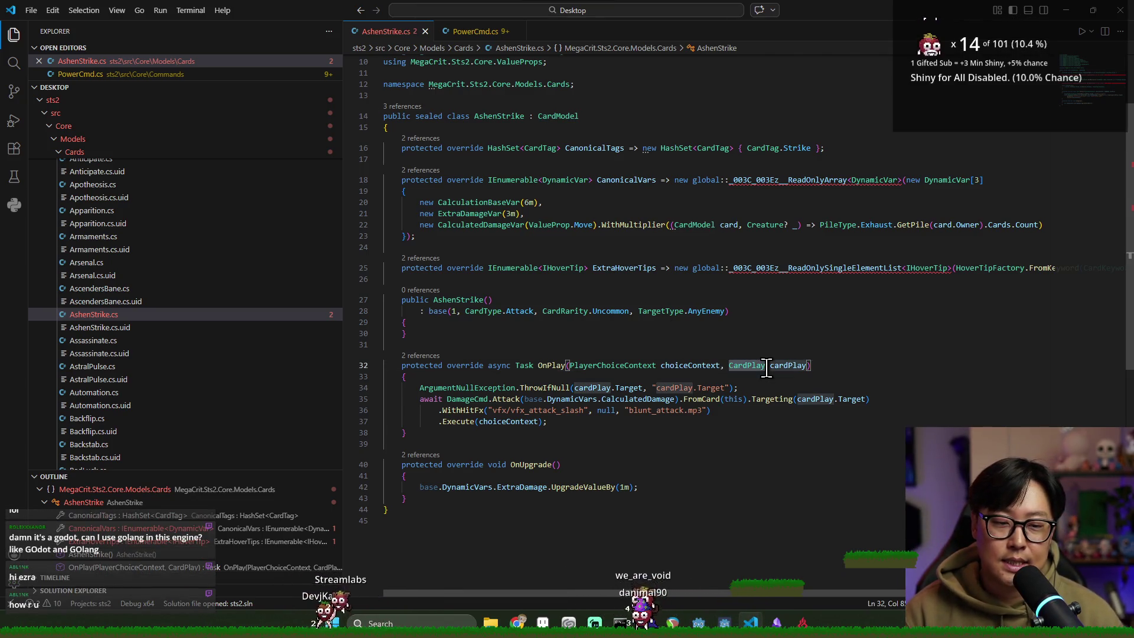
click(647, 365)
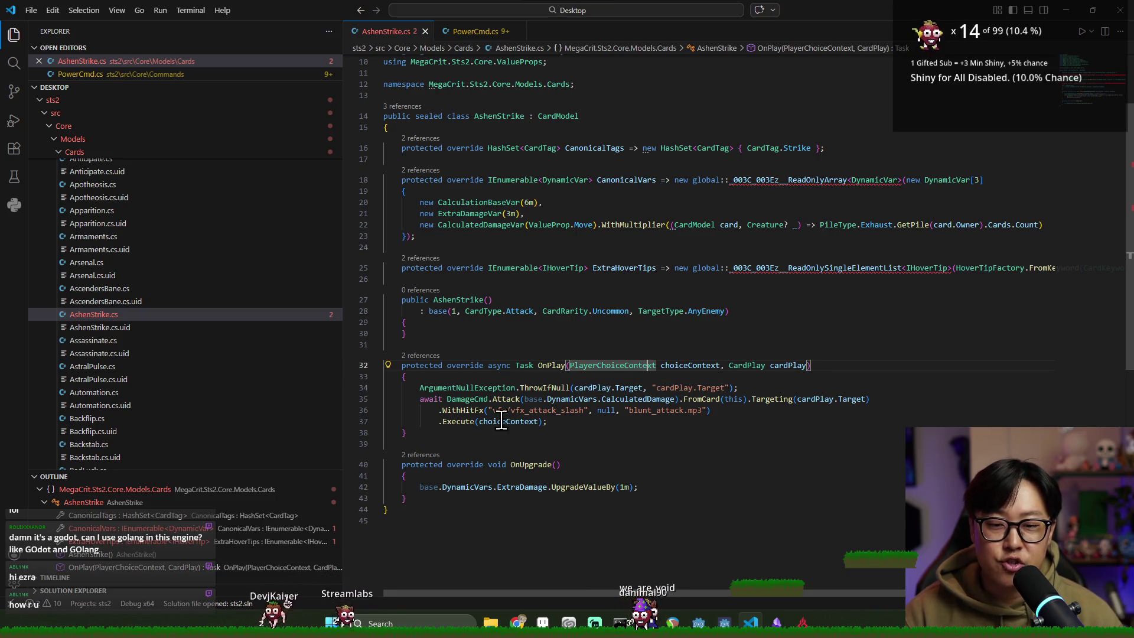
mouse_move(447, 400)
mouse_down()
mouse_move(538, 399)
mouse_move(467, 407)
mouse_up()
click(467, 400)
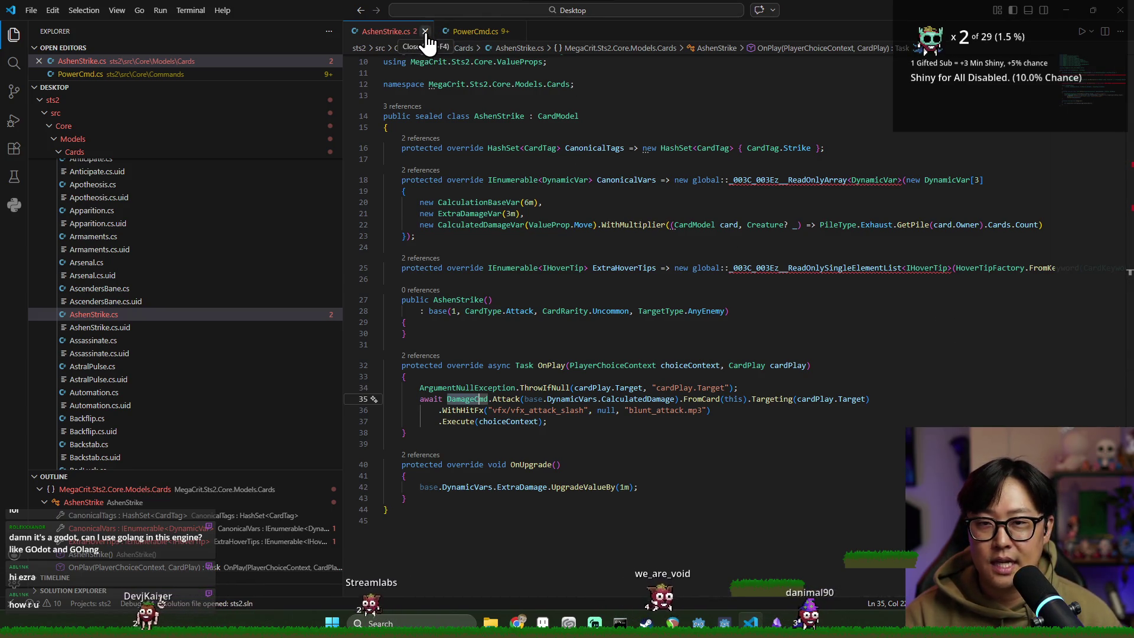
click(425, 31)
click(427, 32)
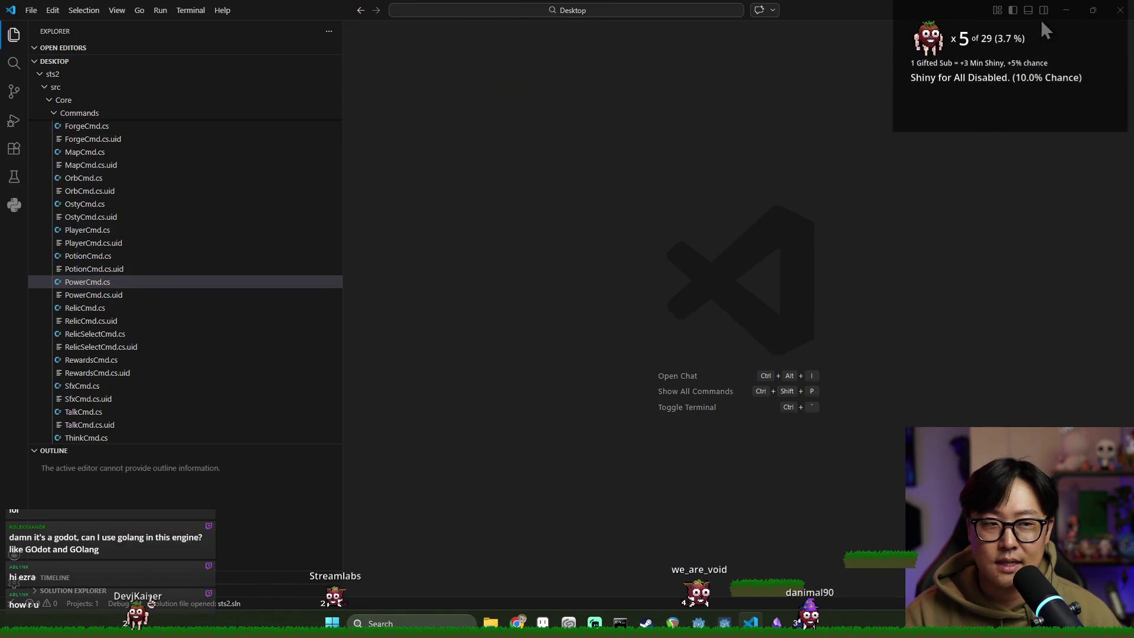
Step: Close VS Code, narrow the scene docks and Inspector splitters, and scroll to CombatUi's Mouse properties
click(1117, 17)
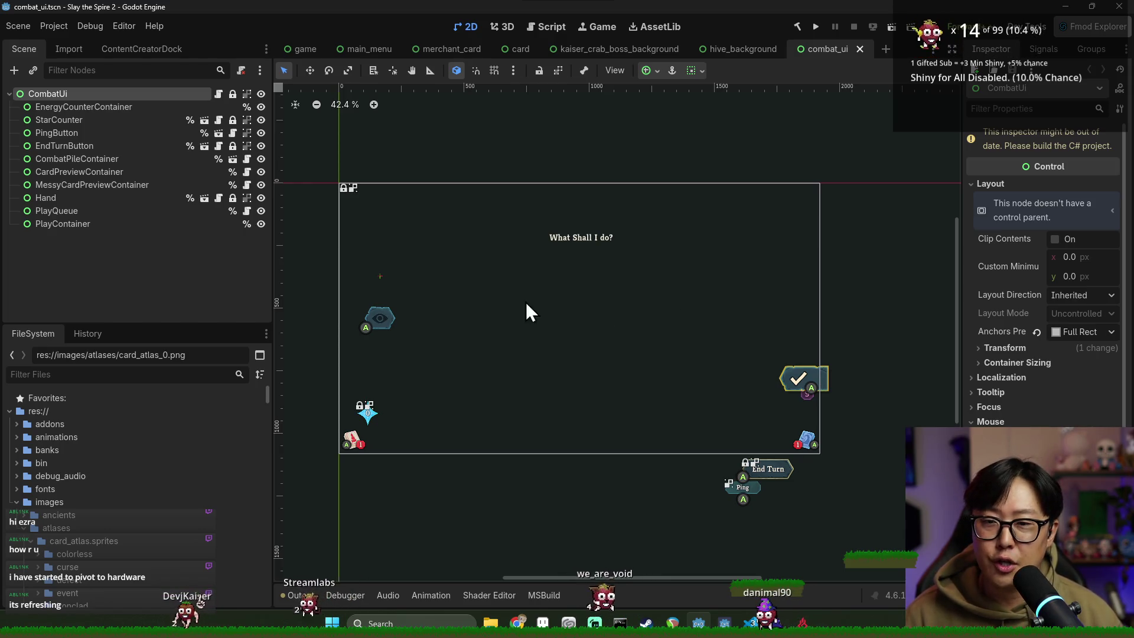
drag(275, 241, 205, 255)
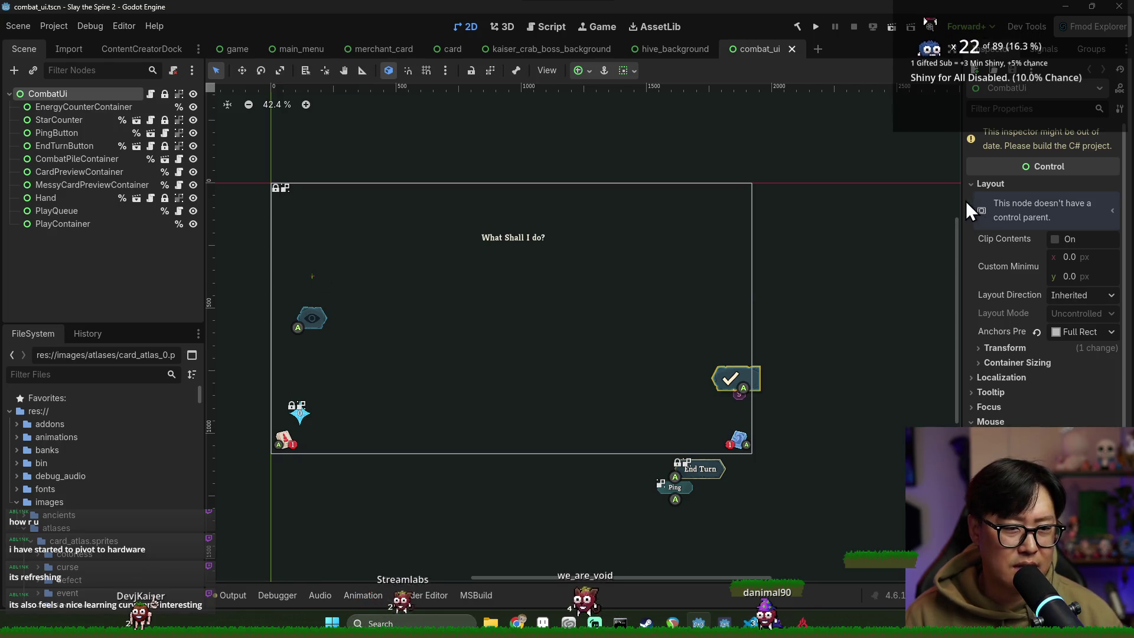
drag(962, 200, 924, 200)
scroll(962, 252, down, 3)
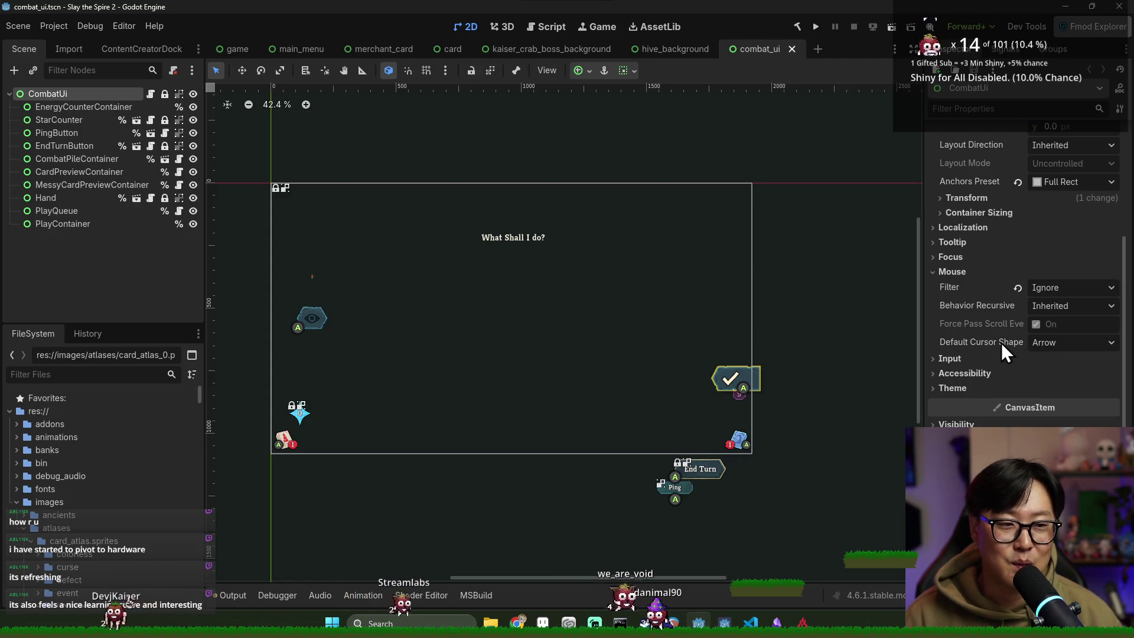
mouse_move(1001, 343)
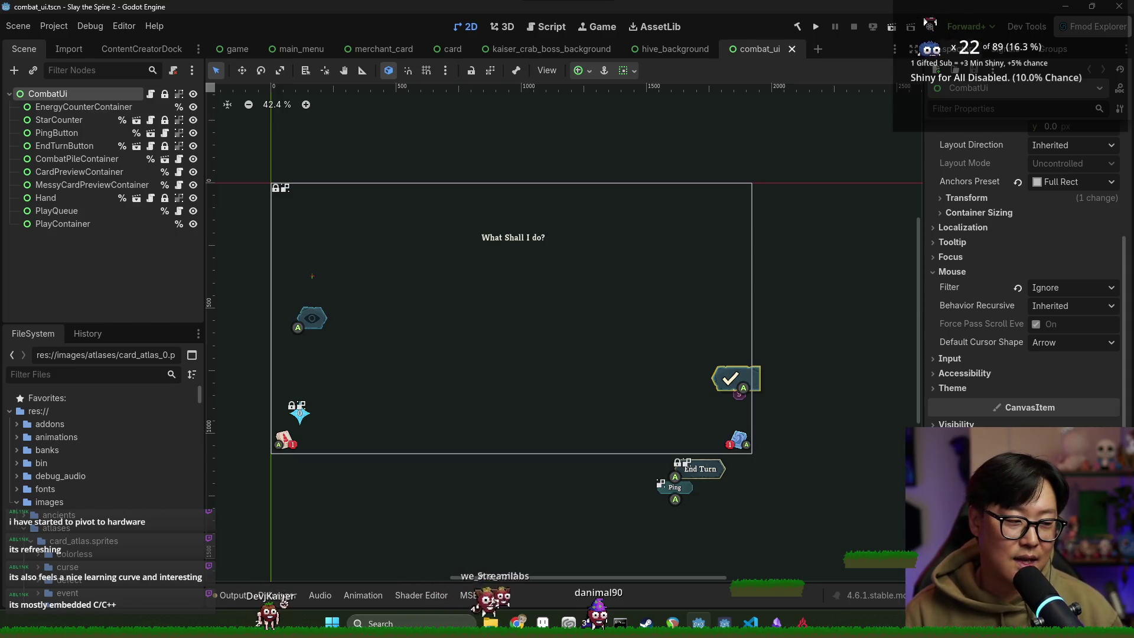
Step: Close Slay the Spire 2, open the Journey project, and place the caret on line 17 of game.gd
click(1118, 9)
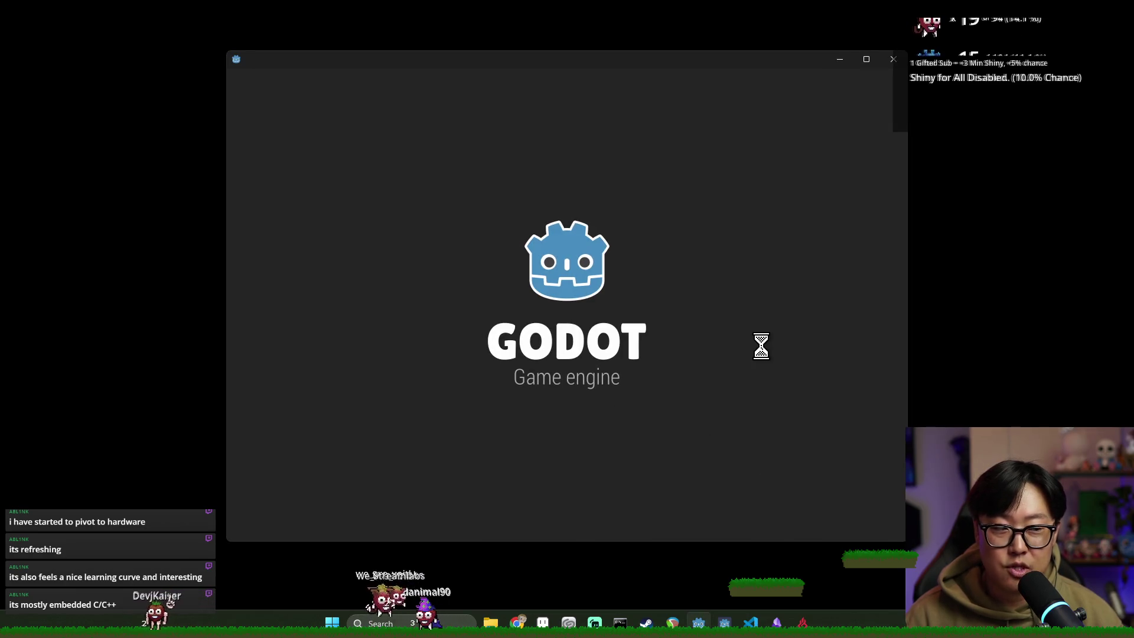
double_click(381, 189)
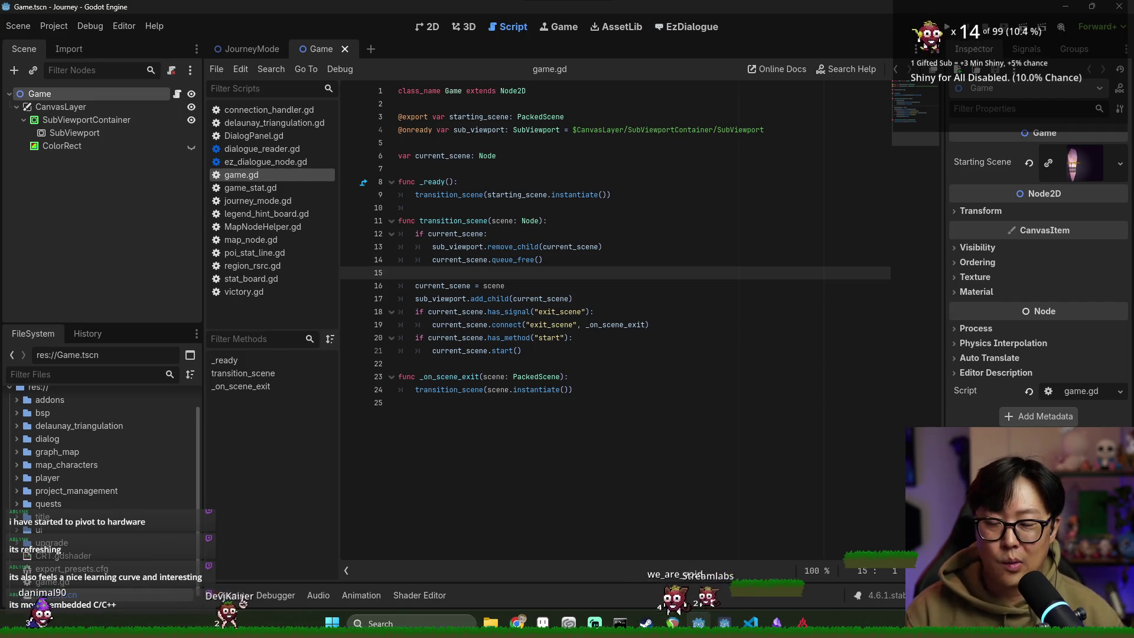
click(574, 298)
Step: Save game.gd after checking its queue_free call, line 18 and the _ready function
scroll(531, 266, up, 2)
key(ctrl+s)
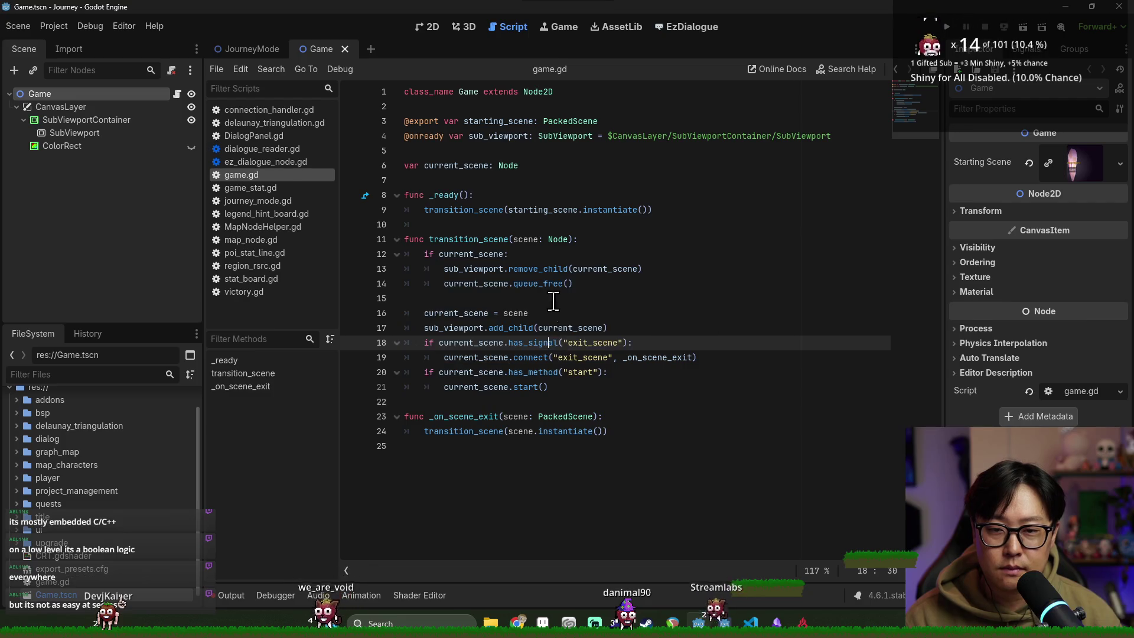
click(546, 283)
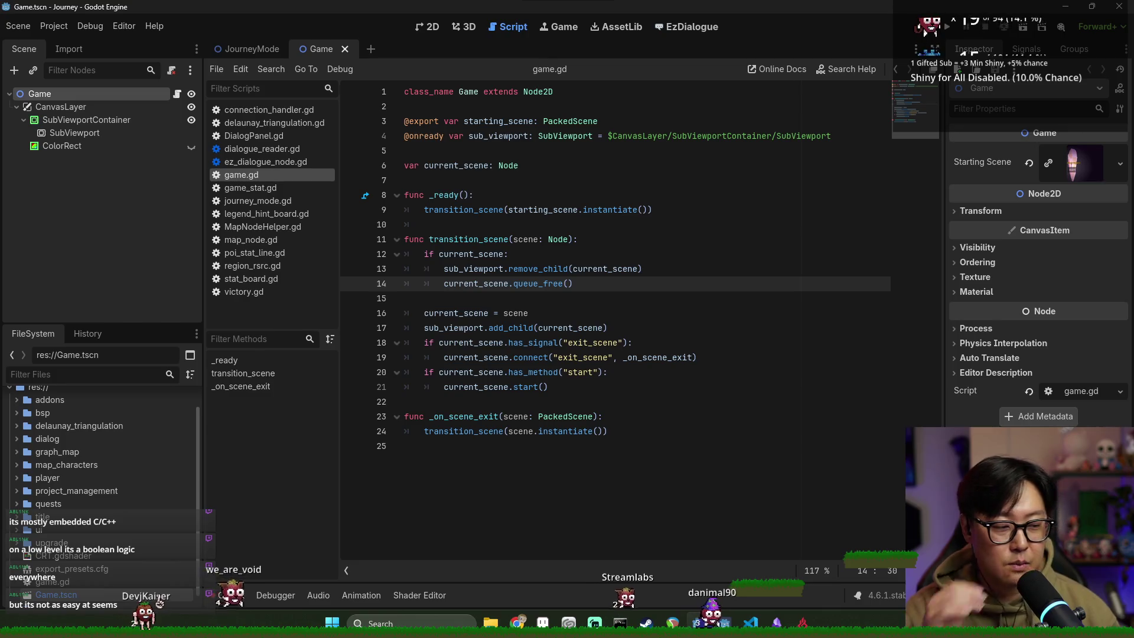
click(671, 346)
key(ctrl+s)
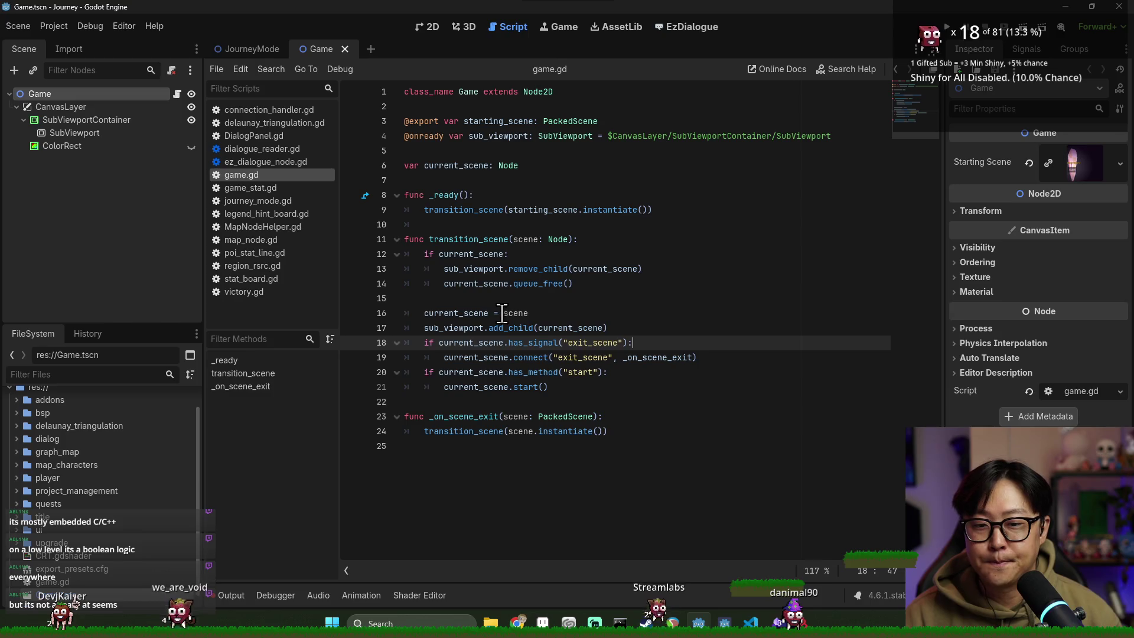
ctrl+scroll(509, 311, up, 2)
ctrl+scroll(509, 311, up, 1)
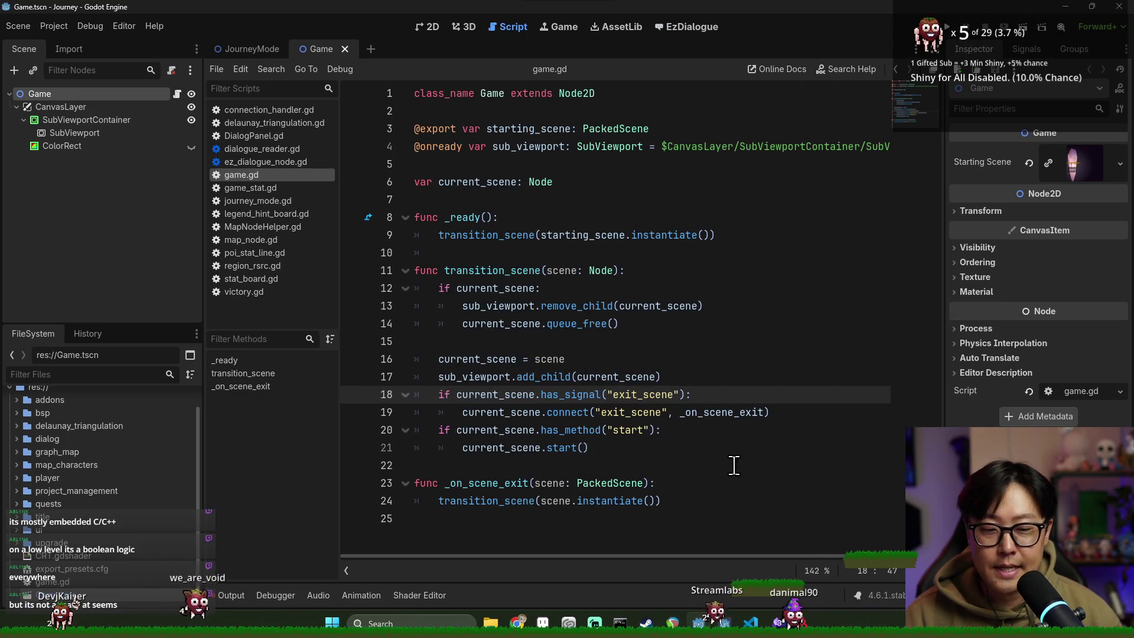
click(479, 216)
key(ctrl+s)
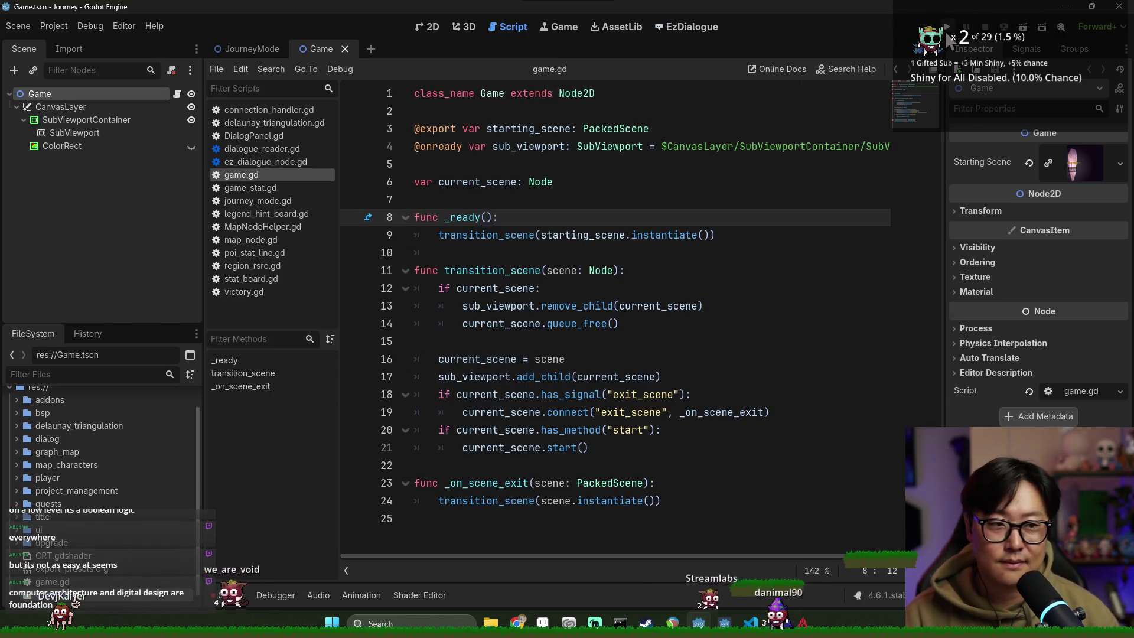
Step: Open the JourneyMode scene in the 2D view, save it, select the Rest button, then switch to Obsidian
click(425, 30)
click(261, 49)
scroll(657, 361, up, 5)
key(ctrl+s)
click(16, 198)
key(ctrl+s)
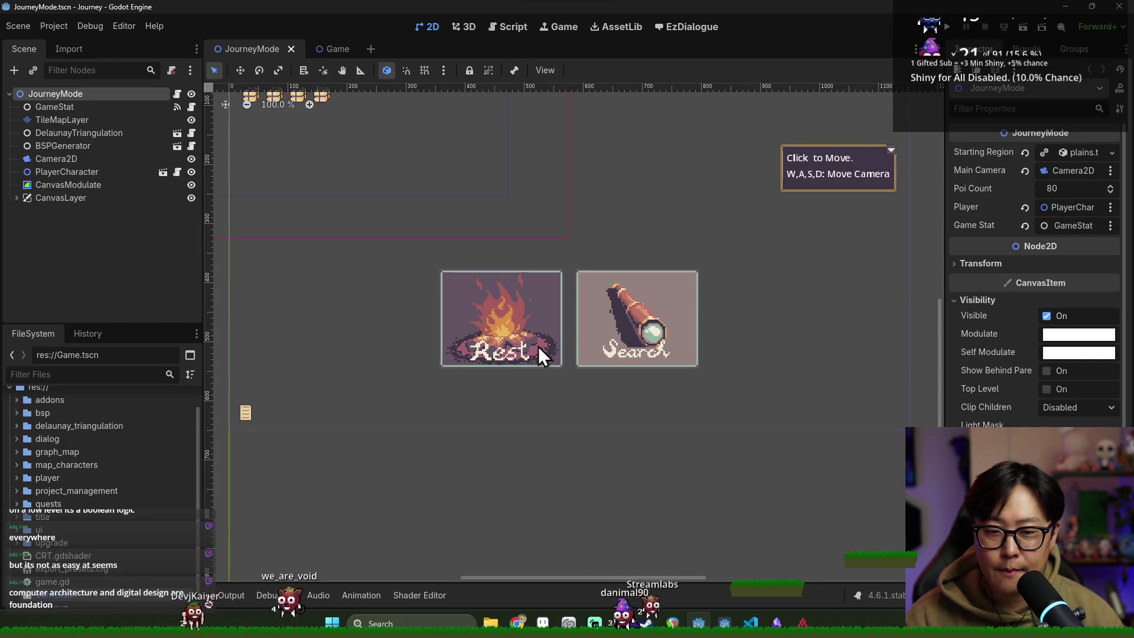
click(494, 332)
scroll(497, 414, down, 1)
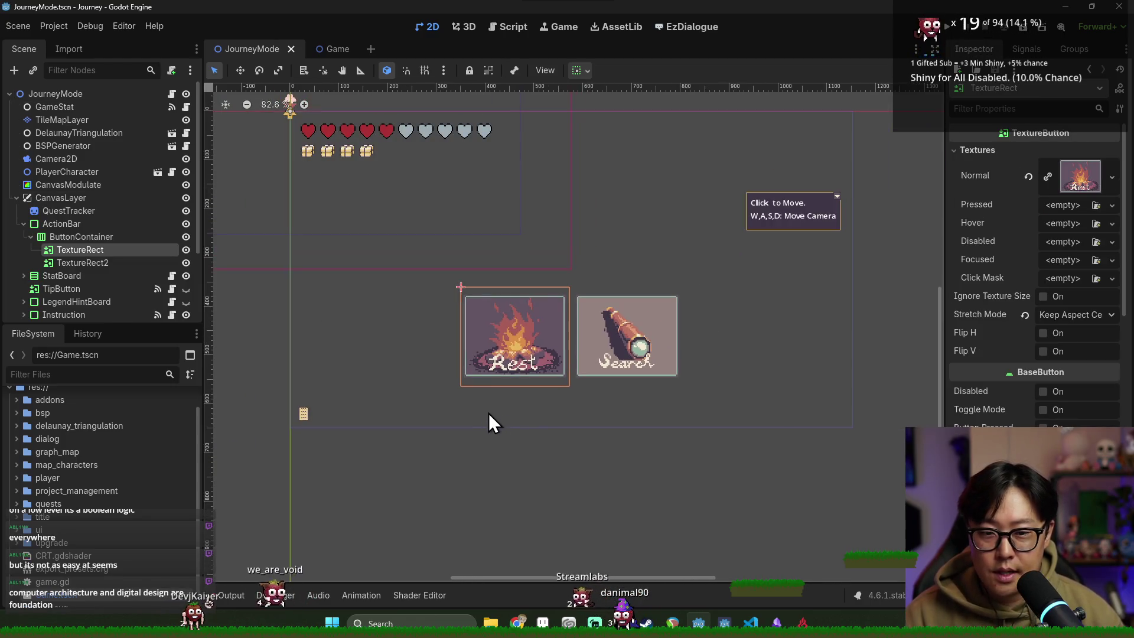
key(alt+Tab)
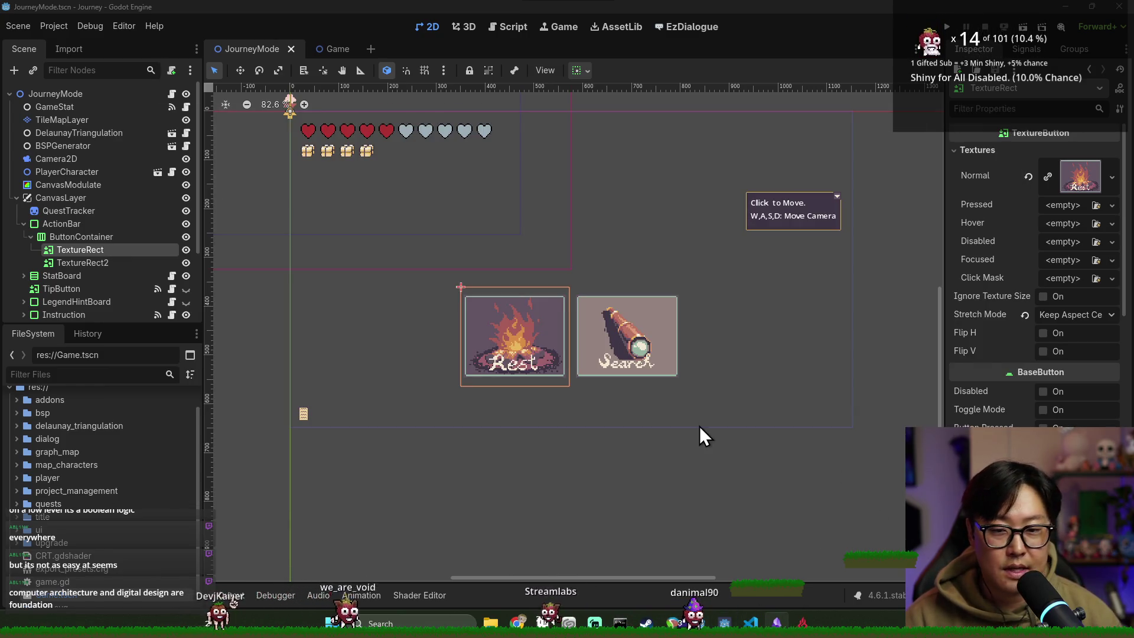
key(alt+Tab)
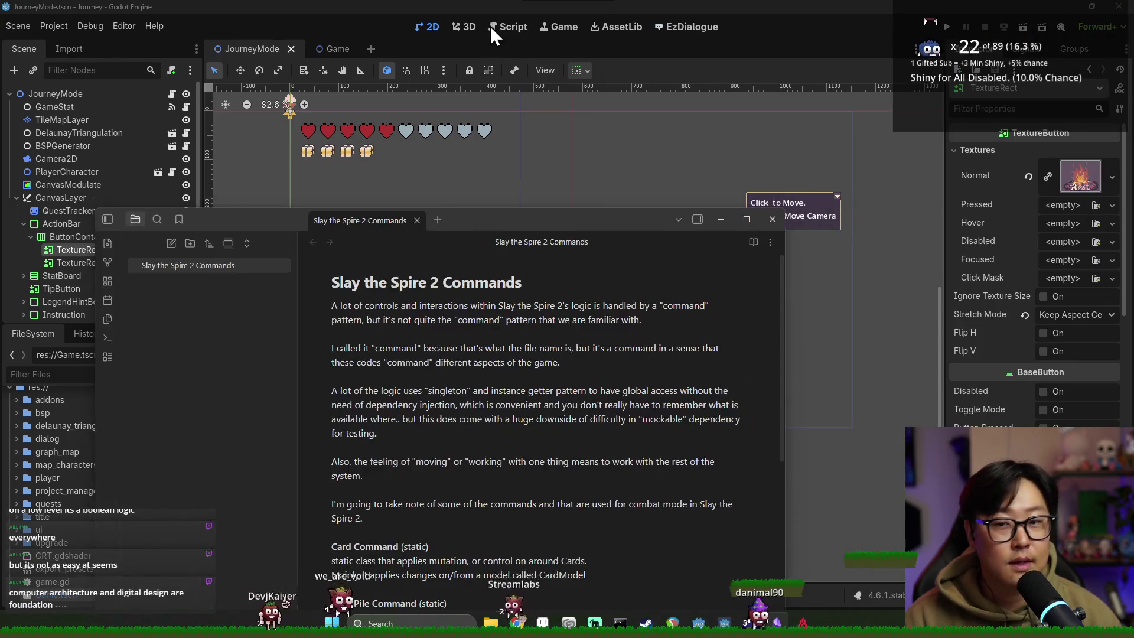
Step: Maximize Obsidian, switch to the Journey vault and open the Region note
key(super+Up)
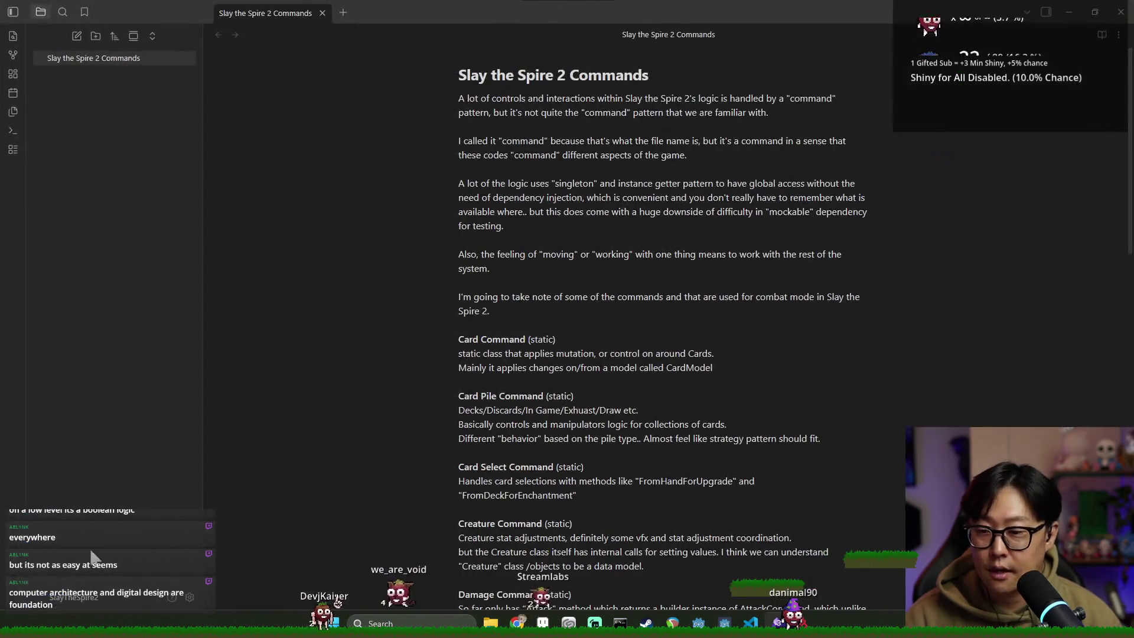
click(86, 598)
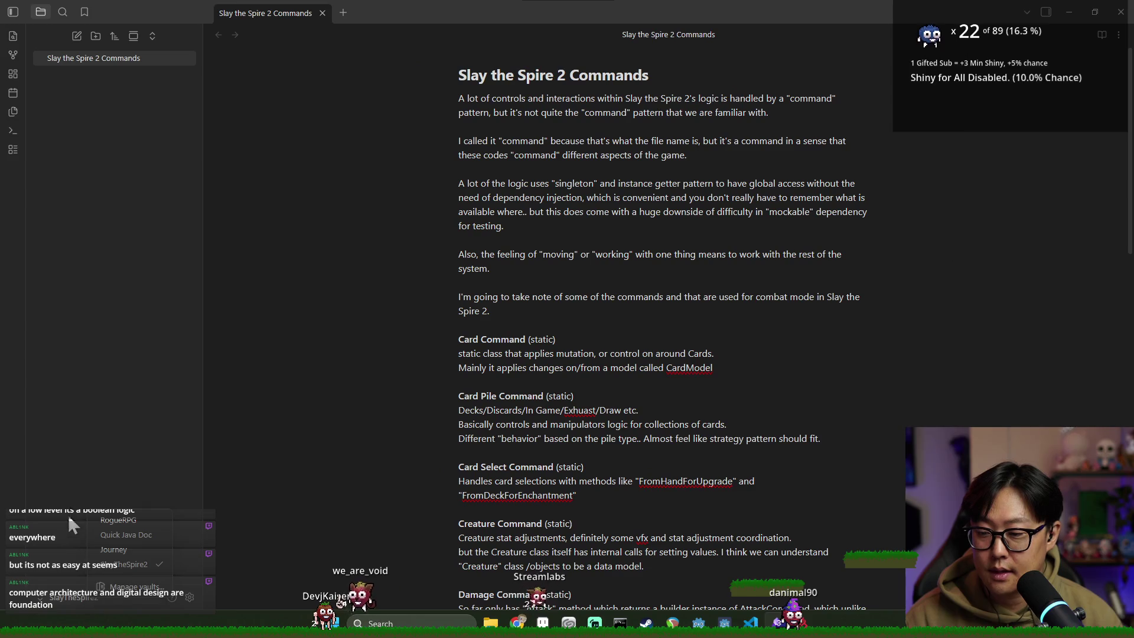
click(127, 550)
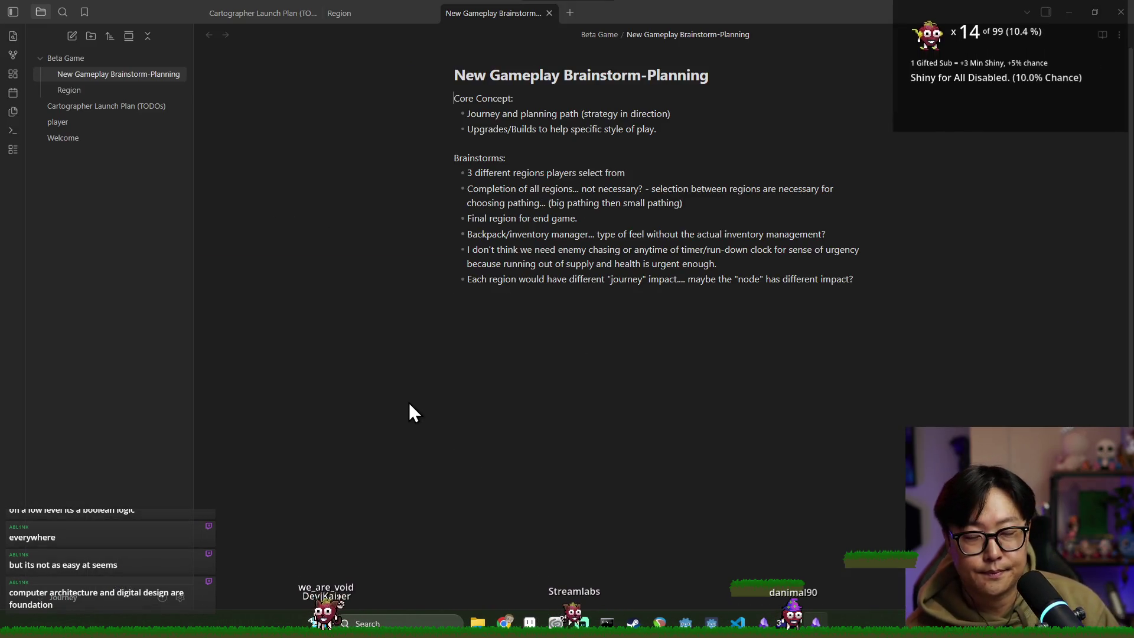
click(118, 91)
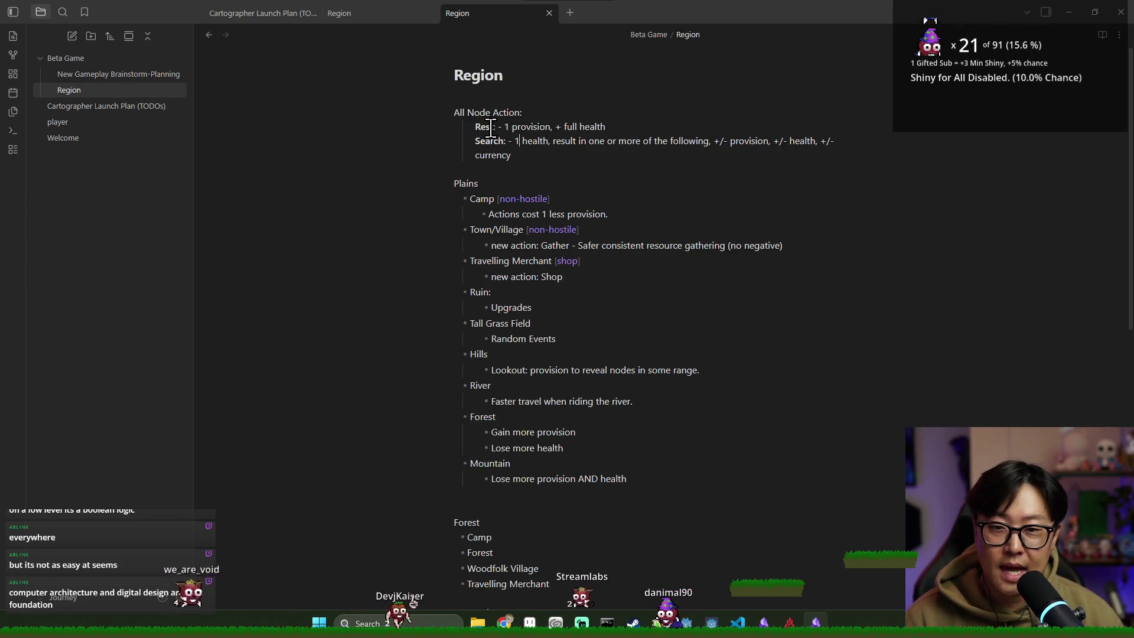
Step: Highlight the Rest action's provision cost and the Rest and Search effects text
mouse_move(507, 126)
mouse_down()
mouse_move(564, 126)
mouse_move(541, 127)
mouse_up()
click(564, 126)
click(559, 127)
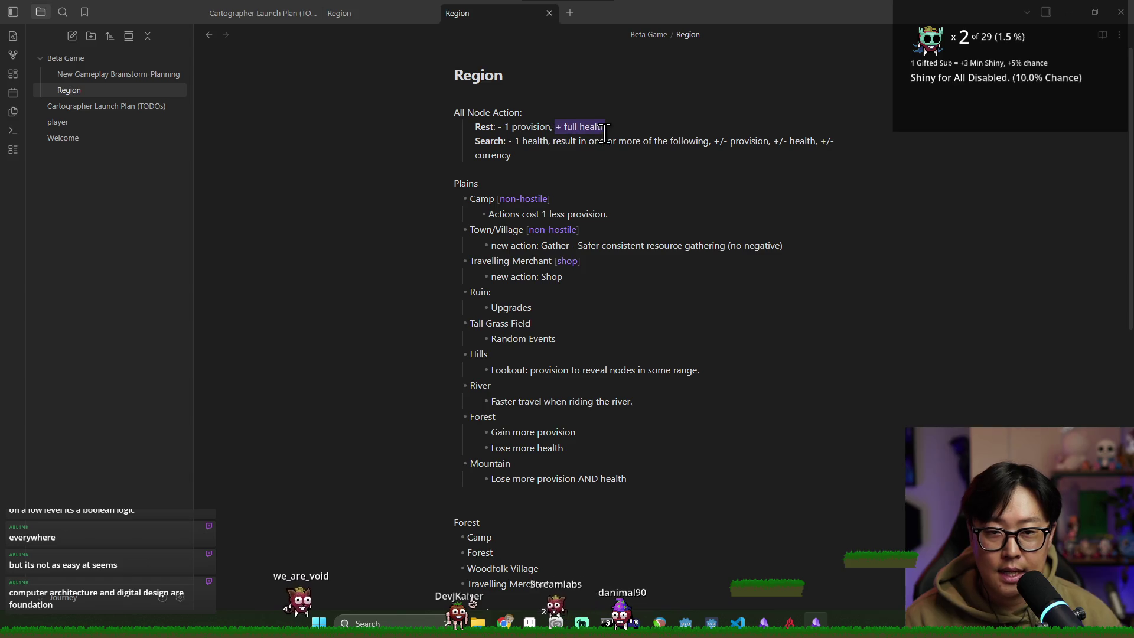
drag(605, 131, 596, 140)
click(580, 127)
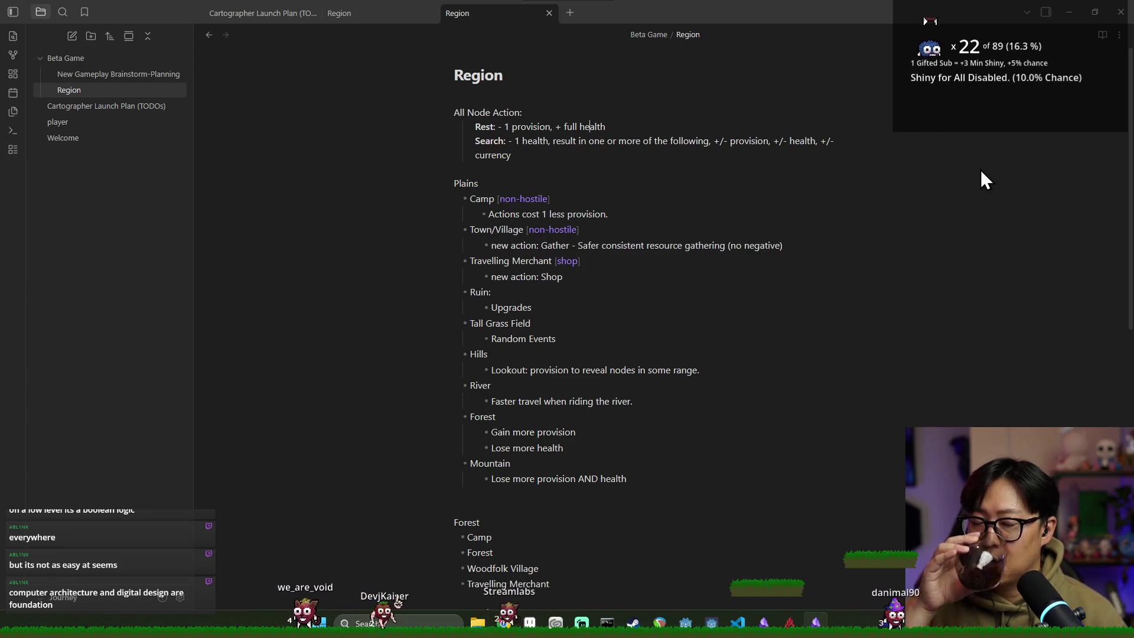
Step: Review the Search line's result wording, then minimize the Obsidian windows to return to Godot
click(1067, 9)
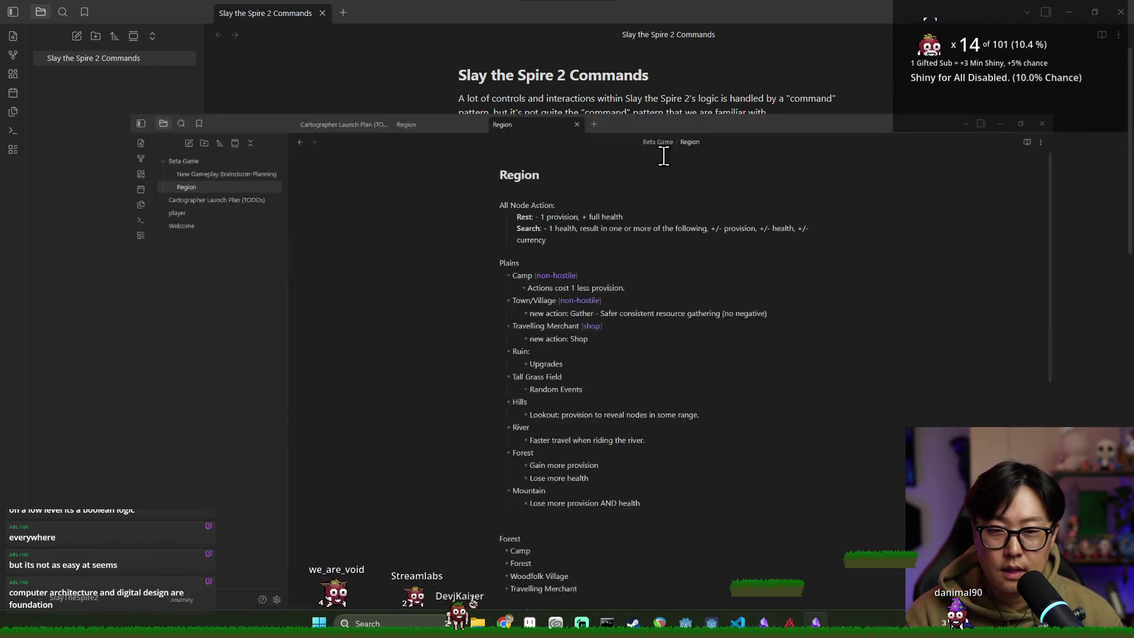
click(1069, 12)
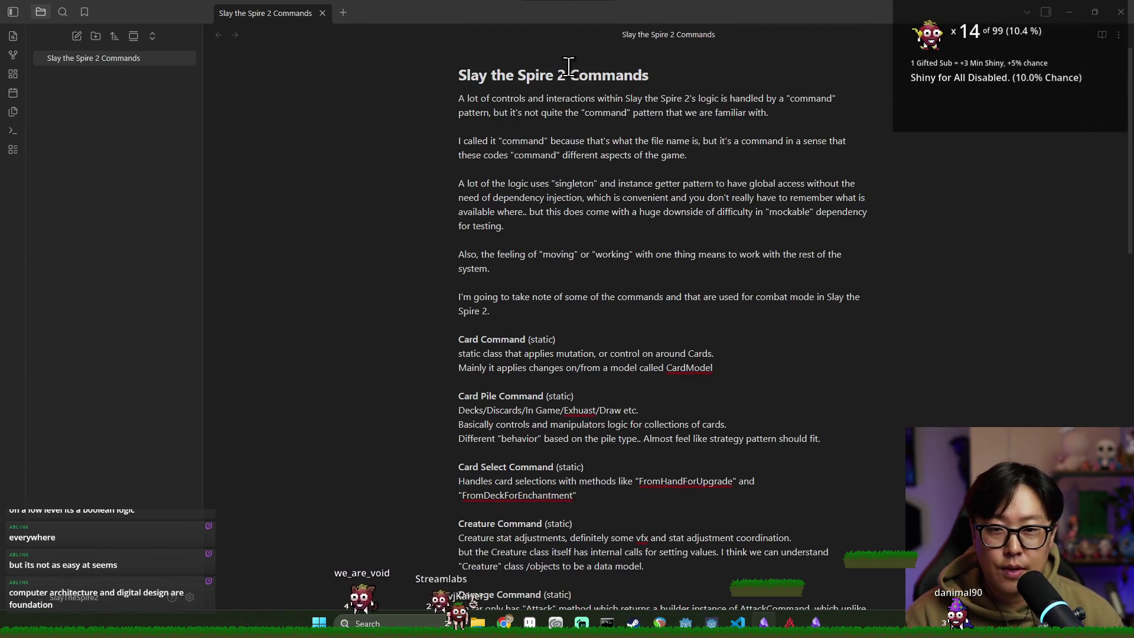
click(514, 142)
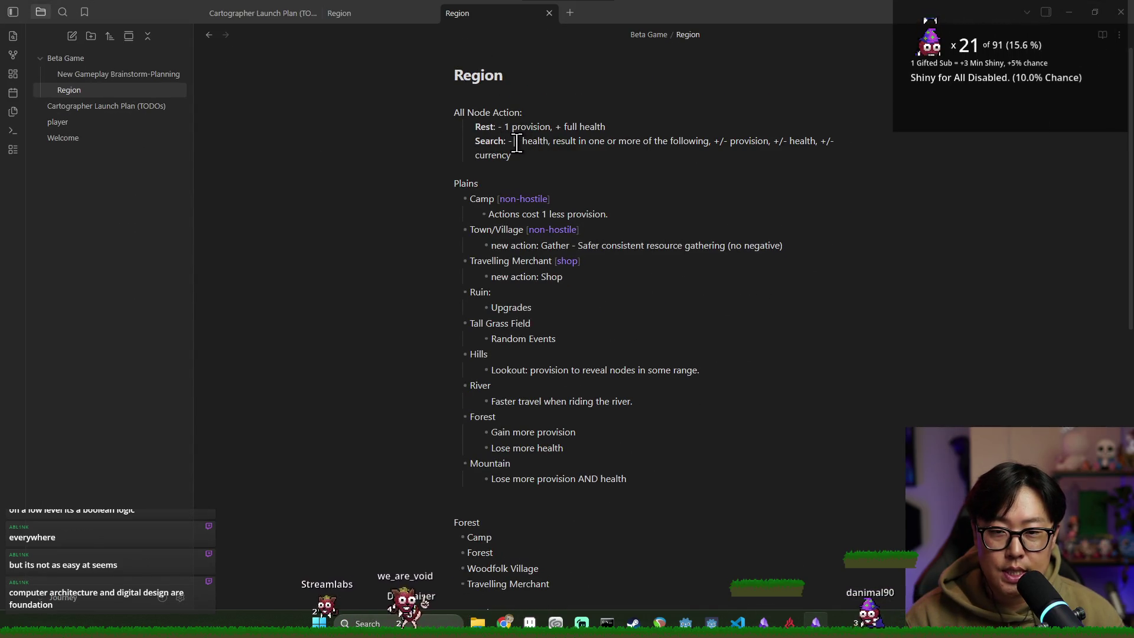
double_click(564, 140)
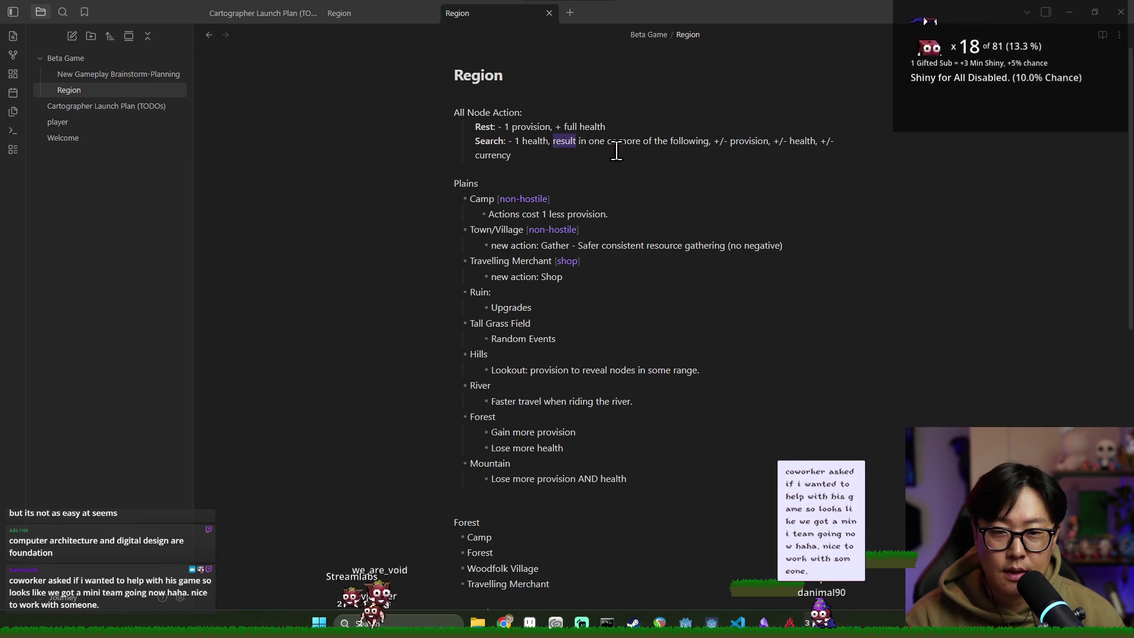
click(647, 142)
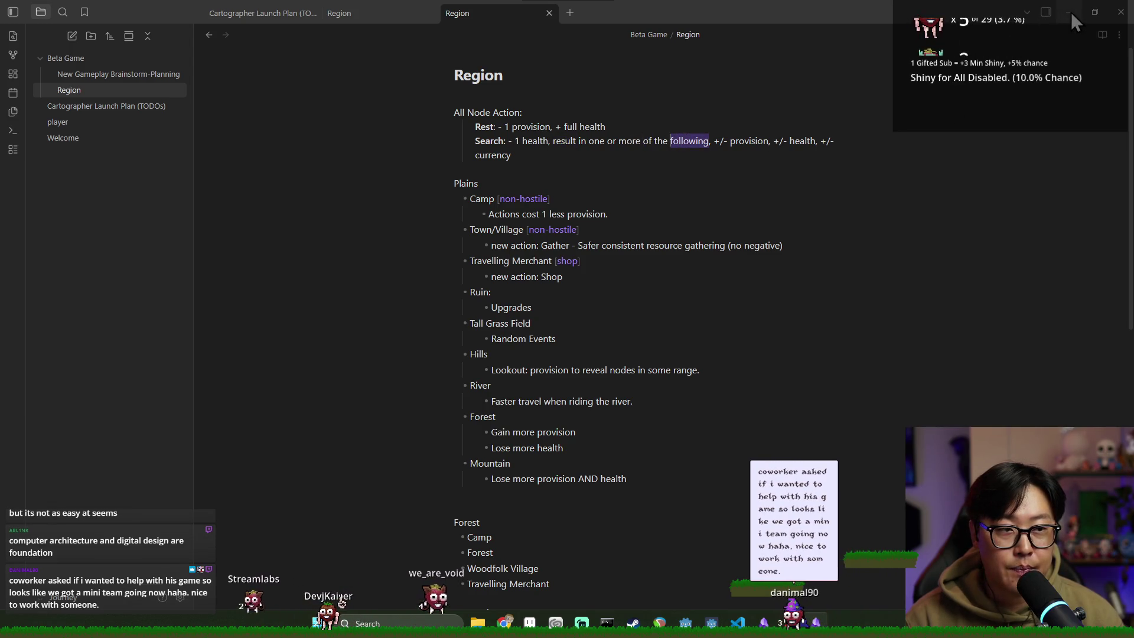
click(1070, 12)
click(1121, 12)
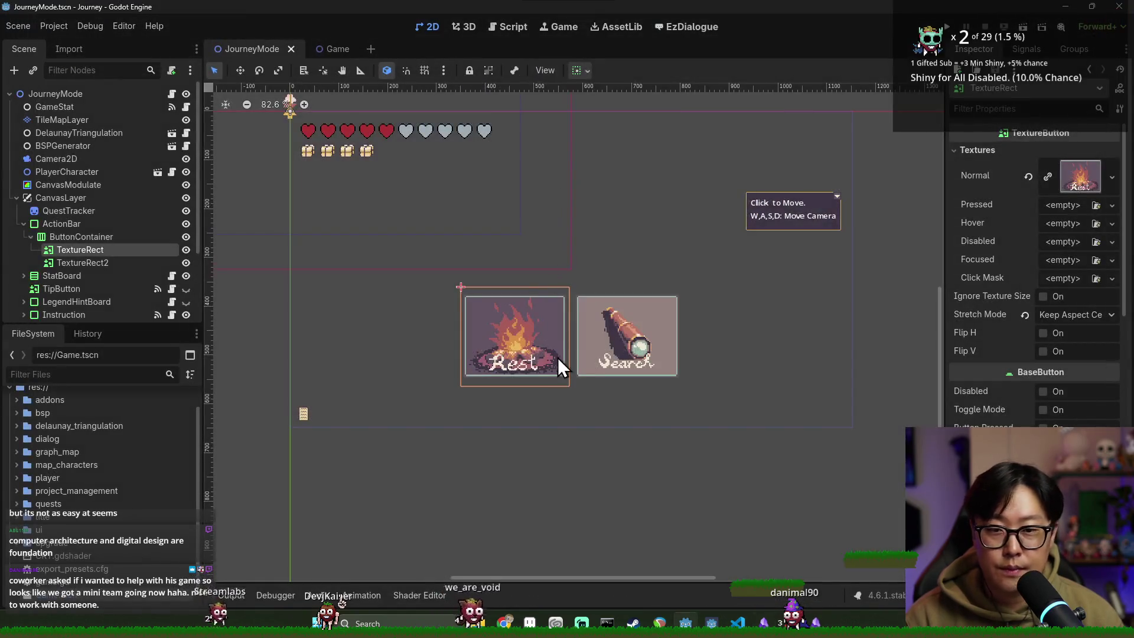
Step: Select the Rest action button in the viewport and glance at its Signals list
click(609, 337)
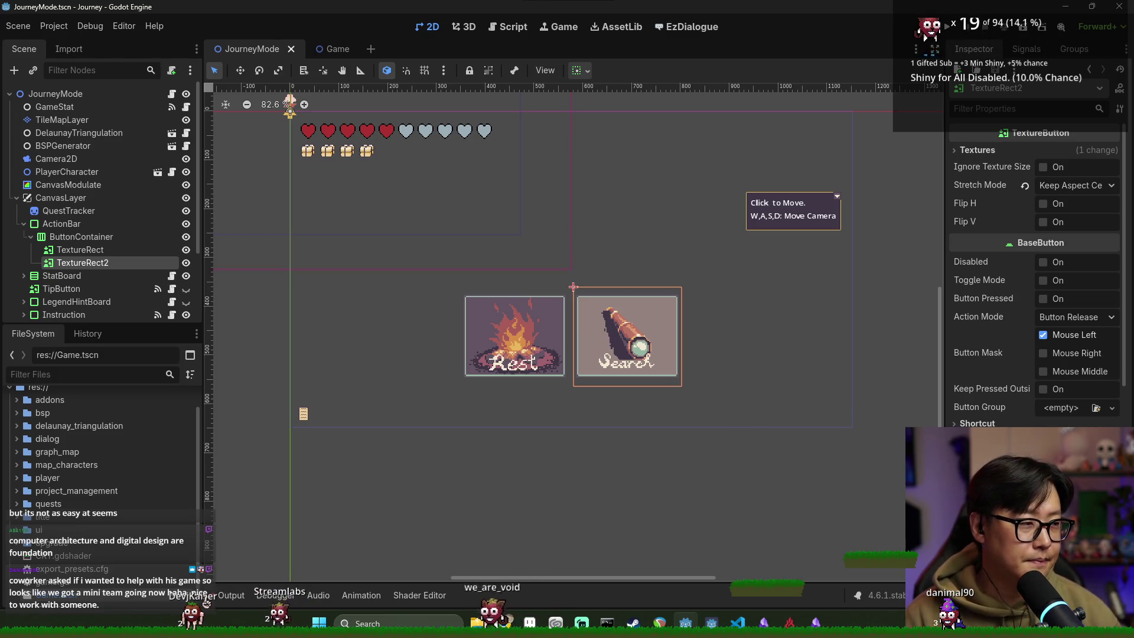
click(533, 357)
click(1026, 49)
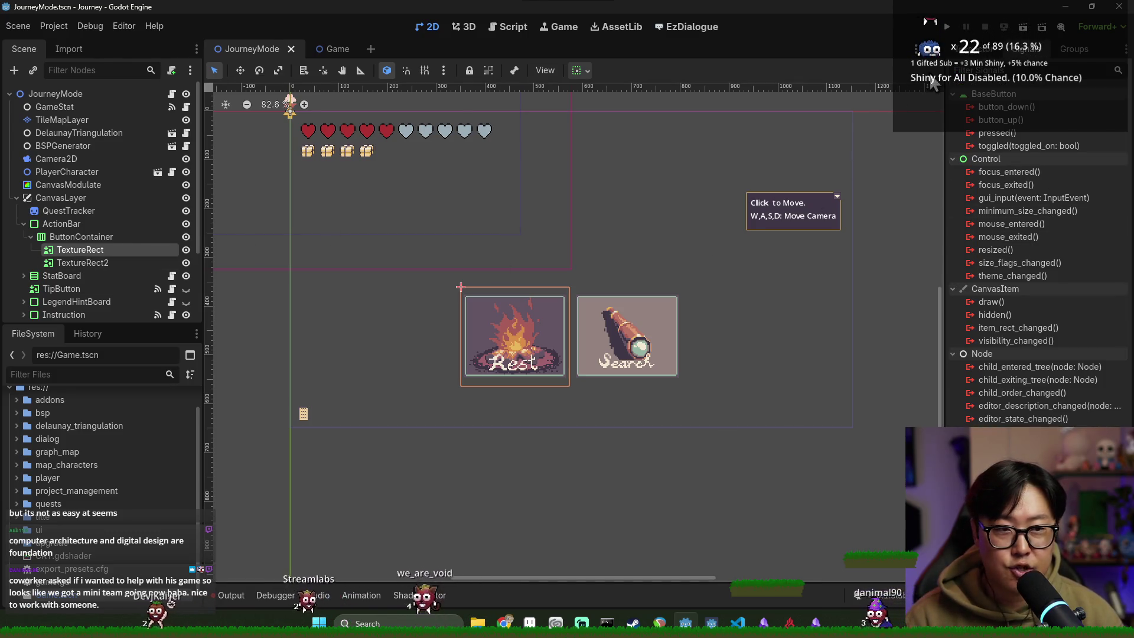
click(984, 49)
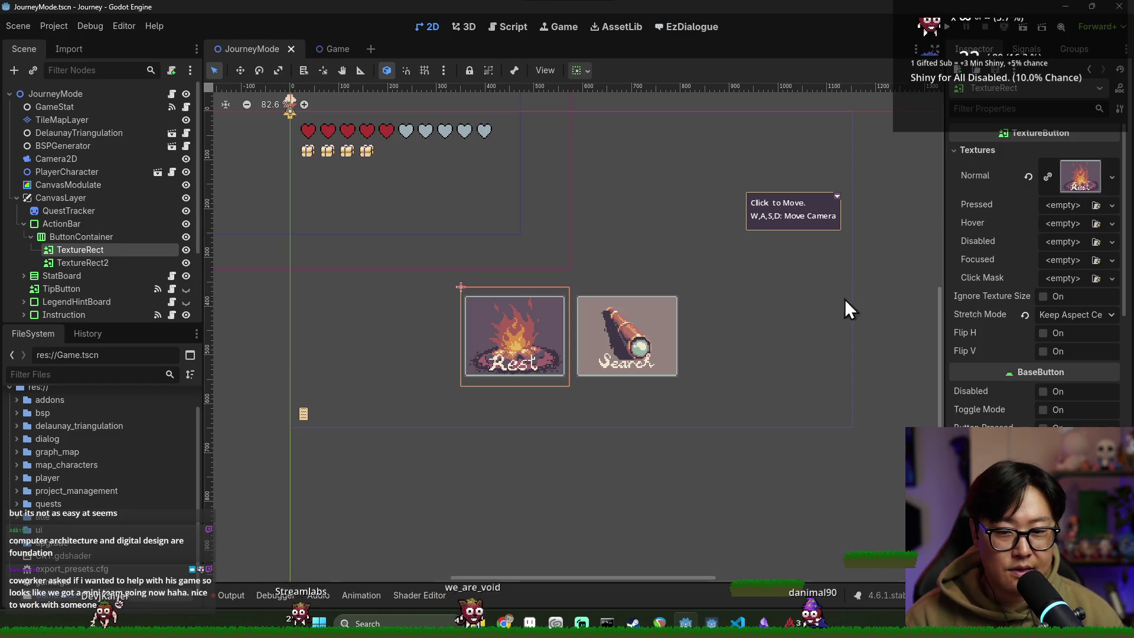
scroll(537, 377, up, 1)
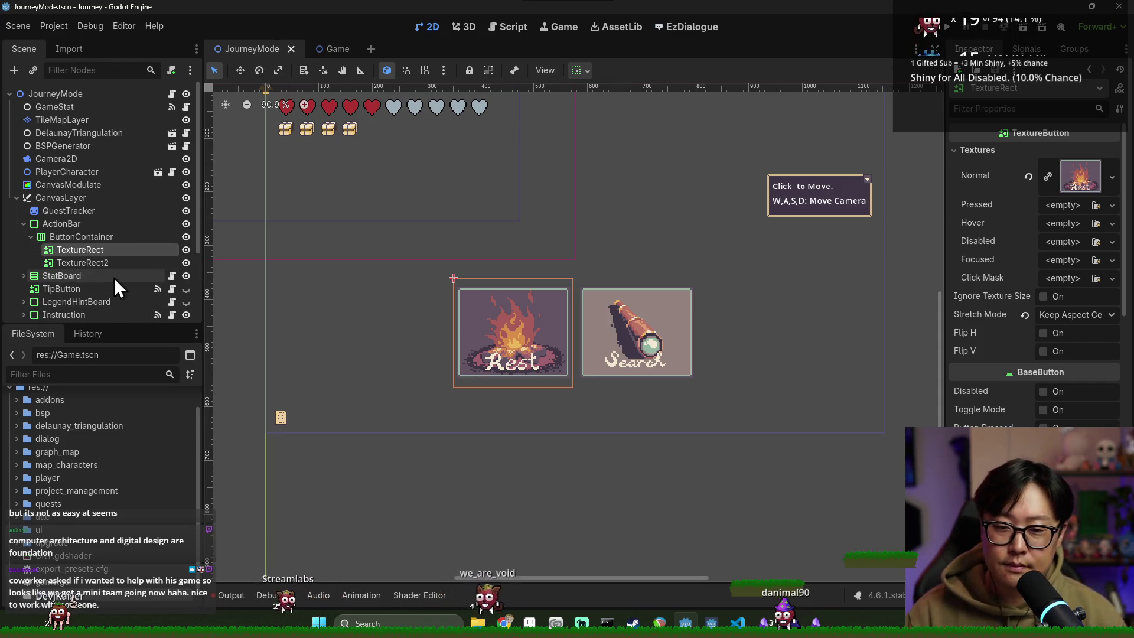
Step: Pick the Rest button node in the Scene dock, show its signals, then select ButtonContainer
click(84, 238)
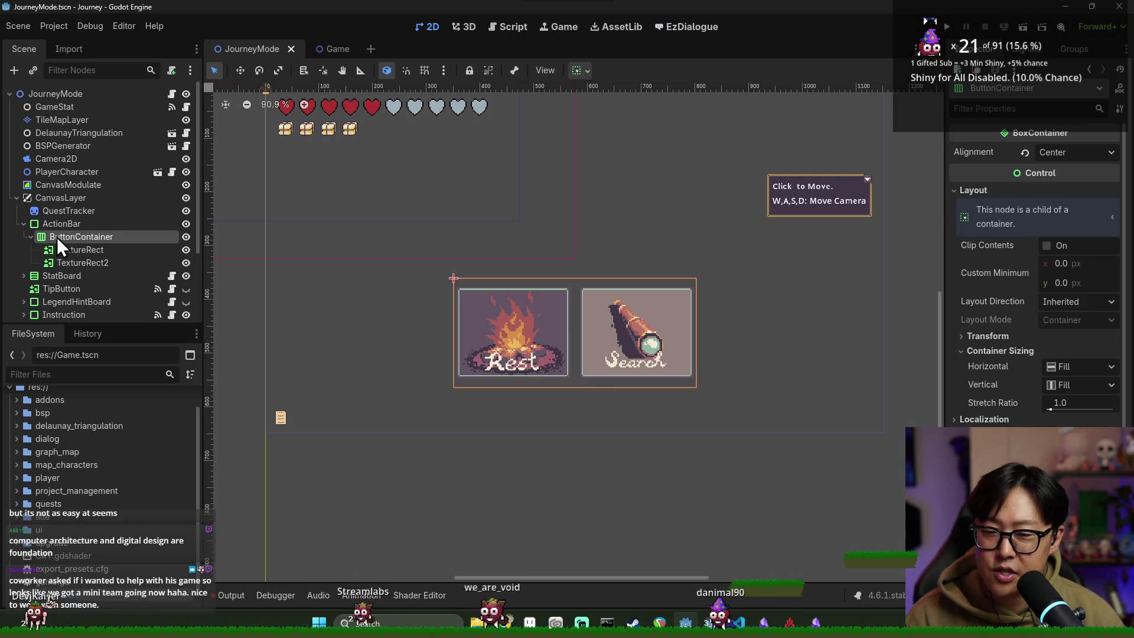
click(75, 249)
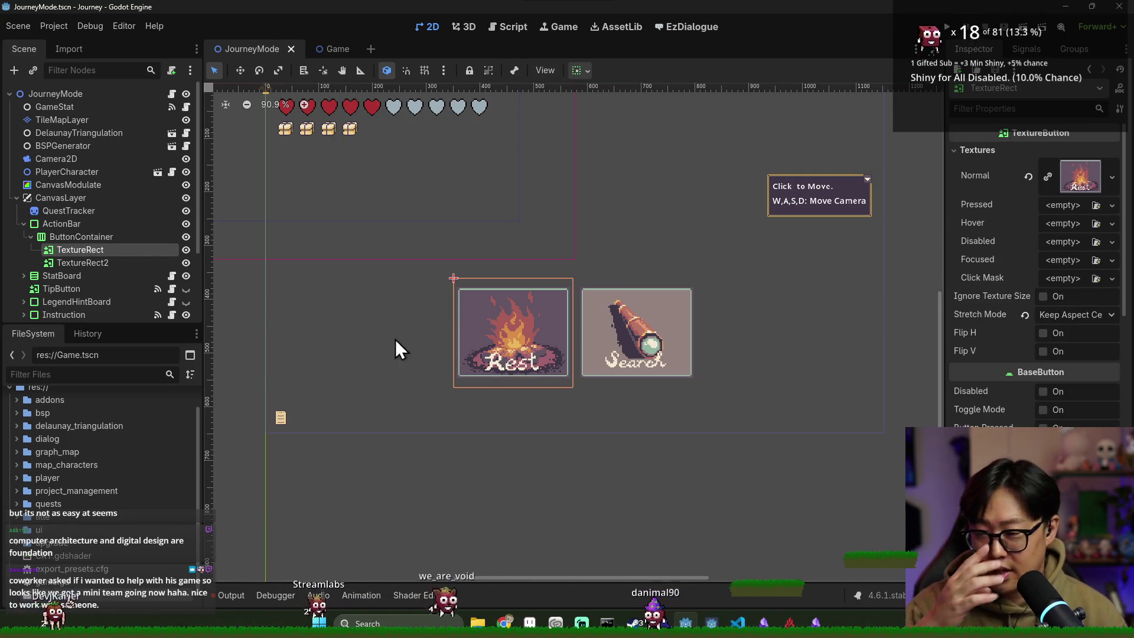
right_click(88, 251)
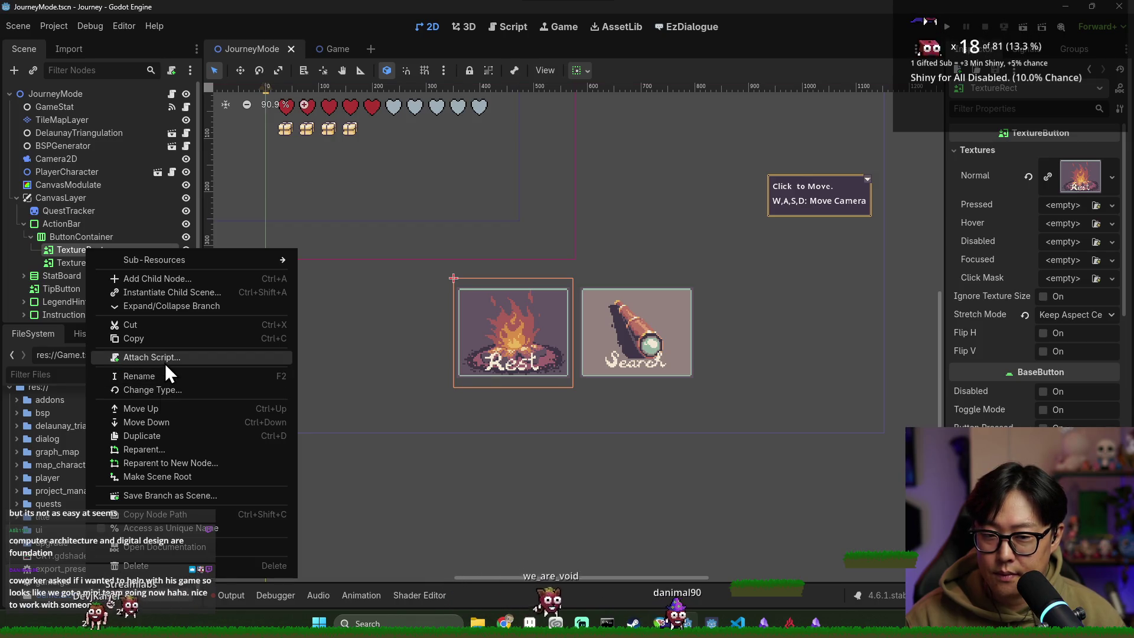
click(84, 248)
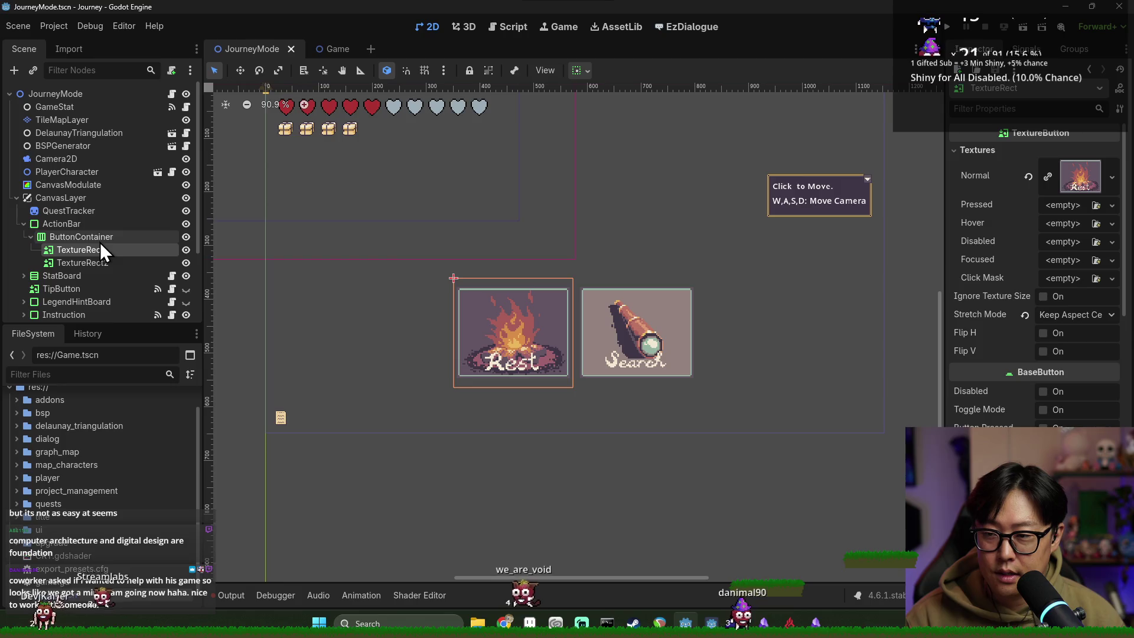
click(101, 240)
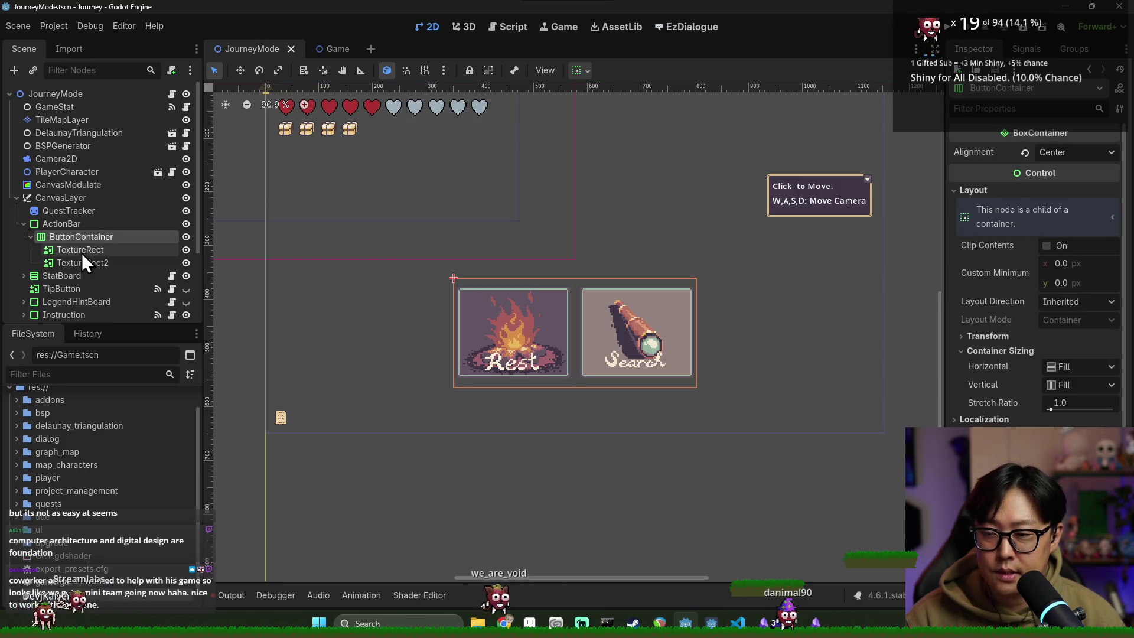
click(82, 252)
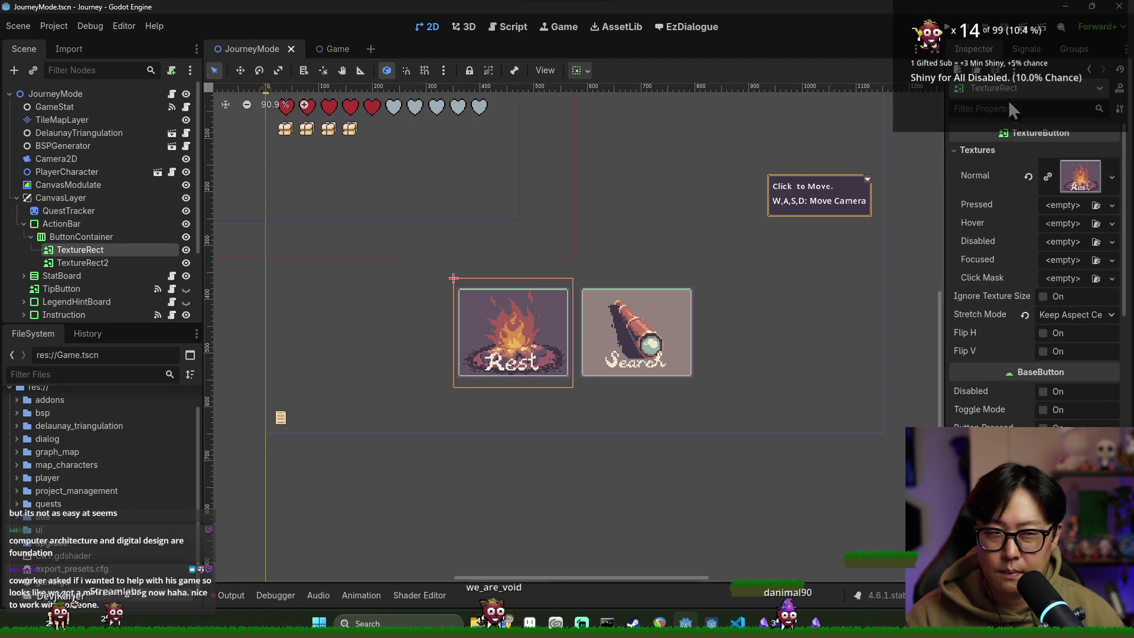
click(1026, 48)
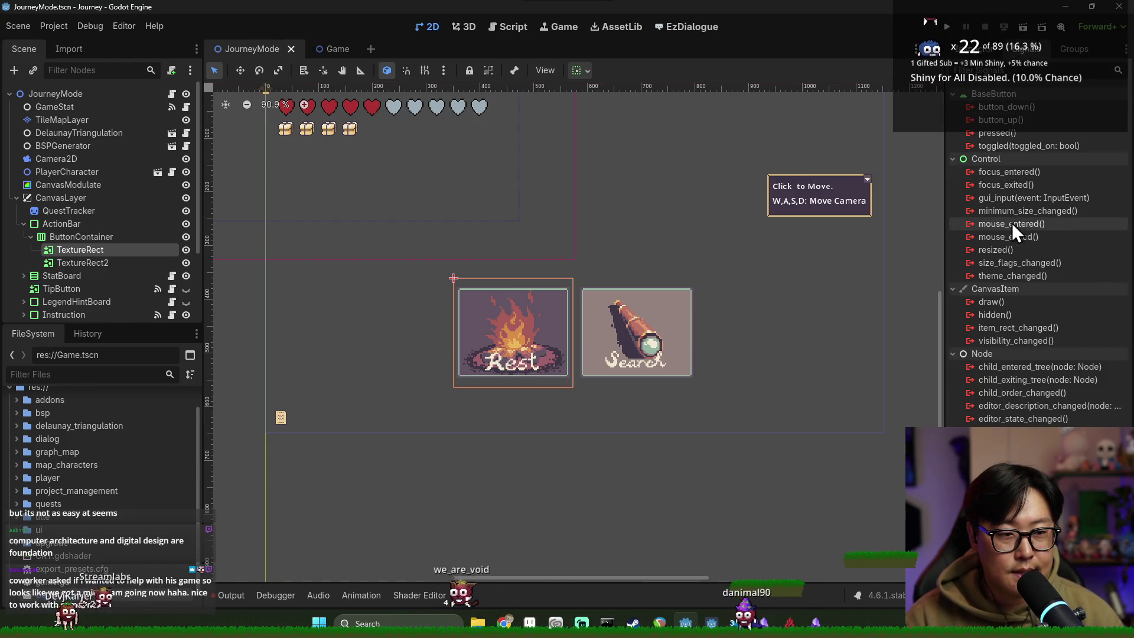
click(80, 238)
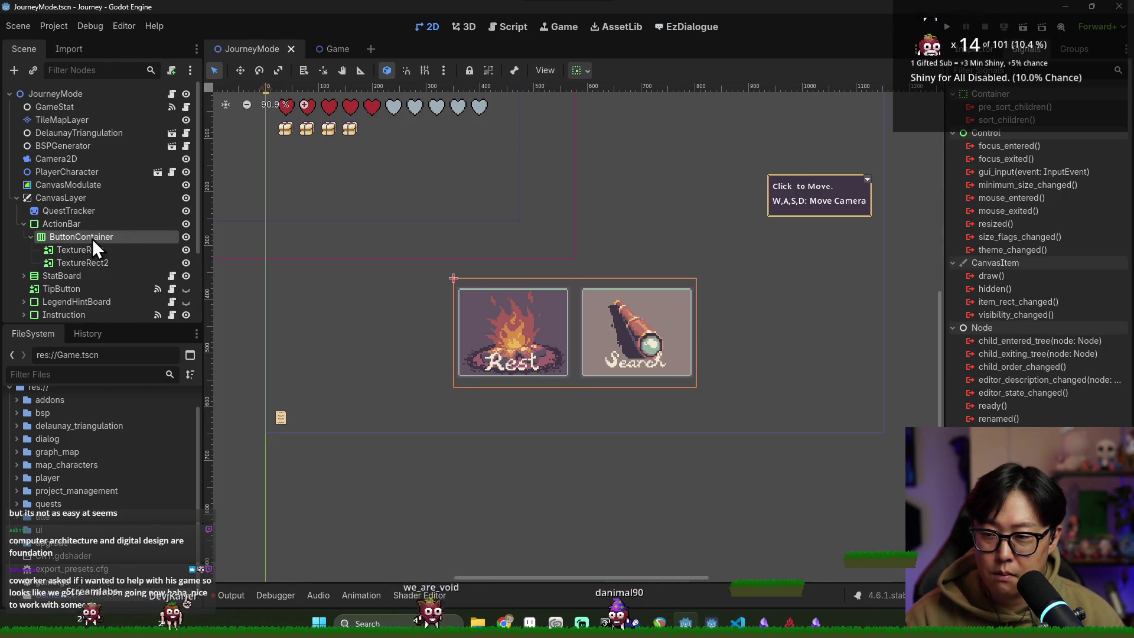
Step: Start attaching a script to ButtonContainer and browse to the ui/ui_buttons folder
right_click(92, 239)
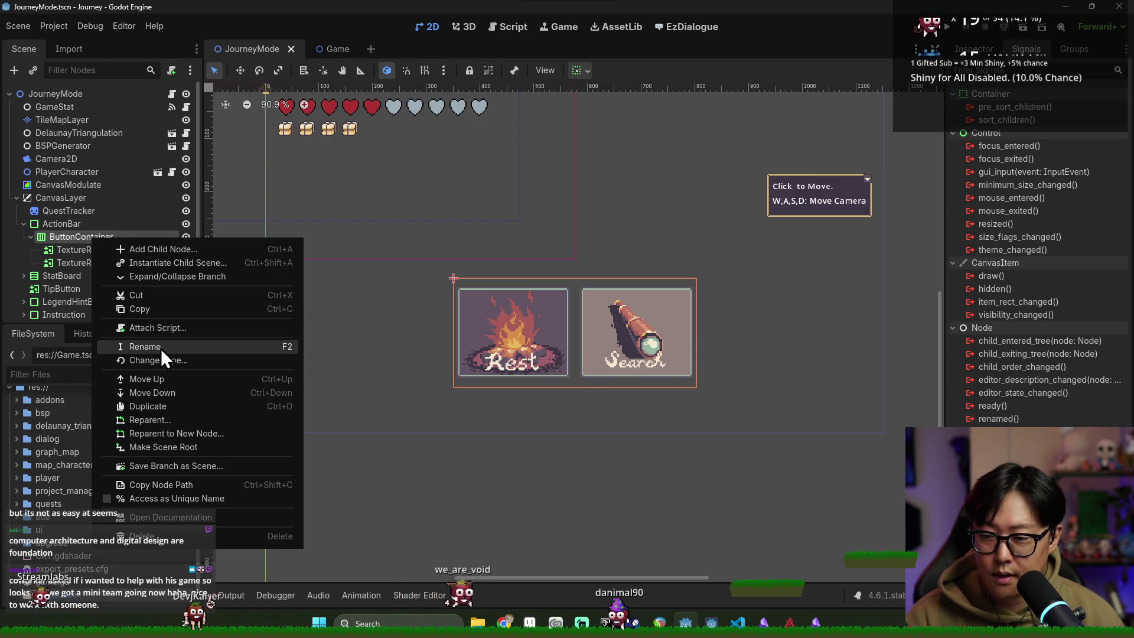
click(160, 329)
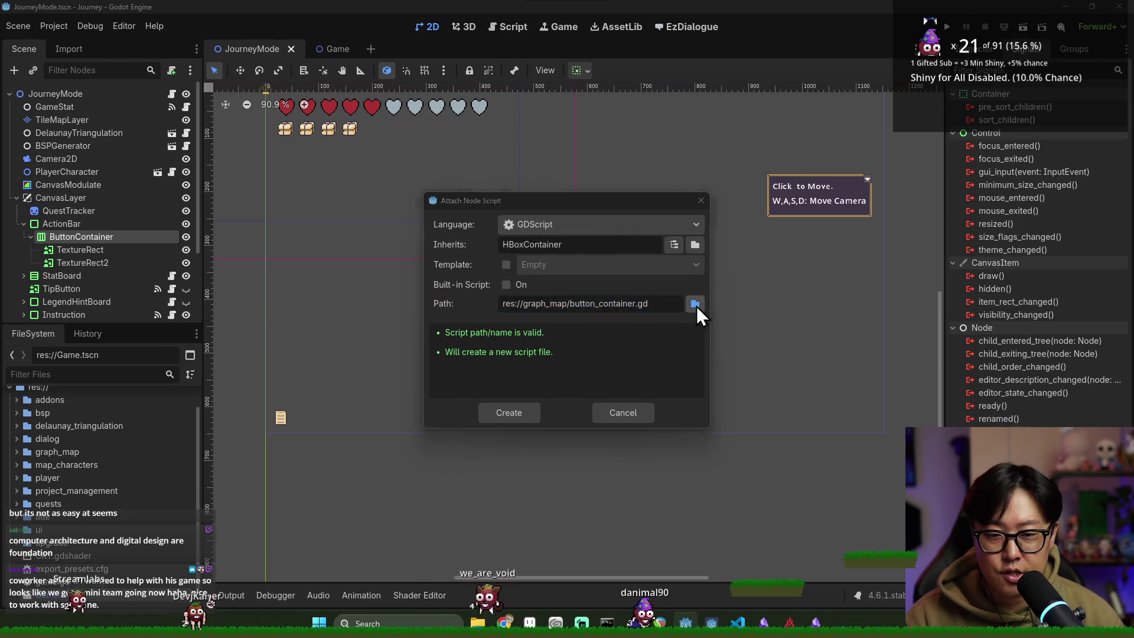
click(695, 304)
click(299, 125)
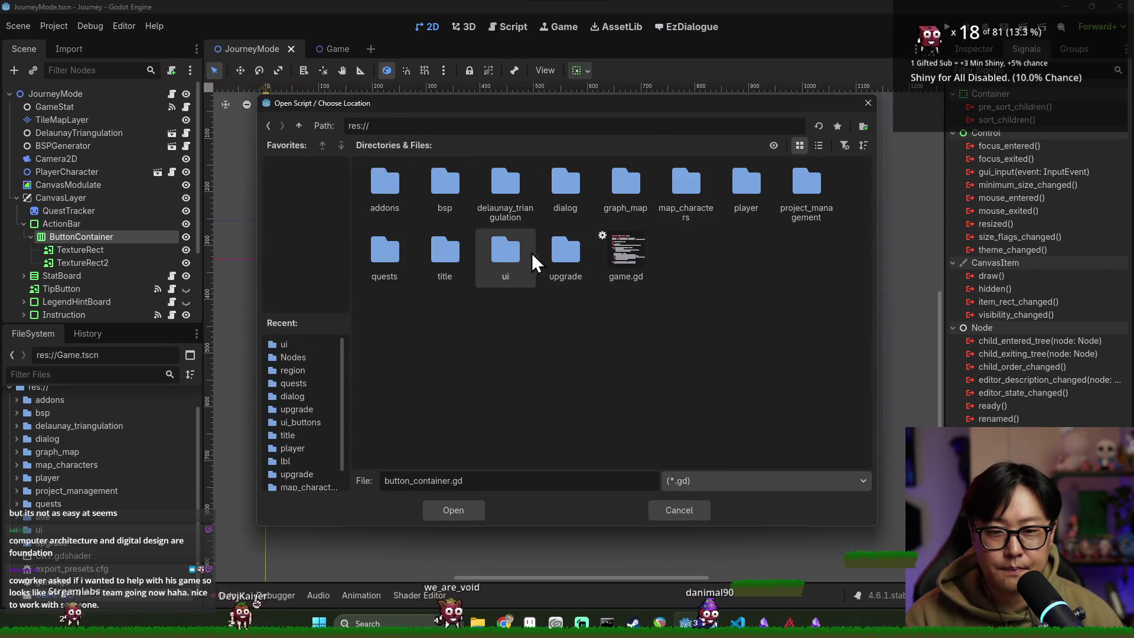
double_click(507, 260)
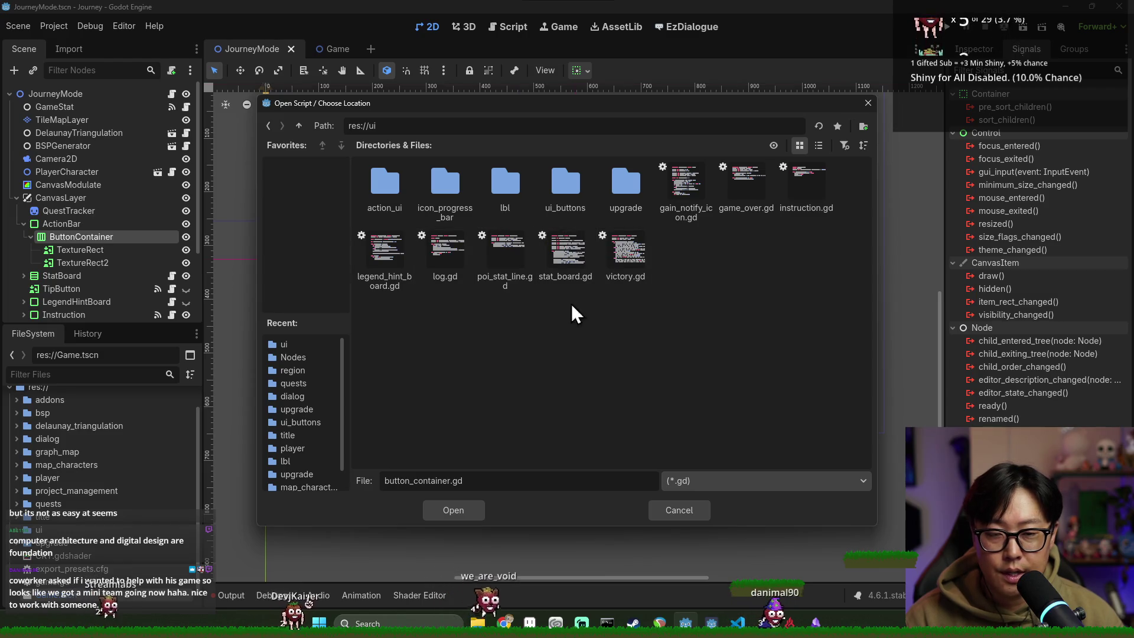
double_click(550, 190)
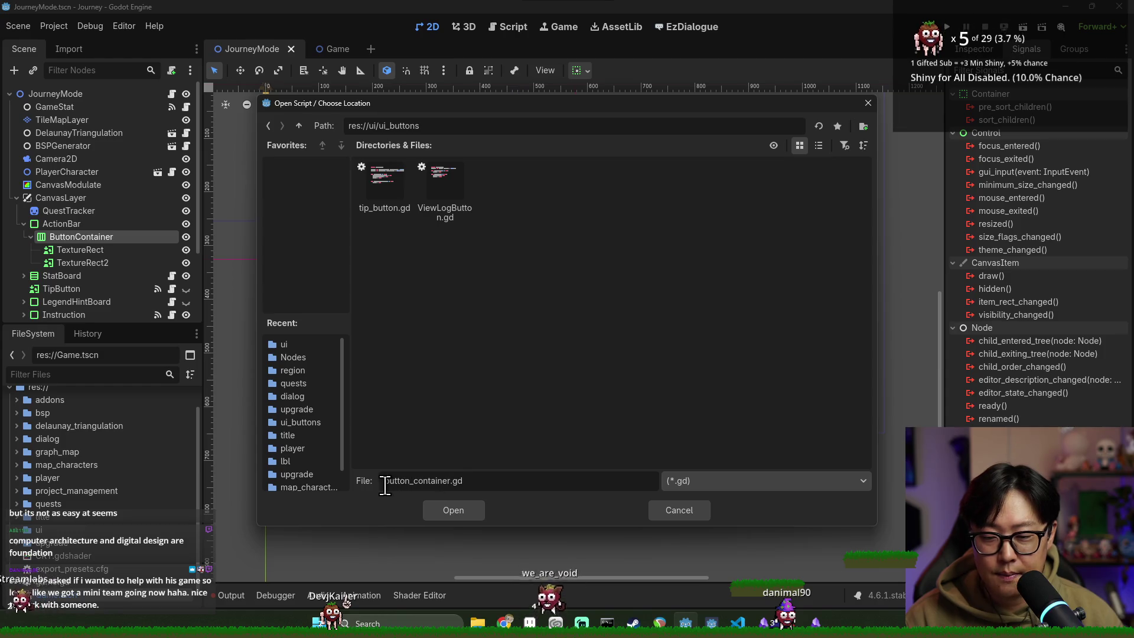
Step: Name the script action_button_container.gd, confirm the path and create it
text(Ac)
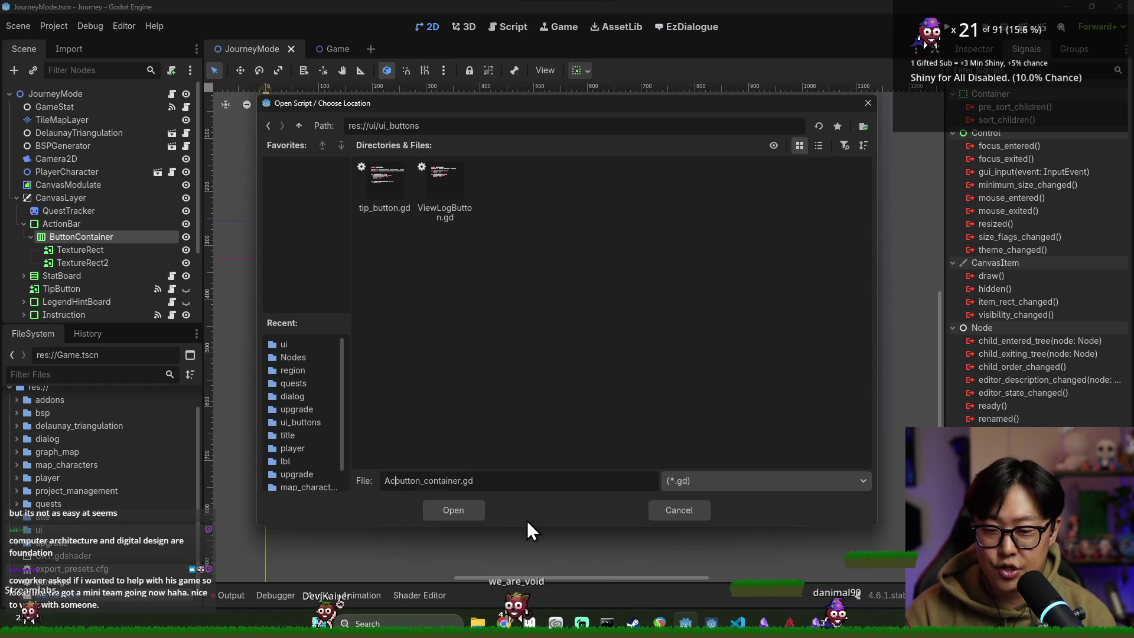
key(BackSpace)
text(action_)
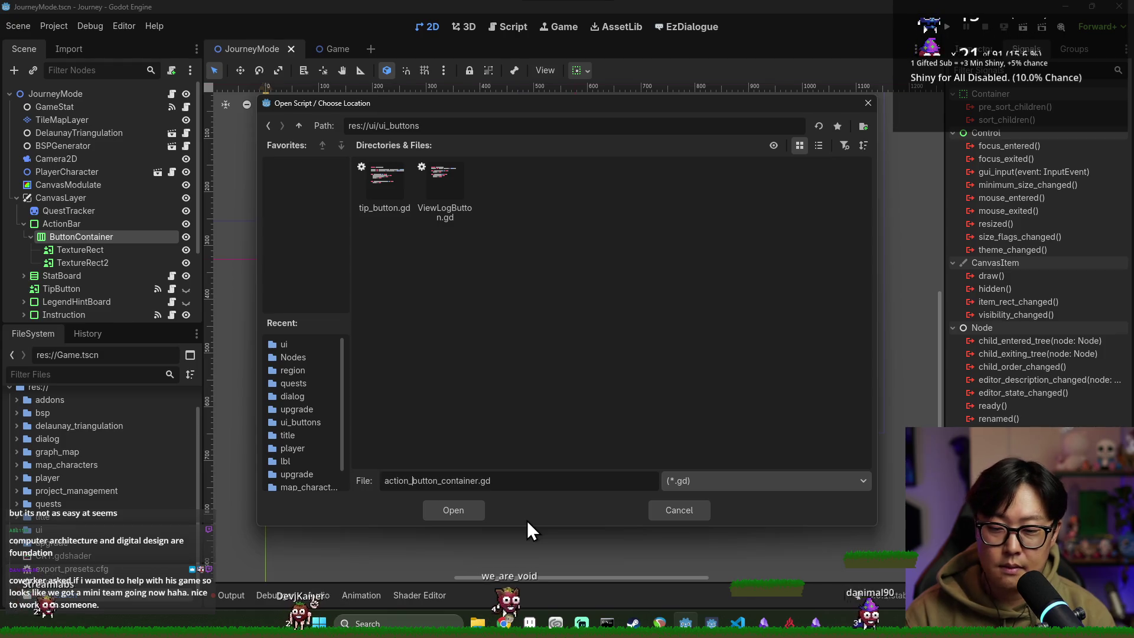
click(466, 509)
click(505, 413)
click(505, 413)
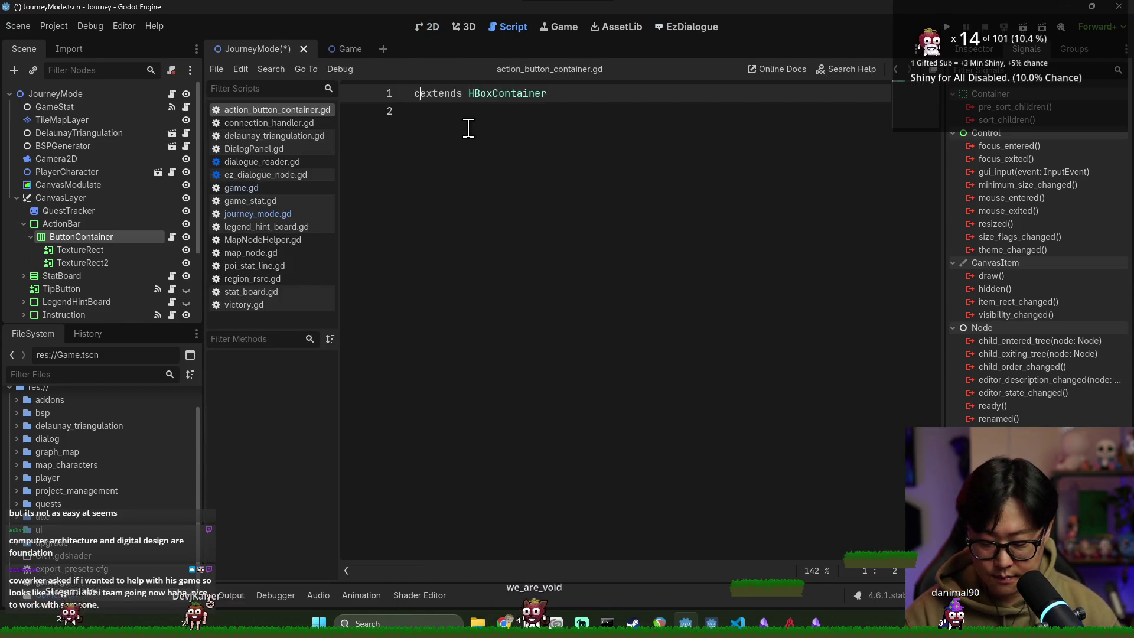
Step: Declare class_name ActionButtonContainer and save the script
text(s)
text(ActionButton)
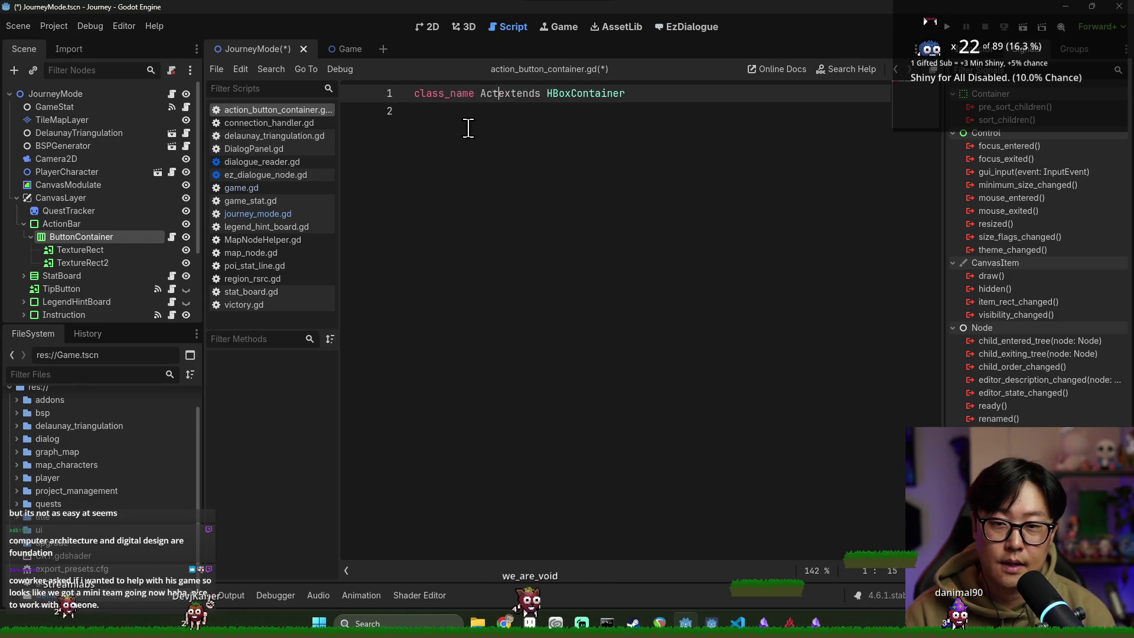
text(Container)
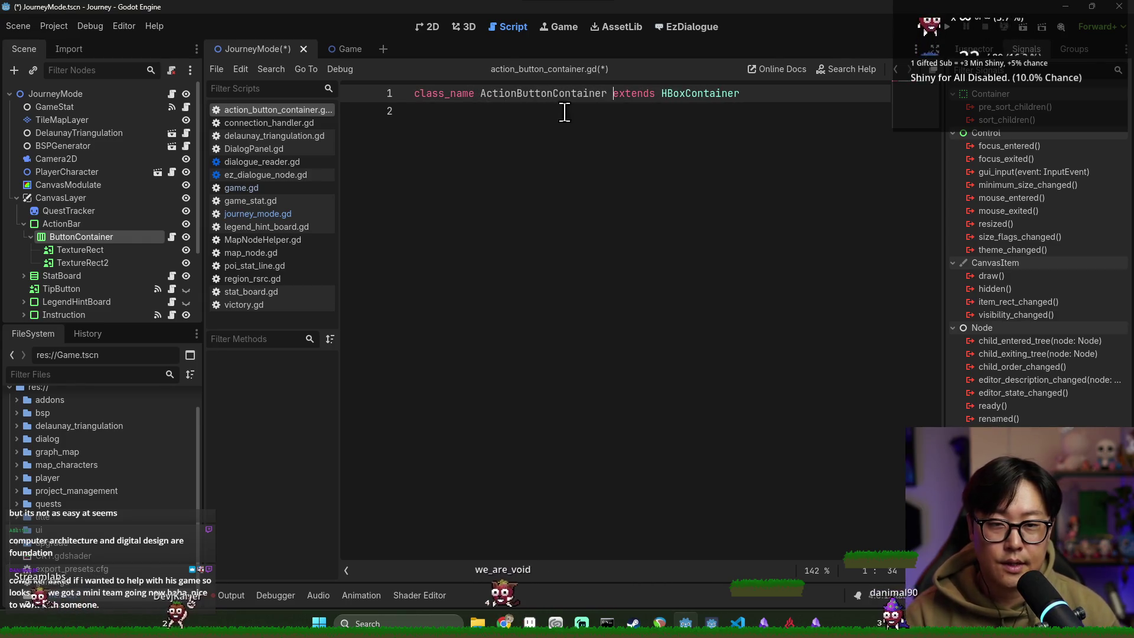
click(767, 103)
key(ctrl+s)
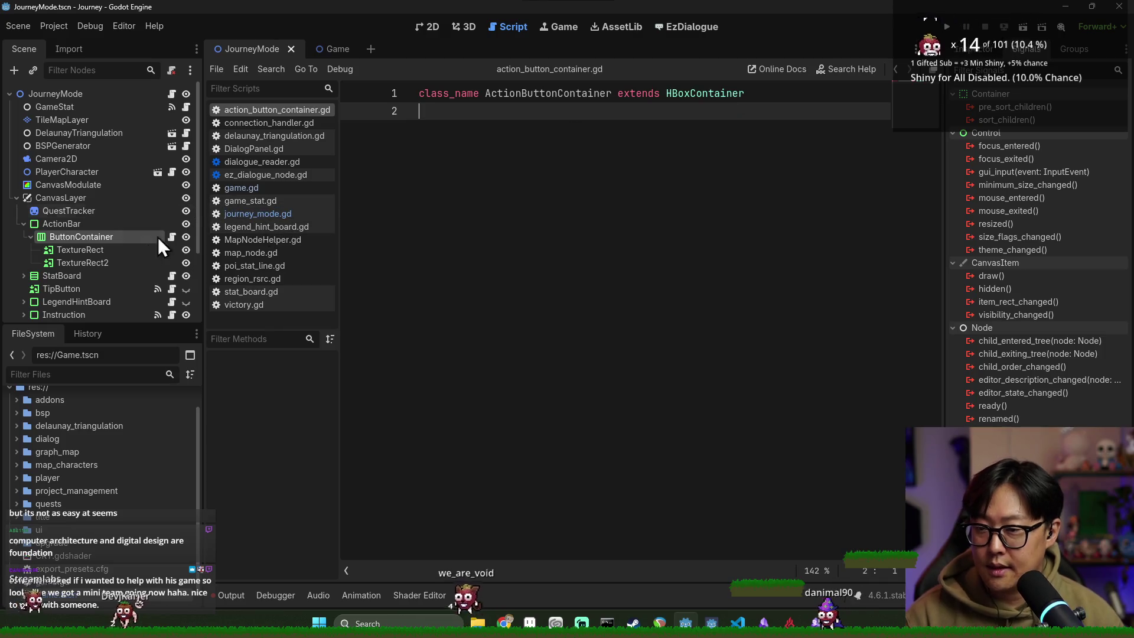
Step: Write a func _ready(): declaration, redoing it once after a false start
key(Return)
text(func _ready():)
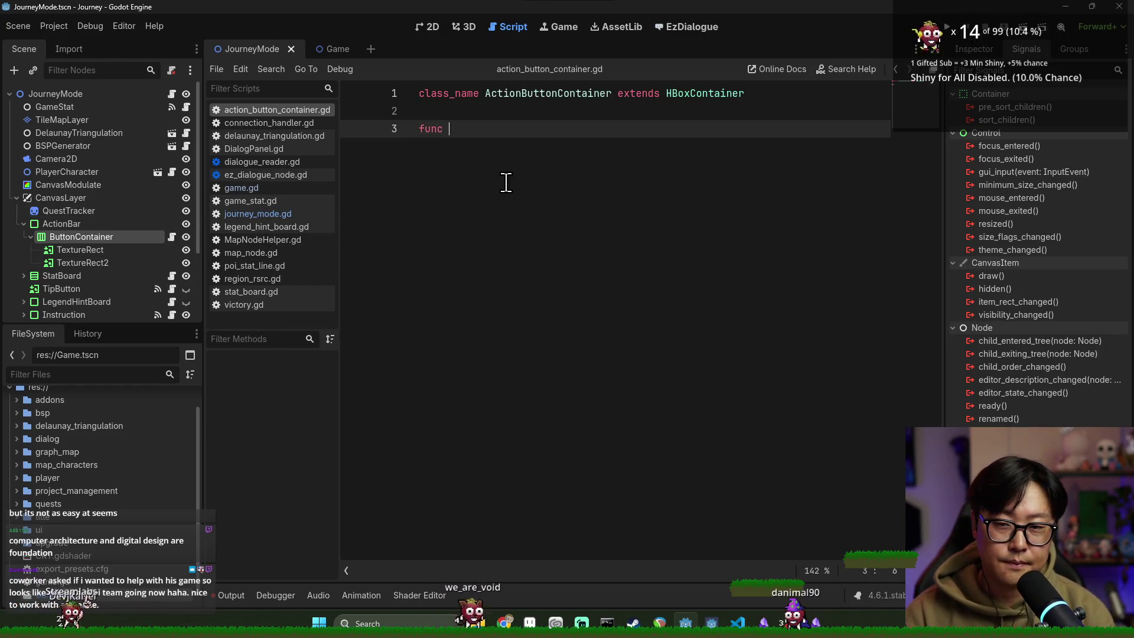
key(Return)
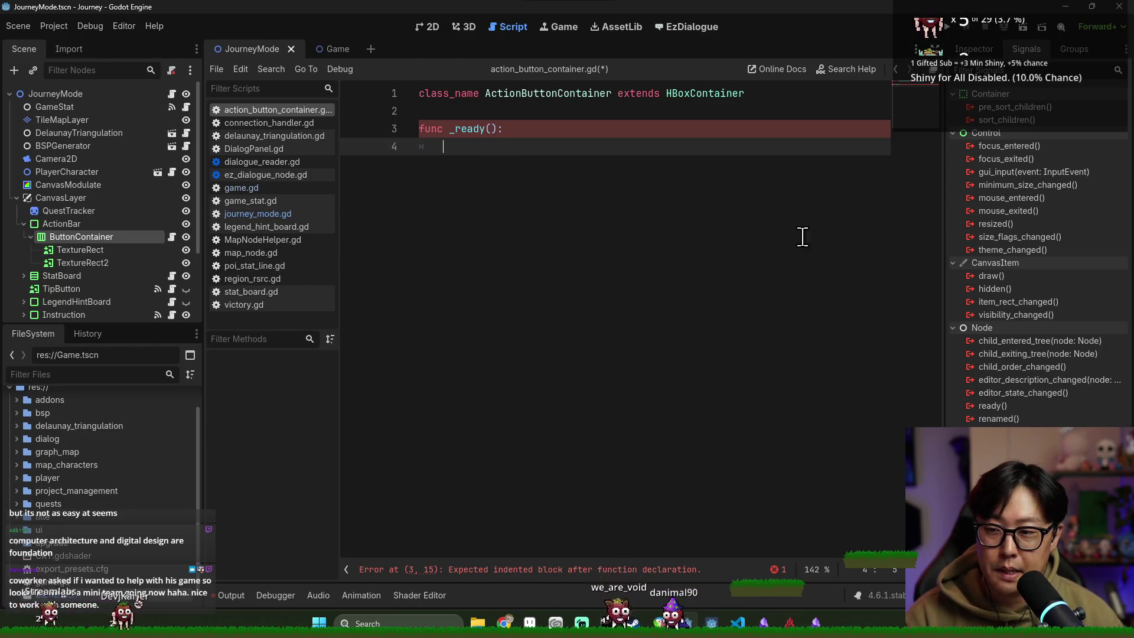
drag(468, 146, 418, 111)
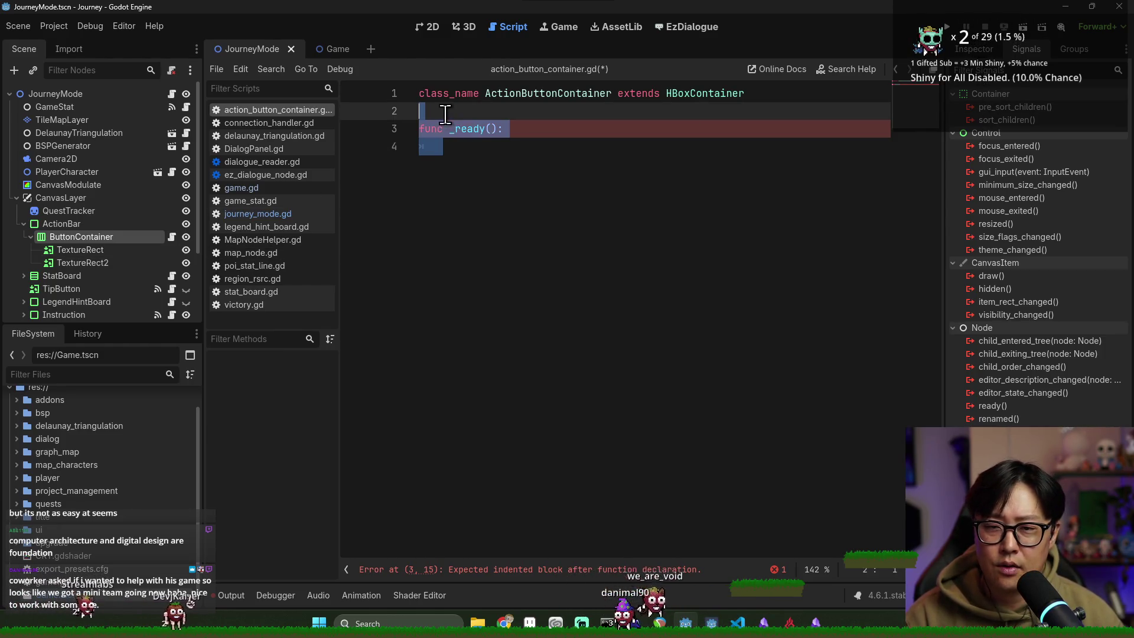
key(BackSpace)
key(Return)
text(fun)
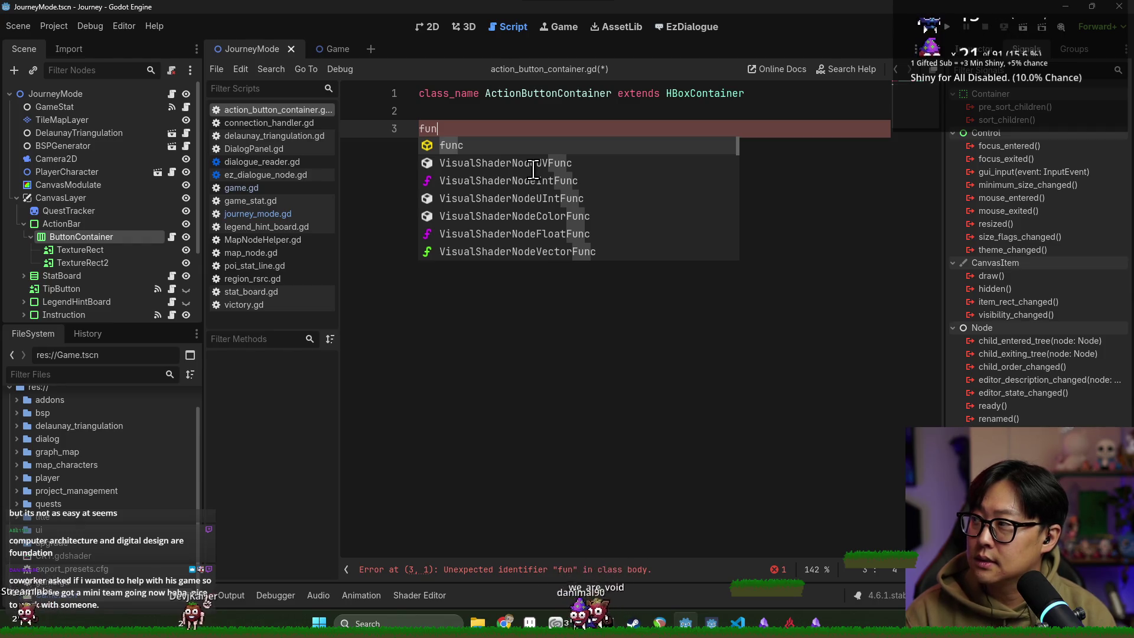
text(c -rea)
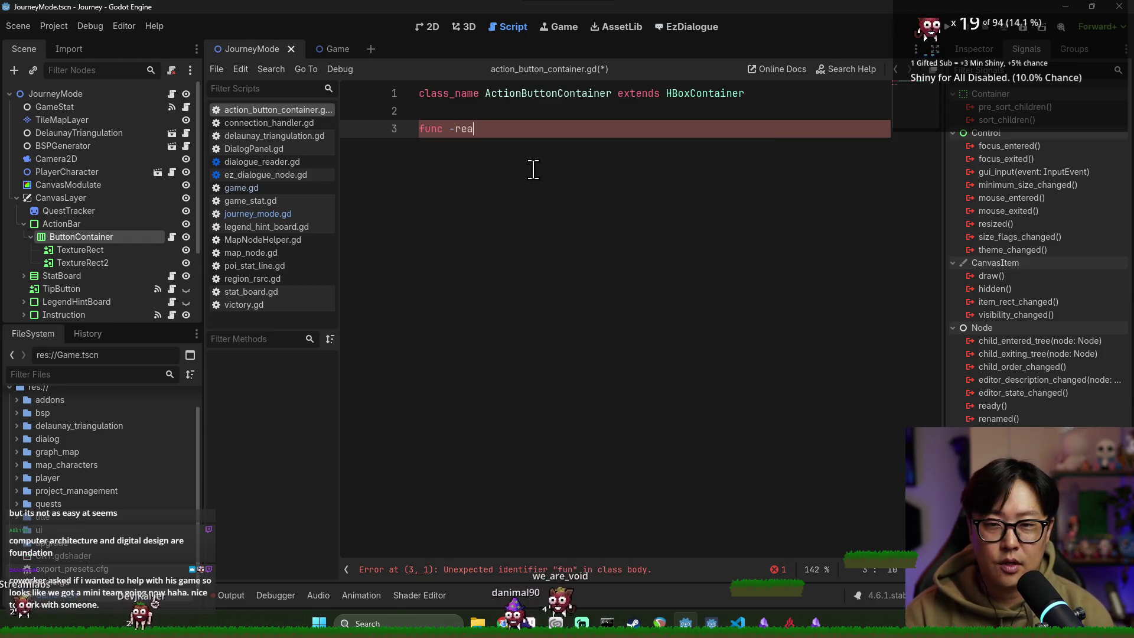
key(BackSpace)
text(_ready():)
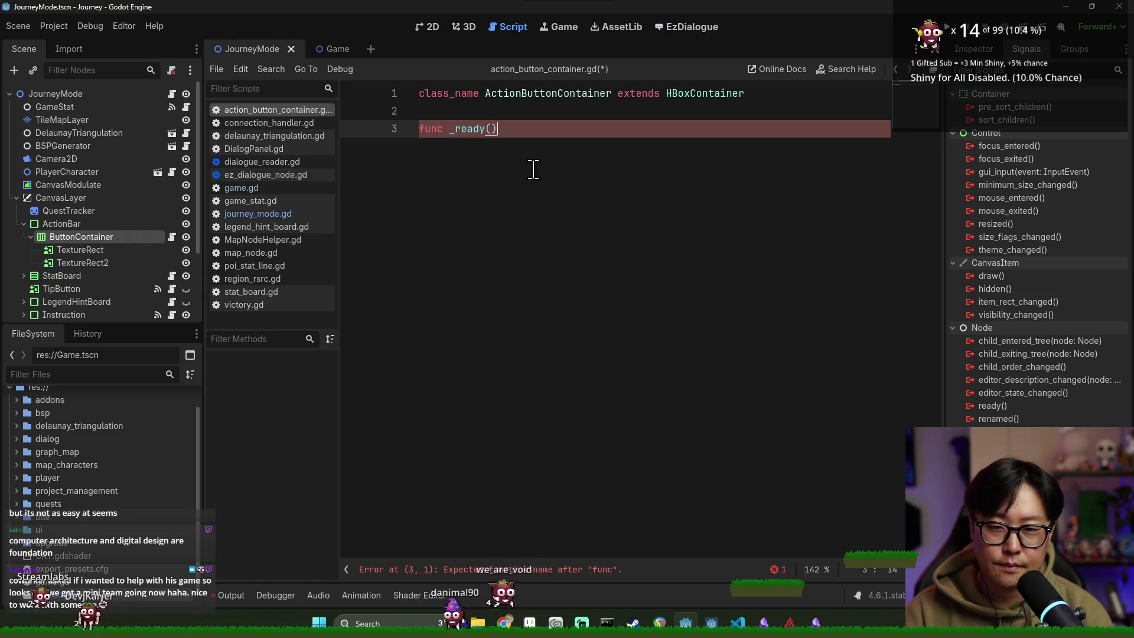
key(Return)
Step: Have _ready call _register_button_signals() and begin defining func _register_button_signals
text(reg)
key(BackSpace)
key(BackSpace)
key(BackSpace)
text(_register_bu)
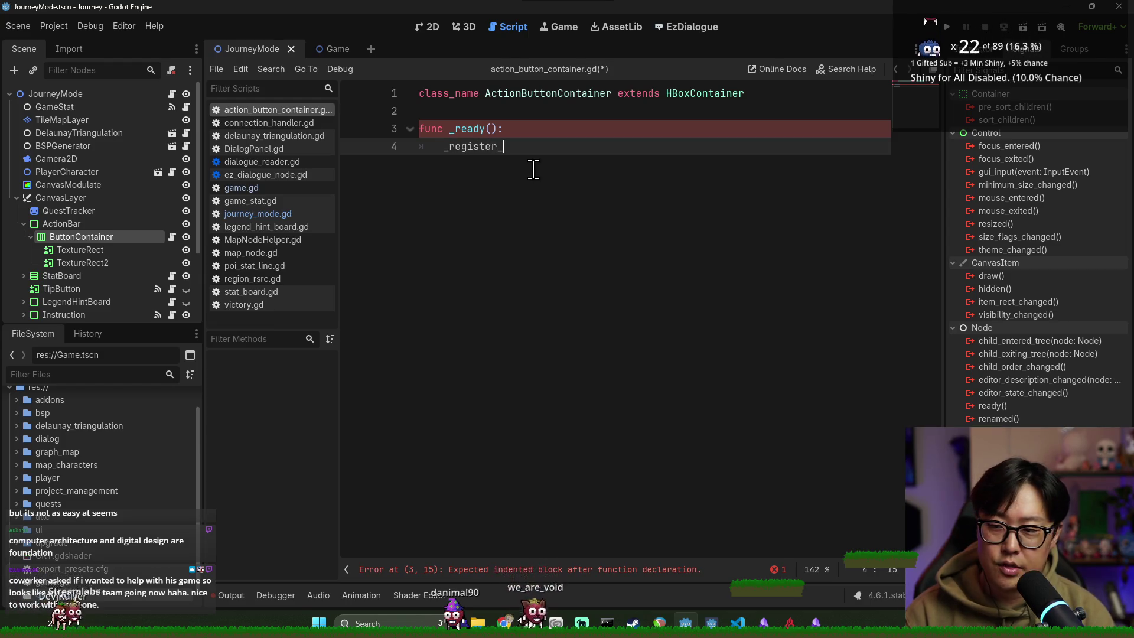
text(tton_signals()
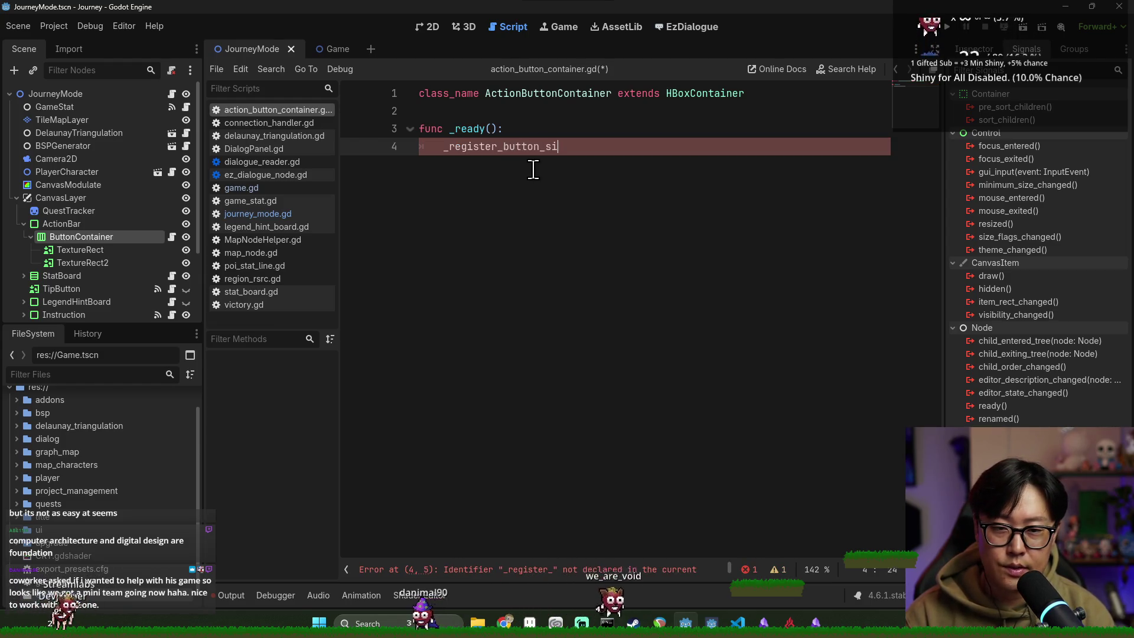
key(End)
key(Return)
key(Return)
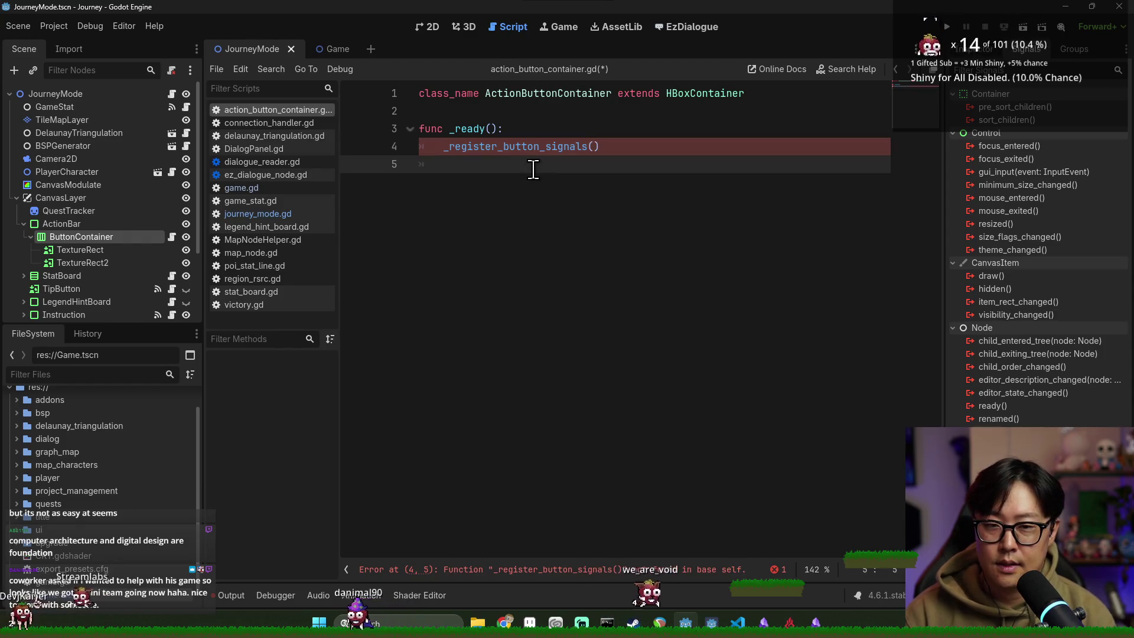
key(BackSpace)
text(func _register_button_signals():)
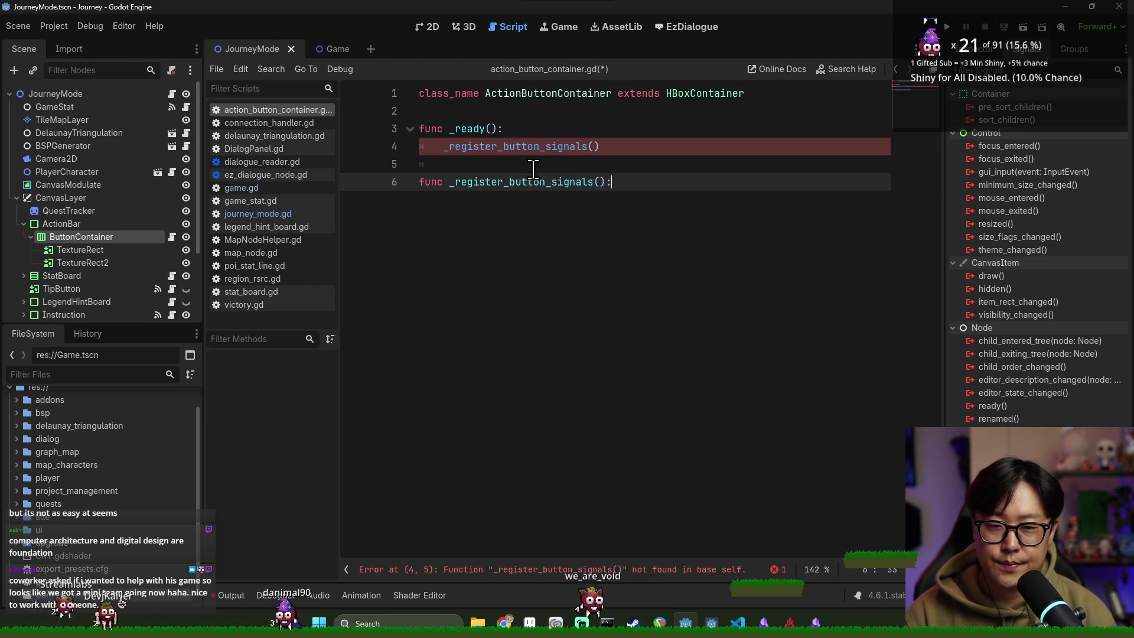
key(Return)
Step: Fill the _register_button_signals stub with pass and save the script
text(pass)
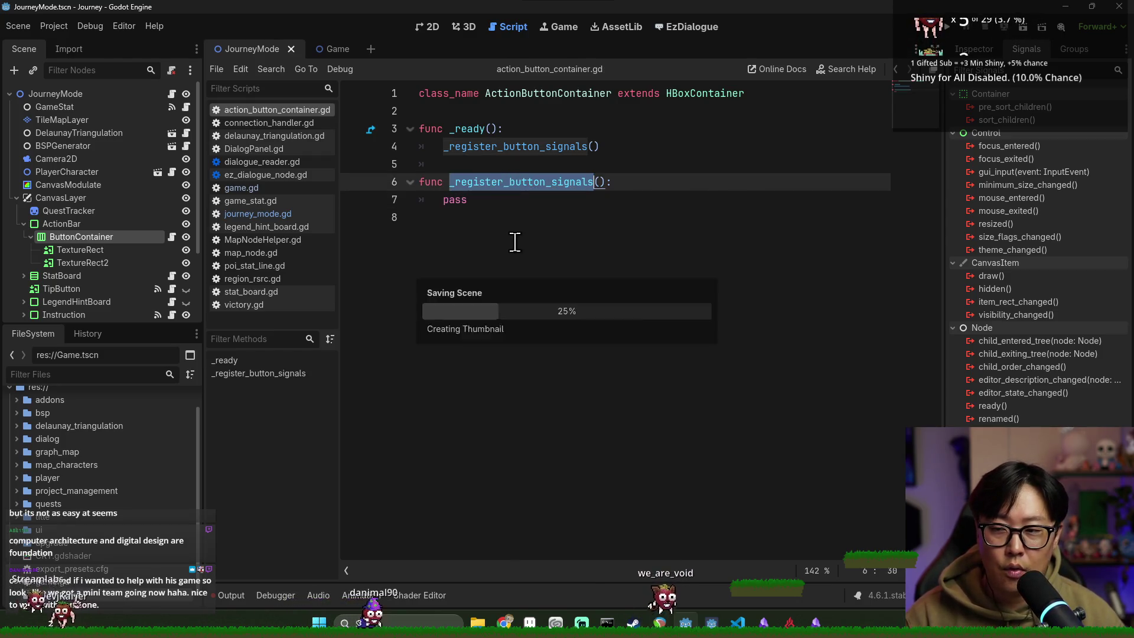
key(Return)
key(ctrl+s)
key(Return)
Step: Declare a new function add_action_button(action_type):
text(func _)
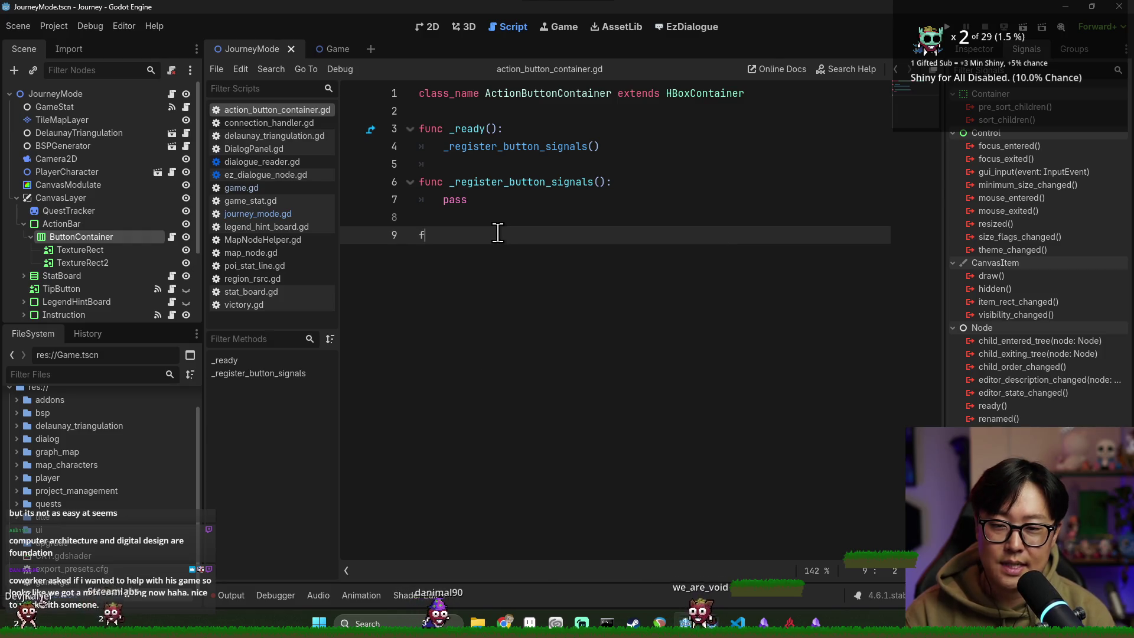
text(add_)
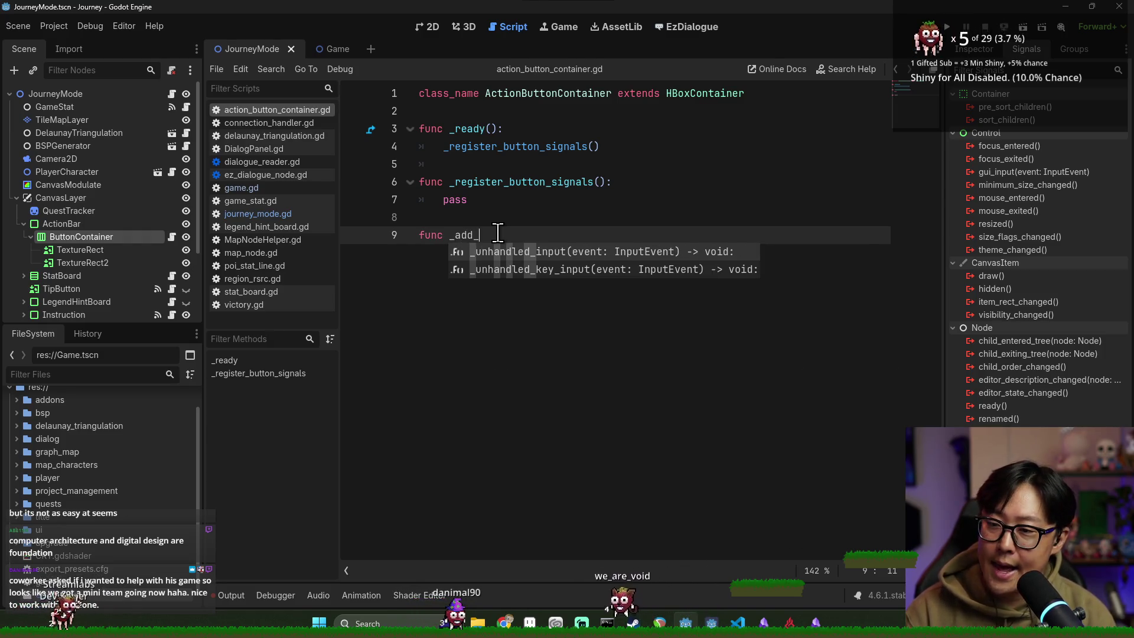
text(action_button)
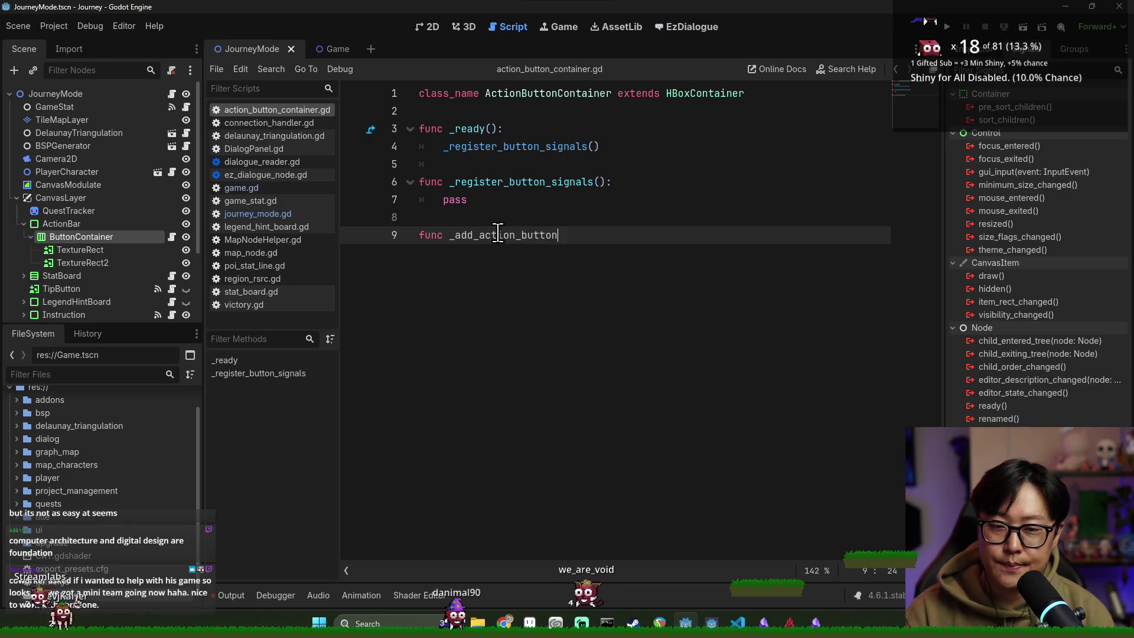
click(455, 234)
key(BackSpace)
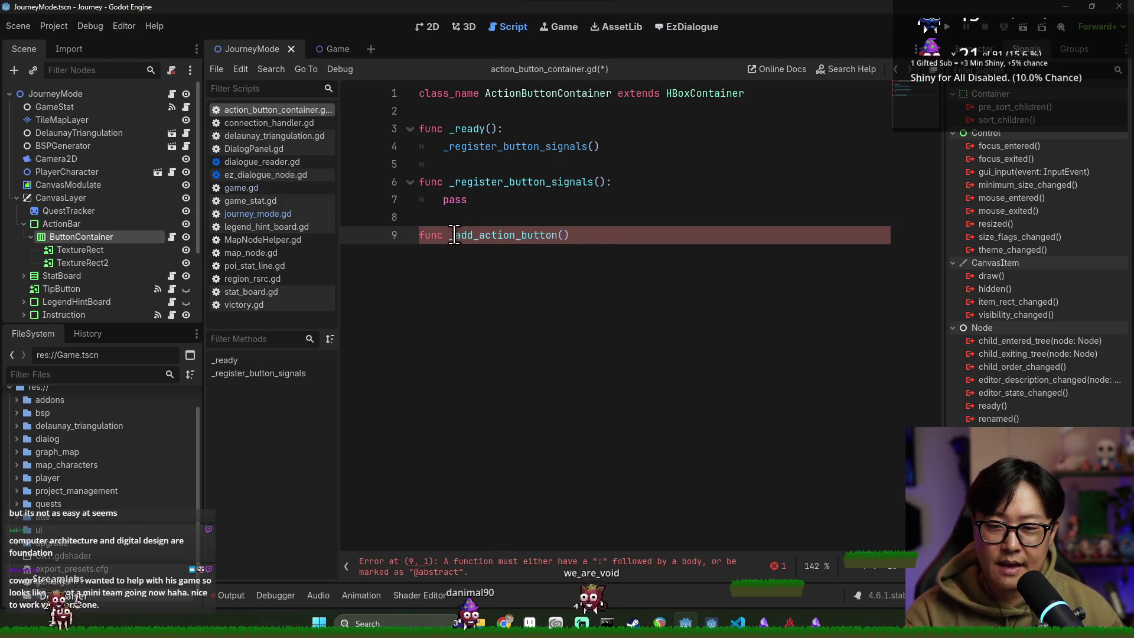
click(605, 234)
key(Left)
text(dc)
key(BackSpace)
key(BackSpace)
text(action_type))
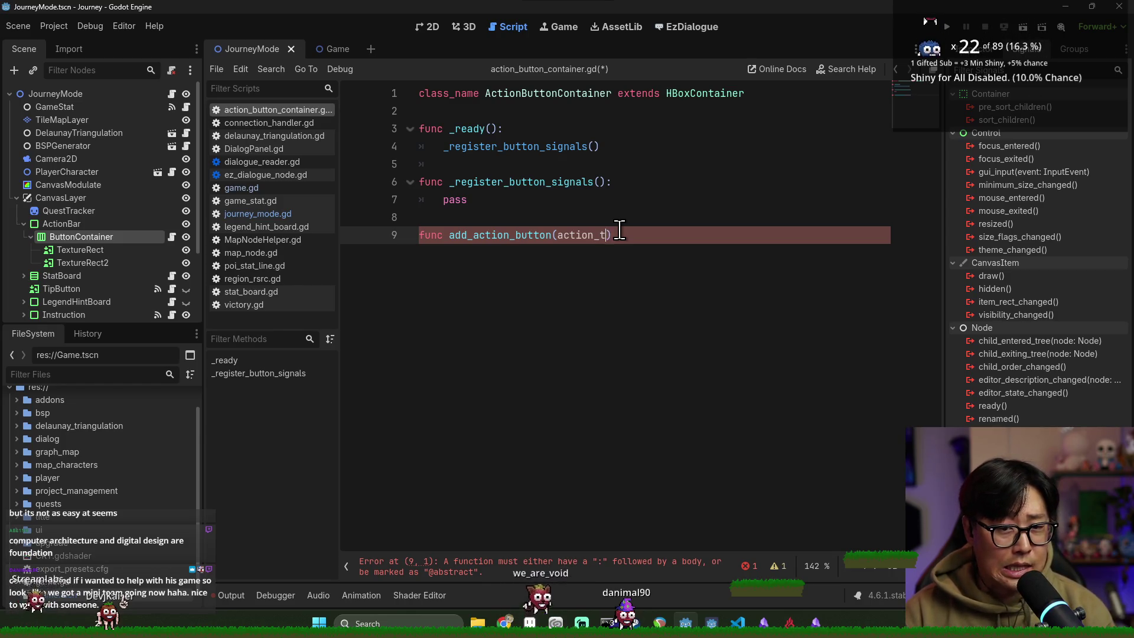
text(:)
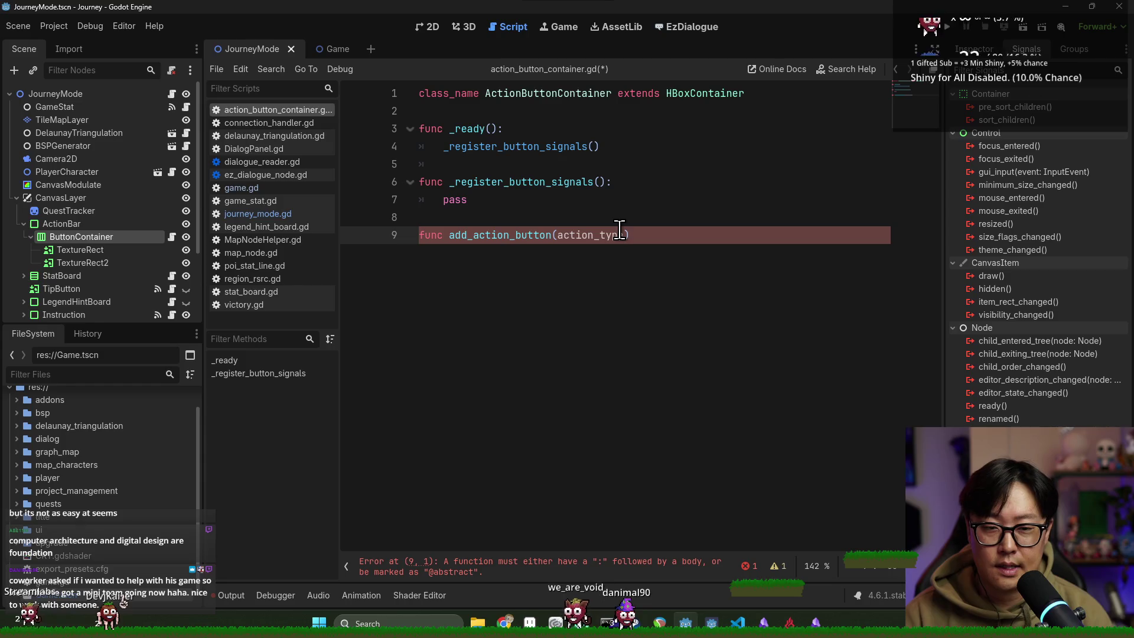
key(Return)
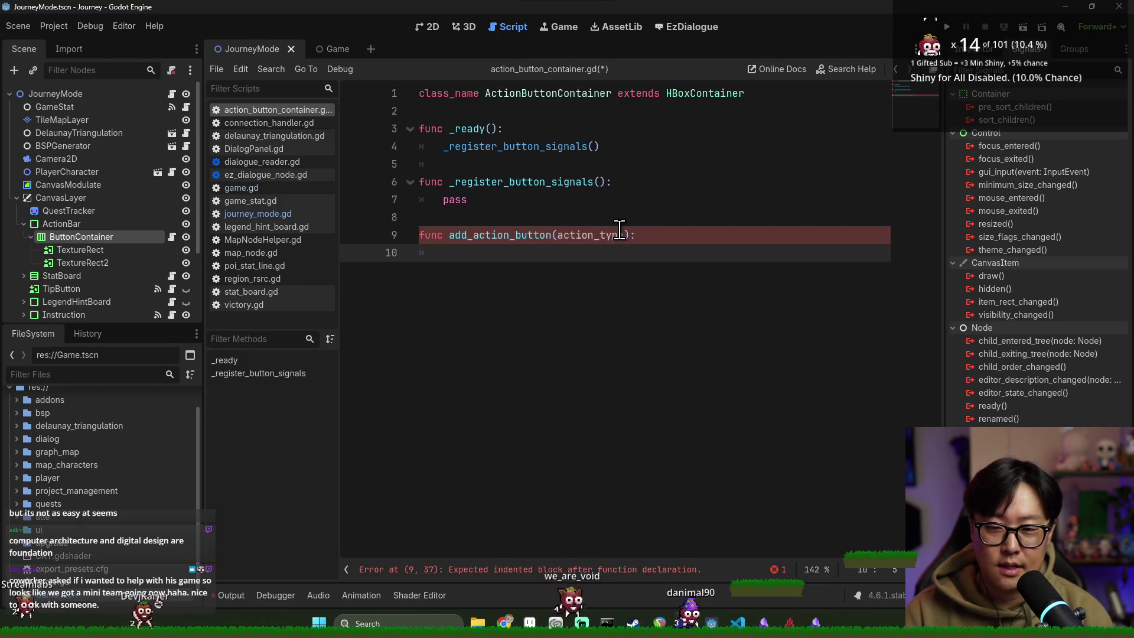
Step: Add a # TODO comment and a _register_button_signals() call to add_action_button, then save
text(# TODO)
key(Return)
text(p)
key(BackSpace)
text(_regi)
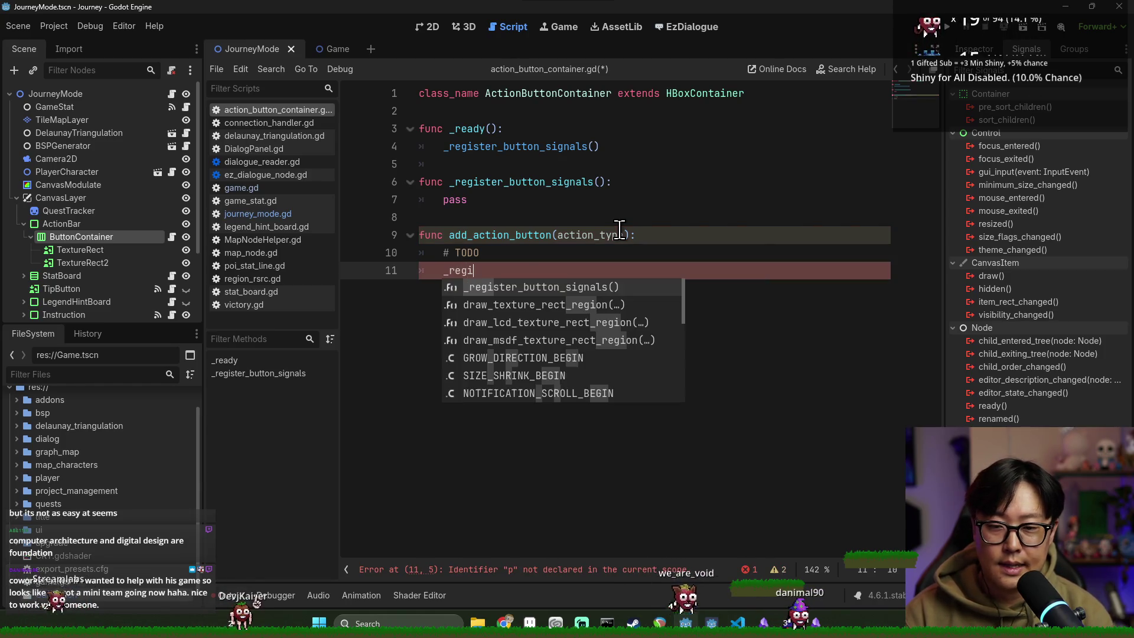
key(Return)
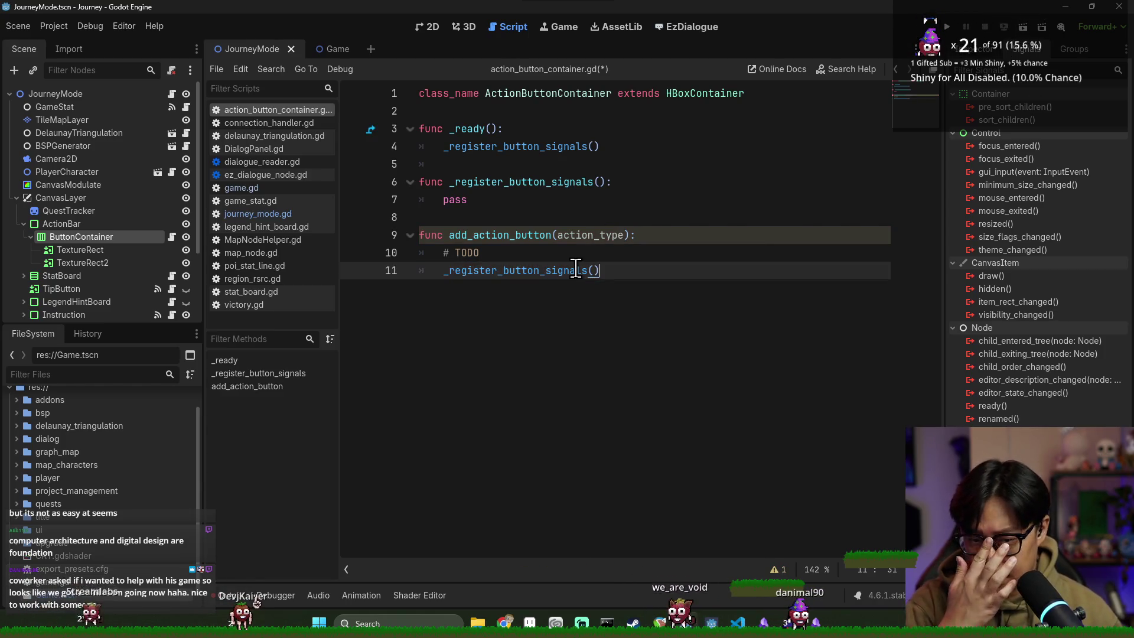
click(576, 270)
key(ctrl+s)
Step: Insert a blank line above pass, then declare an _on_button_hover handler at the script's end
click(623, 198)
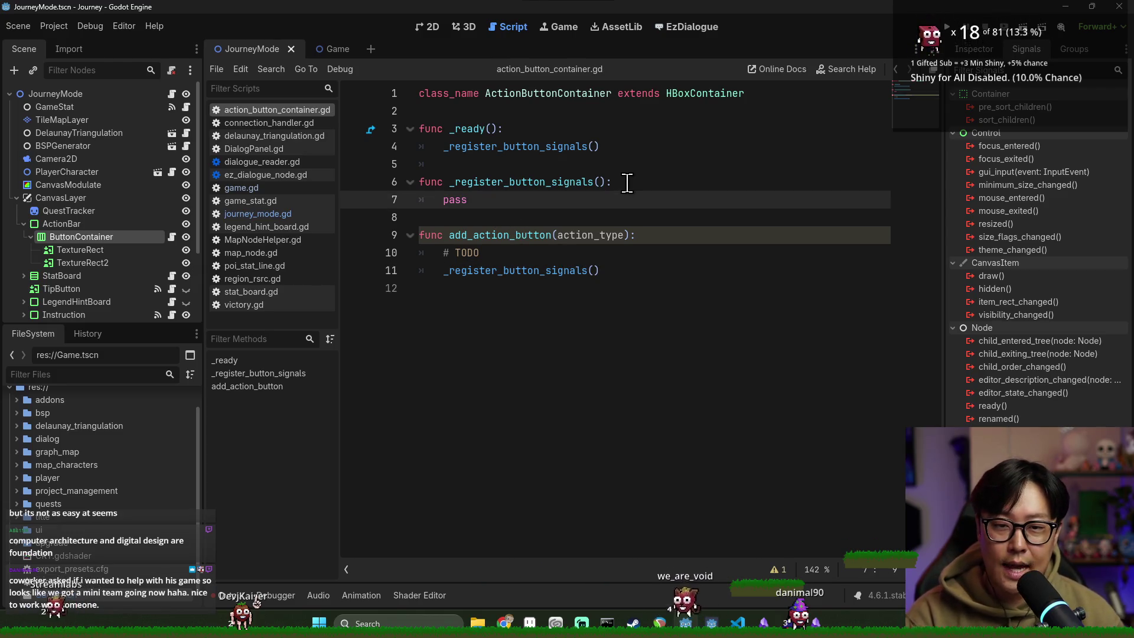
click(628, 183)
key(Return)
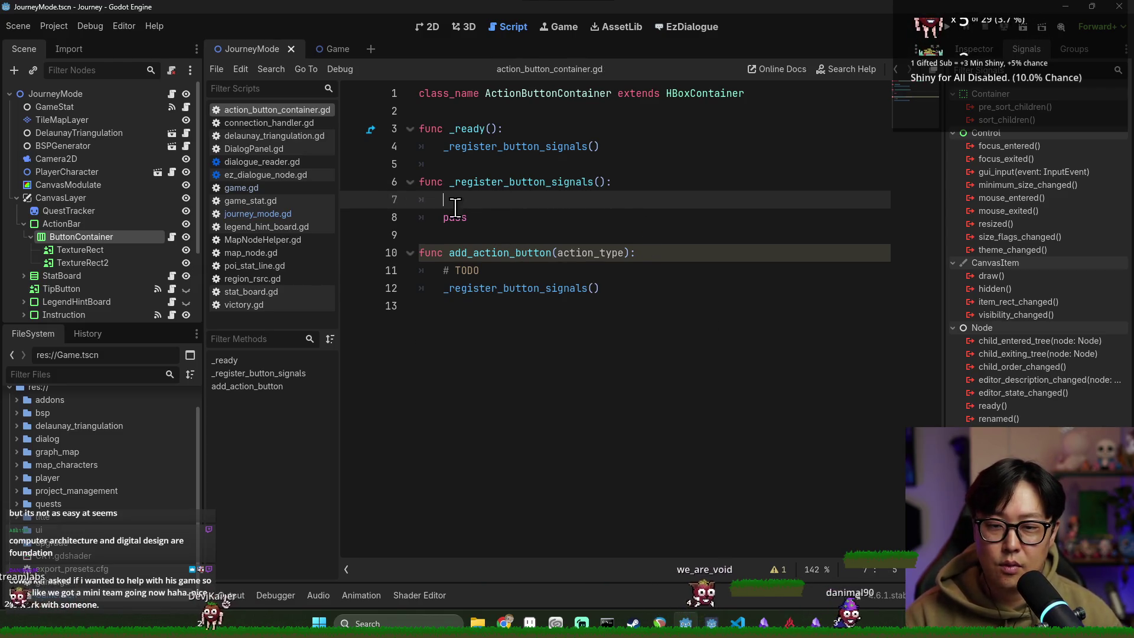
click(476, 339)
key(Return)
text(fun)
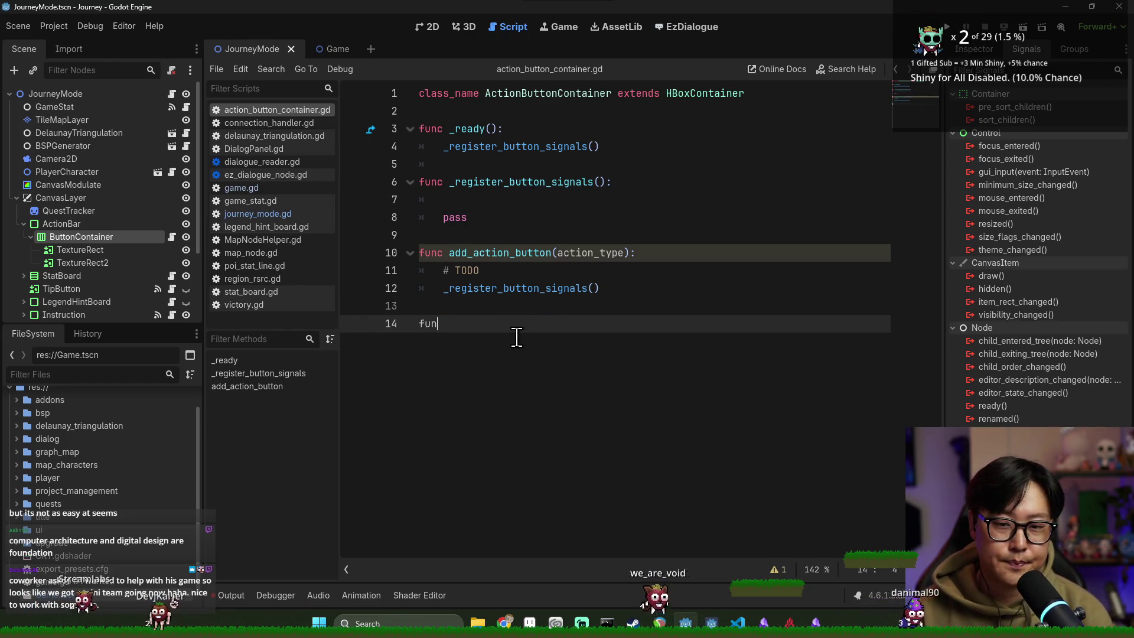
text(on_)
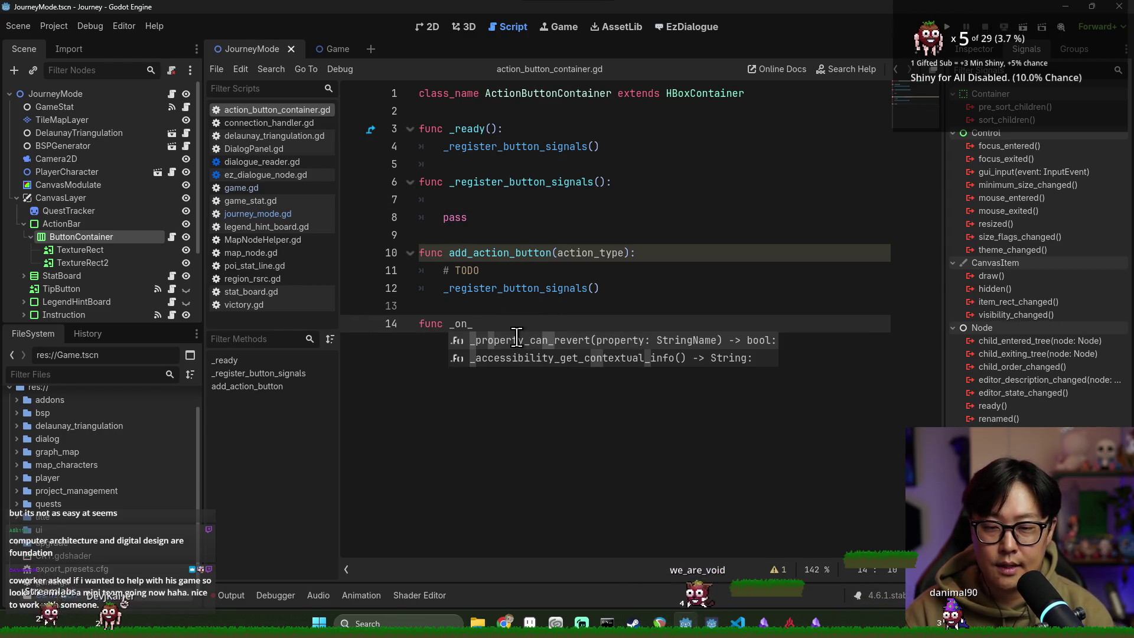
text(button_)
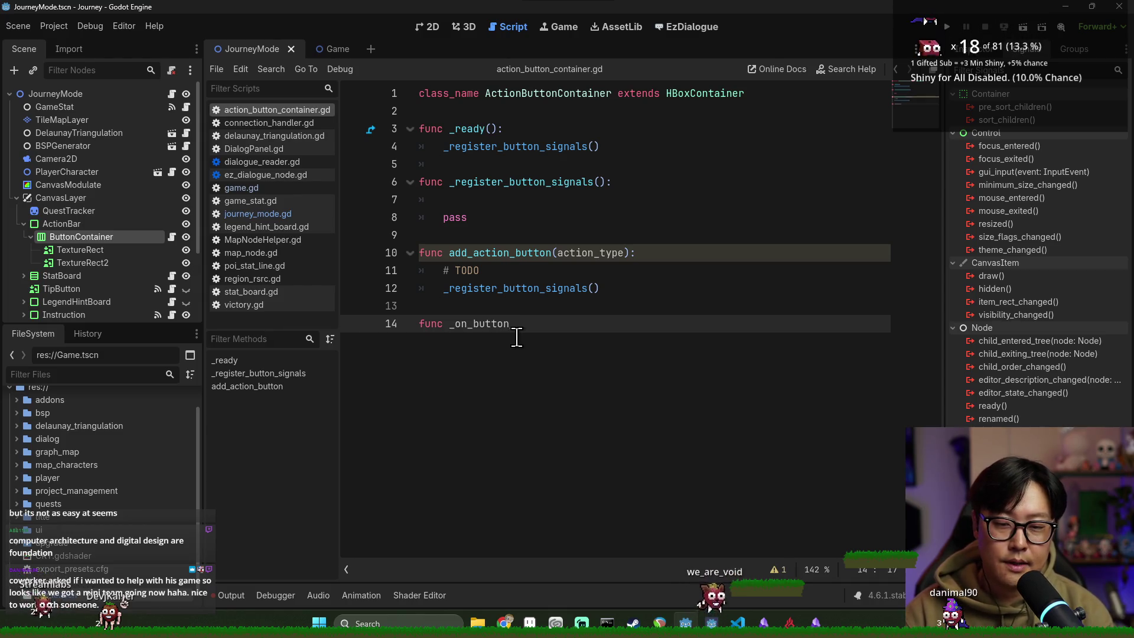
text(:)
key(Return)
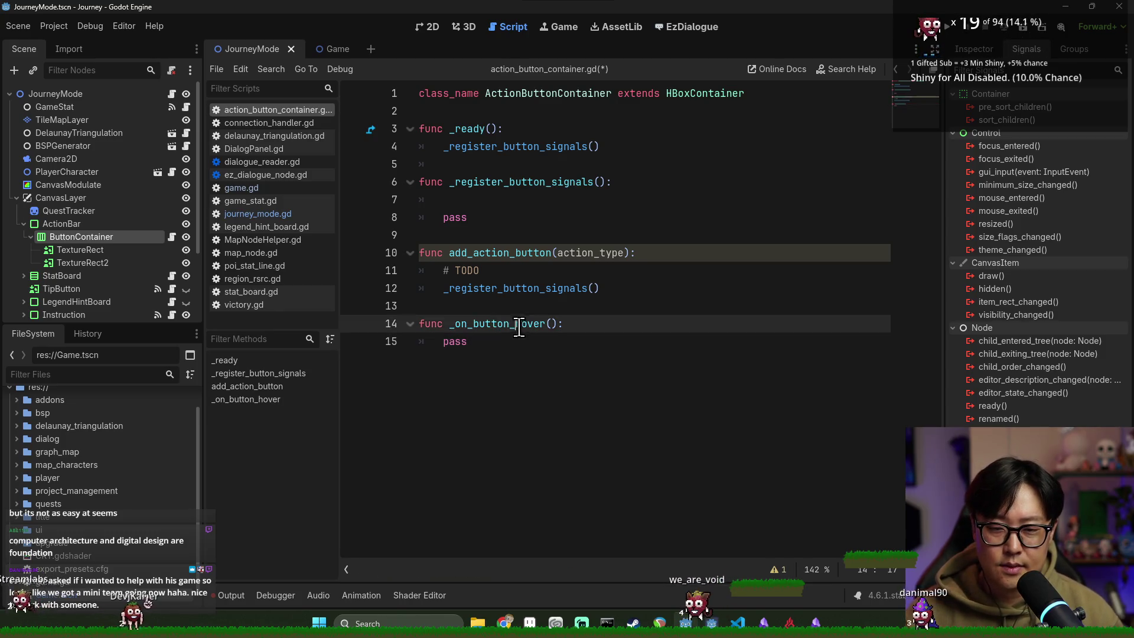
Step: Rename the handler to _on_button_focus and add func _on_button_unfocus():
double_click(541, 324)
text(focus)
key(Down)
key(Return)
key(Return)
key(BackSpace)
text(func _on_button_unfocus())
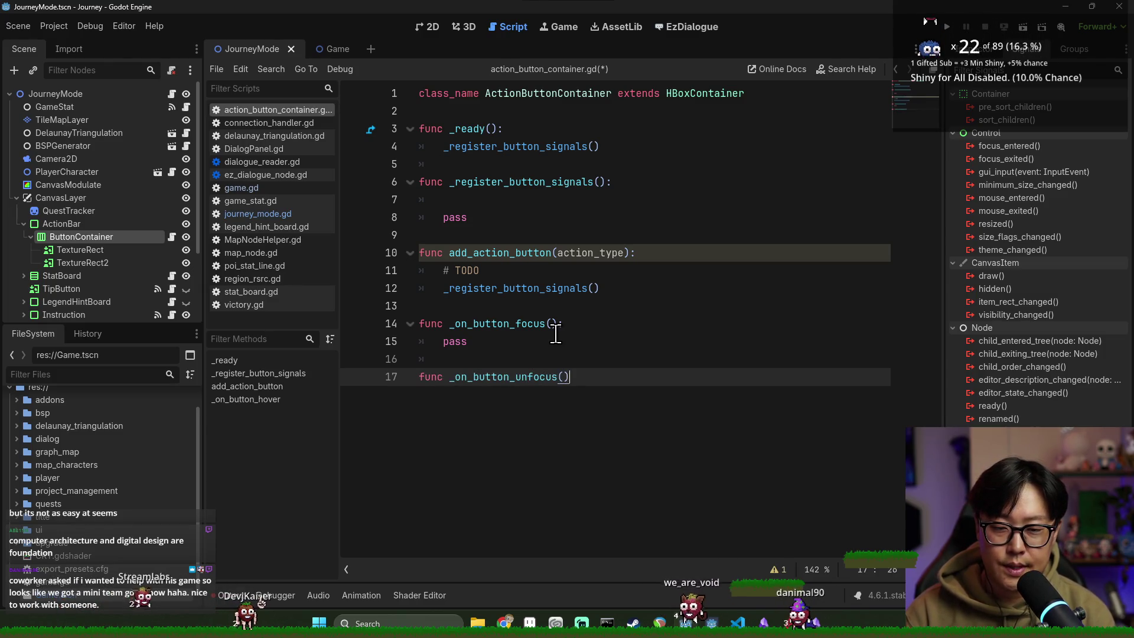
text(:)
key(Return)
Step: Give the unfocus handler a pass body, add func _on_button_pressed():, and save
text(pass)
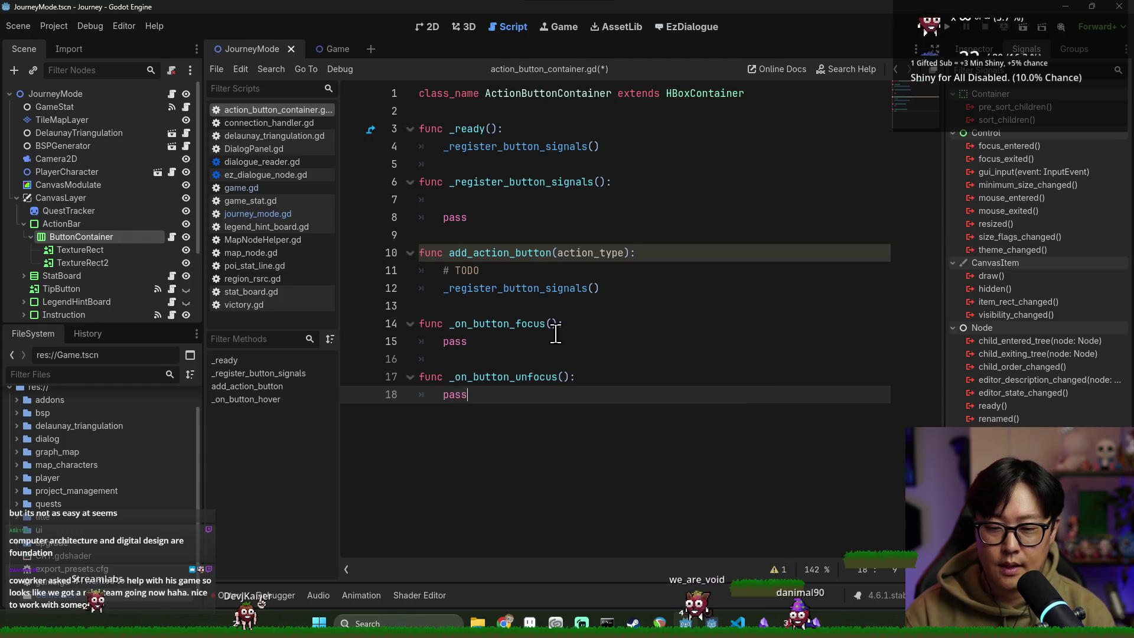
key(Return)
key(Return)
key(BackSpace)
text(func _on_button_pressed)
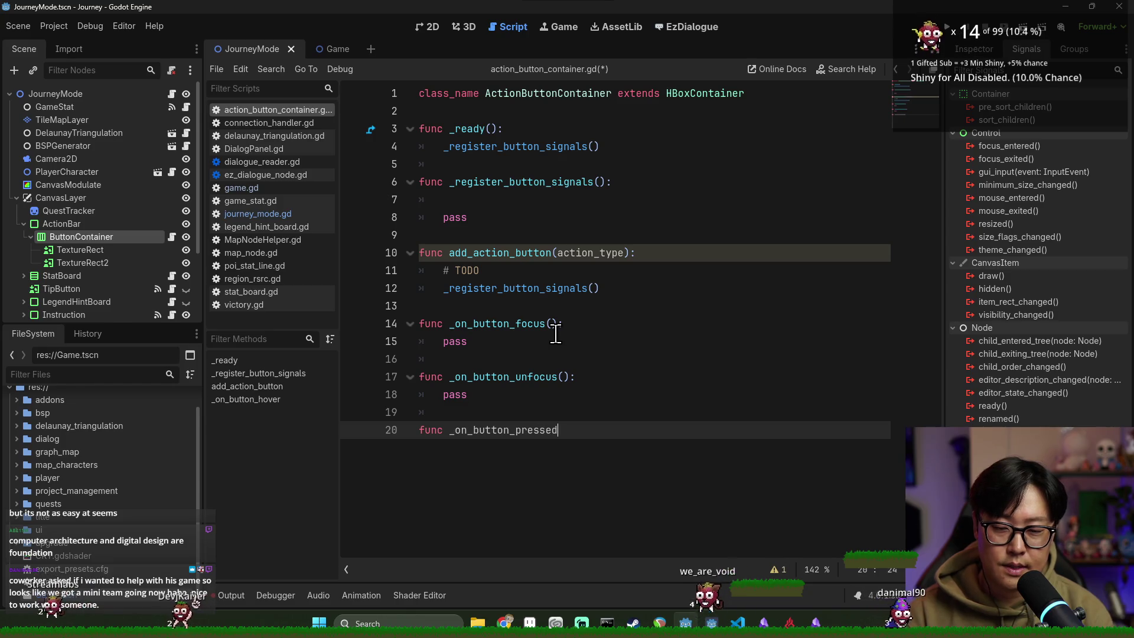
text(():)
key(Return)
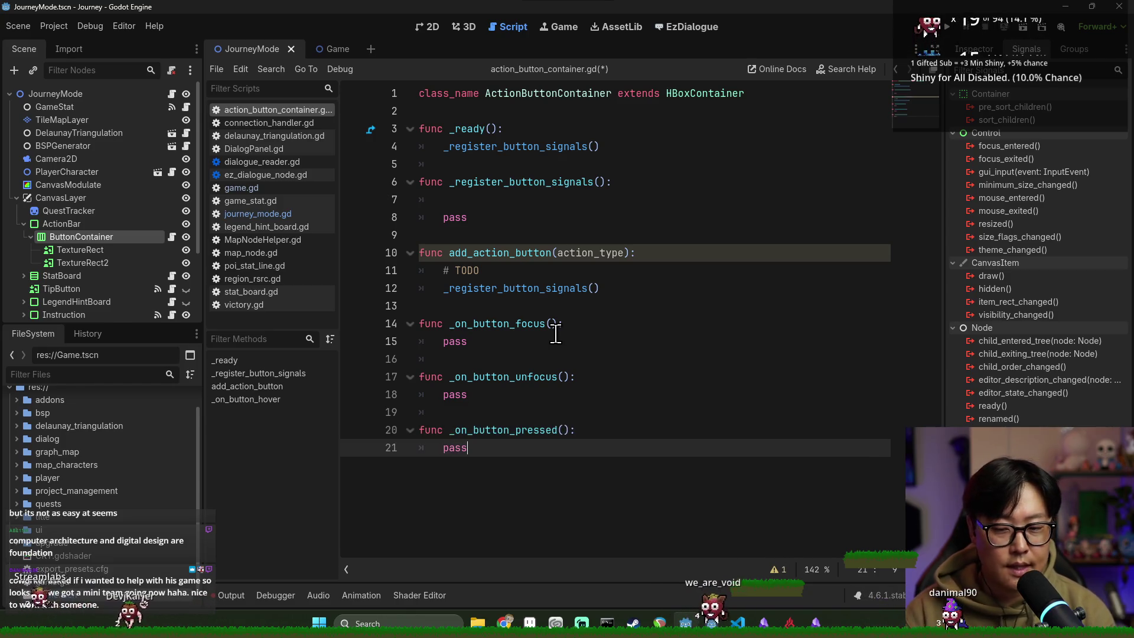
key(ctrl+s)
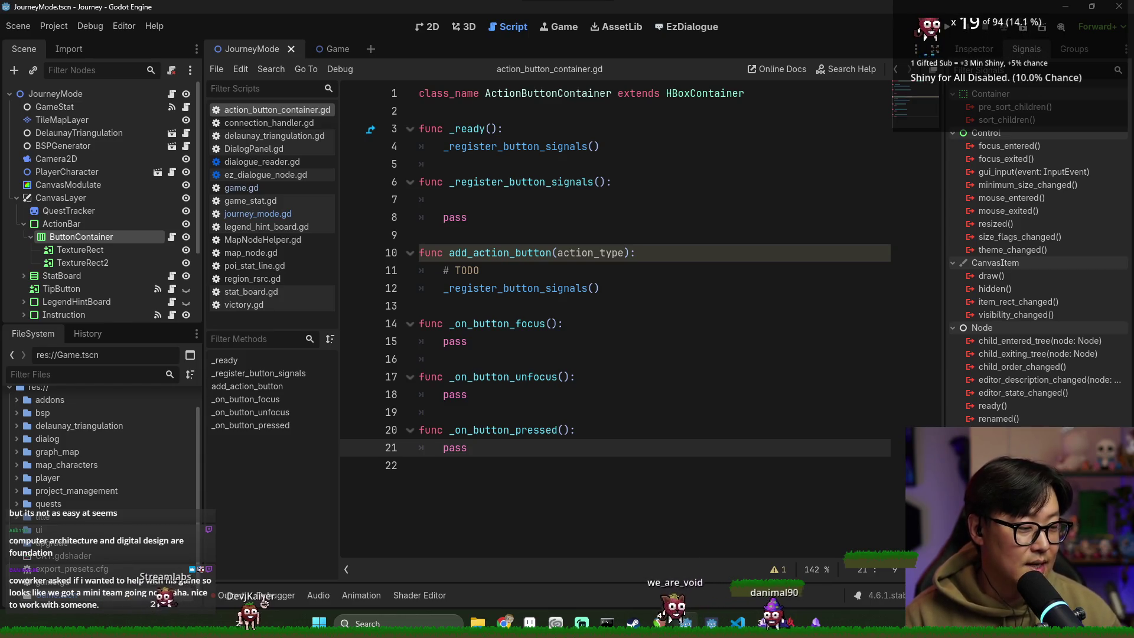
key(ctrl+s)
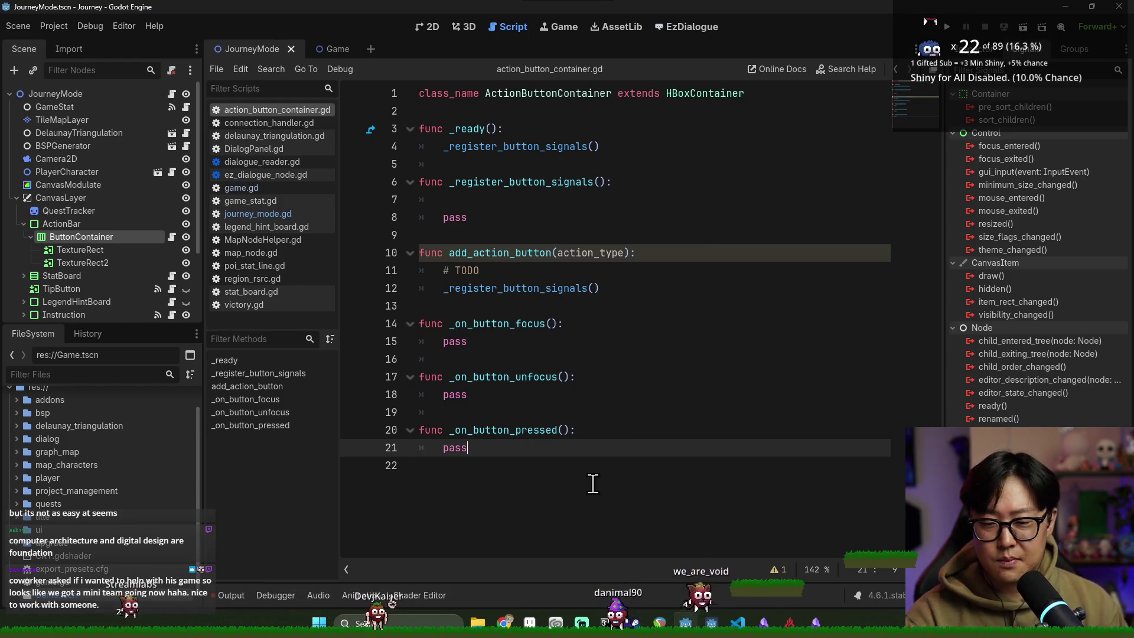
click(507, 274)
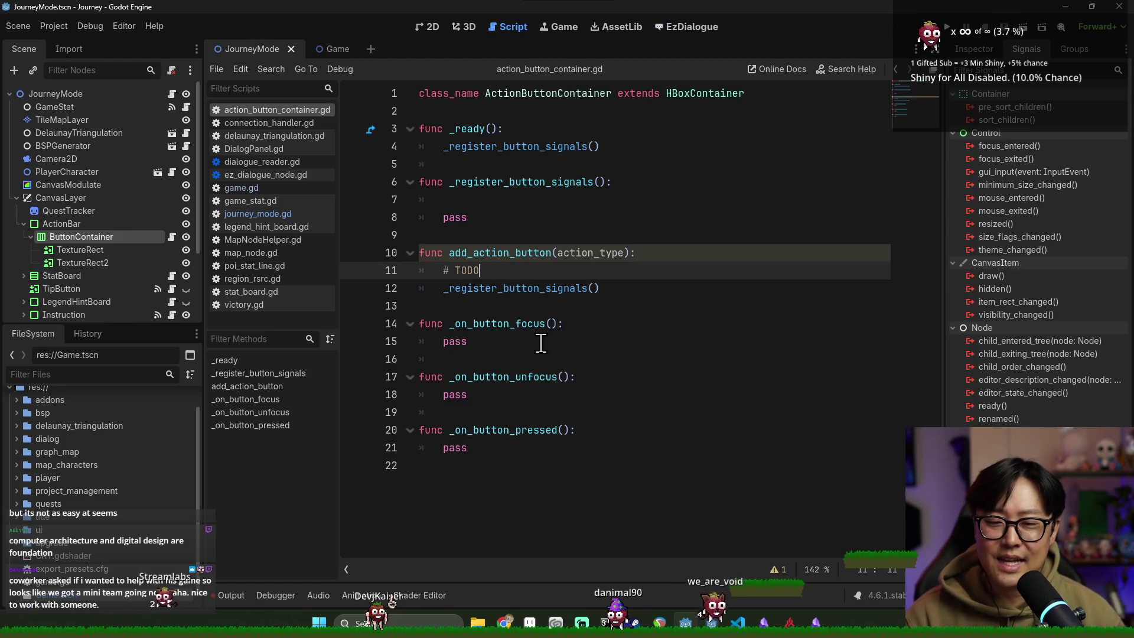
click(553, 307)
key(ctrl+s)
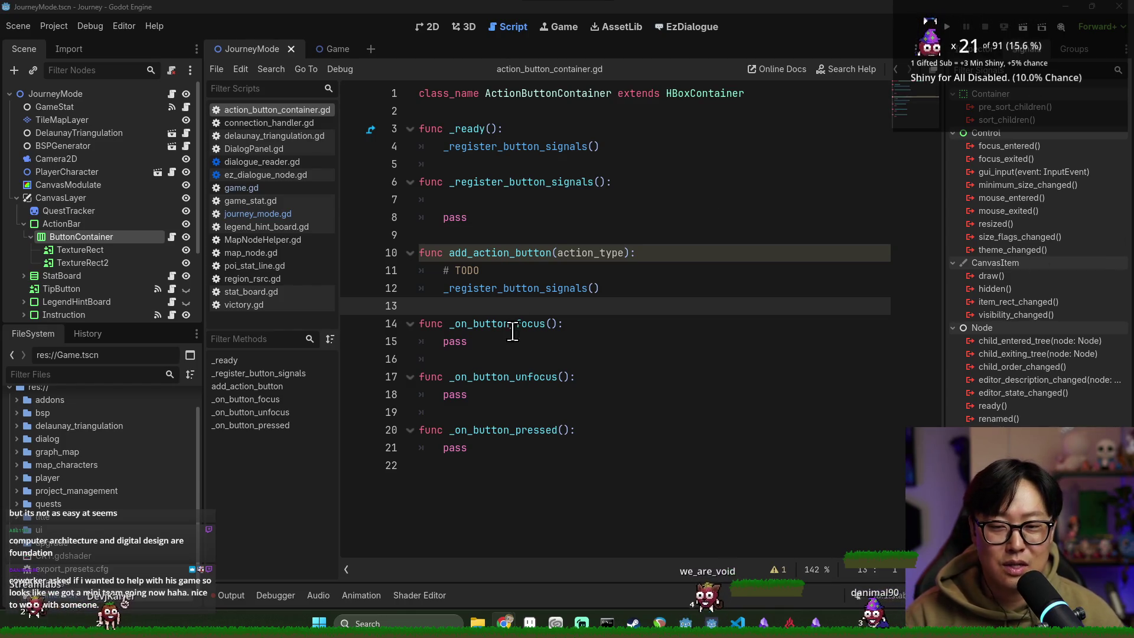
click(594, 259)
click(573, 288)
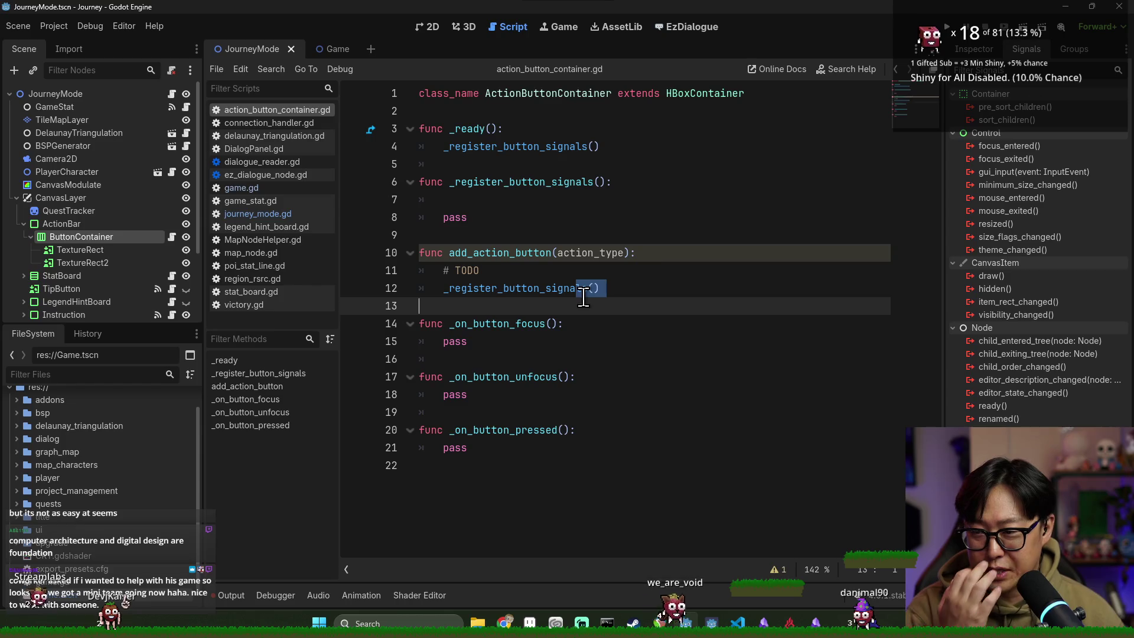
click(650, 325)
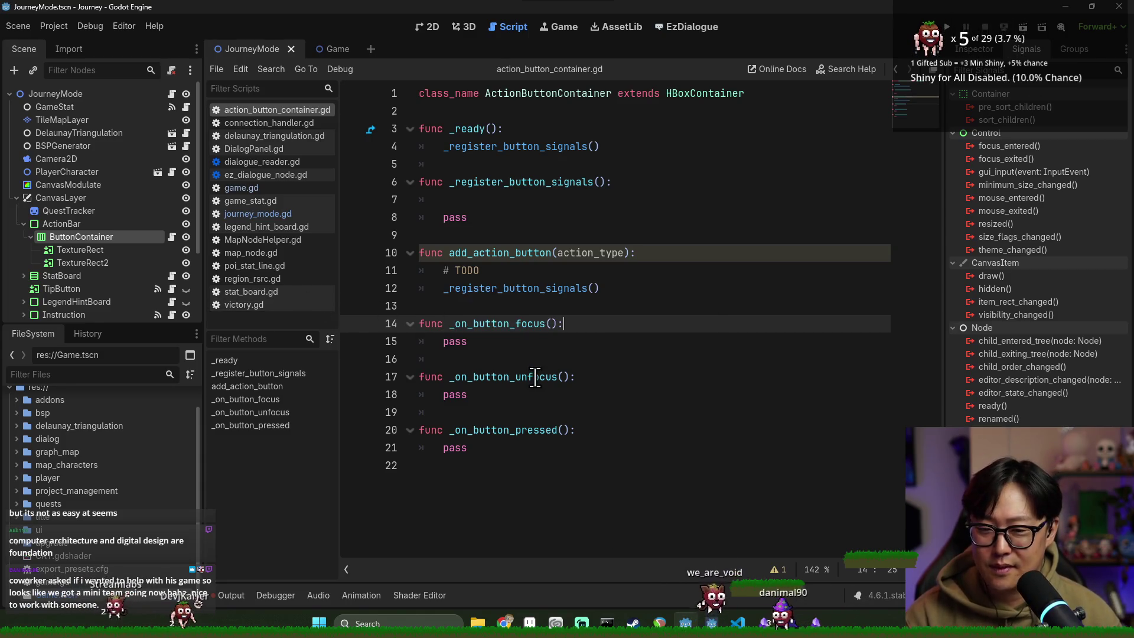
click(529, 199)
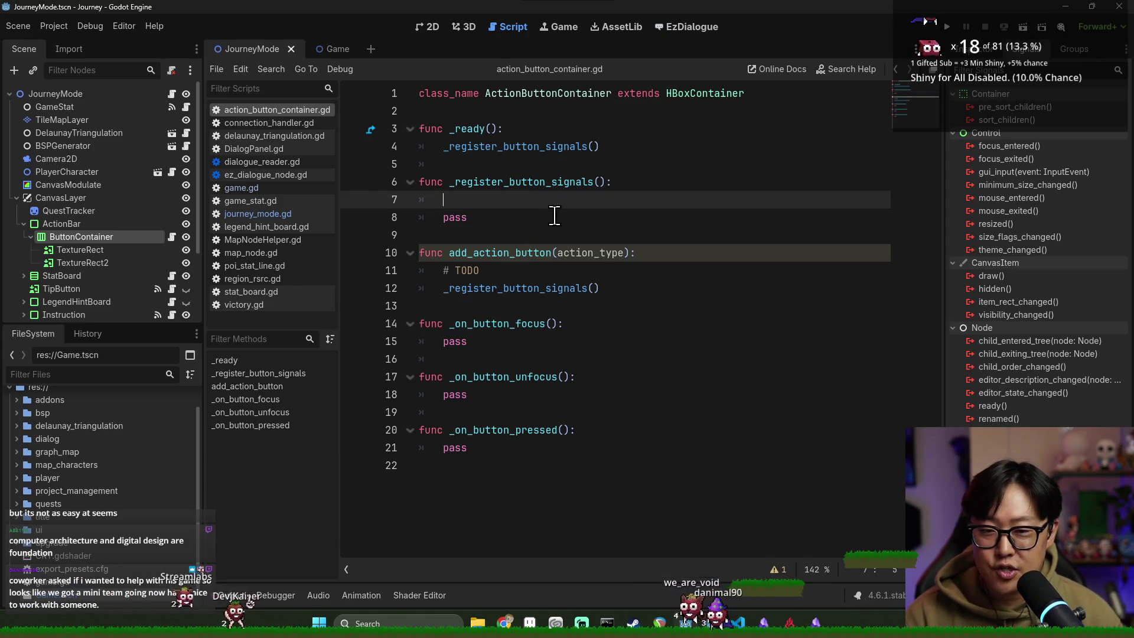
Step: Write the loop over get_children() with a Button type check and save the script
text(gor button)
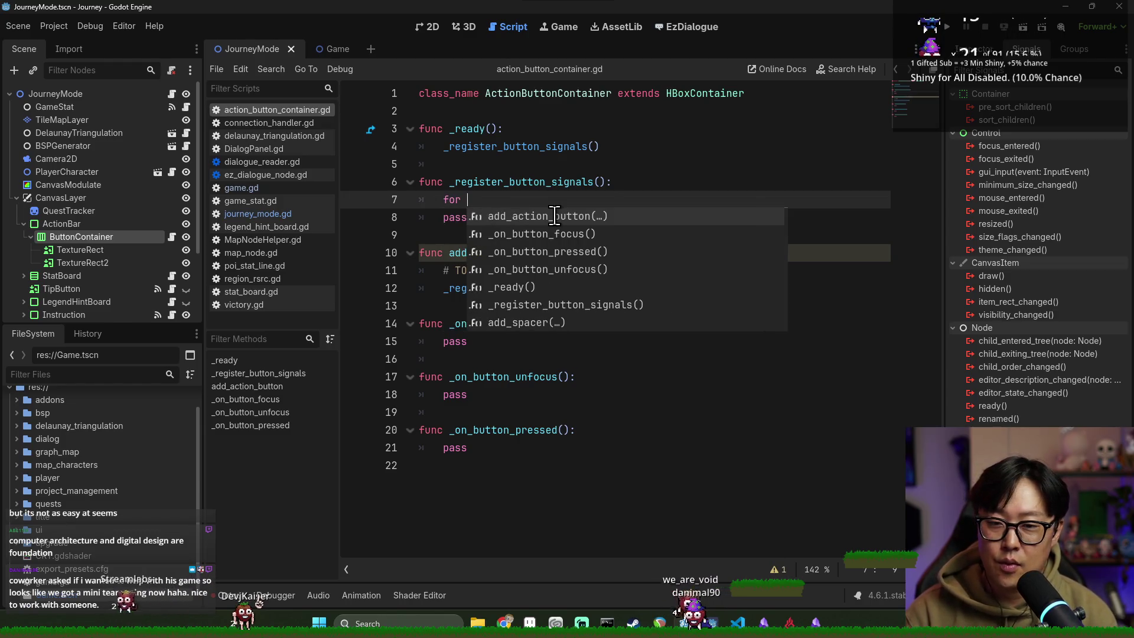
text(_child in)
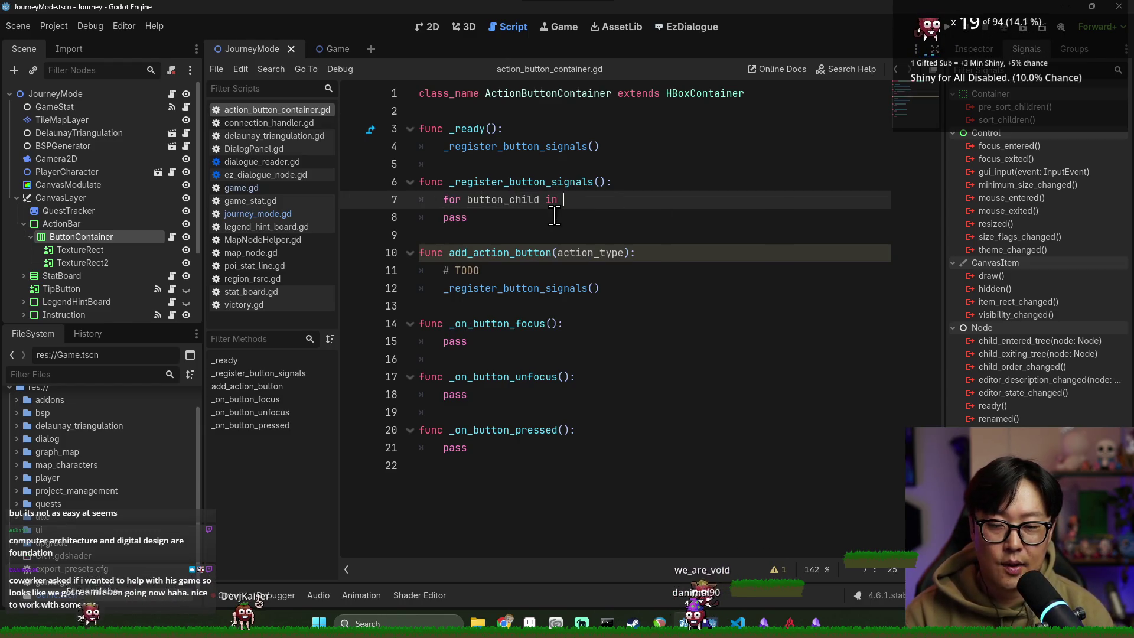
text( ge)
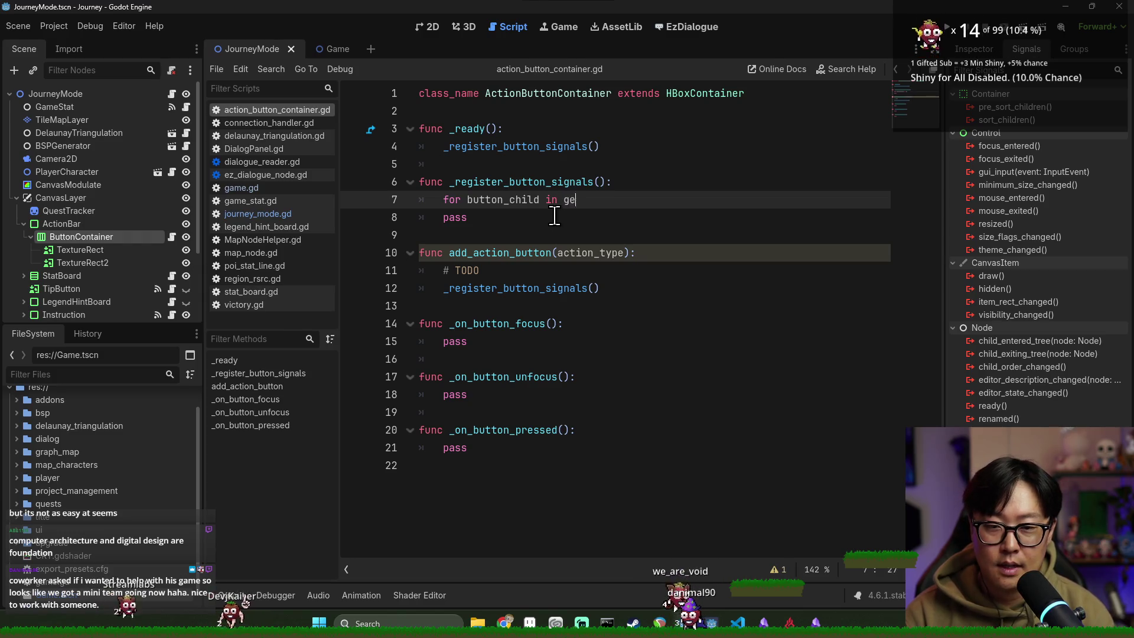
key(BackSpace)
key(BackSpace)
key(BackSpace)
text(_chi)
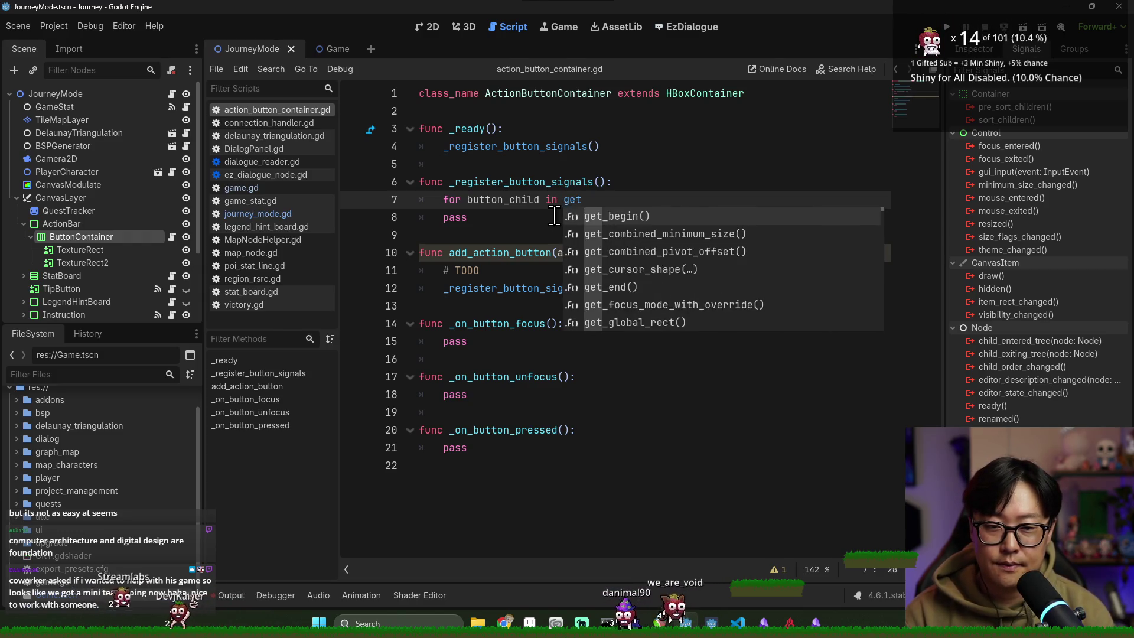
text(ld)
key(Down)
key(Return)
text(:)
key(Return)
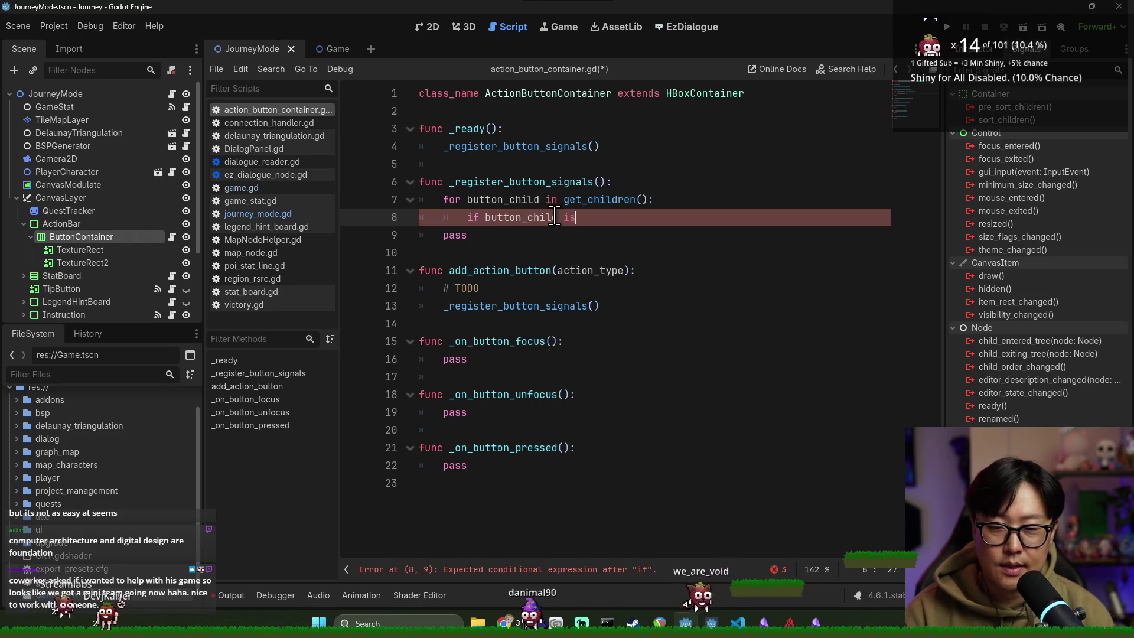
text(n)
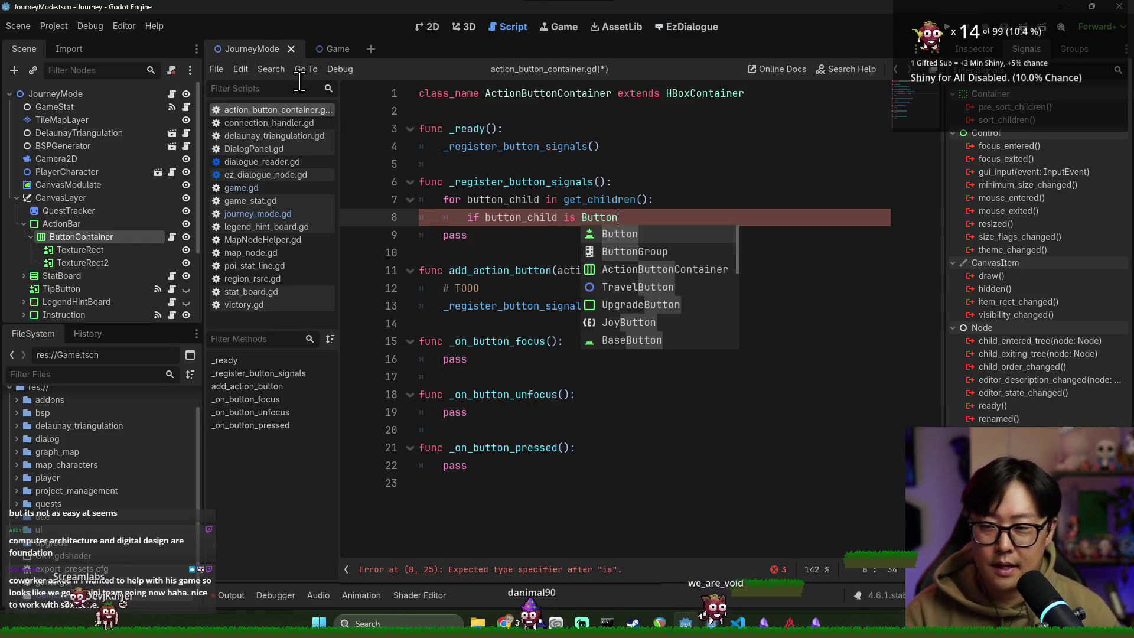
key(Escape)
key(Up)
key(Up)
key(Up)
key(ctrl+s)
Step: Open an indented body under 'if button_child is Button:', undoing an accidental loop-variable rename
click(593, 217)
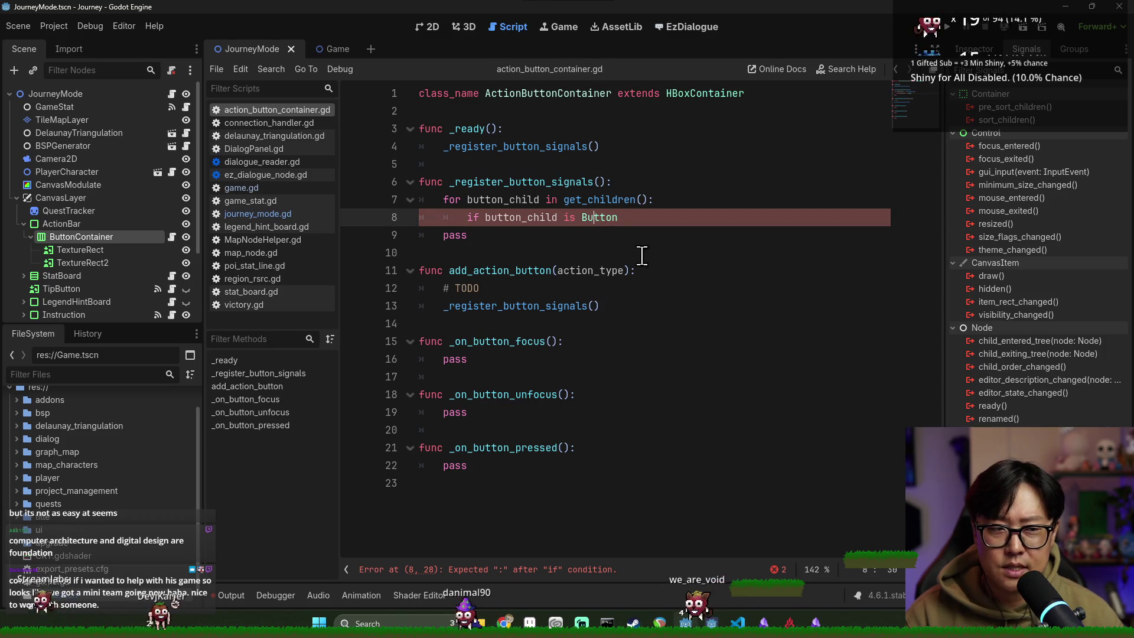
click(101, 251)
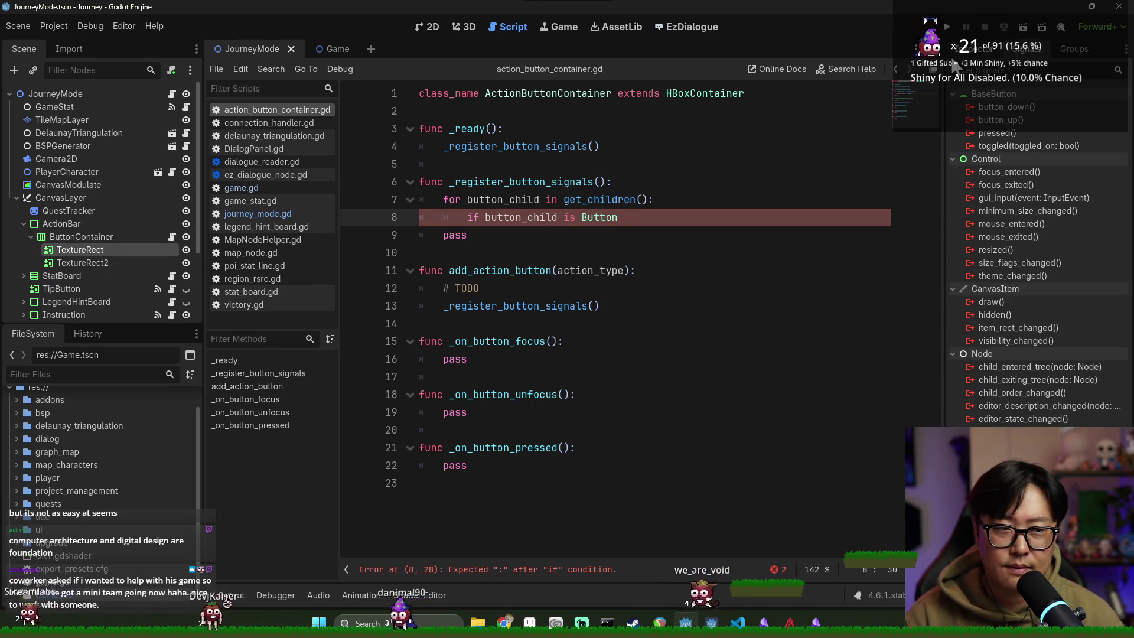
click(646, 239)
click(665, 224)
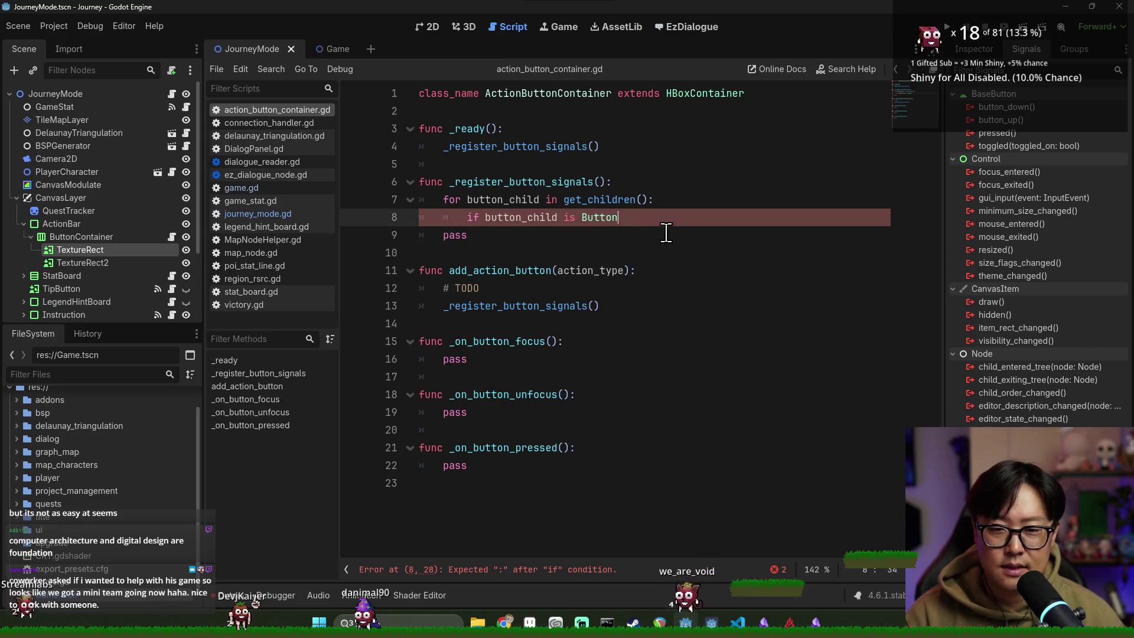
text(:)
key(Return)
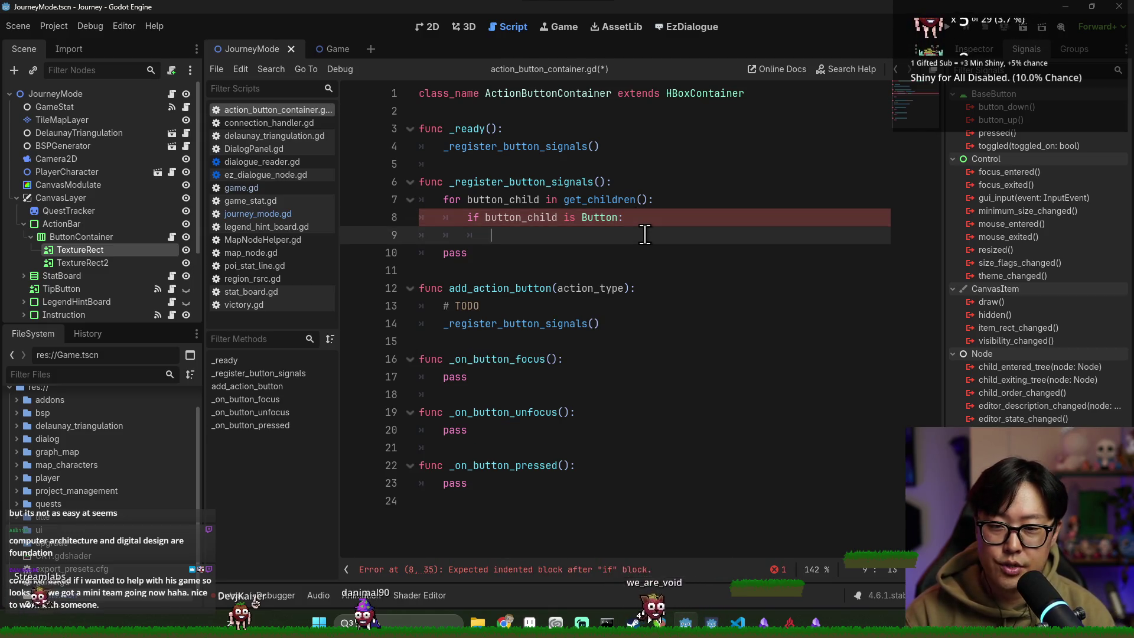
text(_child.)
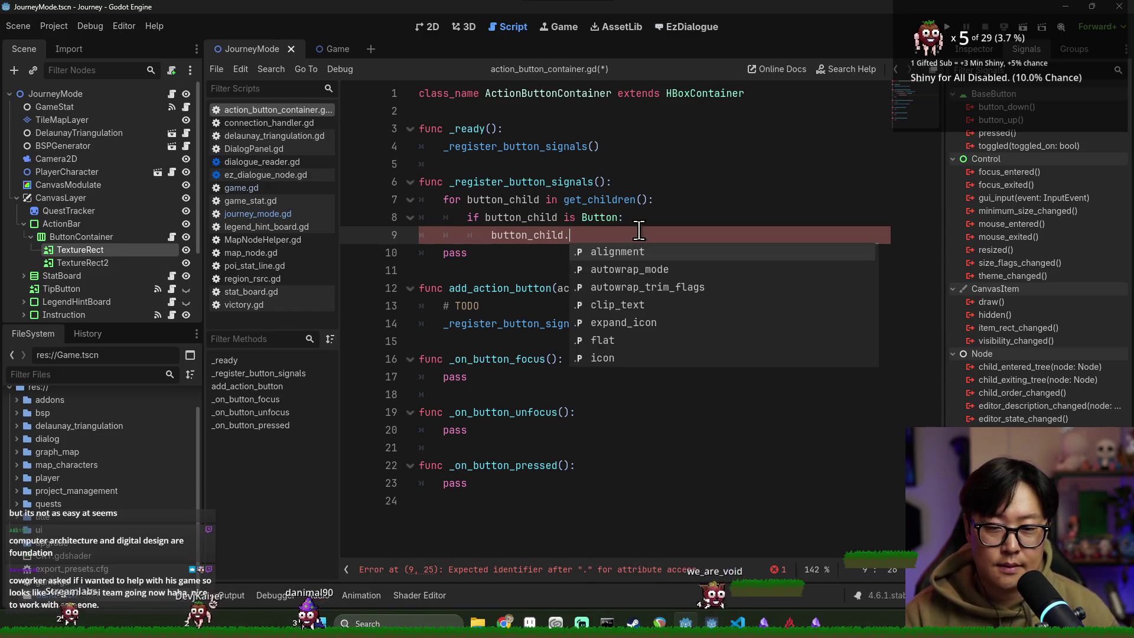
click(683, 198)
text(child)
click(679, 204)
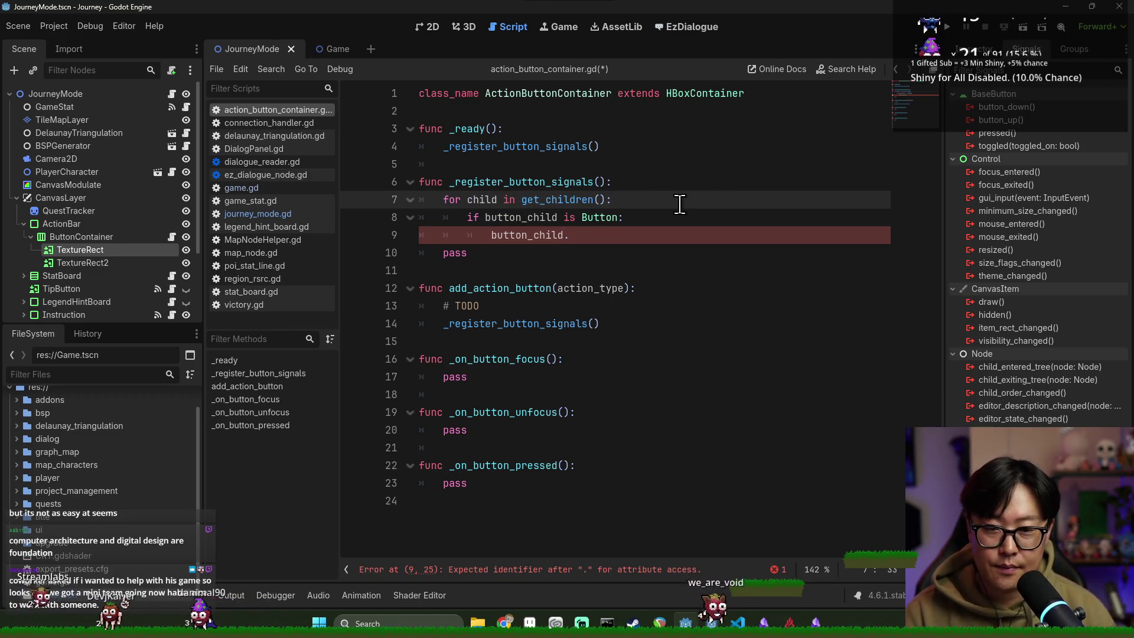
key(ctrl+z)
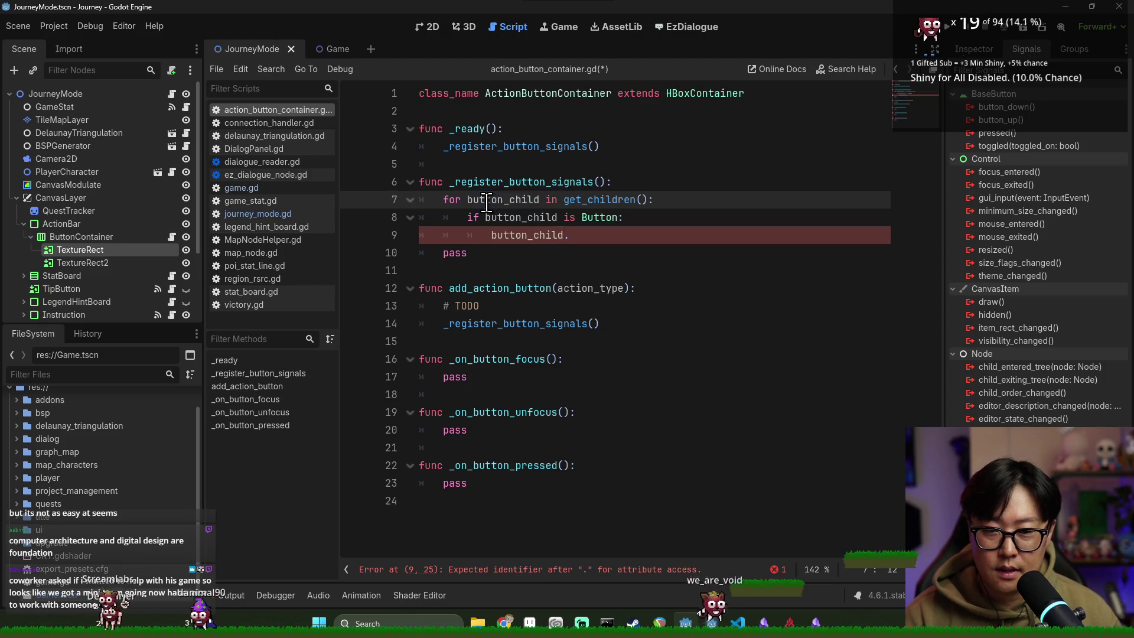
Step: Start a button_child.pressed connection statement and insert a blank line above it
click(579, 235)
key(ctrl+space)
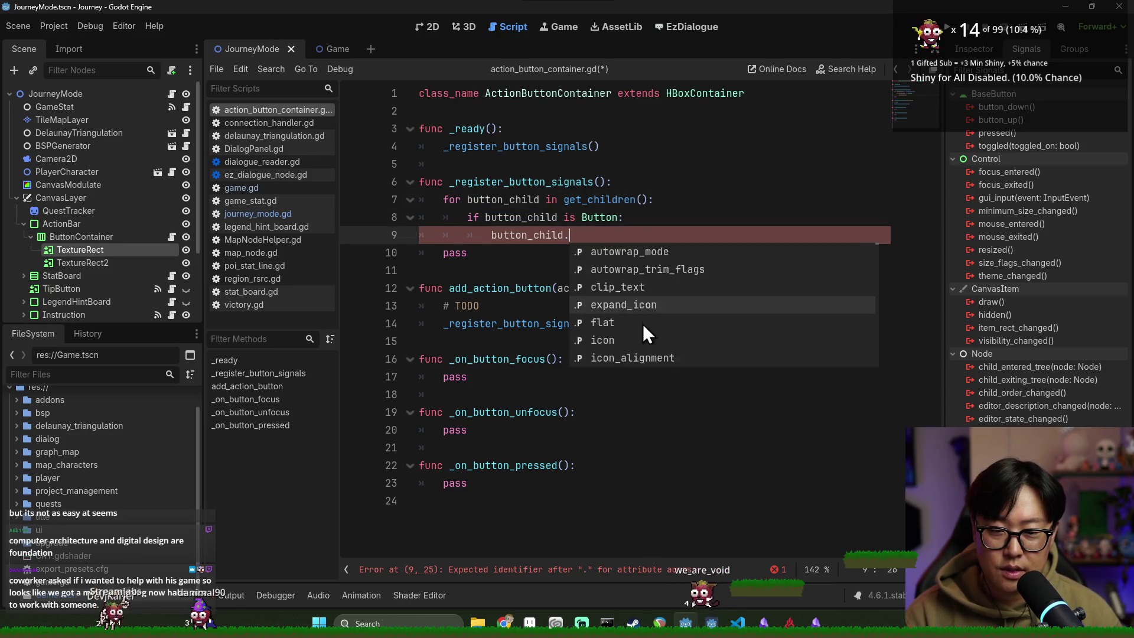
text(pressed)
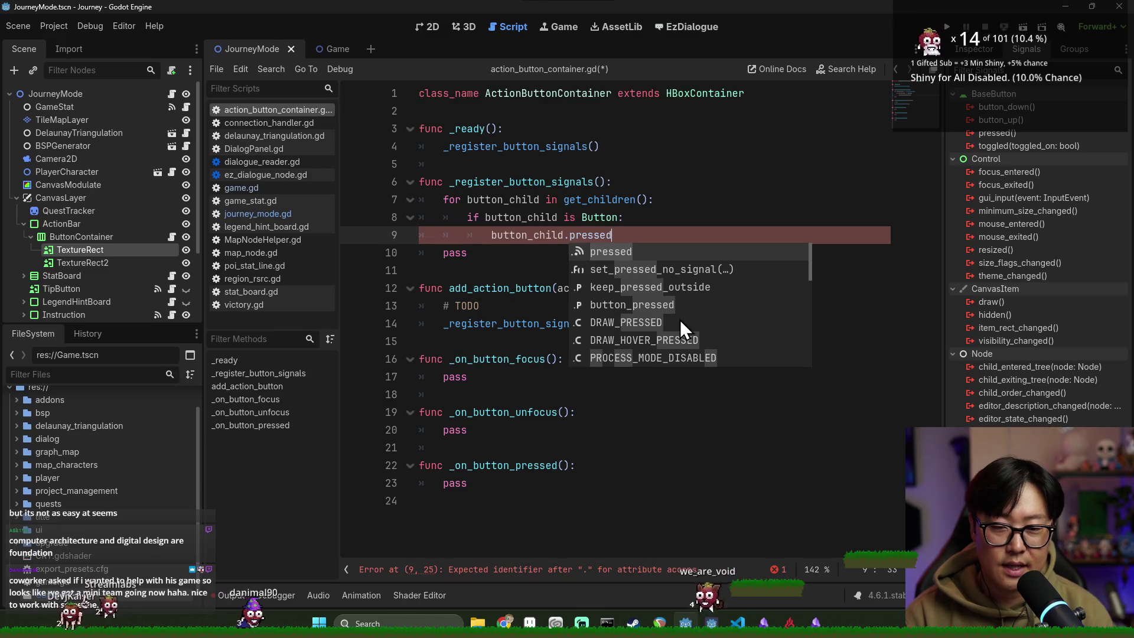
text(.c)
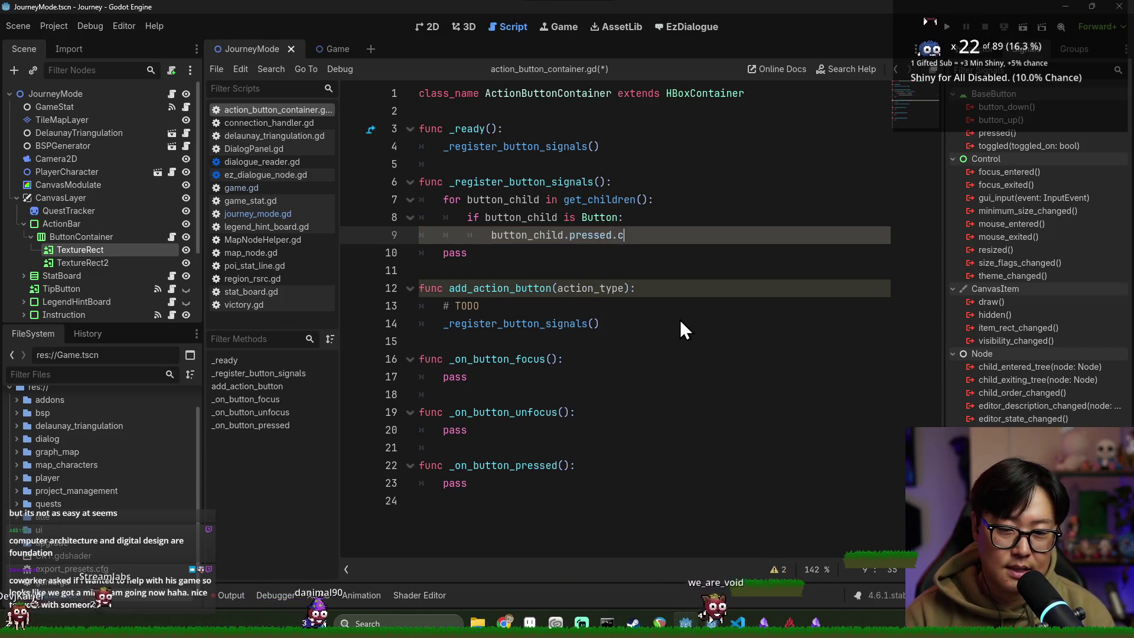
text(onn3e)
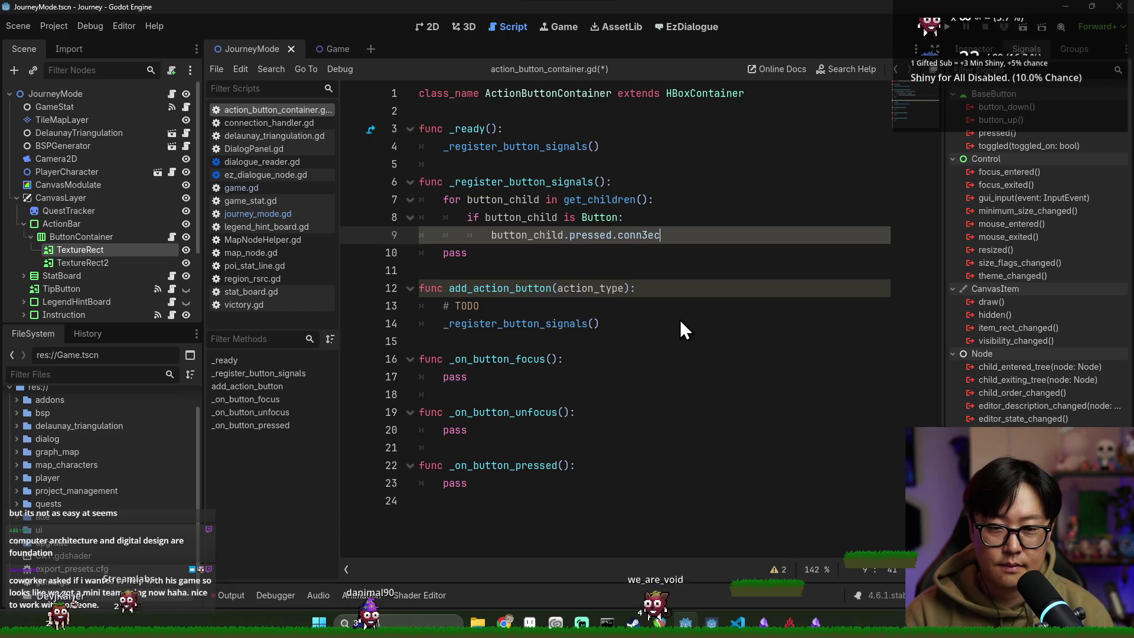
drag(492, 235, 653, 235)
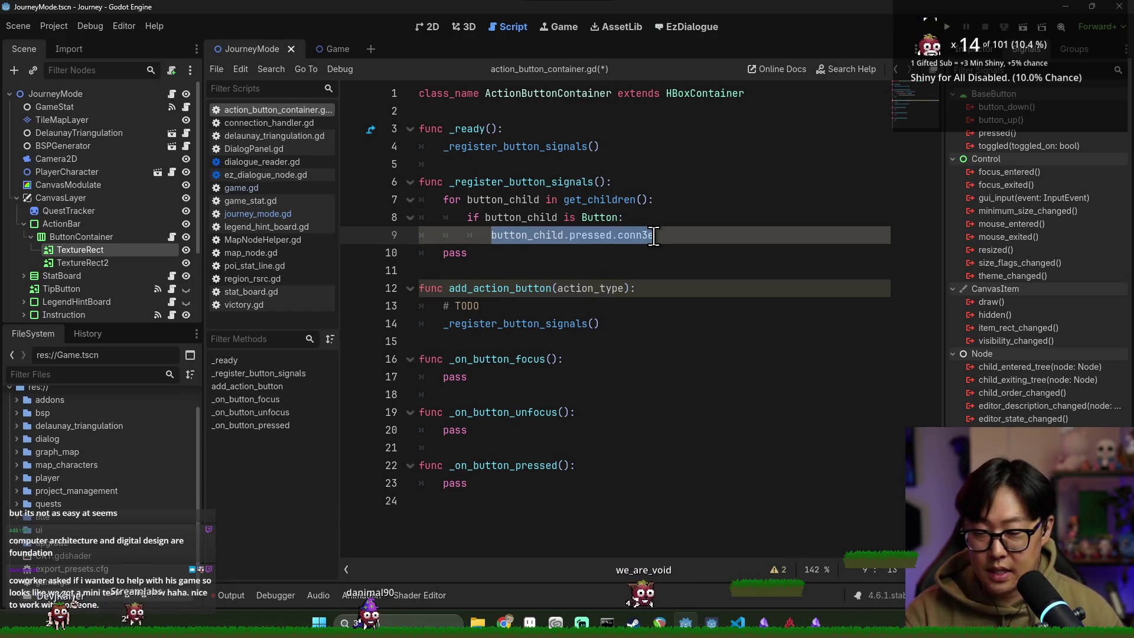
double_click(629, 241)
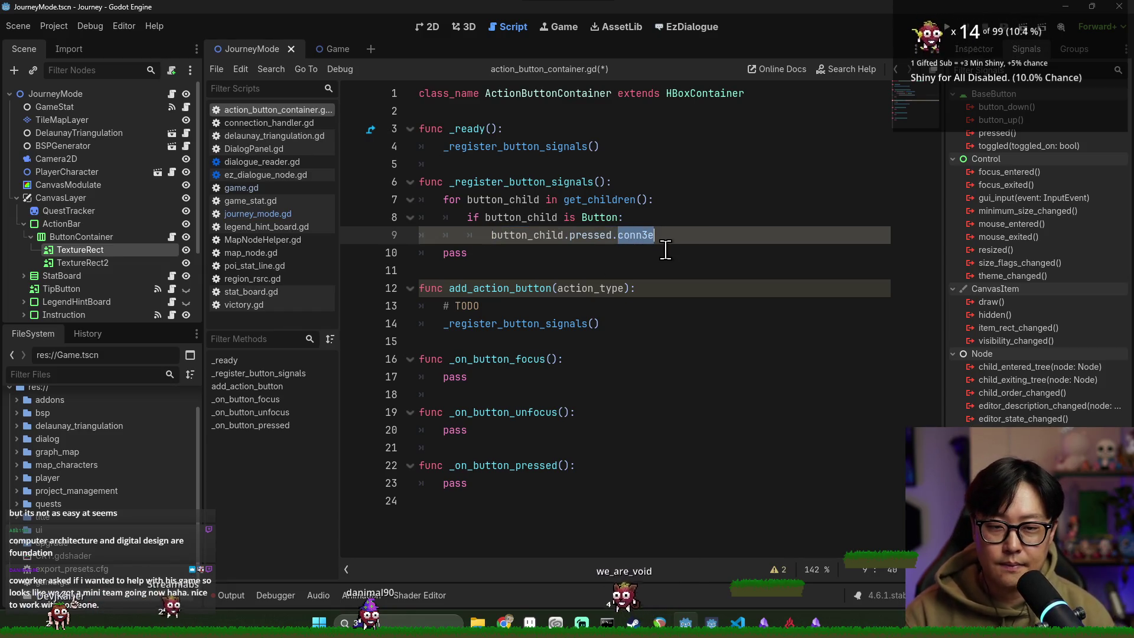
click(650, 217)
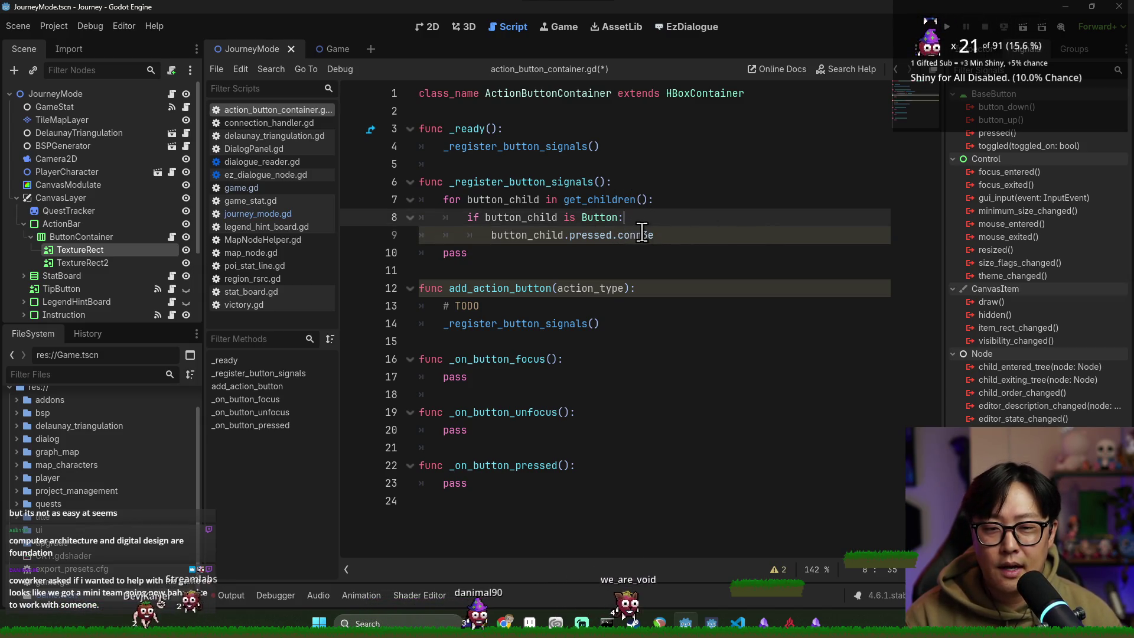
key(Return)
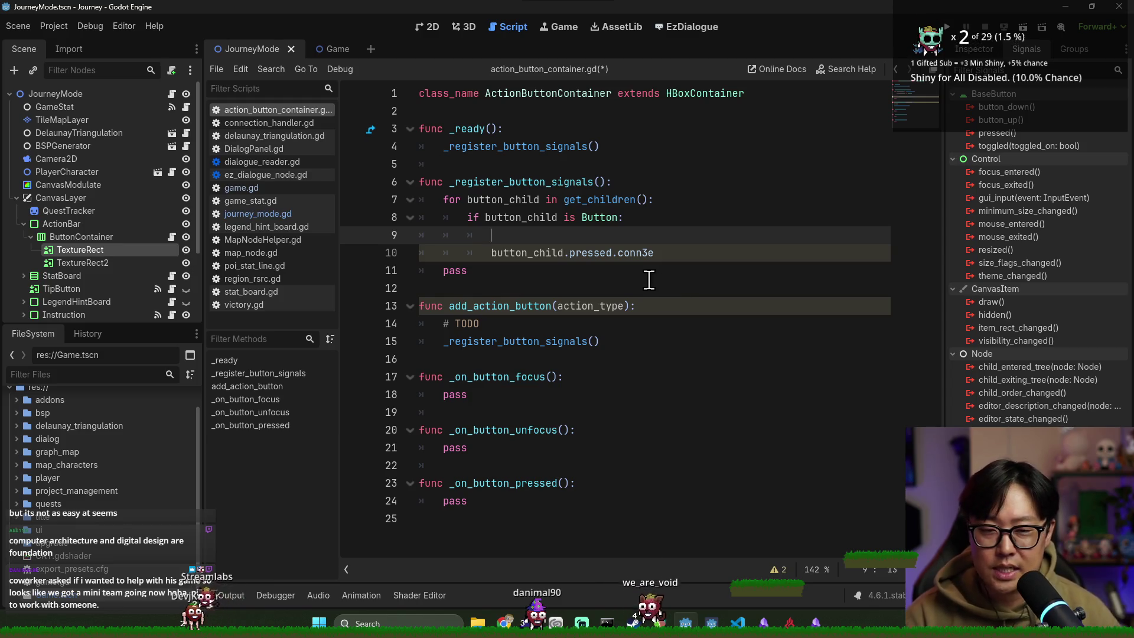
click(646, 252)
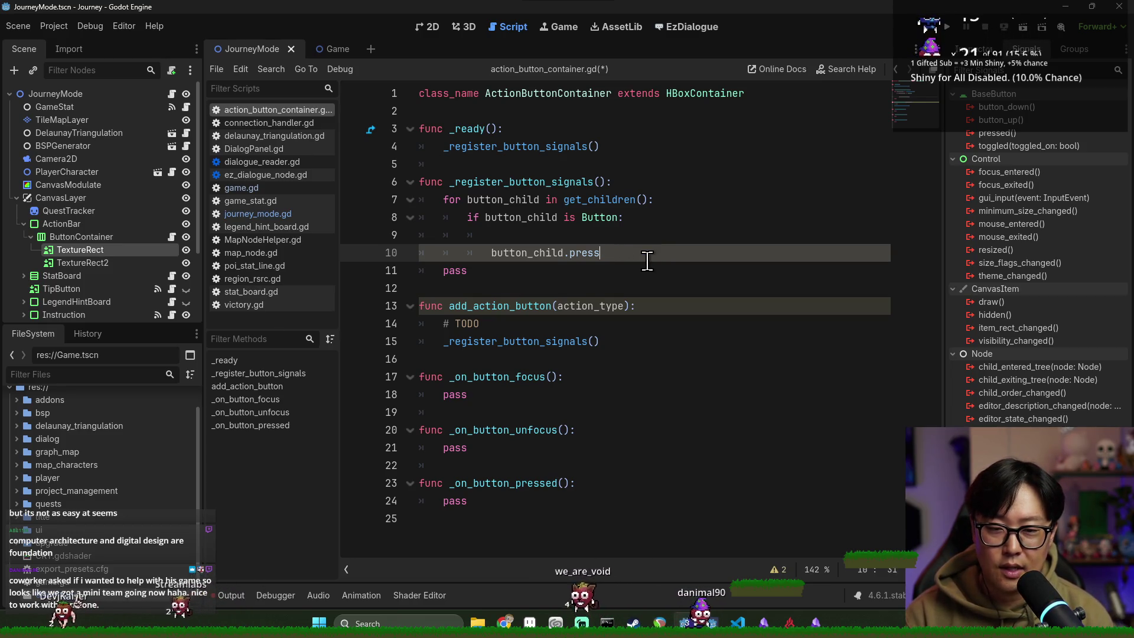
Step: Rewrite the statement as (button_child as Button).pressed.is_connected() using autocomplete
text(press)
key(Return)
text(.)
key(Escape)
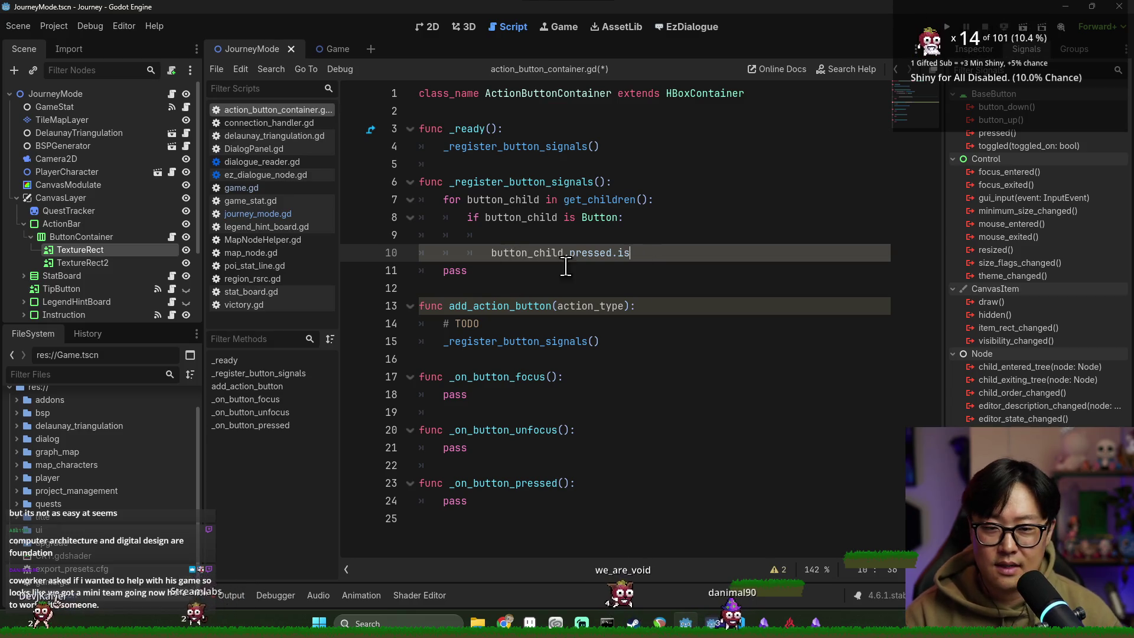
key(Home)
key(ctrl+Right)
text(as Button))
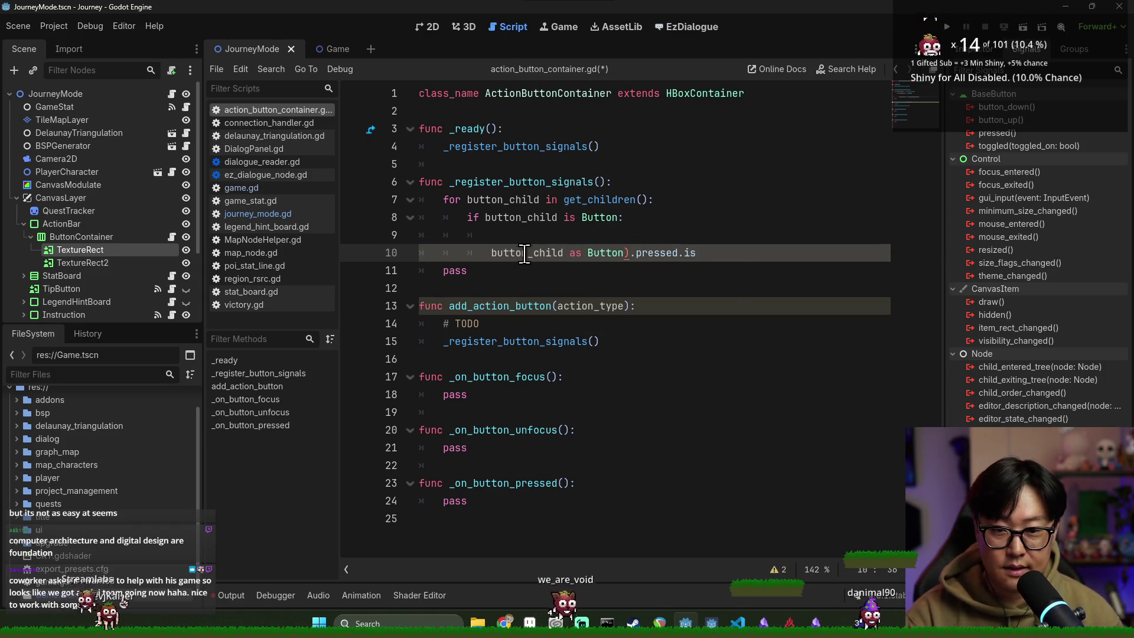
text(()
click(725, 253)
key(ctrl+space)
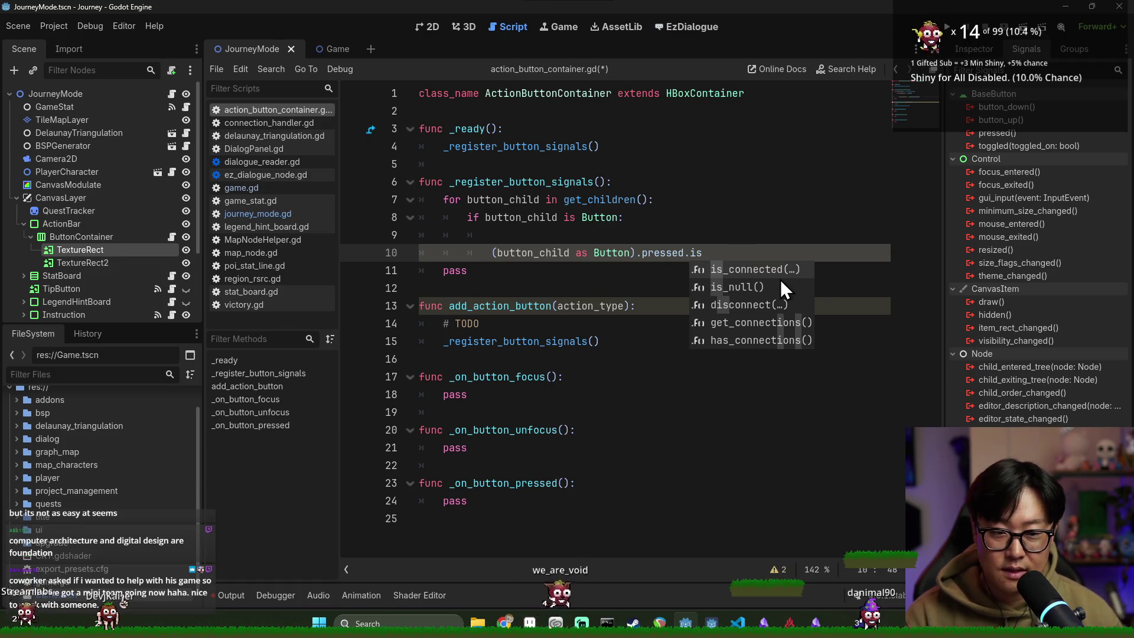
key(Return)
click(476, 448)
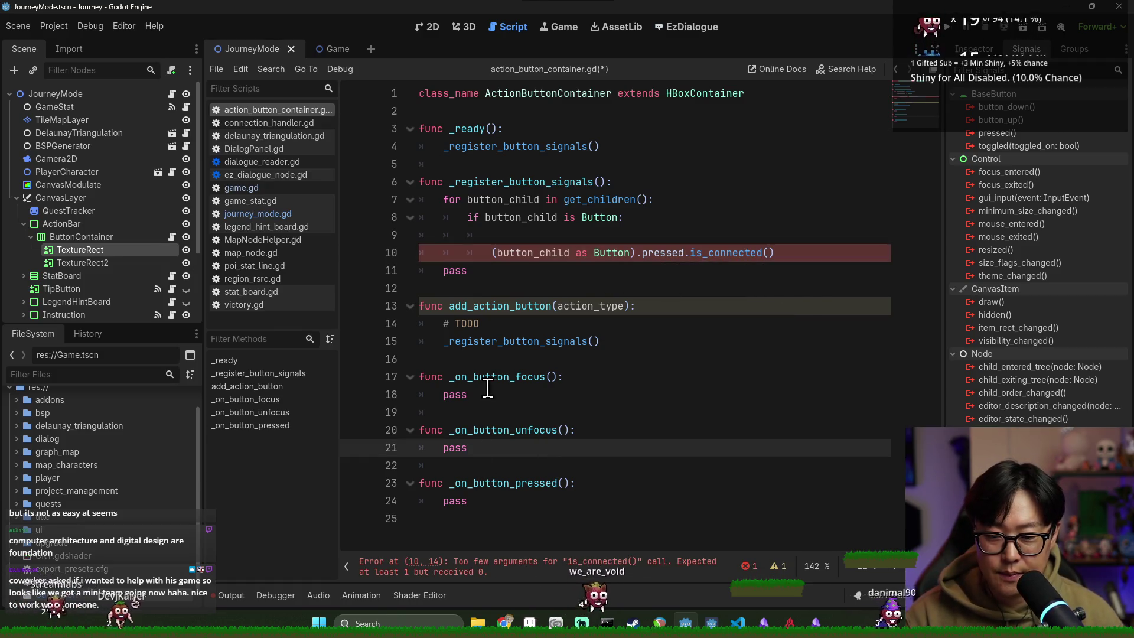
Step: Pass _on_button_pressed as the is_connected() argument
double_click(528, 483)
key(ctrl+c)
click(768, 253)
key(ctrl+v)
key(Up)
key(Down)
Step: Turn the connection check into an if statement and remove the empty line above it
text(var)
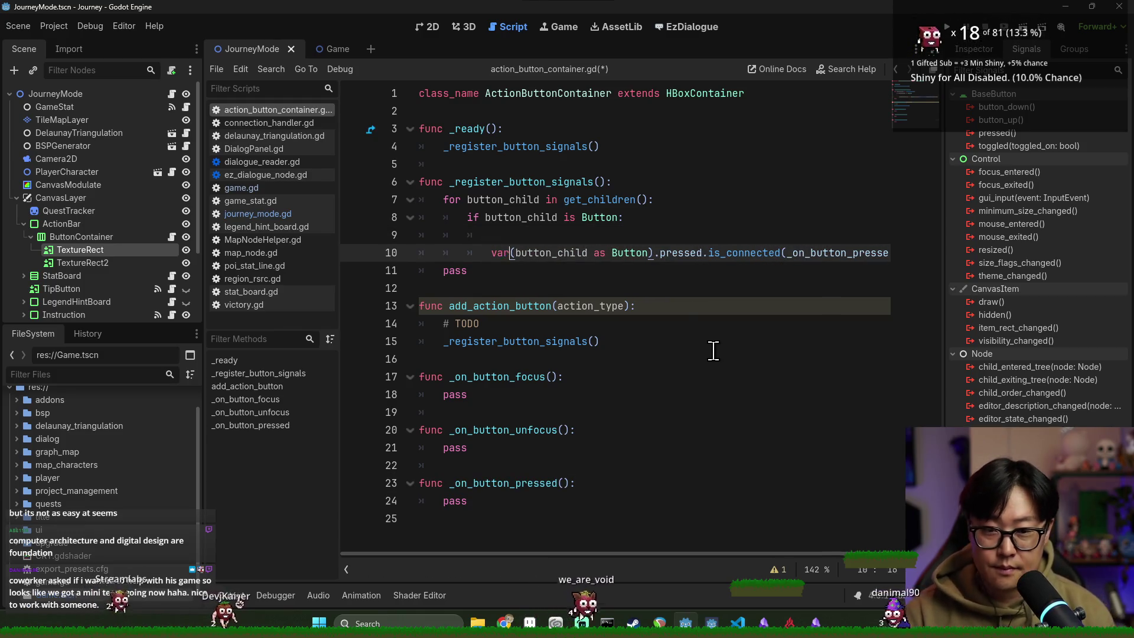
key(BackSpace)
key(BackSpace)
key(BackSpace)
text(if)
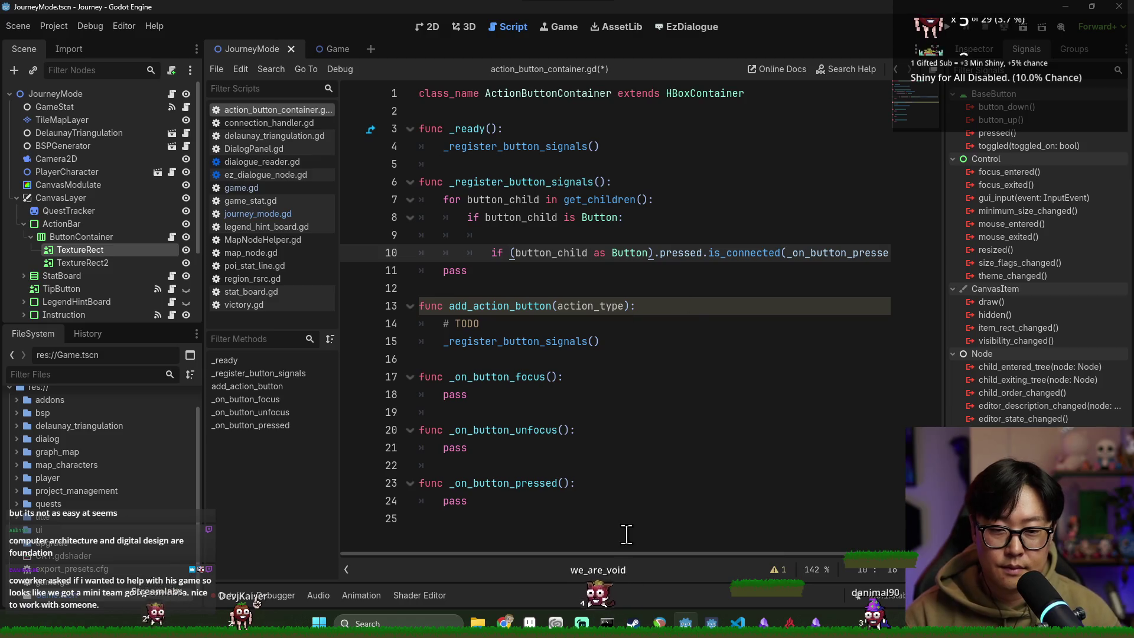
click(887, 253)
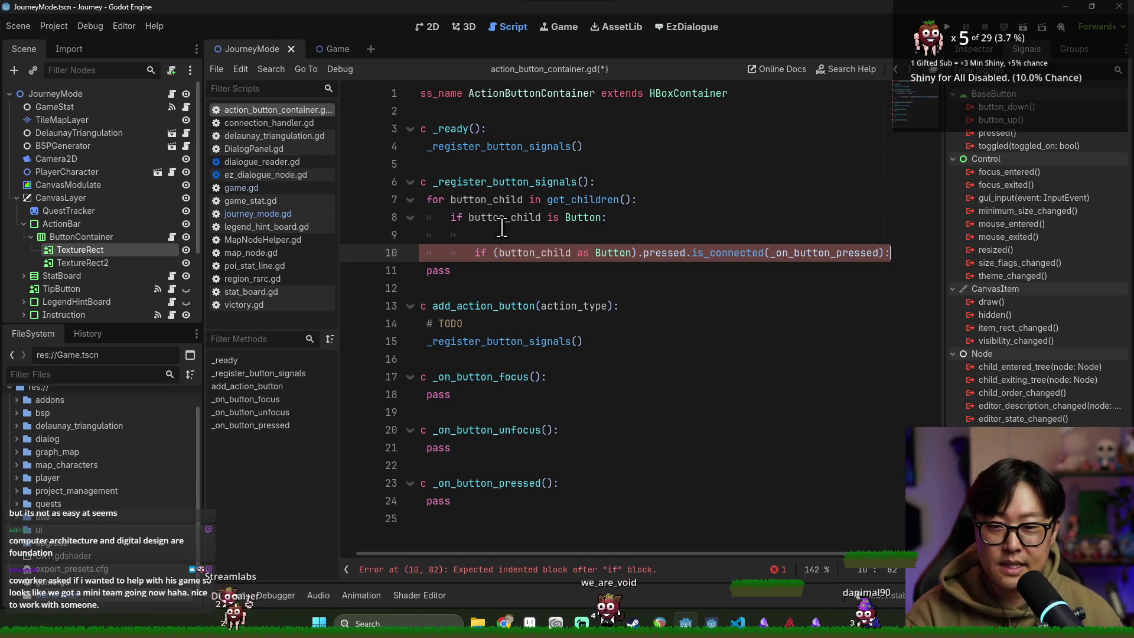
text(:)
key(Up)
key(Home)
key(Delete)
Step: Add a body line under the if and negate the check with '!'
click(449, 254)
key(Up)
key(End)
key(Return)
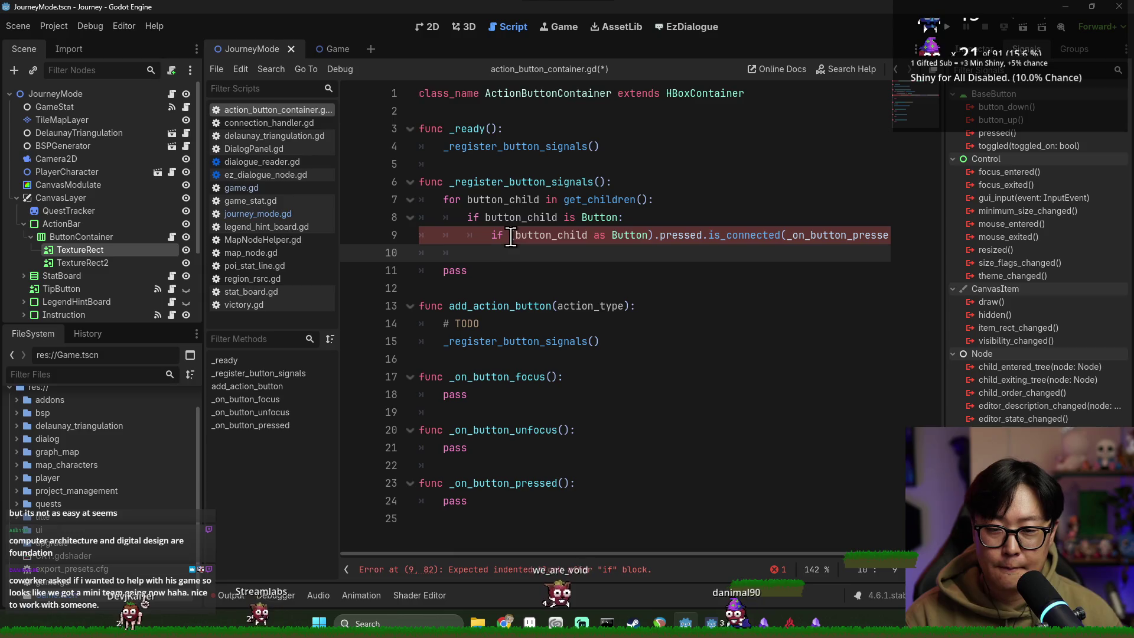
key(Up)
text(!)
click(537, 230)
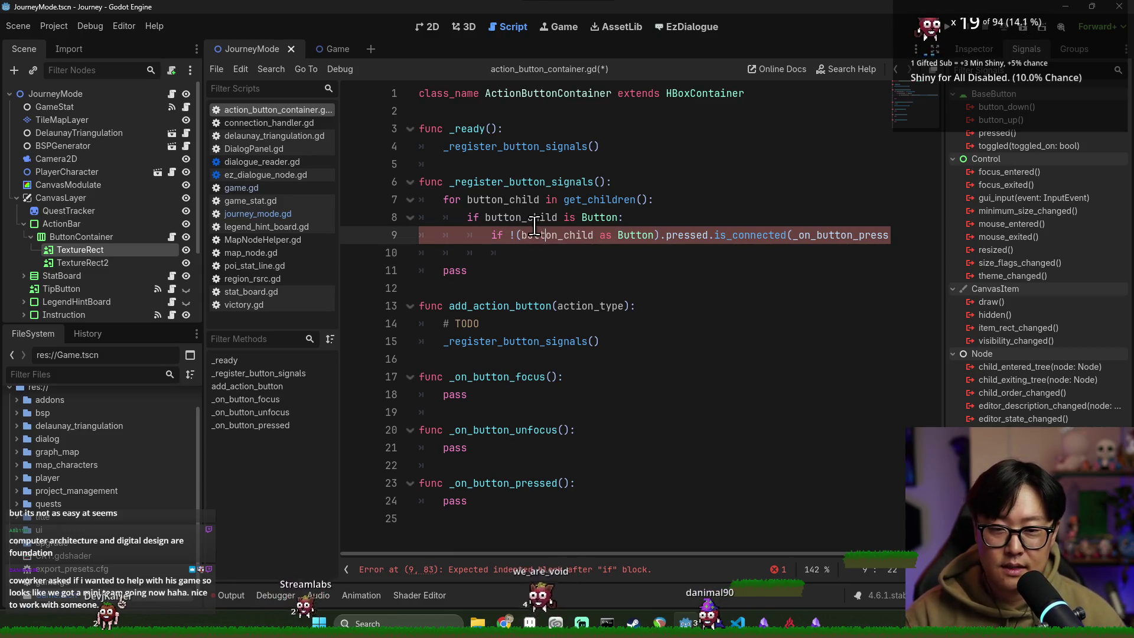
Step: Change the type check to 'if button_child is not Button:' followed by continue
click(582, 217)
text(as)
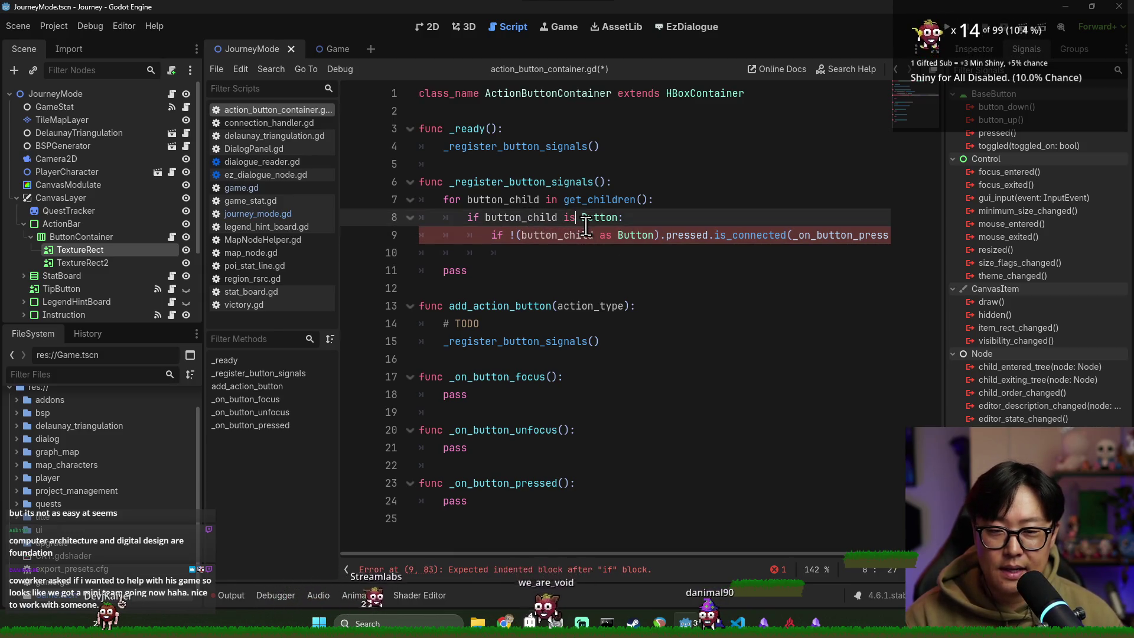
key(BackSpace)
key(BackSpace)
text(not)
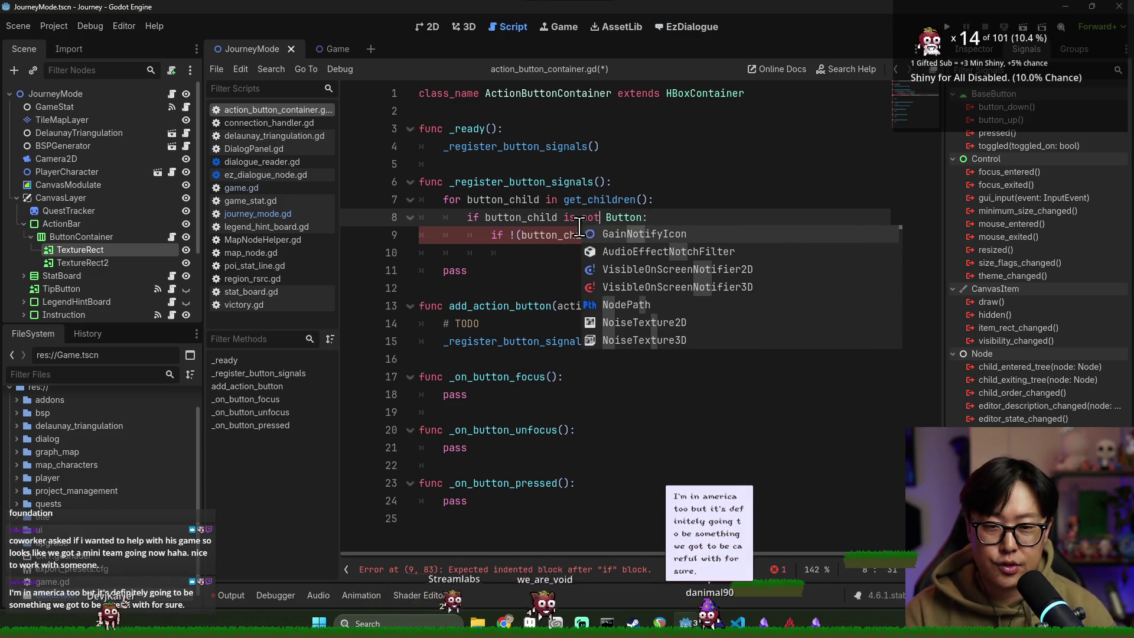
click(684, 220)
key(Return)
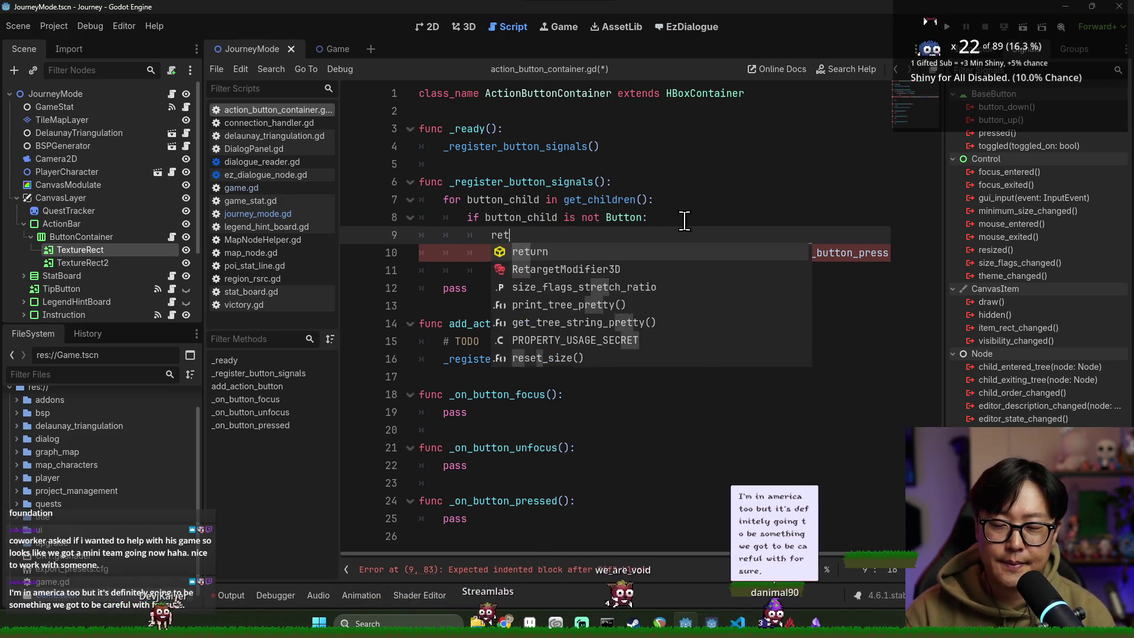
text(continue)
key(Return)
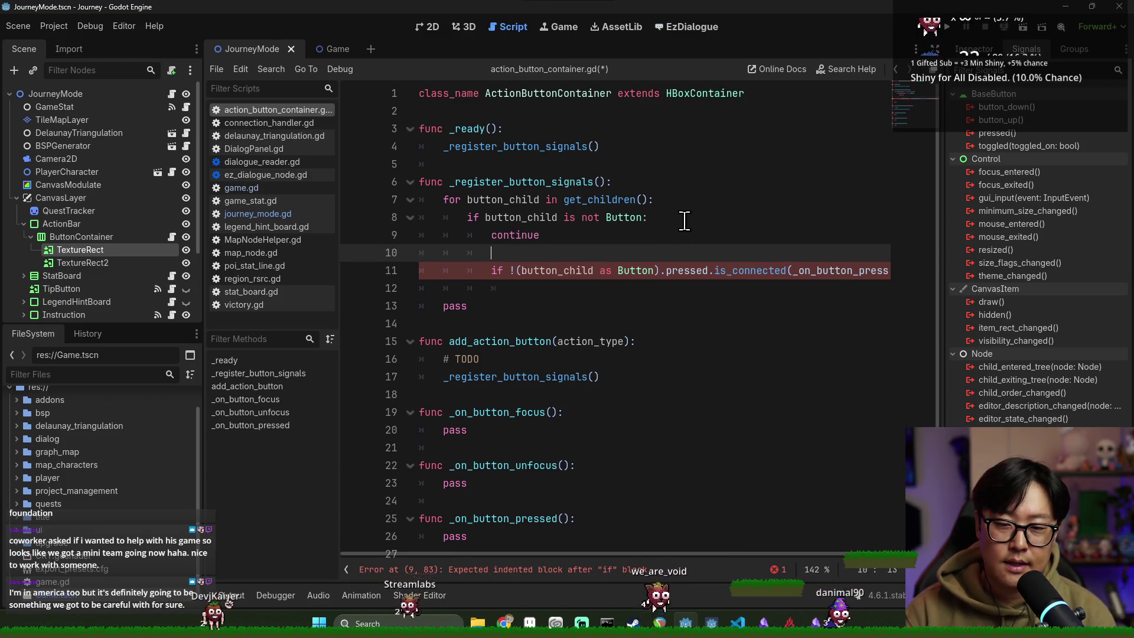
Step: Unindent the connection check one level, with an empty button_child.pressed.connect() call beneath it
click(541, 266)
key(shift+Tab)
click(535, 271)
click(658, 292)
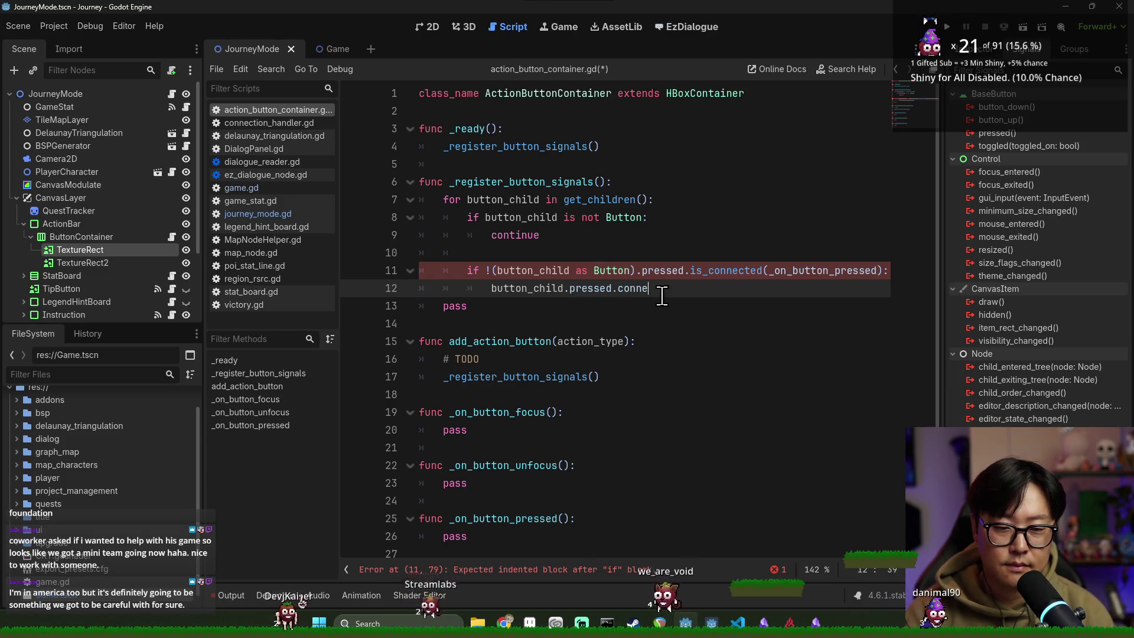
double_click(837, 270)
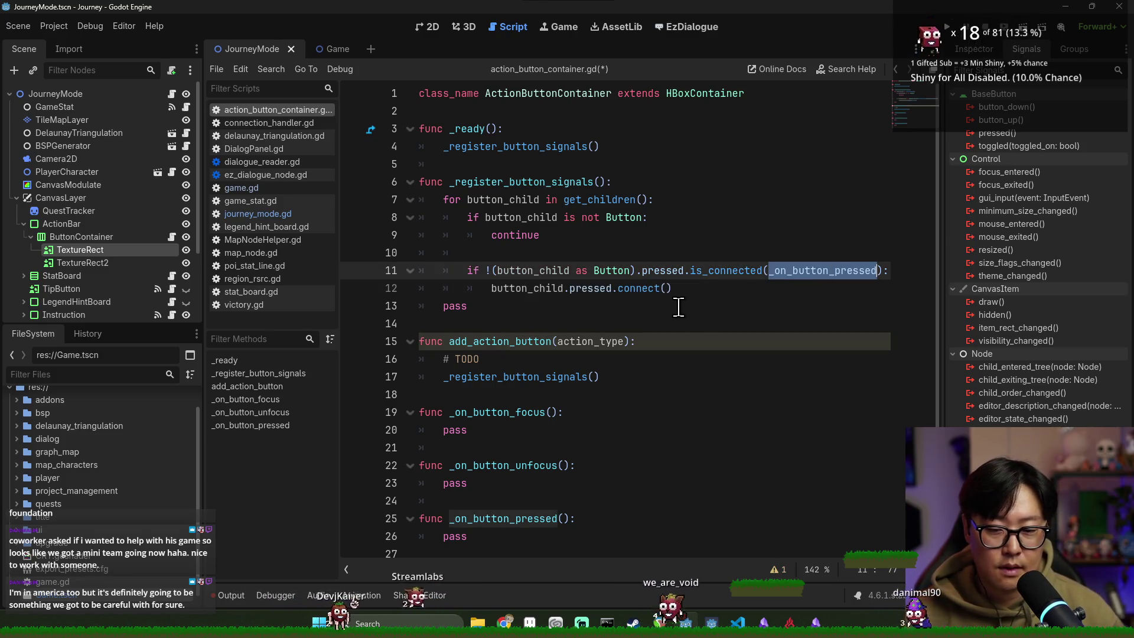
Step: Connect pressed to _on_button_pressed inside the check and save
key(ctrl+c)
click(667, 288)
key(ctrl+v)
key(ctrl+s)
Step: Duplicate the check-and-connect lines twice below the original and save
click(536, 466)
double_click(536, 466)
click(856, 289)
drag(469, 271, 791, 293)
key(ctrl+c)
click(791, 294)
key(Return)
key(ctrl+v)
key(Return)
key(Return)
key(ctrl+v)
key(Up)
key(Up)
key(ctrl+s)
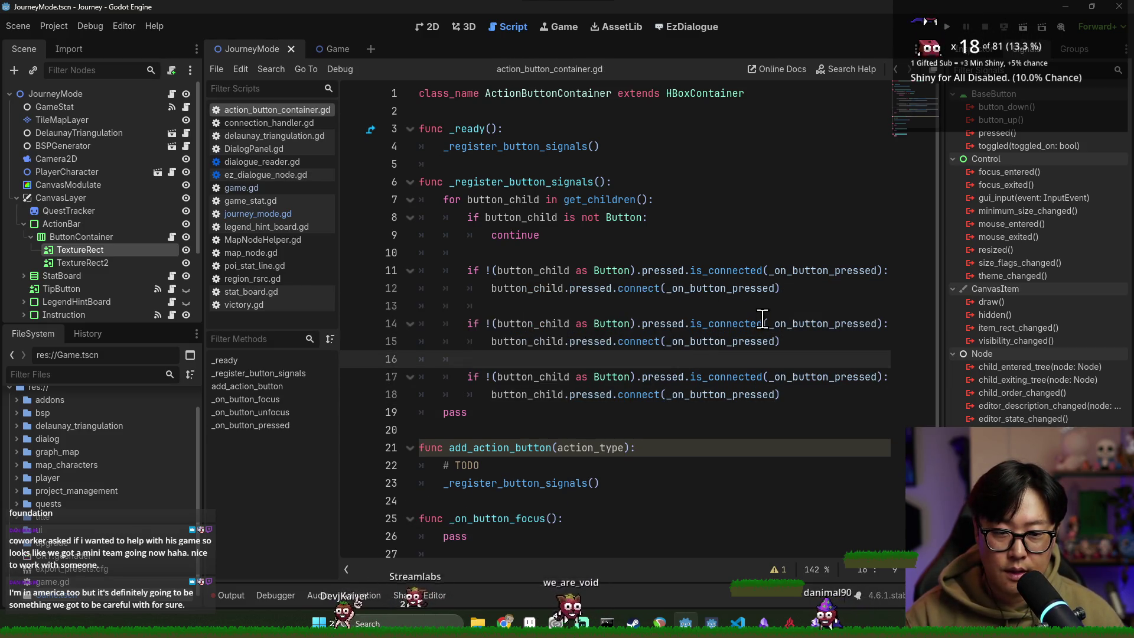
Step: Change the second and third checks to the mouse_entered and mouse_exited signals
double_click(762, 323)
double_click(665, 324)
key(BackSpace)
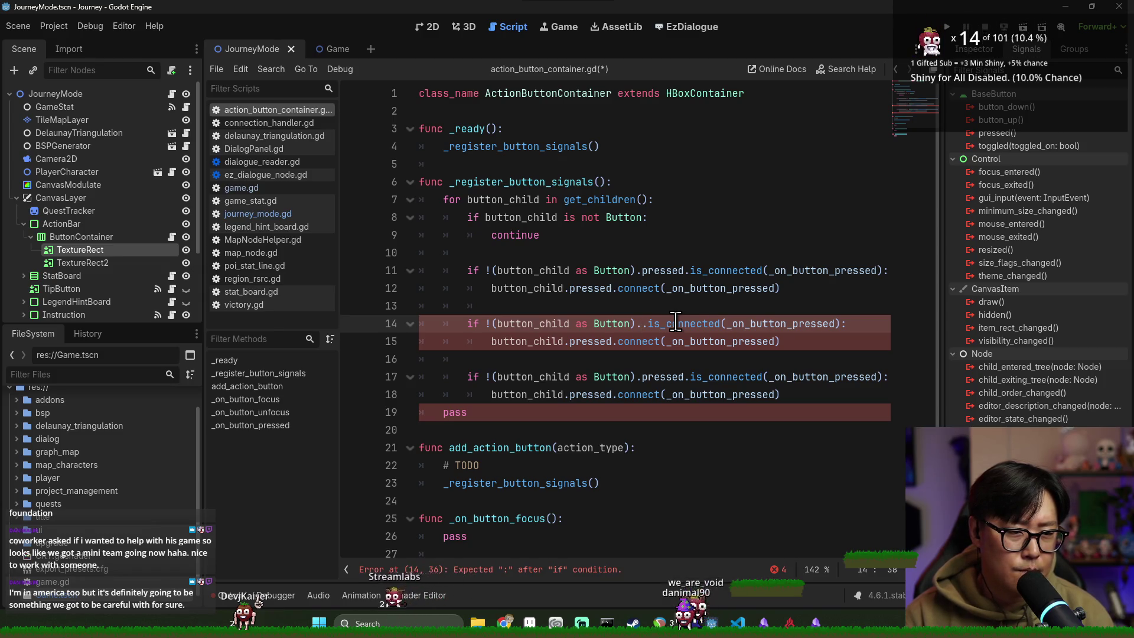
key(Down)
key(Down)
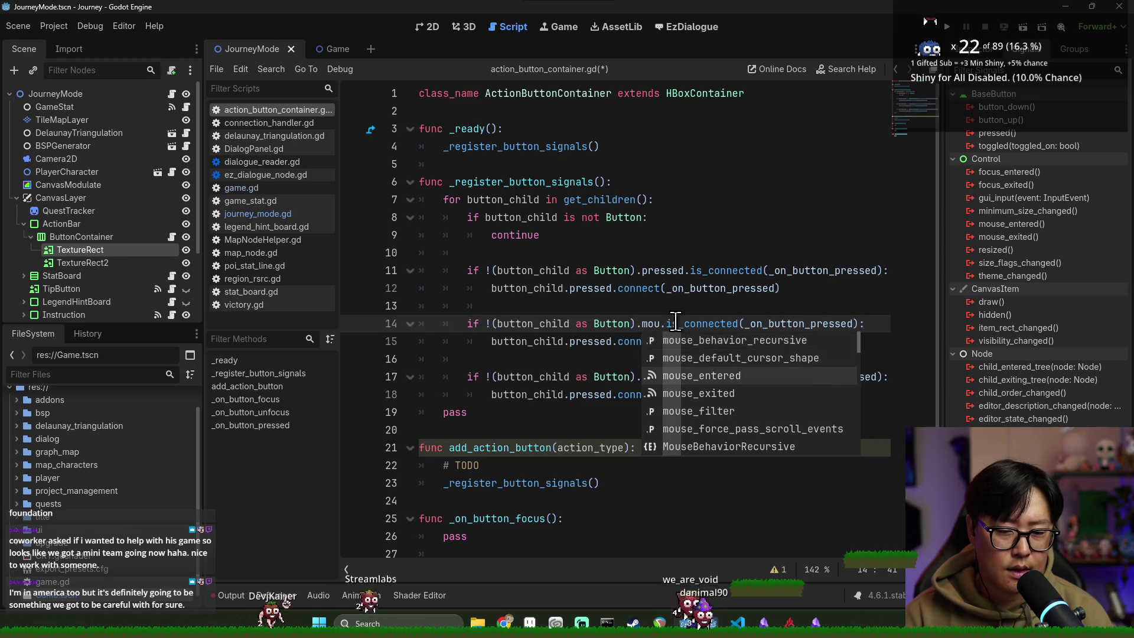
key(Return)
double_click(655, 378)
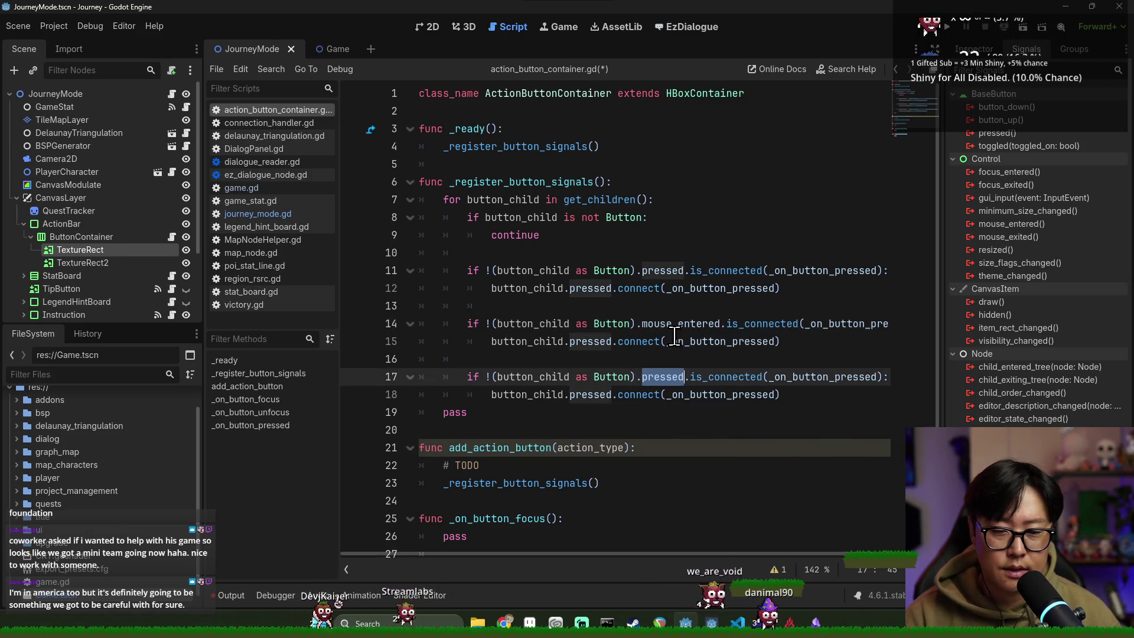
text(mouse_exit)
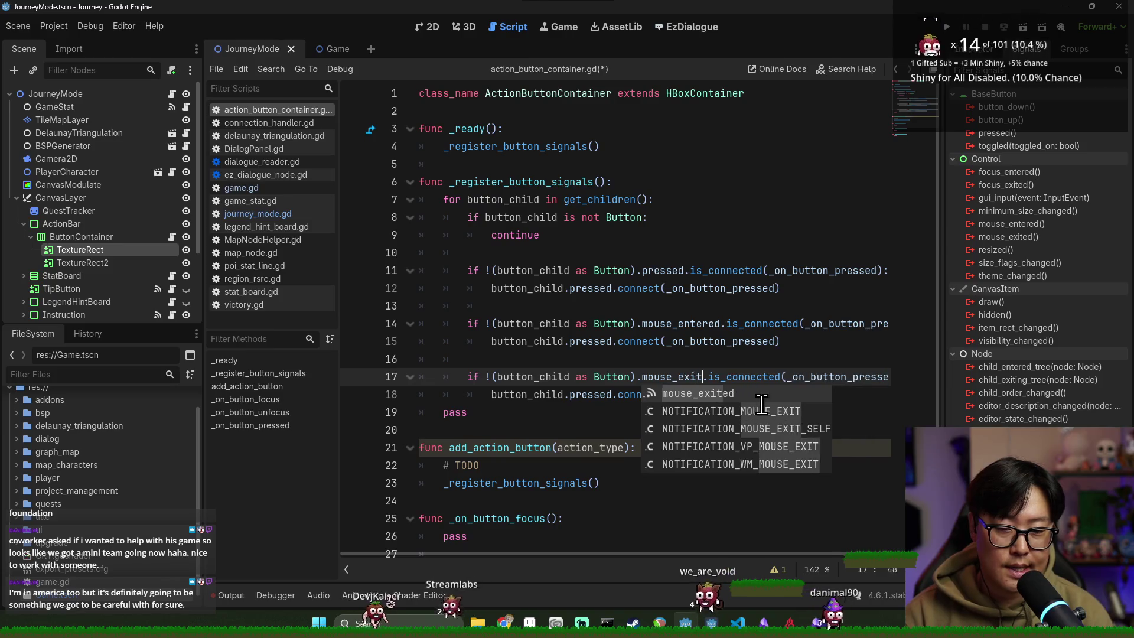
key(Return)
Step: Make the matching connect lines use mouse_entered and mouse_exited, then save
key(Down)
key(Down)
double_click(679, 377)
key(ctrl+c)
double_click(597, 395)
key(ctrl+v)
double_click(671, 324)
key(ctrl+c)
double_click(591, 342)
key(ctrl+v)
key(Down)
key(Down)
key(Down)
key(ctrl+s)
Step: Point the mouse_entered check and connect at _on_button_focus
scroll(501, 401, down, 3)
double_click(501, 397)
key(ctrl+c)
double_click(839, 201)
key(ctrl+v)
double_click(715, 219)
key(ctrl+v)
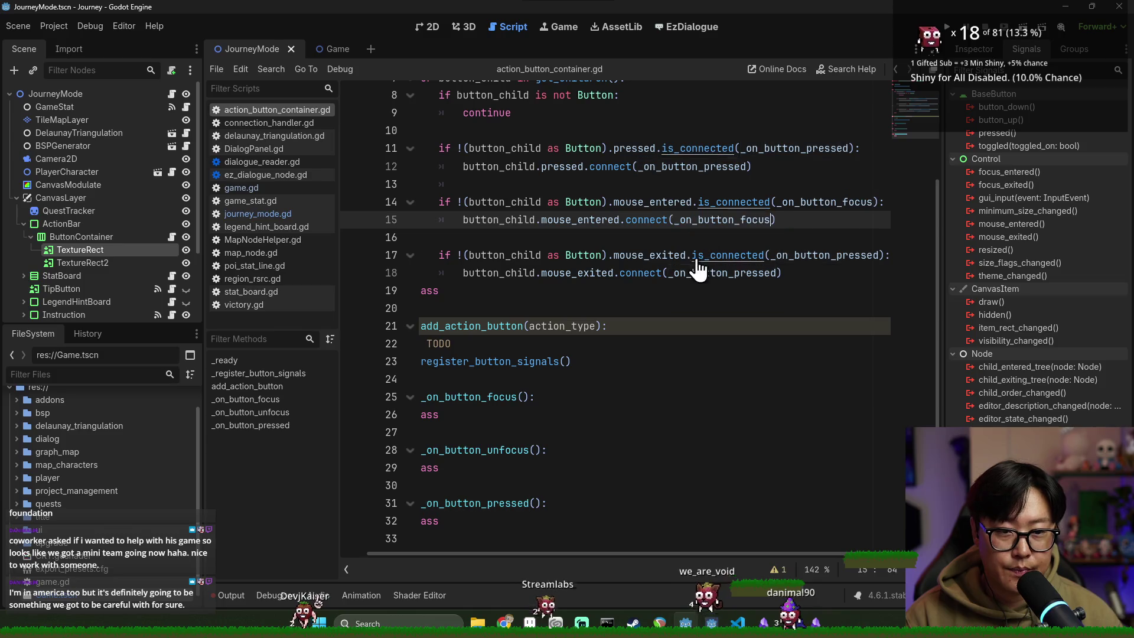
Step: Point the mouse_exited check and connect at _on_button_unfocus, then save
click(626, 254)
double_click(508, 450)
key(ctrl+c)
double_click(785, 255)
key(ctrl+v)
double_click(728, 273)
key(ctrl+v)
click(565, 321)
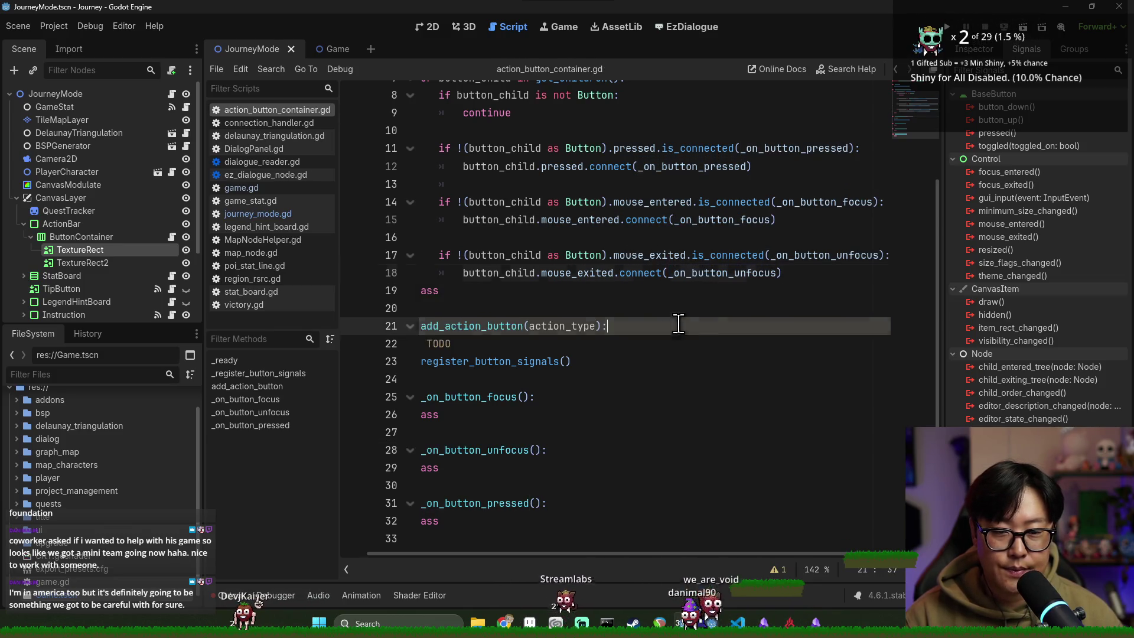
key(ctrl+s)
Step: Delete the leftover pass at the end of the loop and save
click(540, 292)
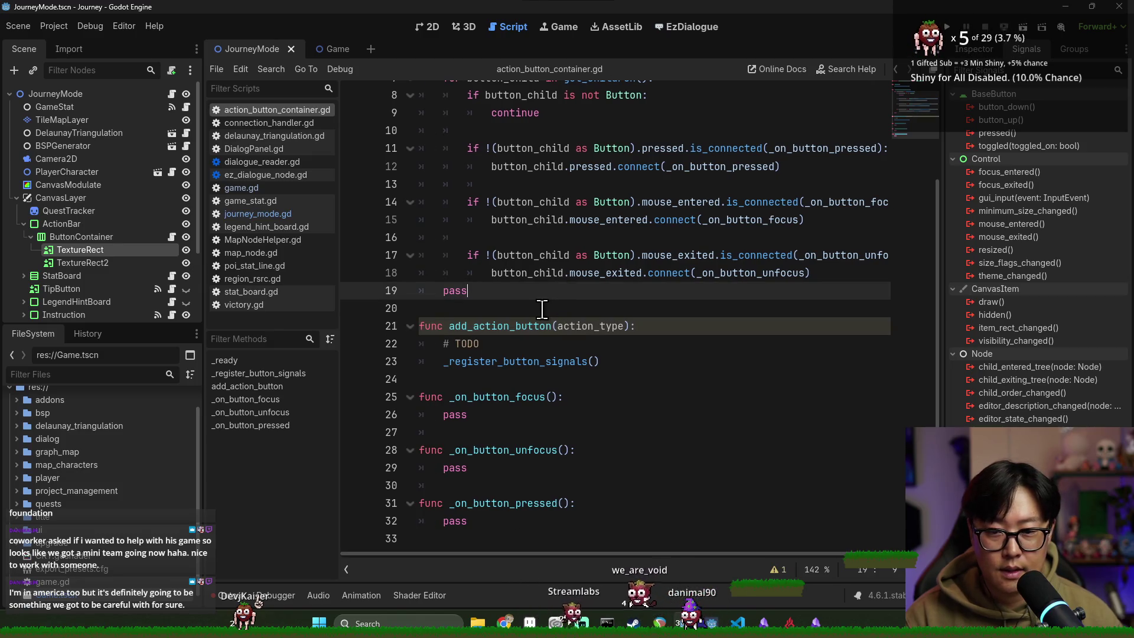
key(BackSpace)
key(BackSpace)
key(BackSpace)
key(ctrl+s)
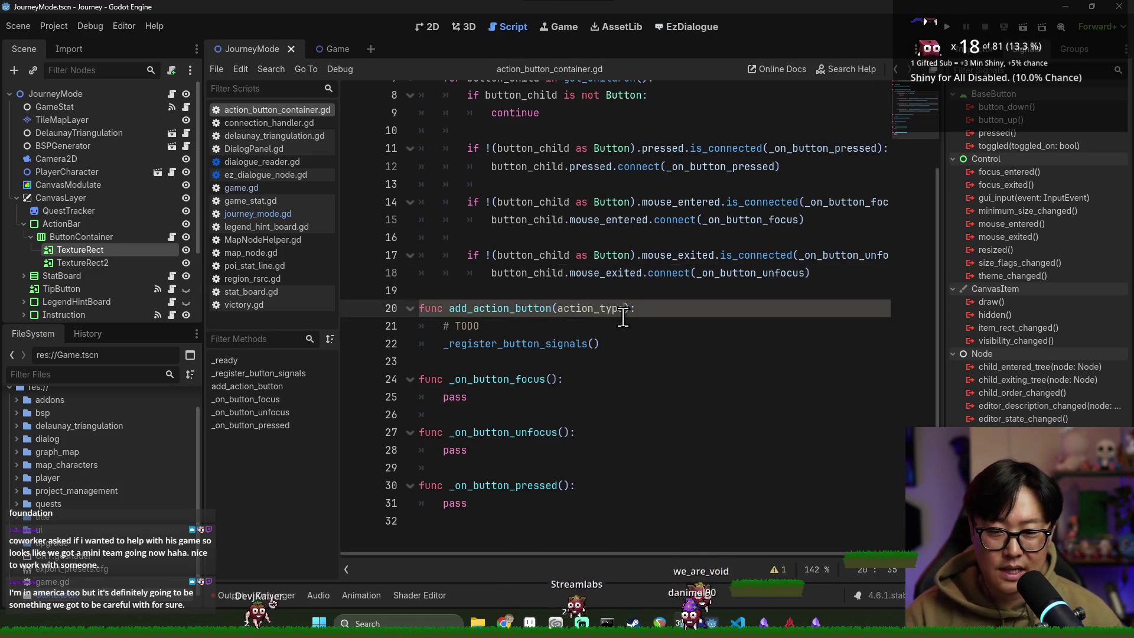
click(759, 325)
key(ctrl+s)
click(111, 236)
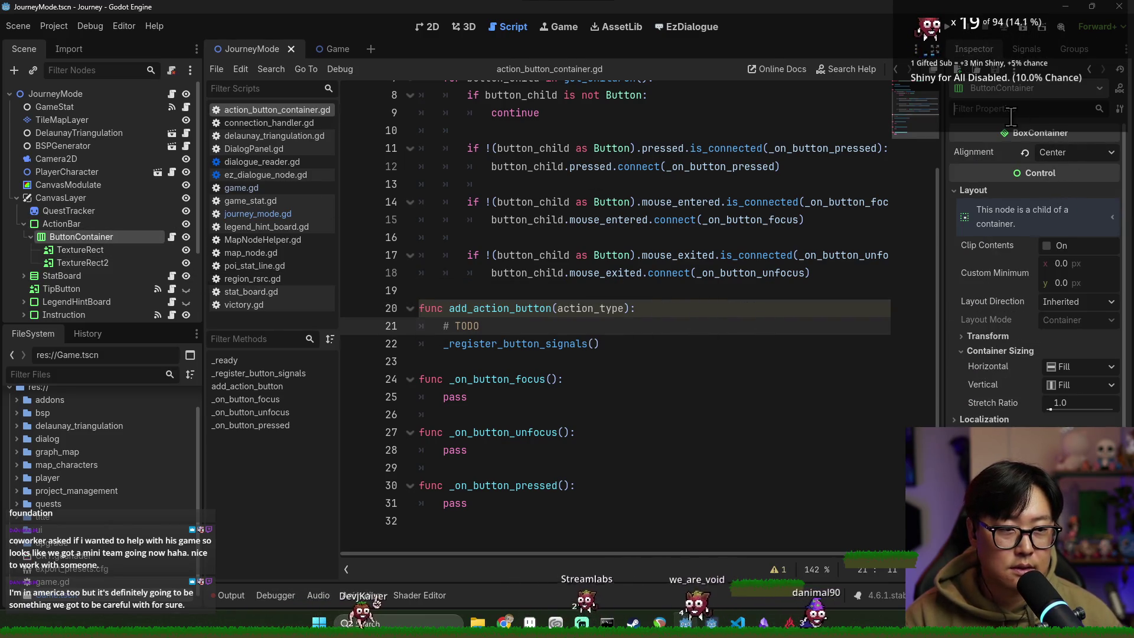
Step: Filter the Inspector by 'mouse', set ButtonContainer's Mouse Filter to Ignore, and save
click(1039, 188)
text(mouse)
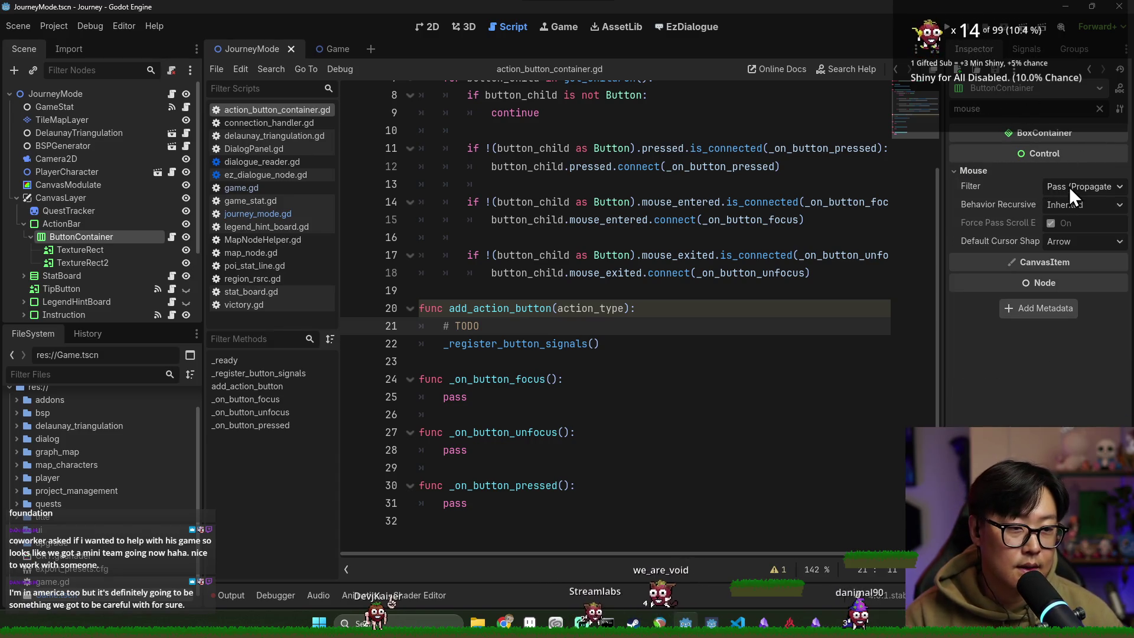
click(1073, 187)
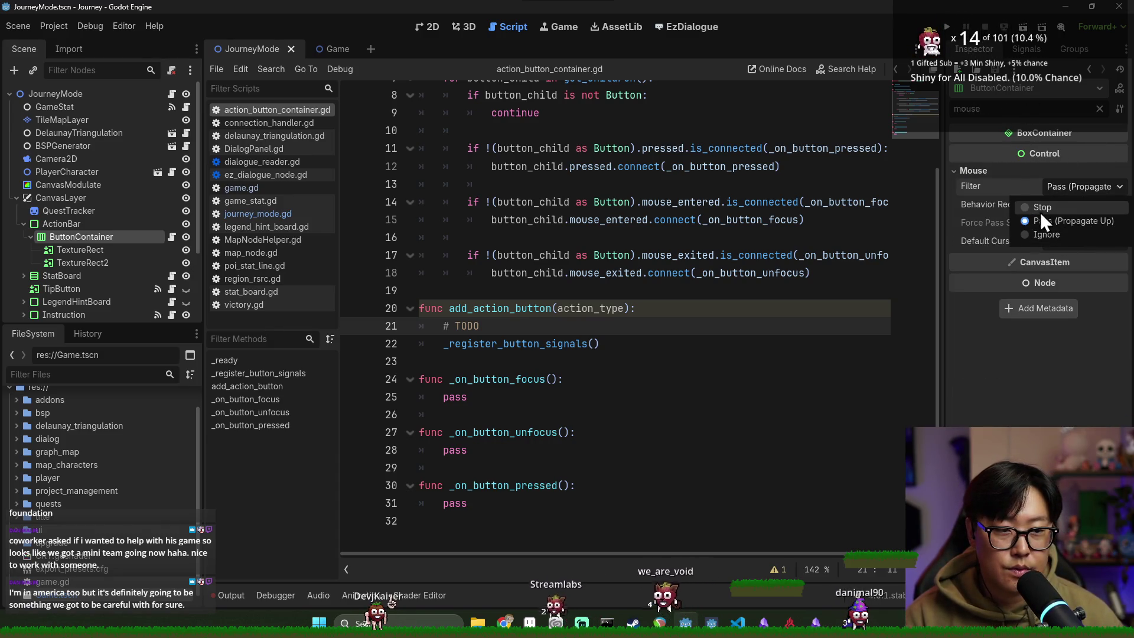
scroll(646, 253, up, 3)
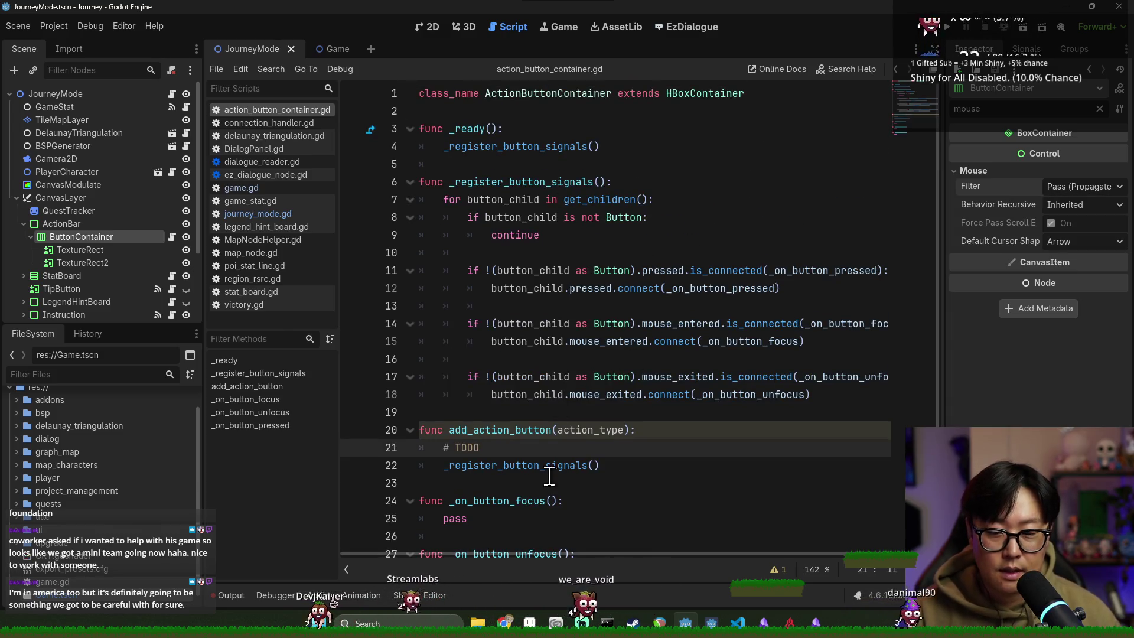
scroll(616, 415, down, 2)
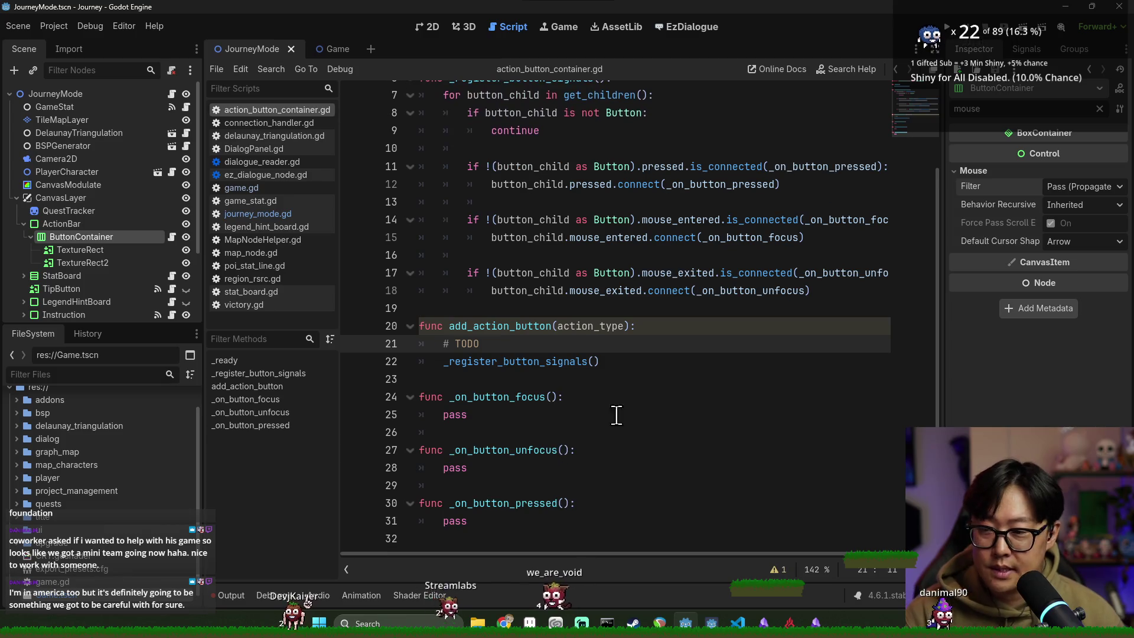
click(1054, 186)
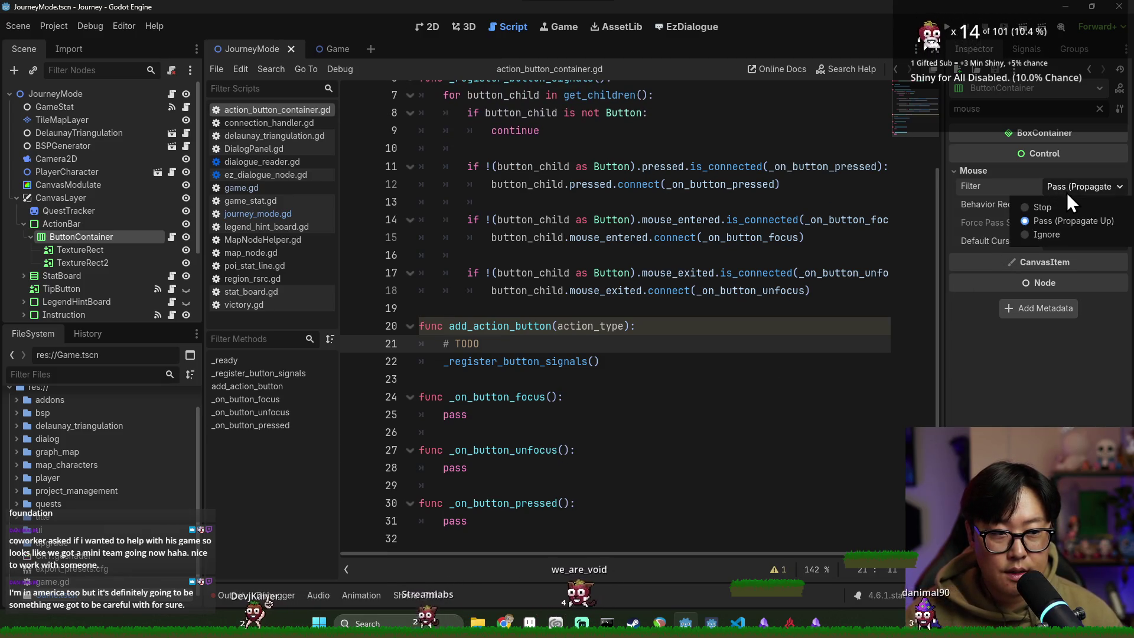
click(1049, 235)
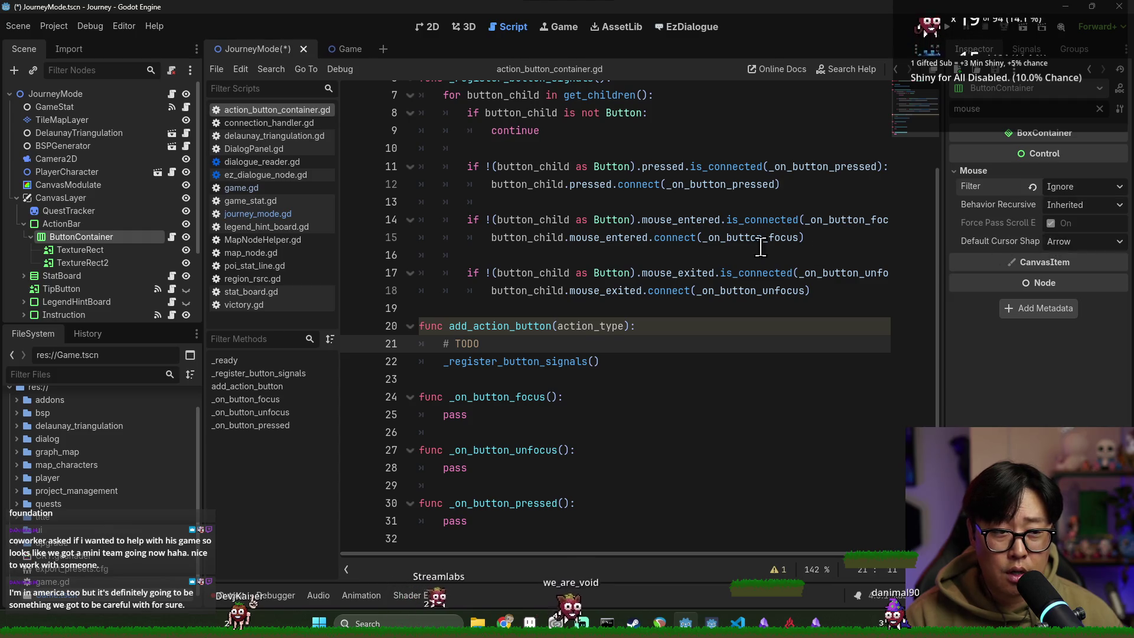
click(634, 220)
key(ctrl+s)
click(111, 249)
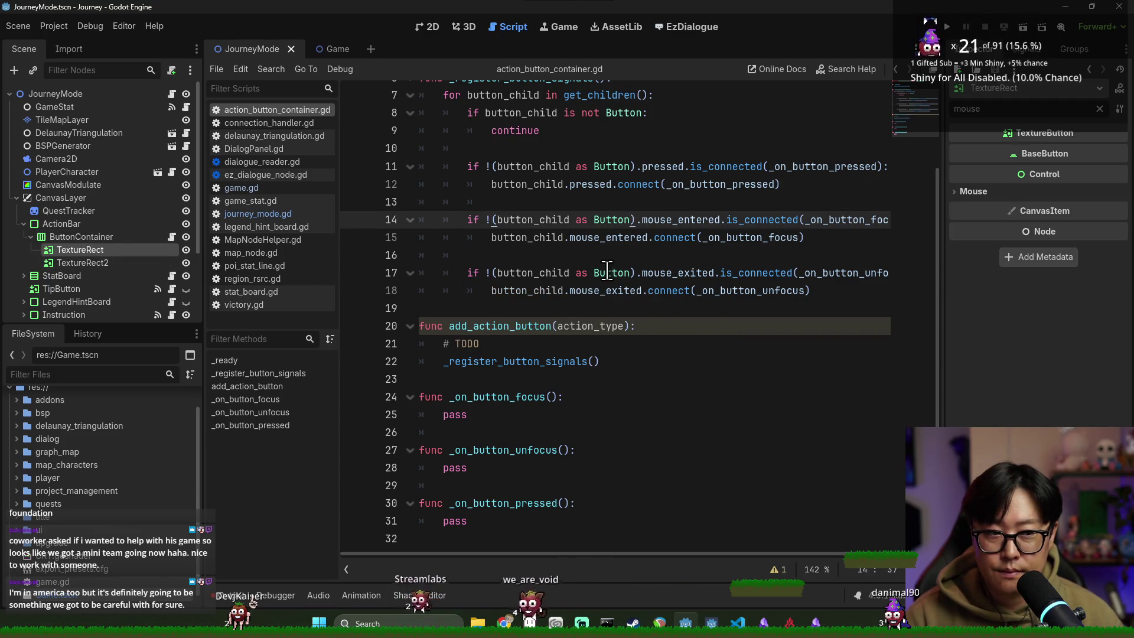
click(974, 191)
Step: Check TextureRect's mouse properties, save, then add a blank line under the _on_button_focus header
click(573, 221)
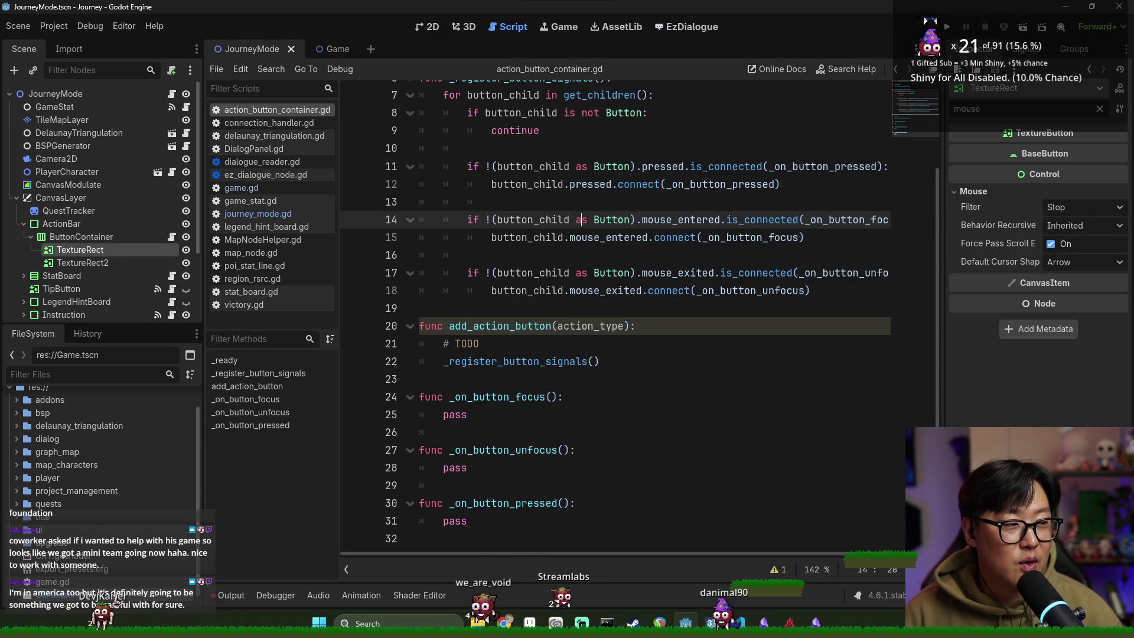
click(591, 307)
scroll(561, 295, up, 3)
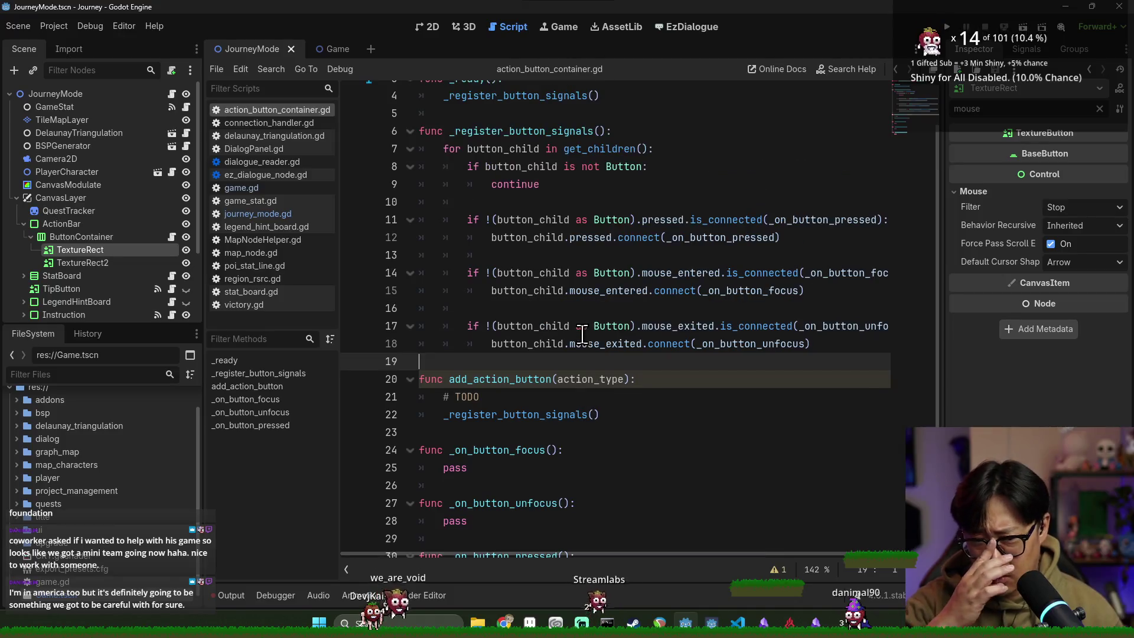
key(ctrl+s)
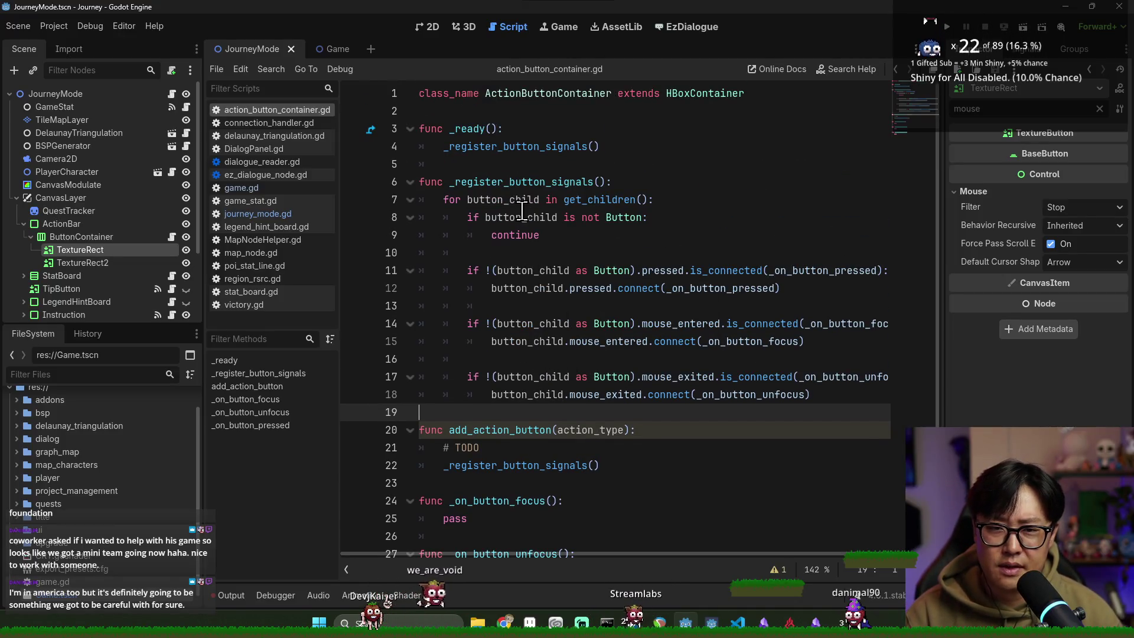
scroll(550, 393, down, 2)
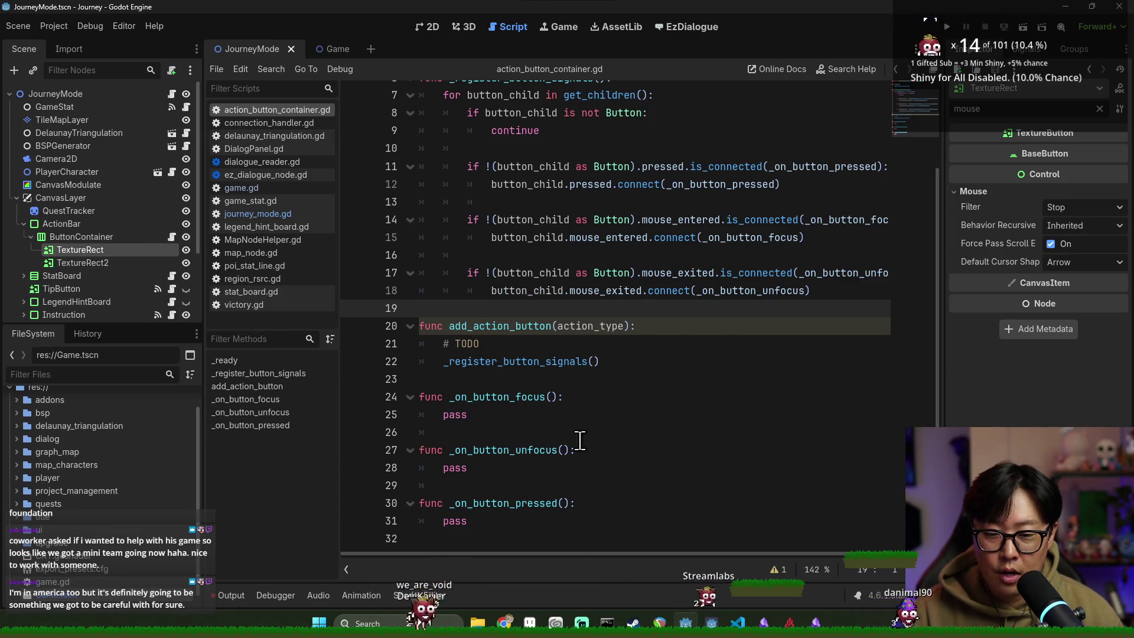
click(578, 399)
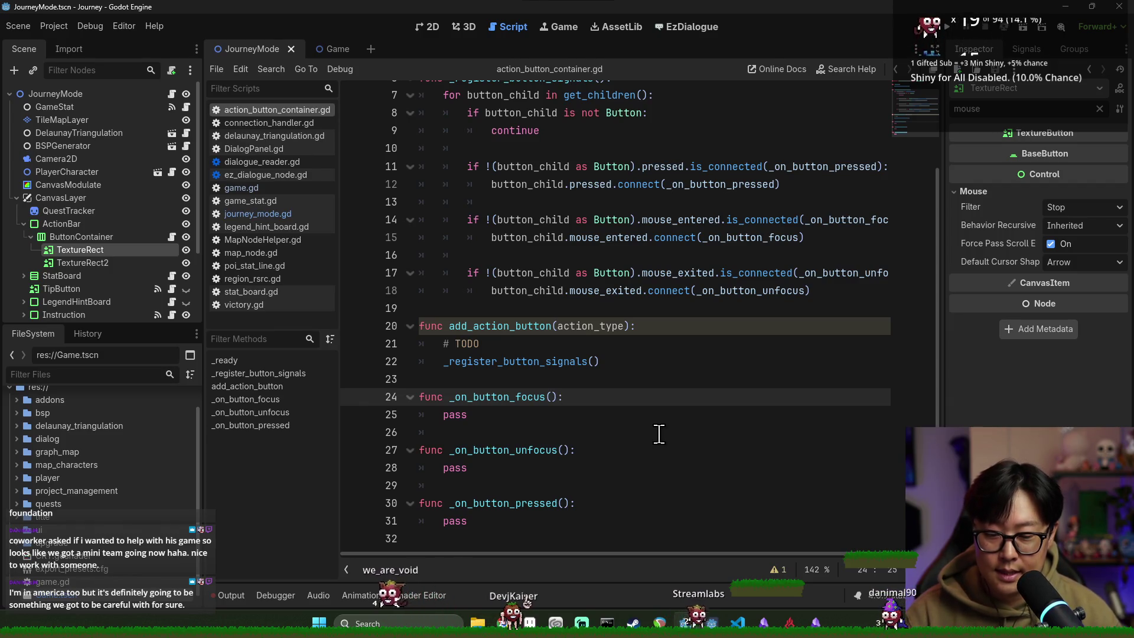
key(Return)
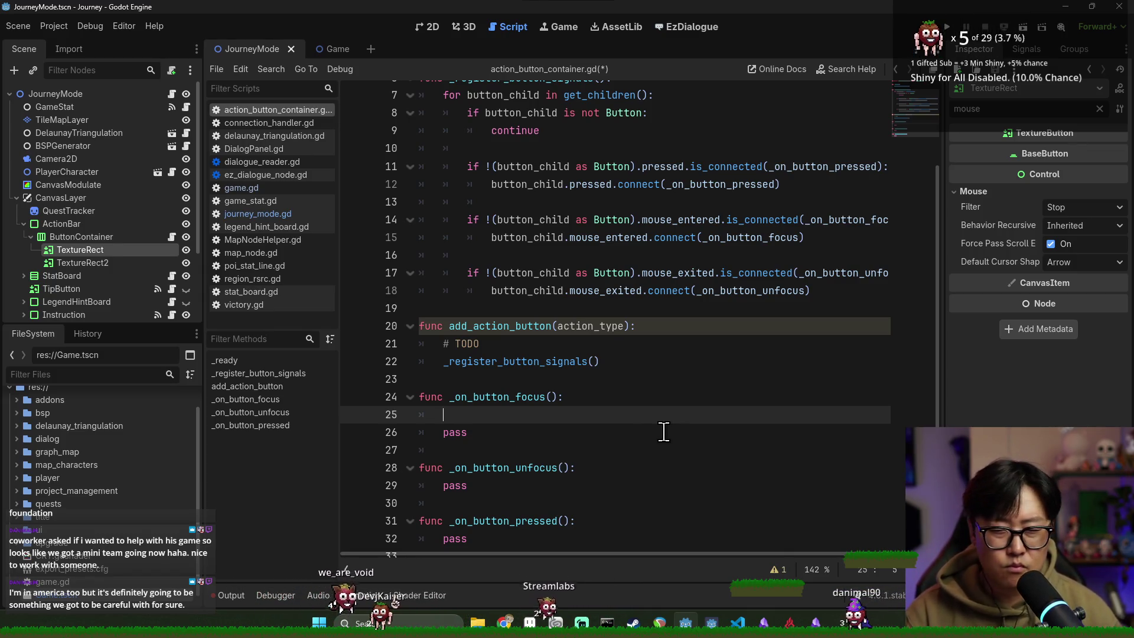
click(428, 28)
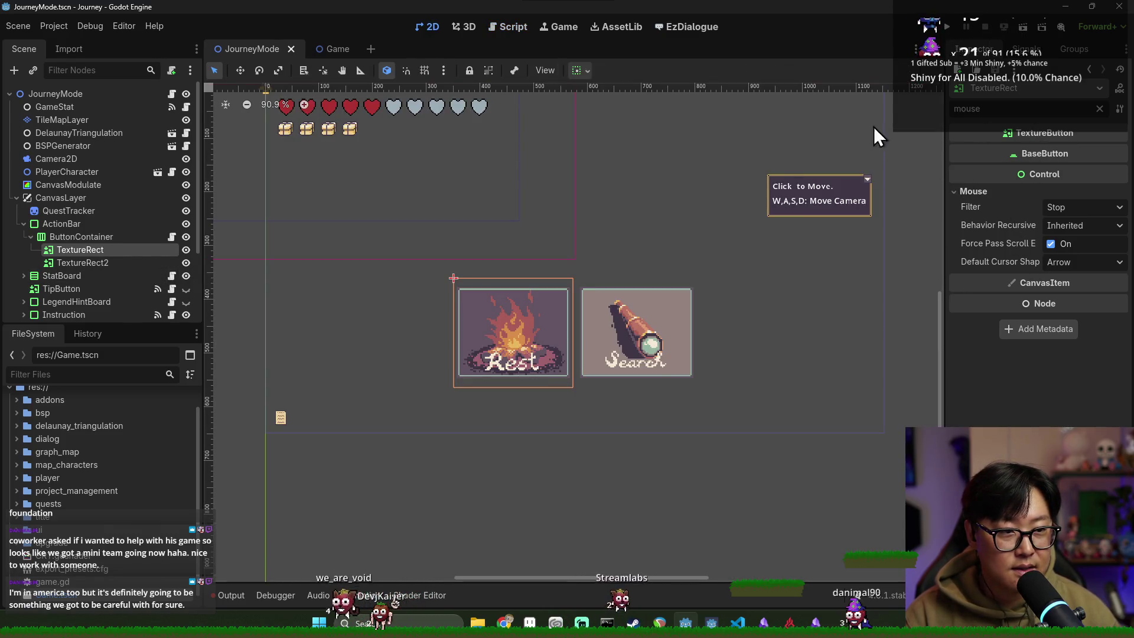
click(1099, 109)
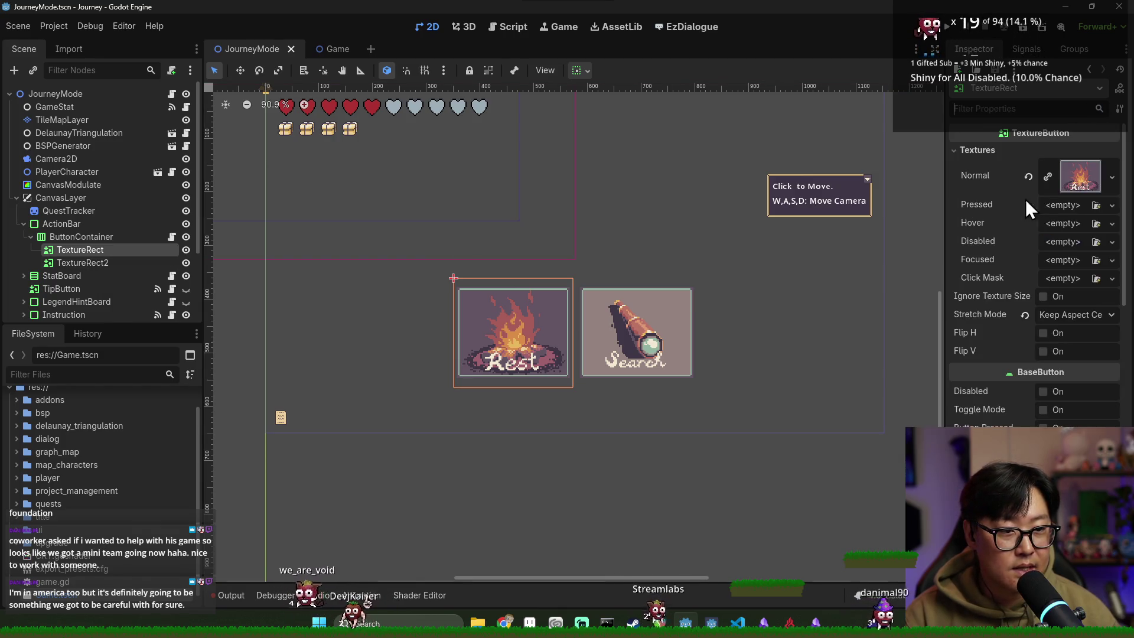
click(1062, 317)
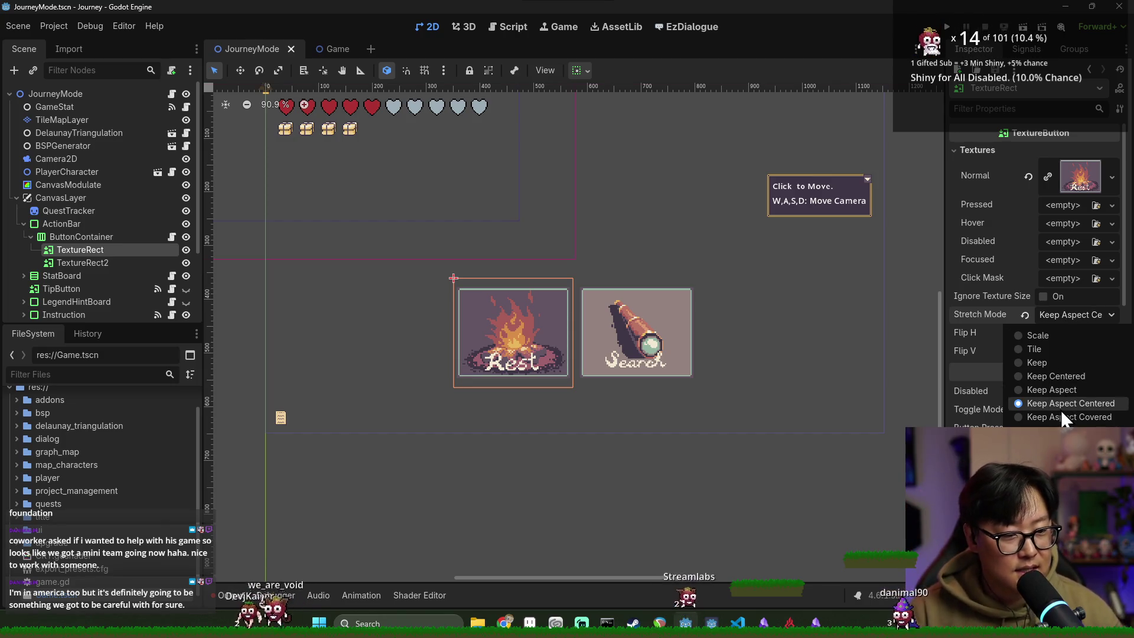
click(1012, 316)
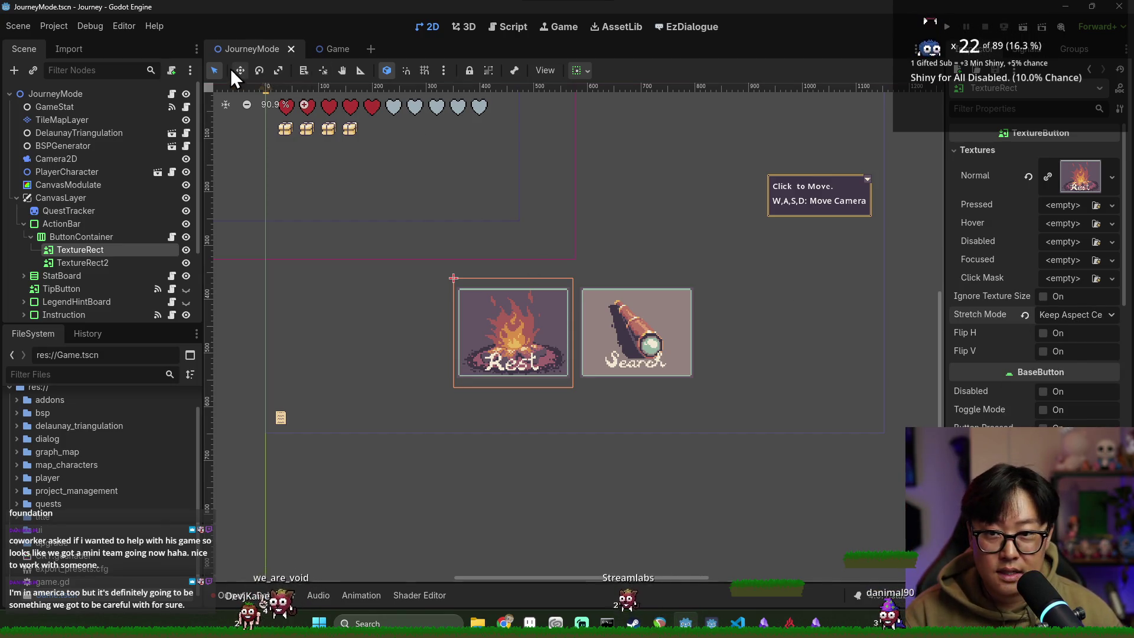
scroll(1034, 278, down, 5)
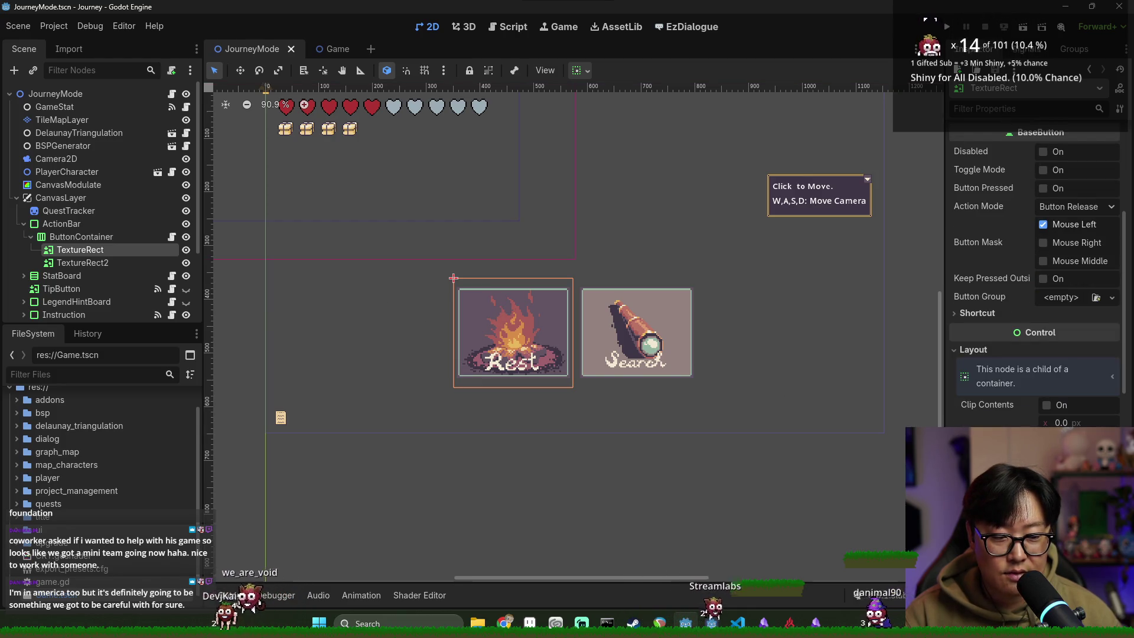
click(171, 236)
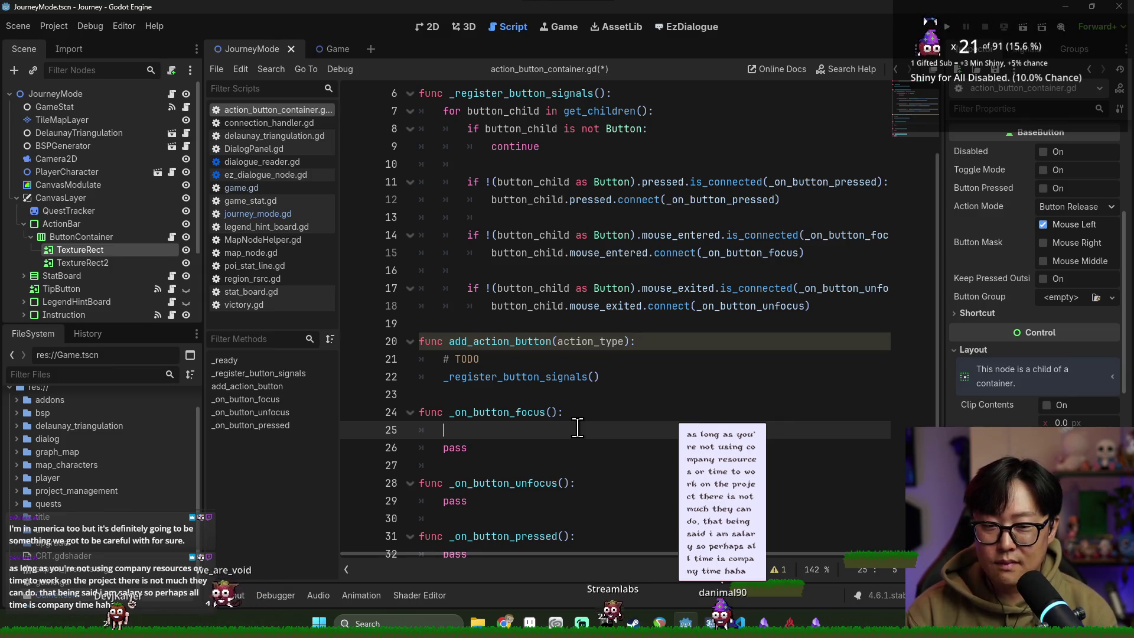
Step: Append .bind(button_child) to the pressed connect call on line 12
click(774, 200)
text(bind(button_)
key(Return)
text())
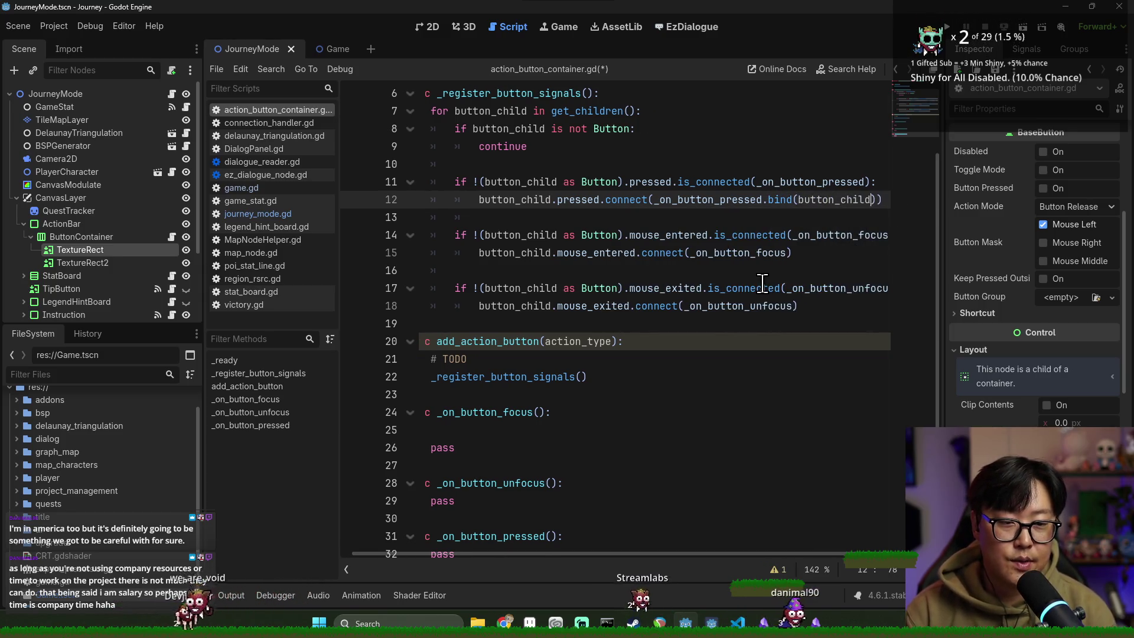
Step: Copy the .bind(button_child) call onto the connect calls on lines 15 and 18, and save
click(763, 200)
shift+click(885, 199)
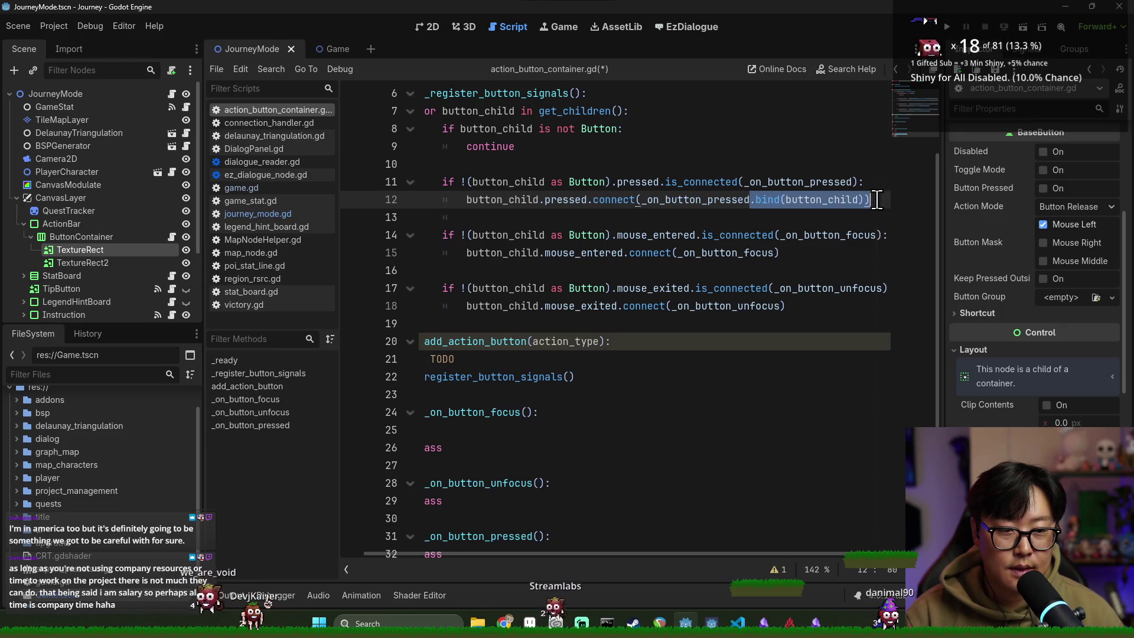
key(ctrl+c)
click(776, 253)
key(ctrl+v)
click(763, 306)
key(ctrl+v)
key(ctrl+s)
scroll(647, 559, left, 2)
click(546, 414)
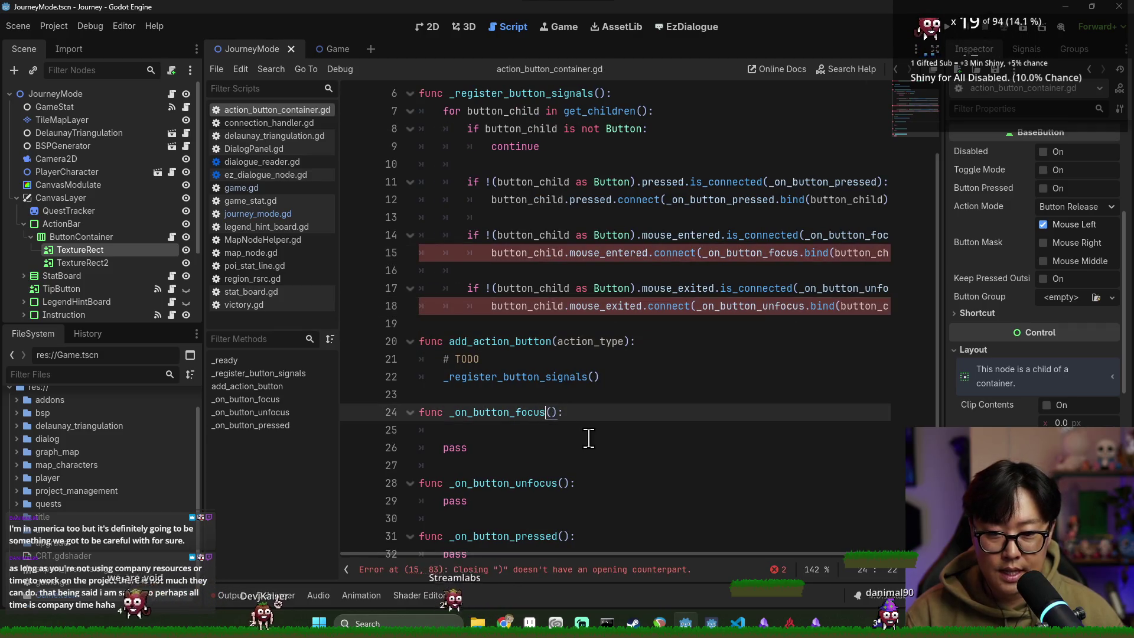
Step: Give _on_button_focus, _on_button_unfocus and _on_button_pressed a button: Button parameter, and save
text(Button)
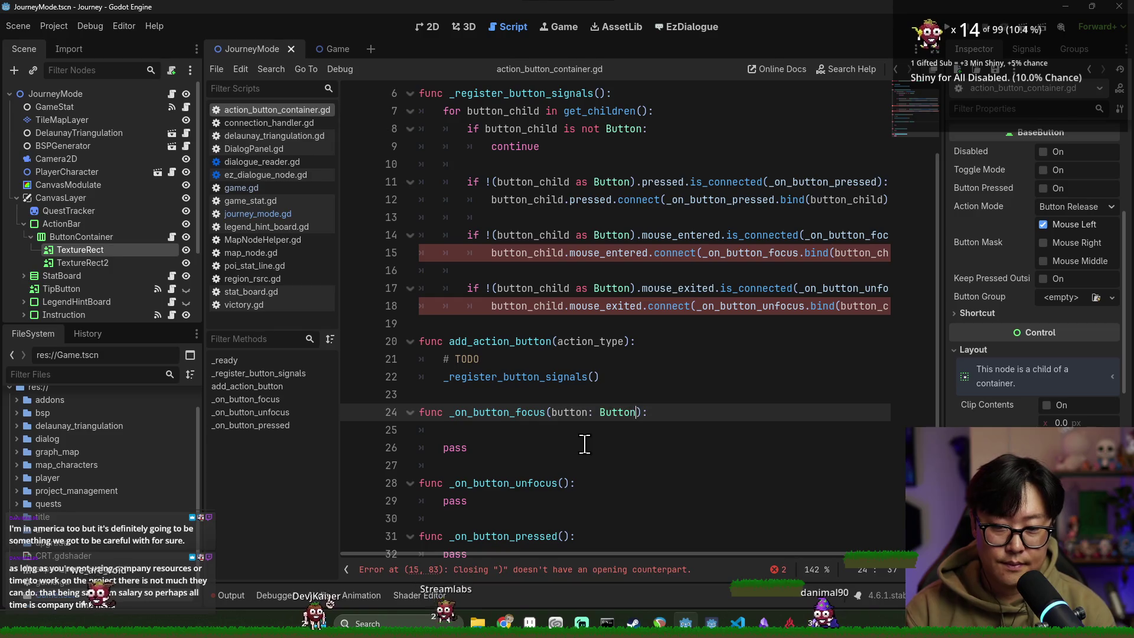
key(ctrl+shift+Left)
key(ctrl+shift+Left)
key(ctrl+shift+Left)
key(ctrl+c)
click(568, 490)
key(ctrl+v)
click(570, 536)
key(ctrl+v)
click(578, 448)
key(ctrl+s)
Step: Delete the empty line 25 and save the script
scroll(650, 473, down, 1)
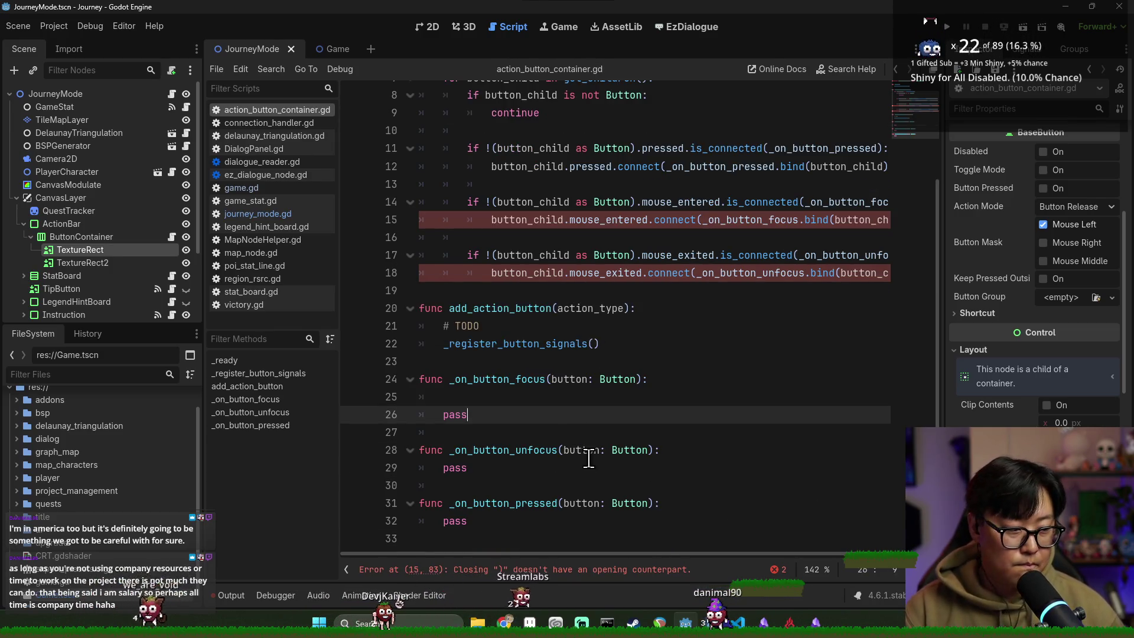
click(542, 397)
key(BackSpace)
key(ctrl+s)
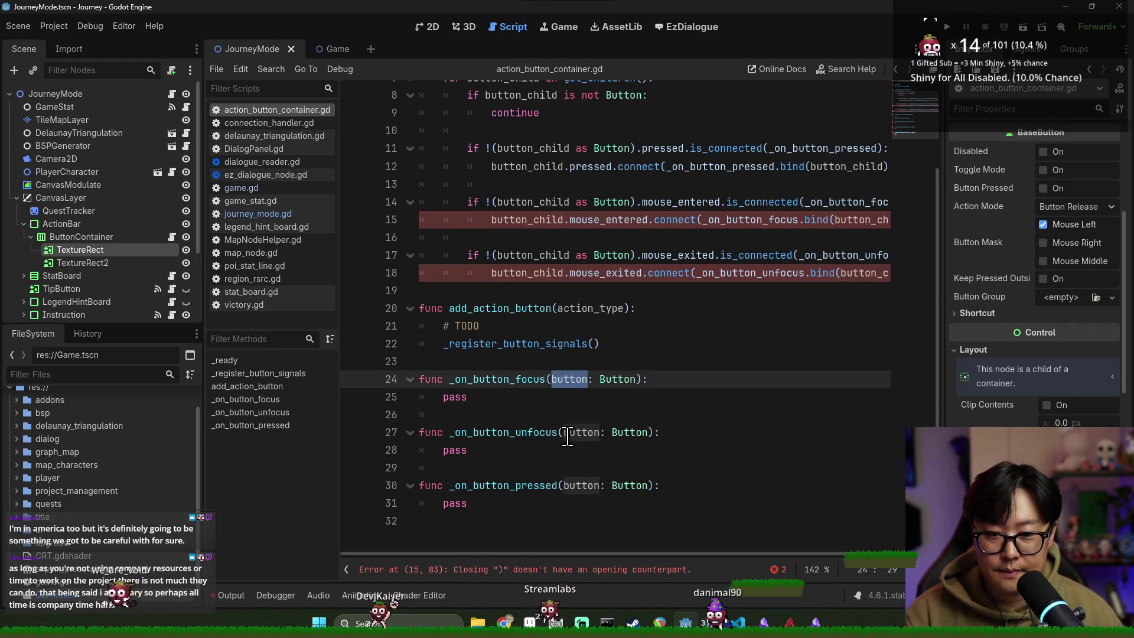
Step: Write button.scale = Vector2(2.,2.) inside _on_button_focus
key(ctrl+c)
key(End)
key(Return)
key(ctrl+v)
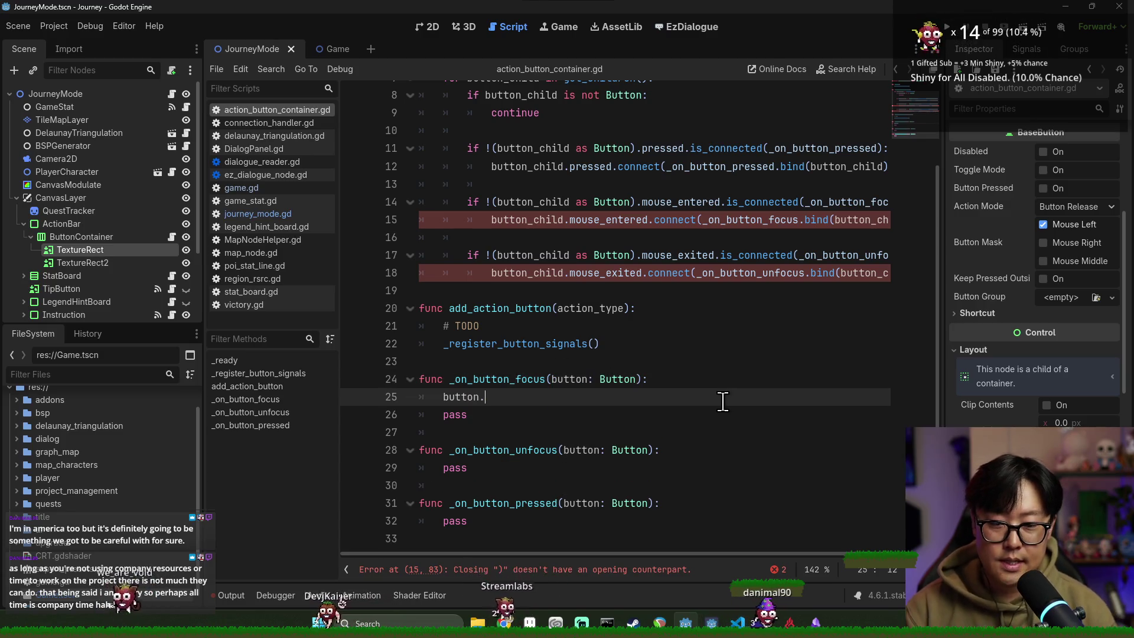
text(.size(d)
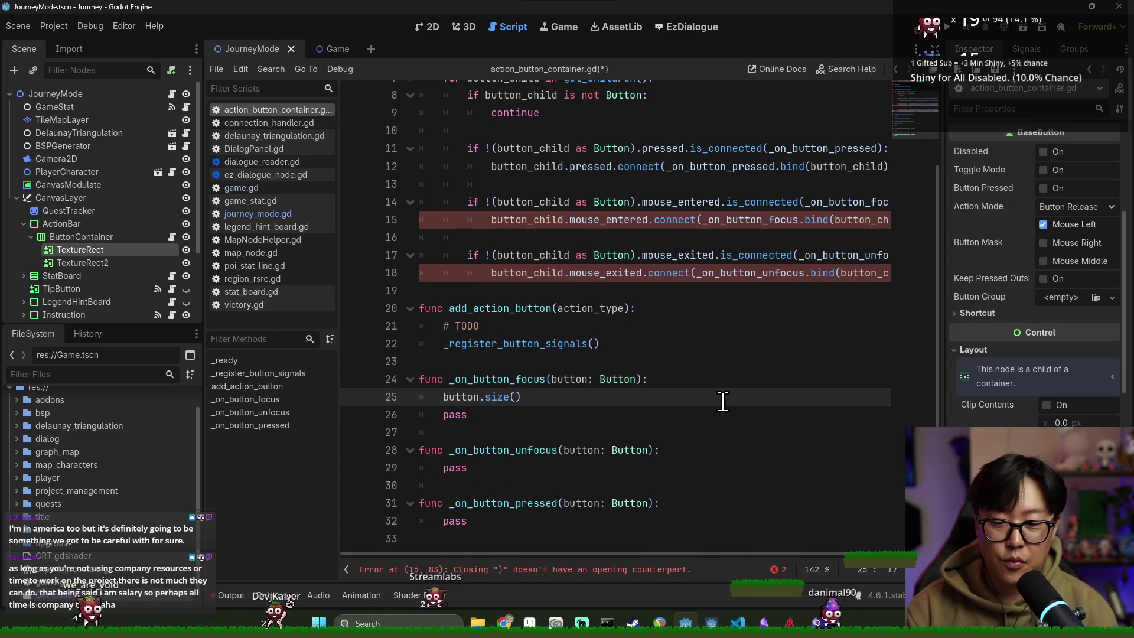
key(BackSpace)
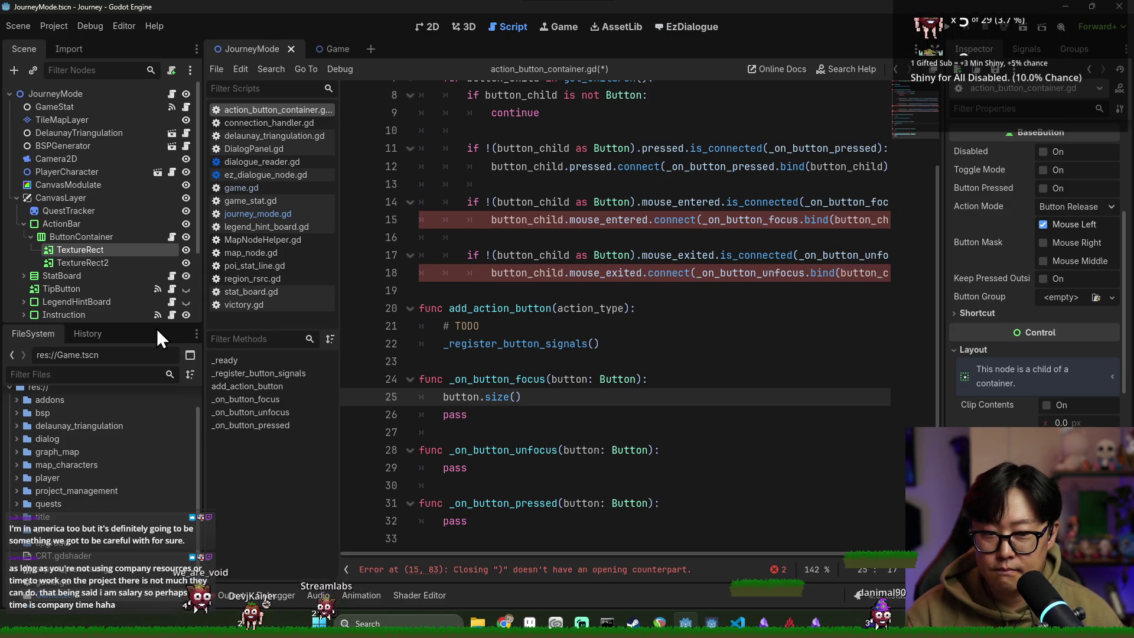
double_click(506, 396)
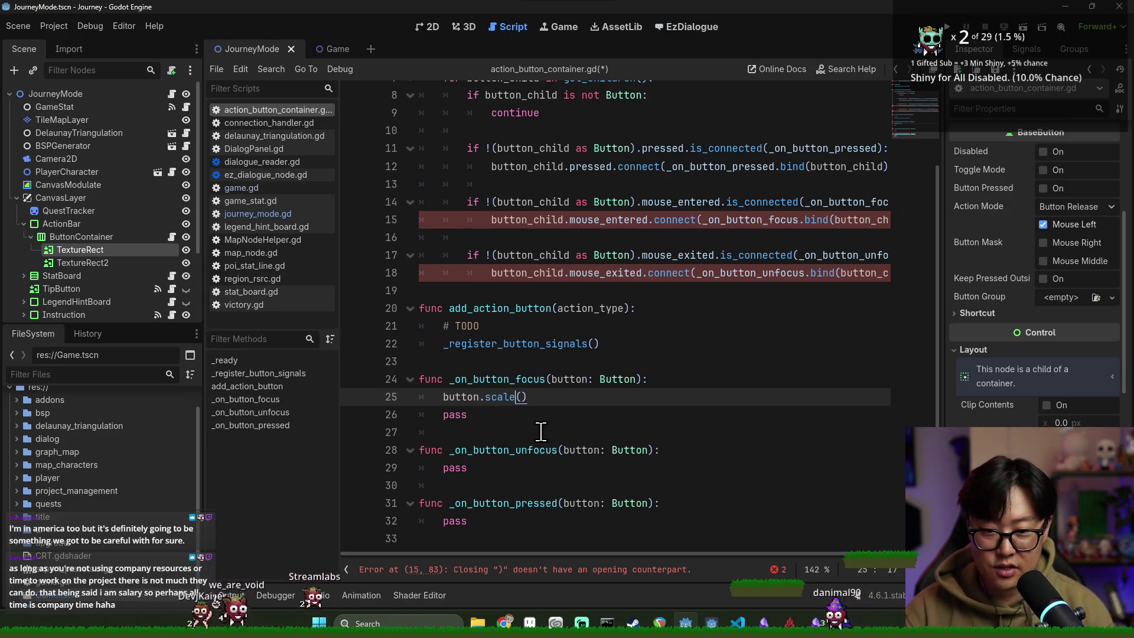
key(Escape)
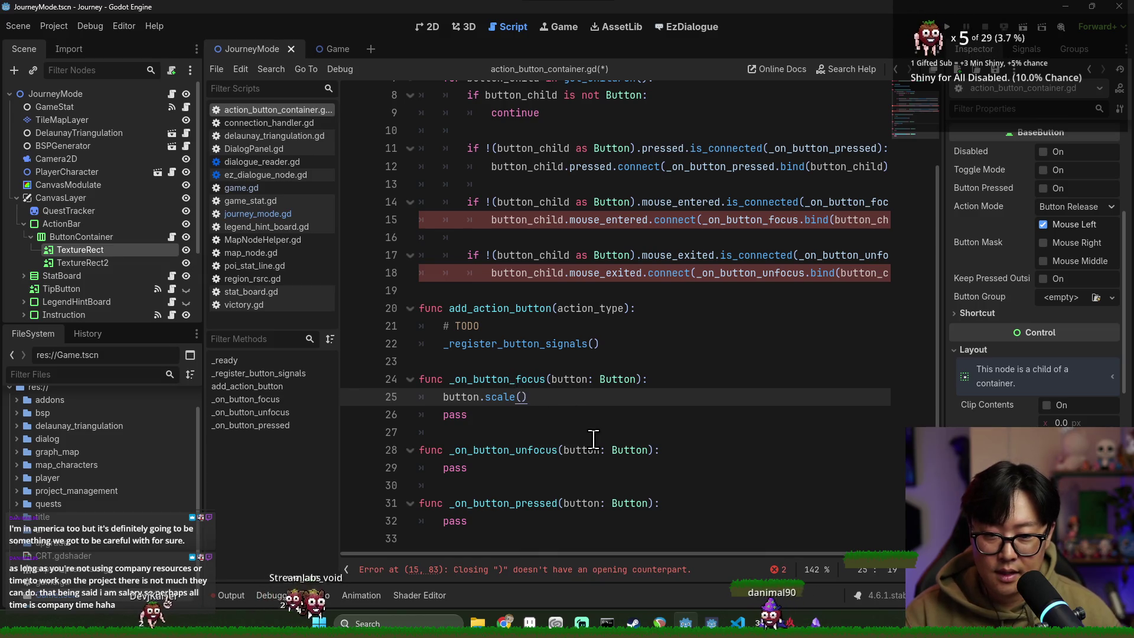
key(BackSpace)
key(BackSpace)
text(Vector2()
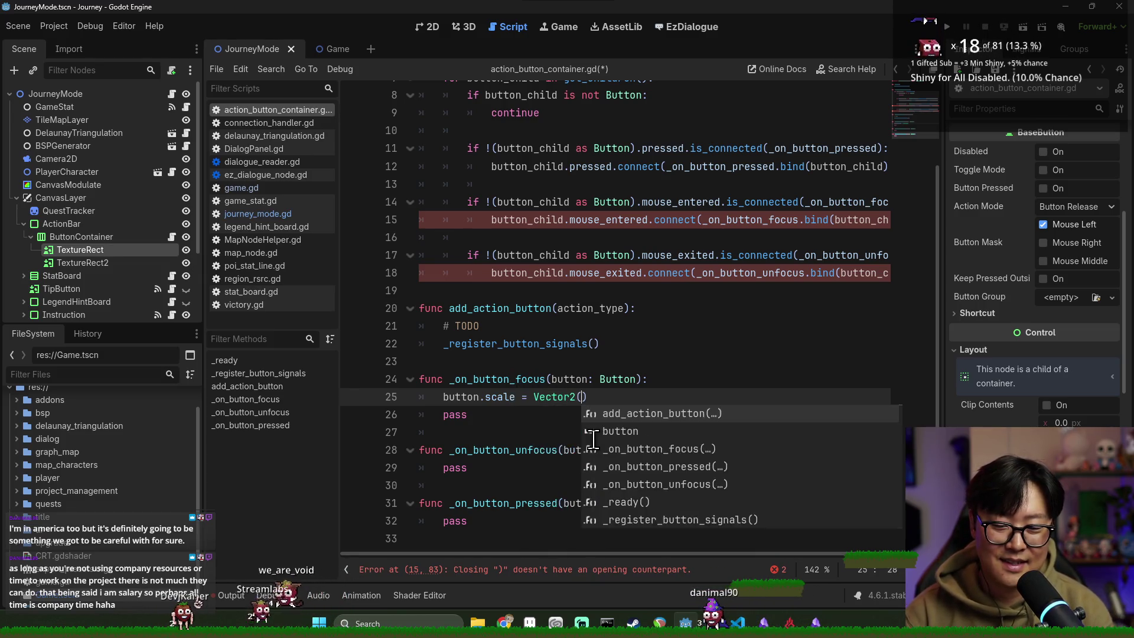
text(2.,2.))
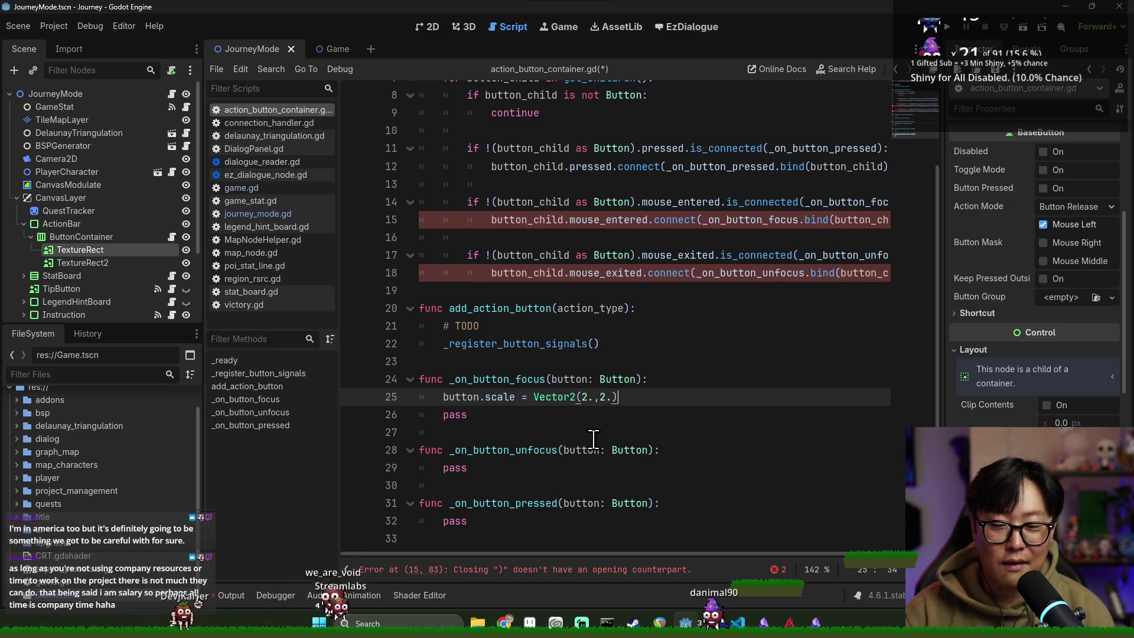
Step: Copy the scale line into _on_button_unfocus with first value 1., then run the game
key(shift+Home)
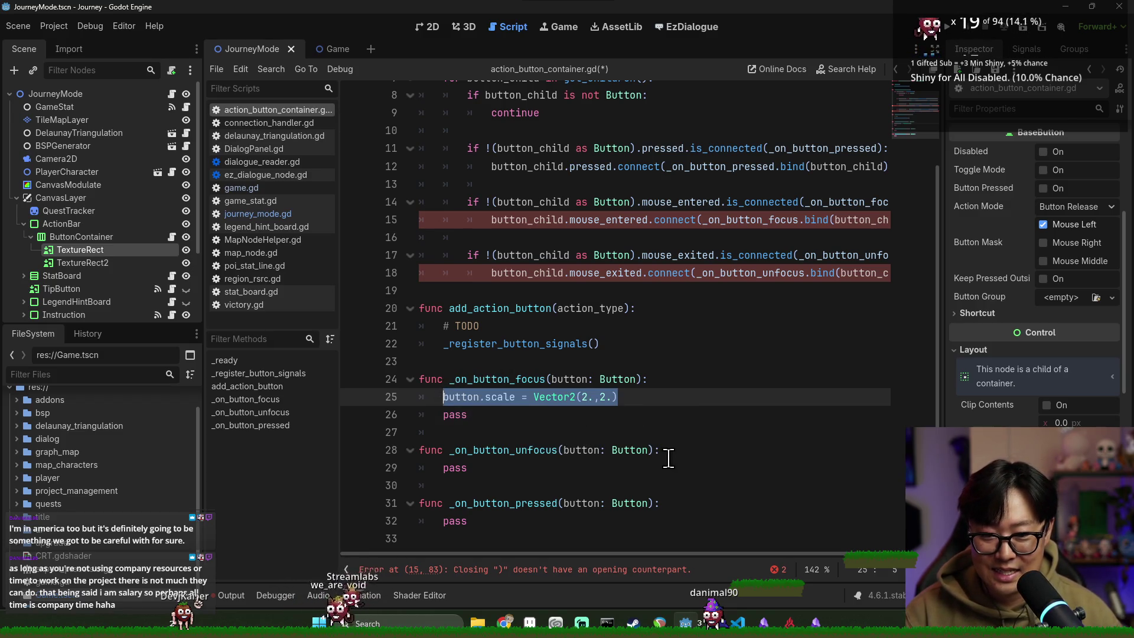
key(ctrl+c)
click(668, 455)
key(Return)
key(ctrl+v)
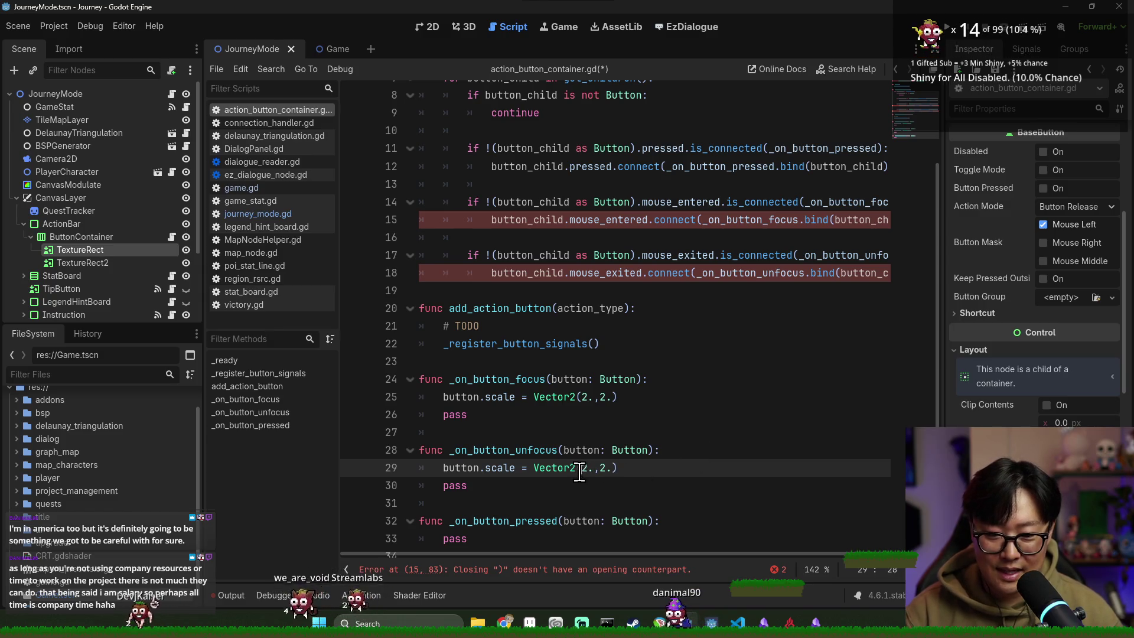
key(BackSpace)
text(1)
key(Right)
key(Right)
key(Right)
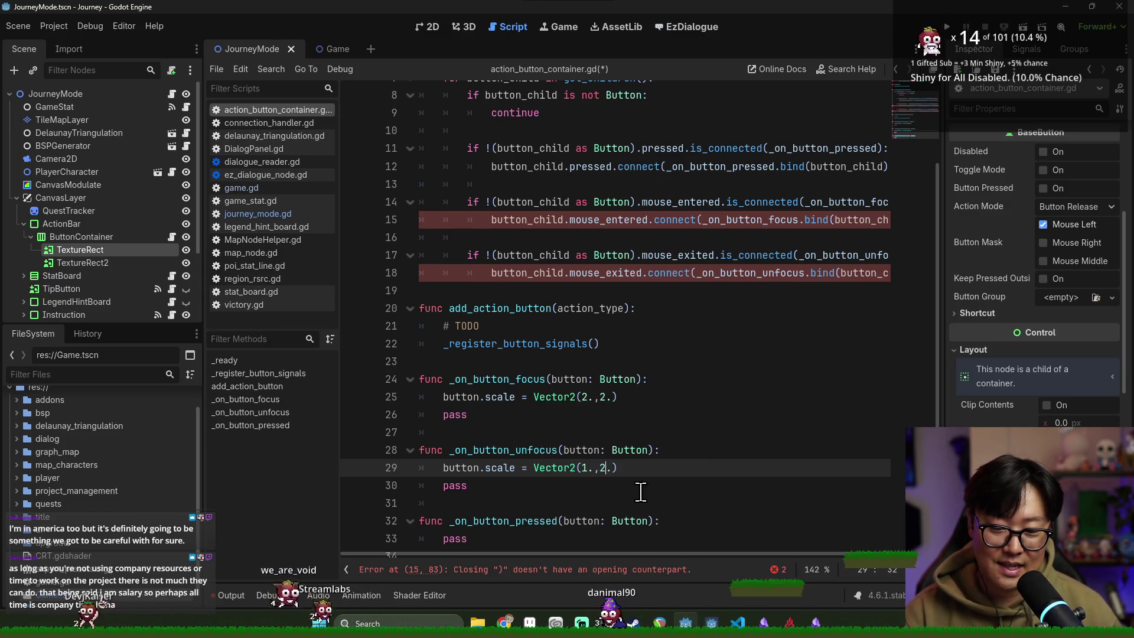
click(947, 27)
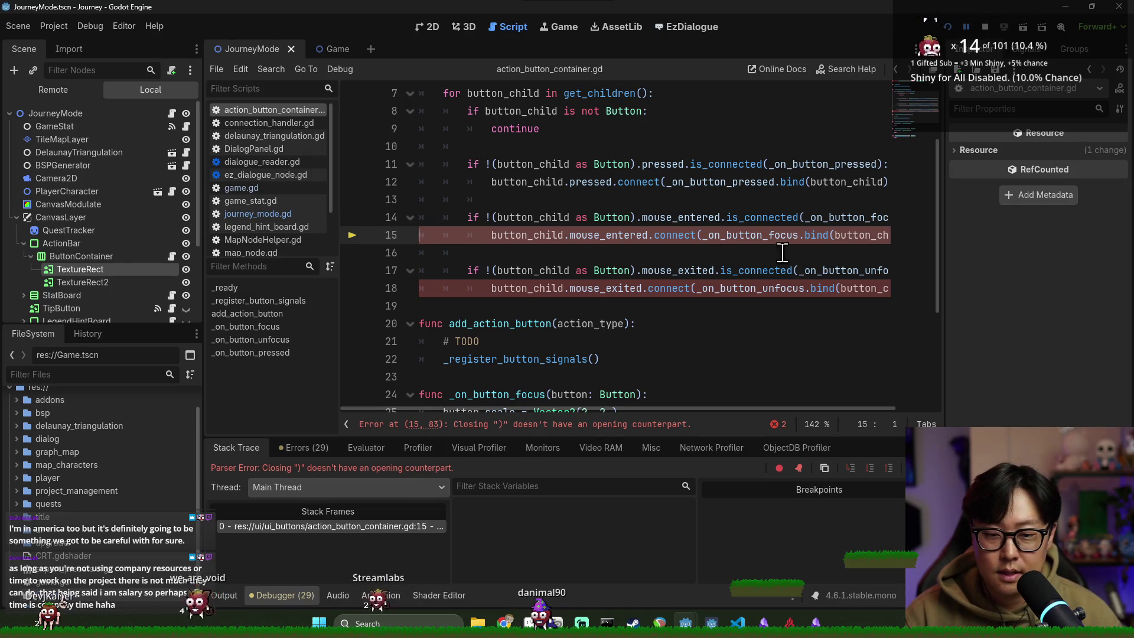
Step: Stop the failed debug session, save, and check the ends of lines 12 and 14
click(650, 199)
key(ctrl+s)
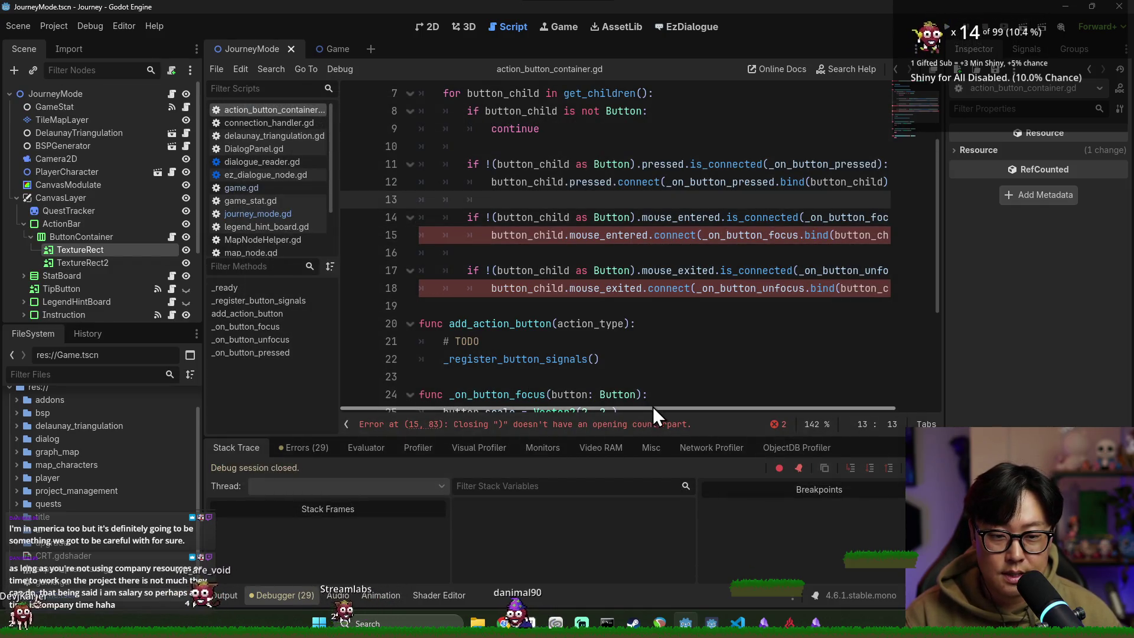
drag(653, 406, 762, 408)
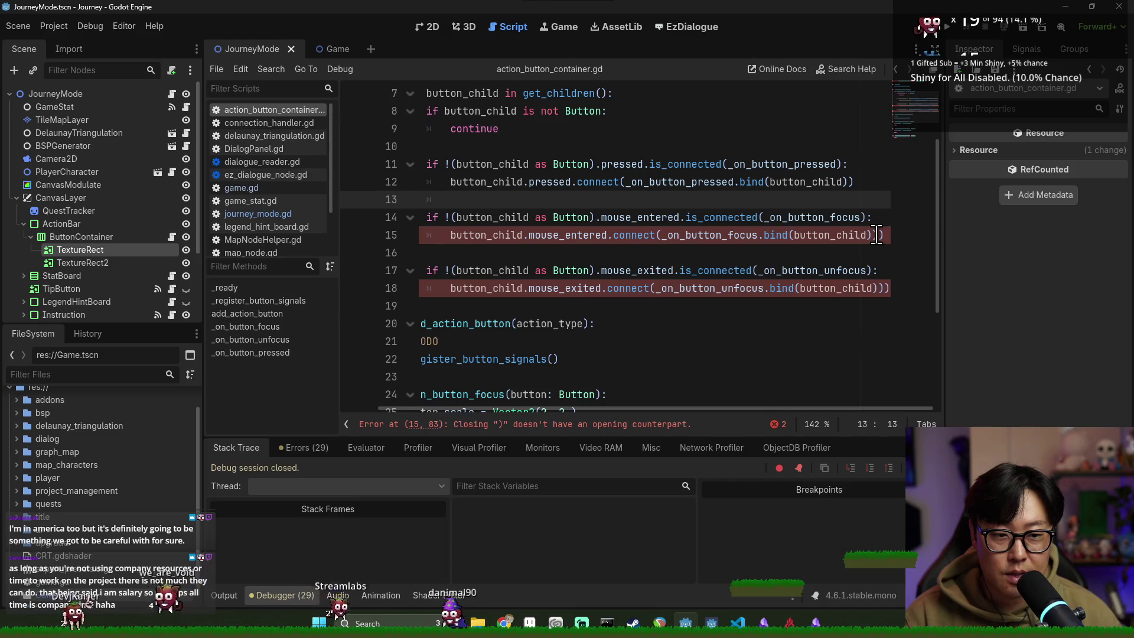
click(851, 183)
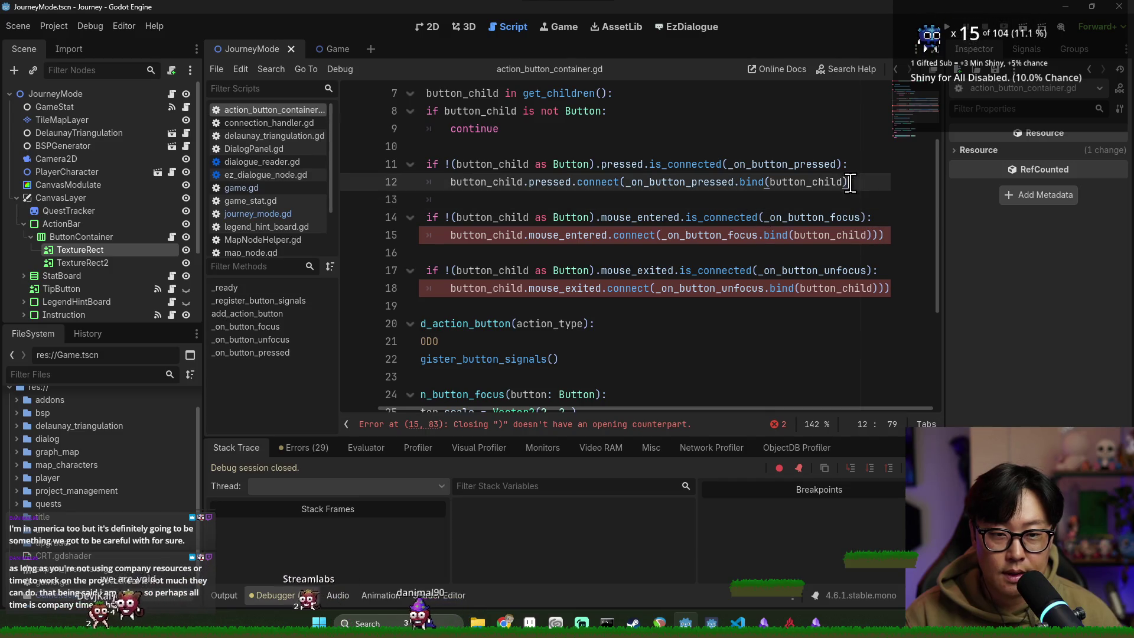
click(864, 217)
Step: Delete the stray ')' on lines 15 and 18, then run the game again
click(503, 238)
double_click(633, 241)
click(576, 423)
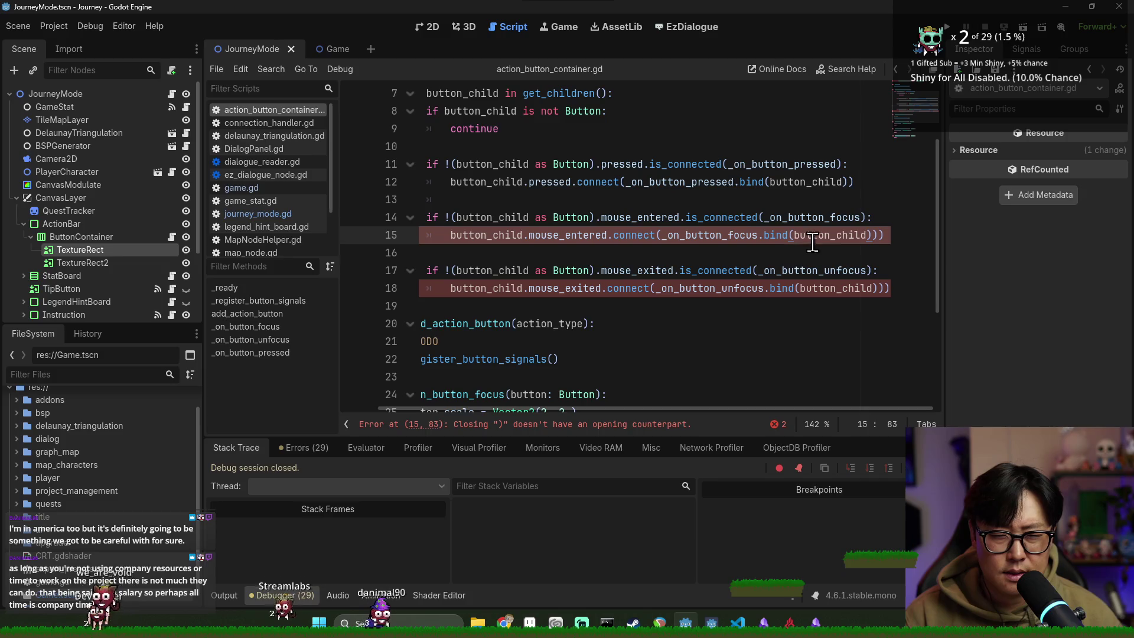
key(BackSpace)
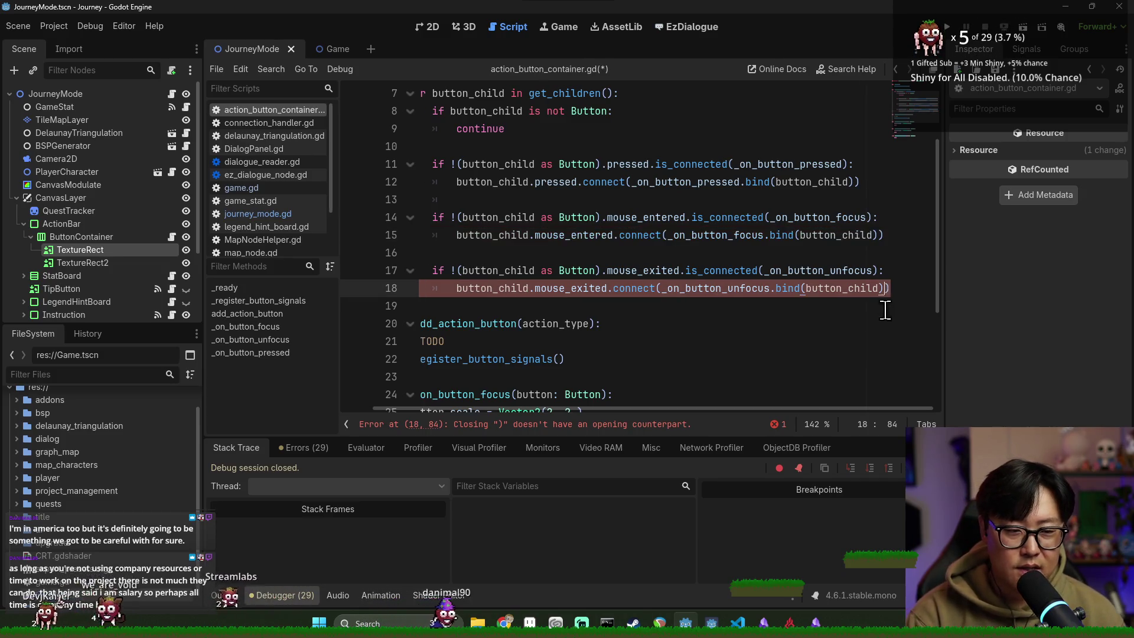
click(886, 289)
key(BackSpace)
click(944, 35)
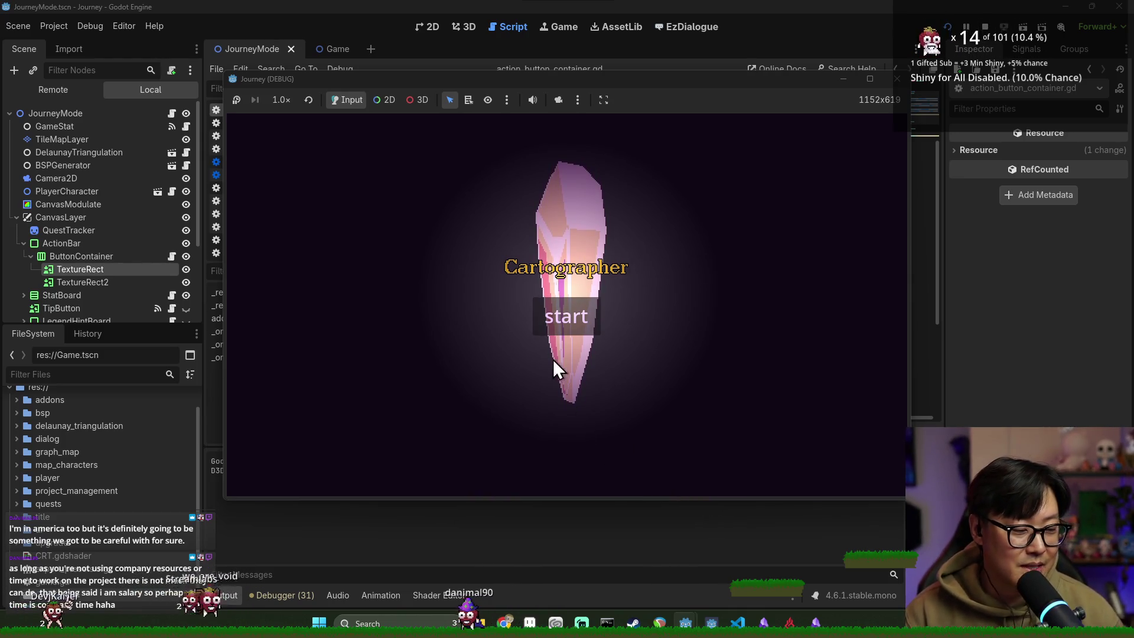
Step: Start the game, rerun it after the connection_handler error, start again to reach the map, then return to the editor
click(569, 315)
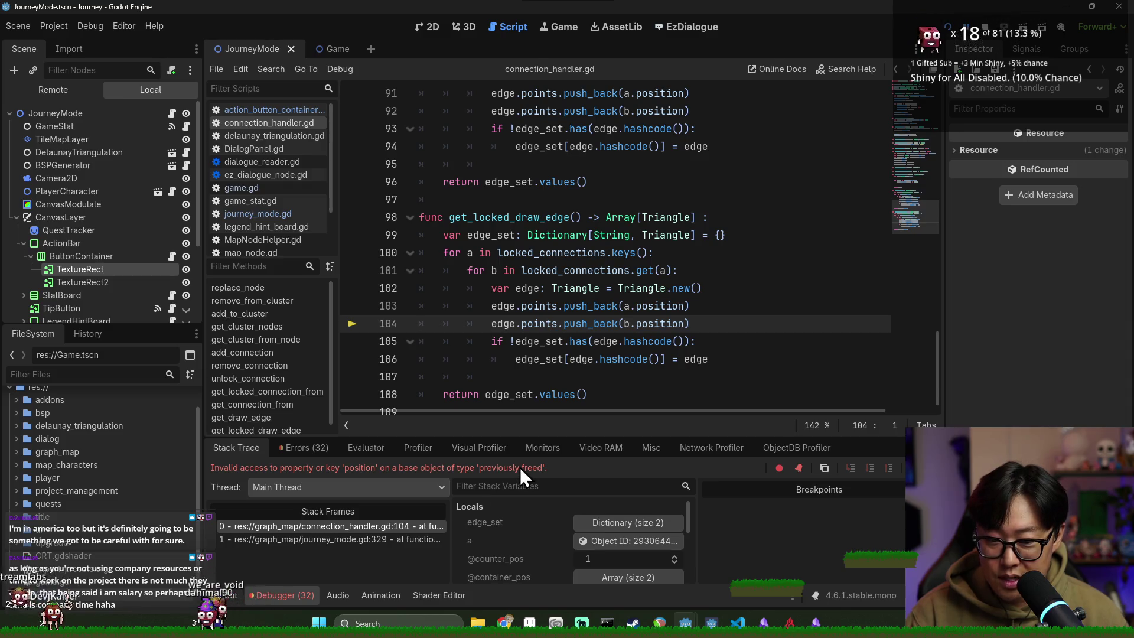
click(948, 28)
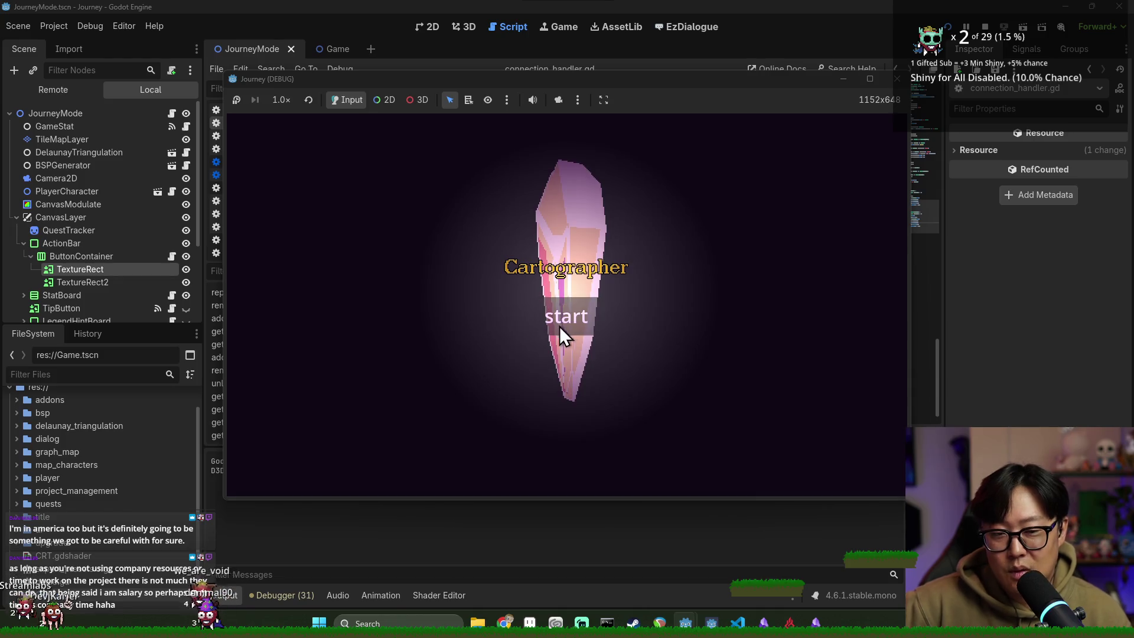
click(558, 327)
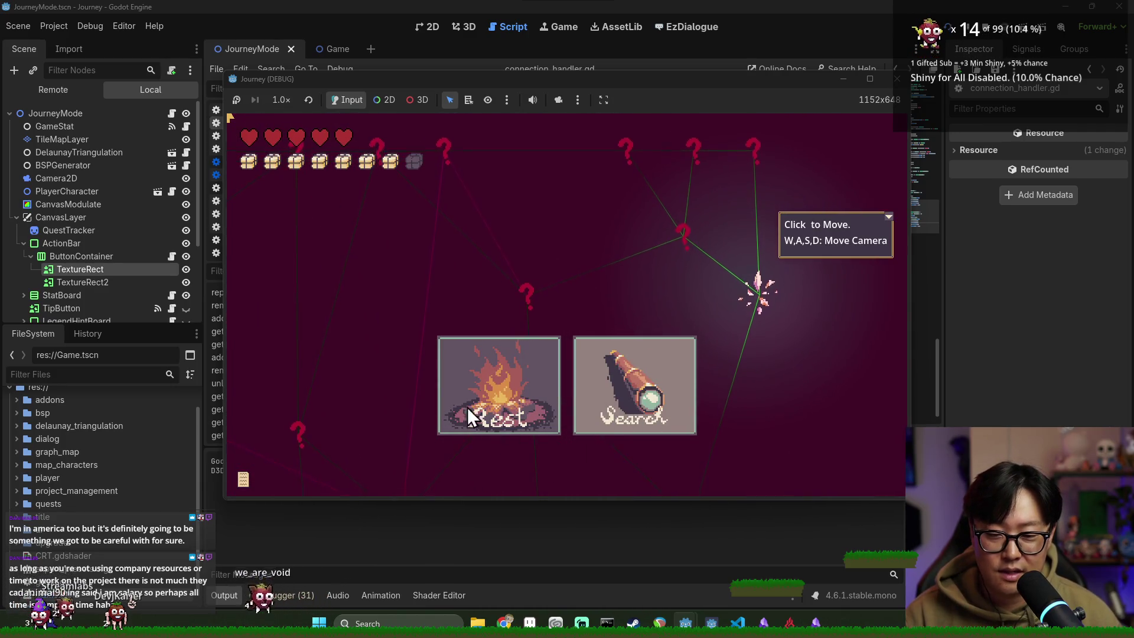
click(1023, 358)
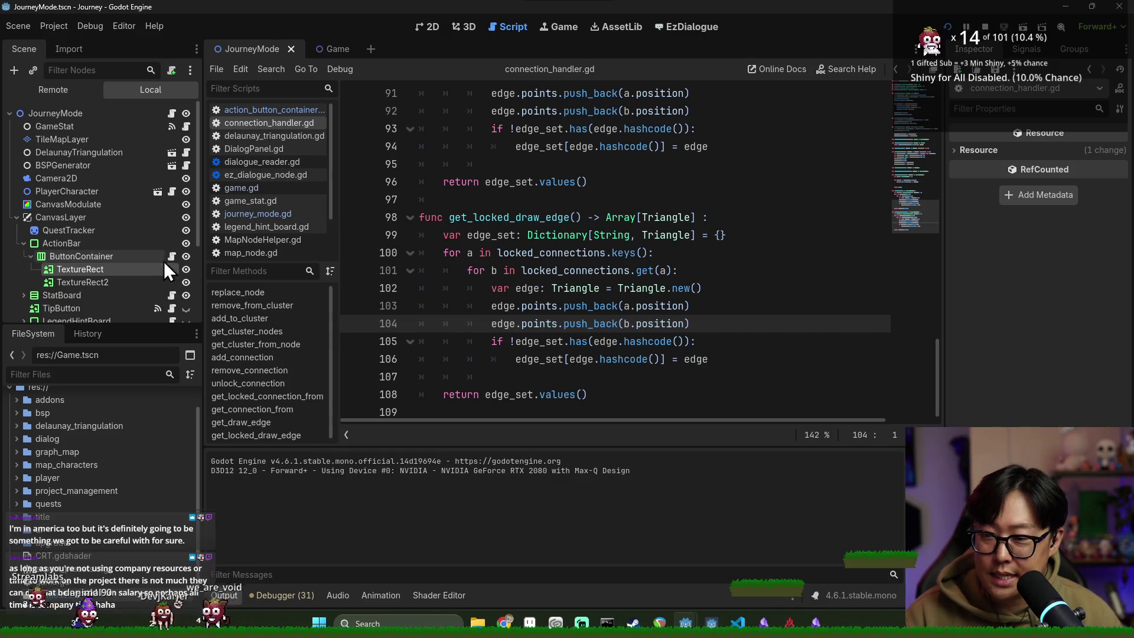
Step: Open action_button_container.gd and inspect the _register_button_signals call on line 4
click(171, 257)
scroll(468, 336, down, 2)
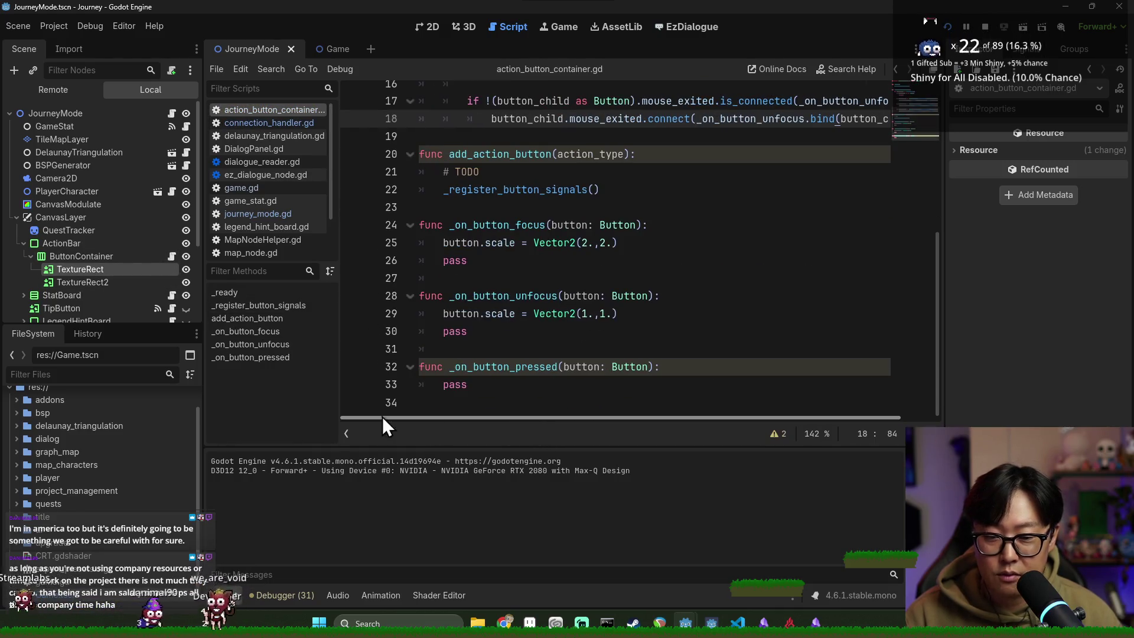
scroll(531, 284, up, 5)
click(497, 147)
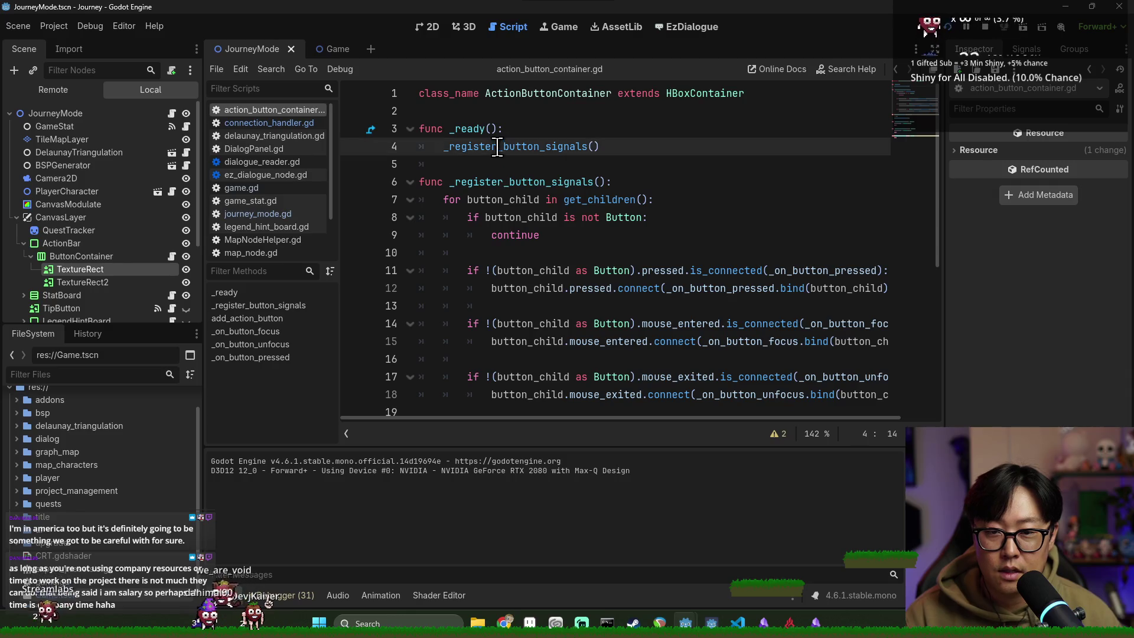
double_click(497, 147)
scroll(547, 249, down, 4)
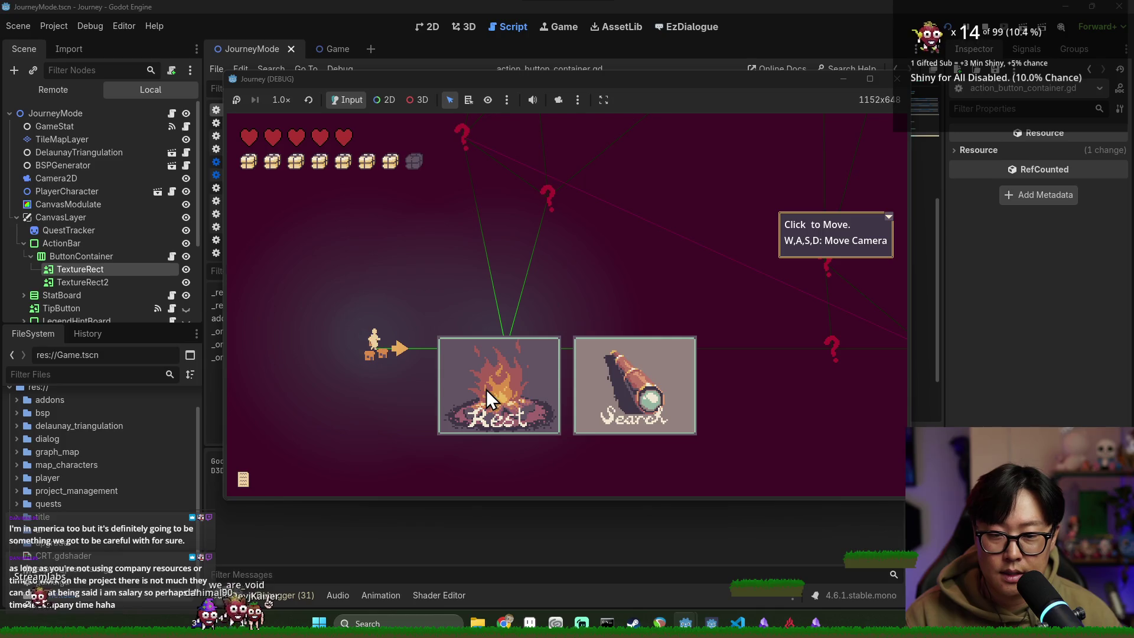
Step: Filter the Inspector by 'mouse' and review the TextureRect node's signals
click(216, 288)
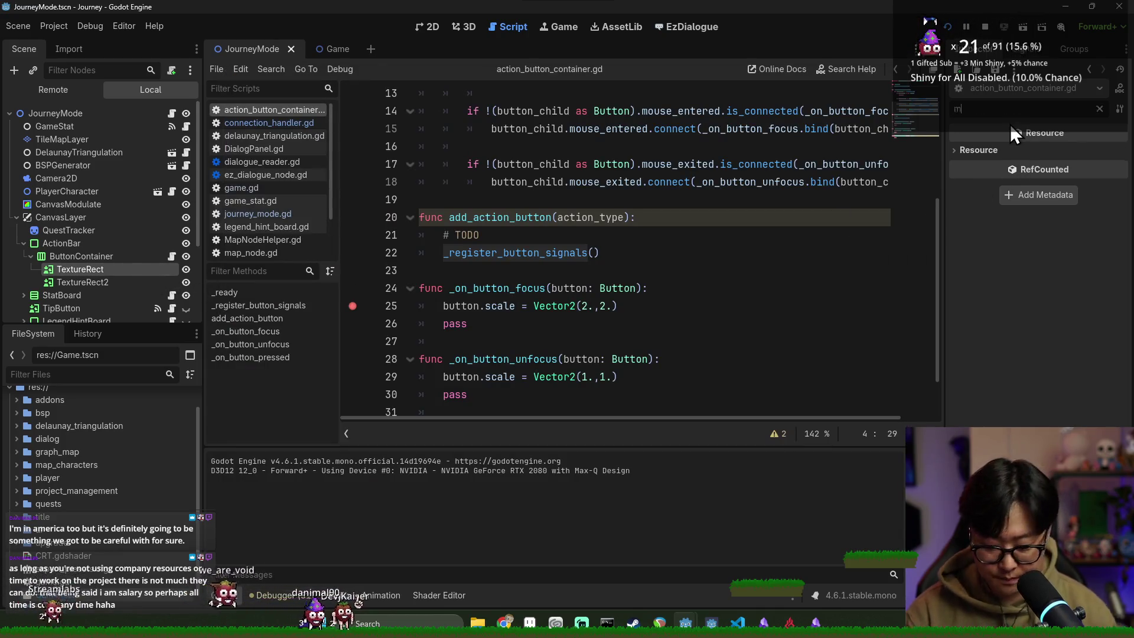
text(mouse)
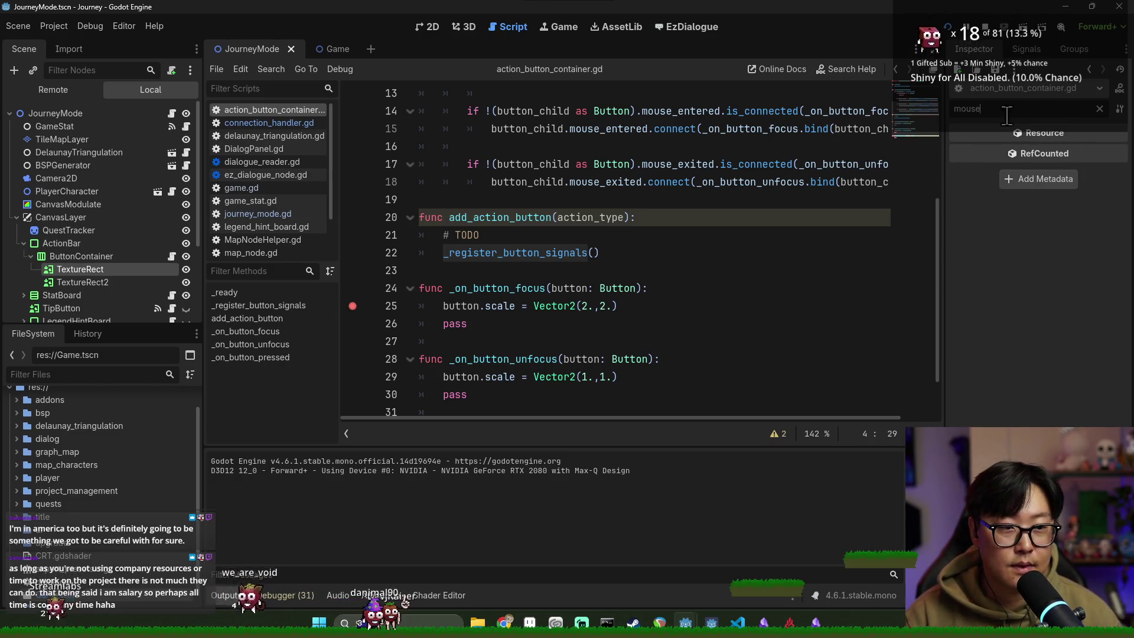
click(97, 272)
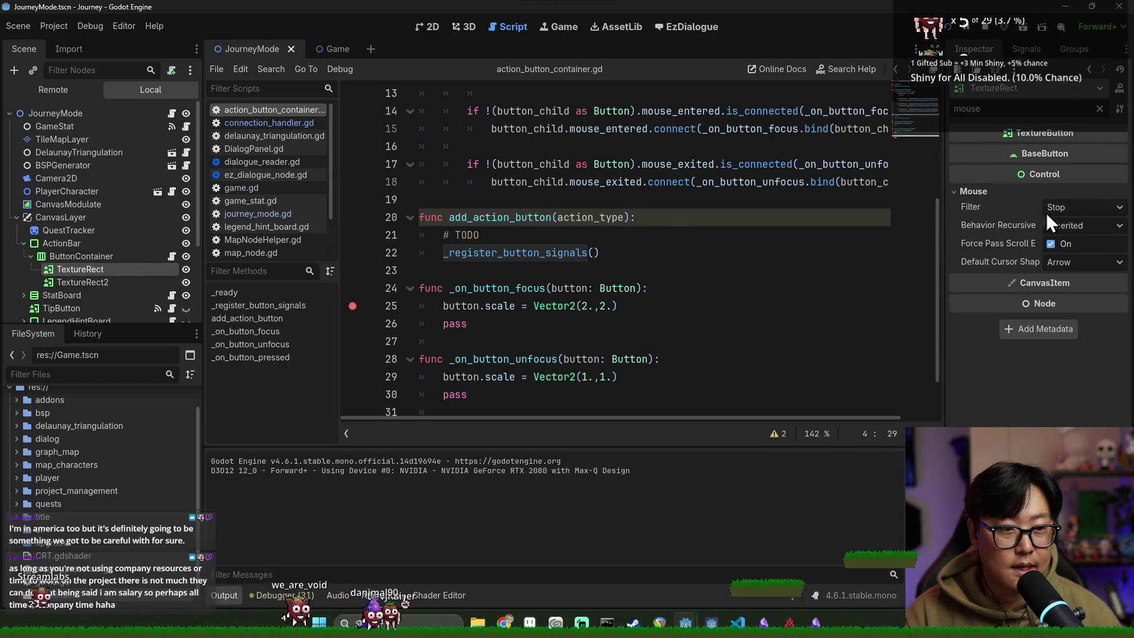
click(1021, 50)
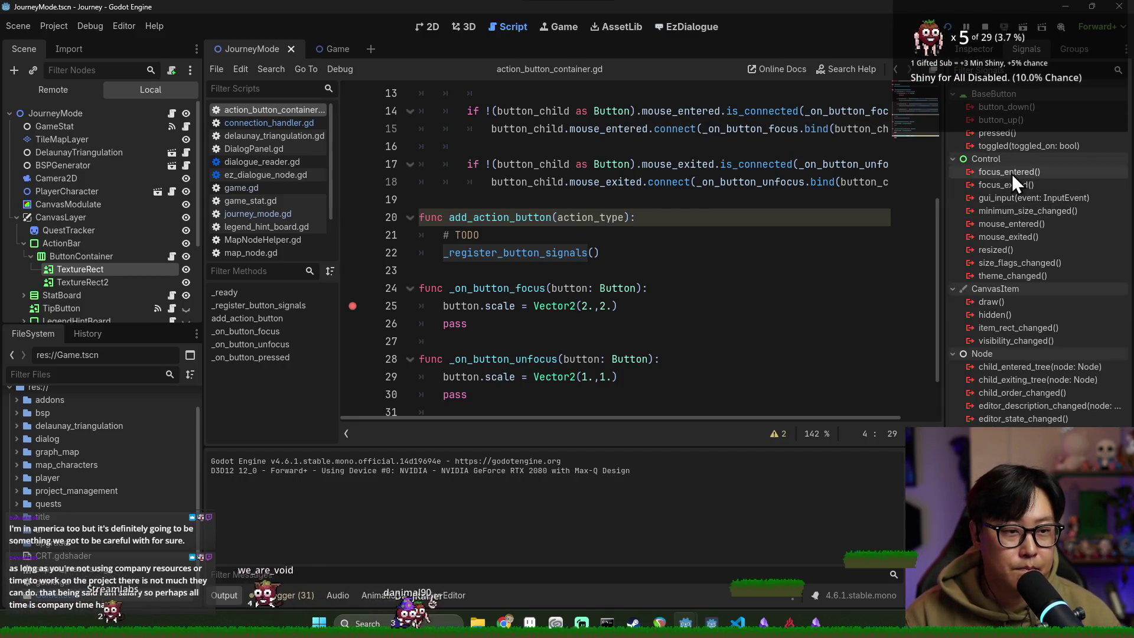
Step: Select mouse_exited on line 17 and rerun the game with the breakpoints set
mouse_move(1017, 227)
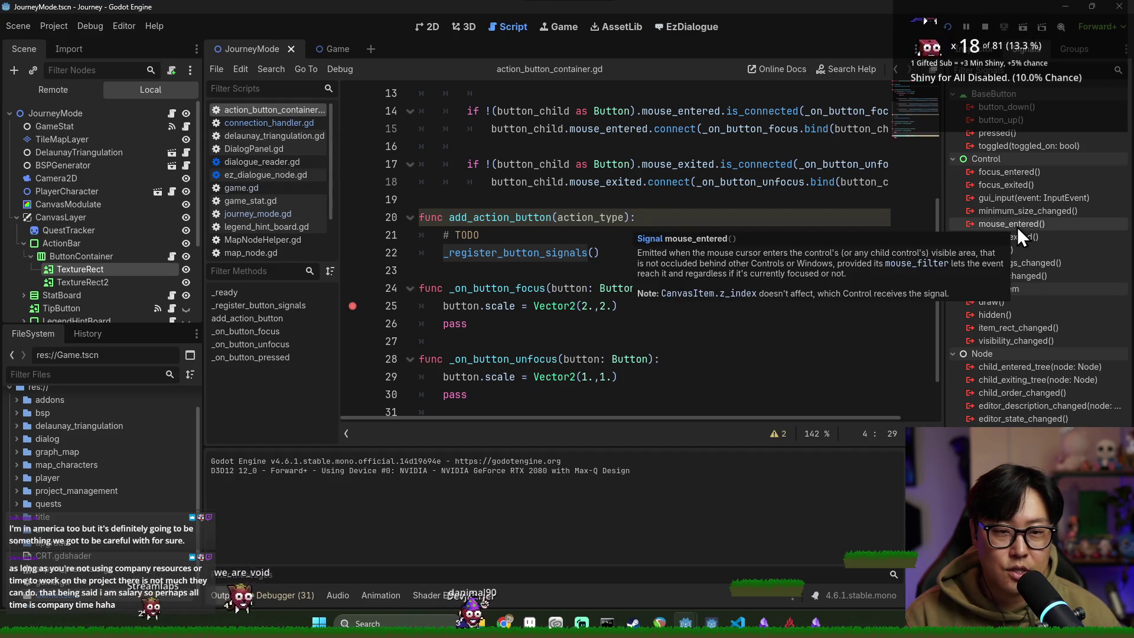
double_click(688, 164)
scroll(683, 207, up, 1)
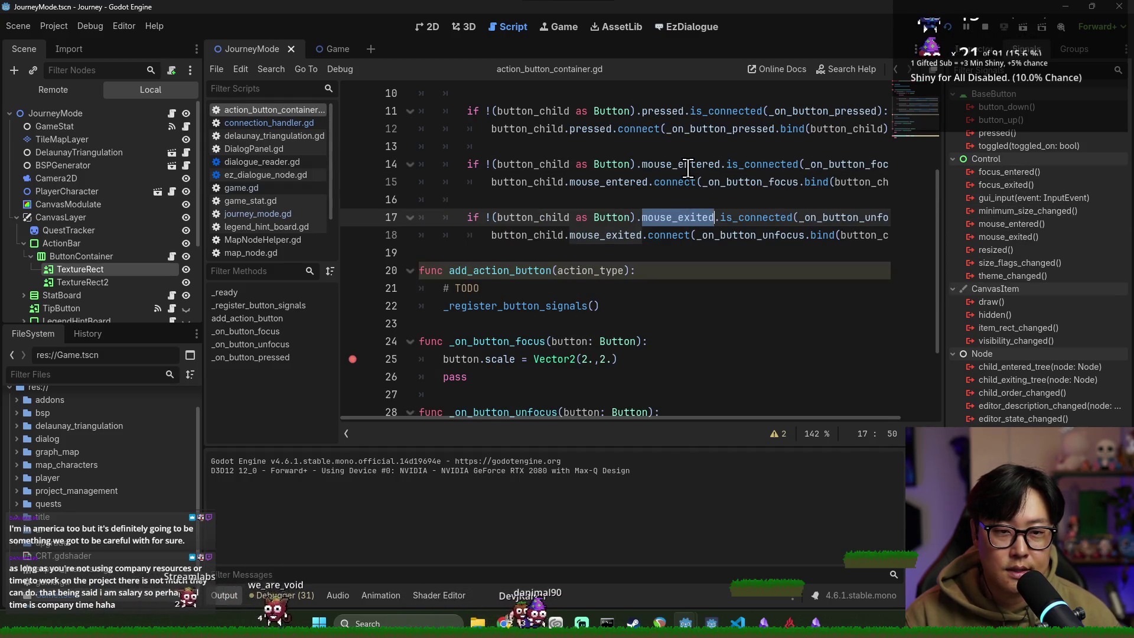
mouse_move(688, 169)
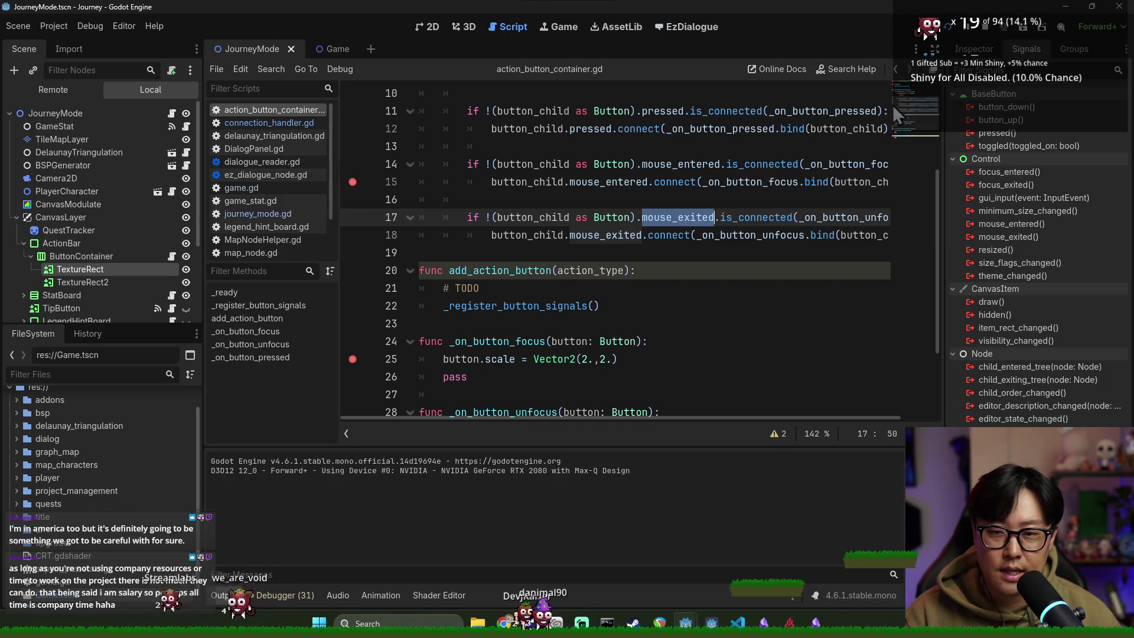
click(947, 28)
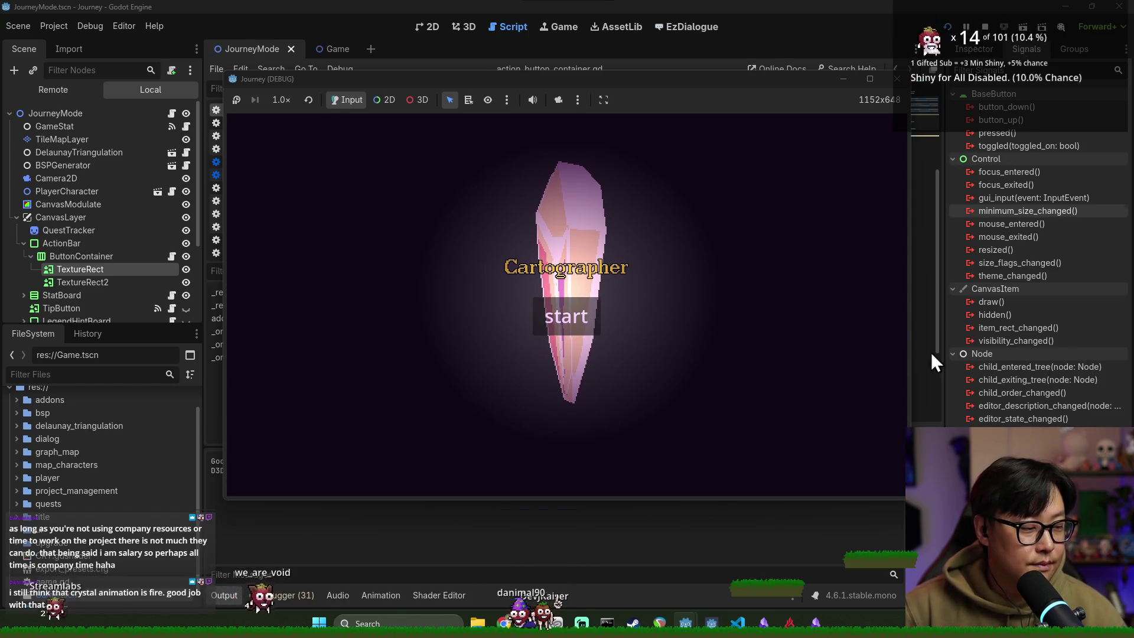
Step: Start the game, resume past the paused line, then stop it
click(560, 319)
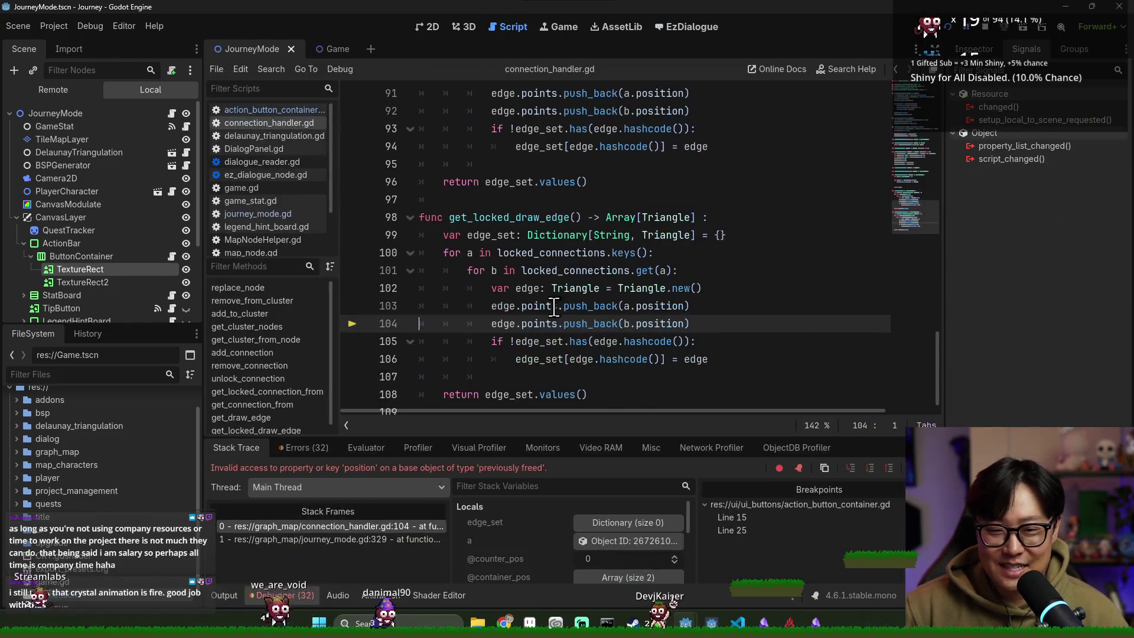
click(888, 467)
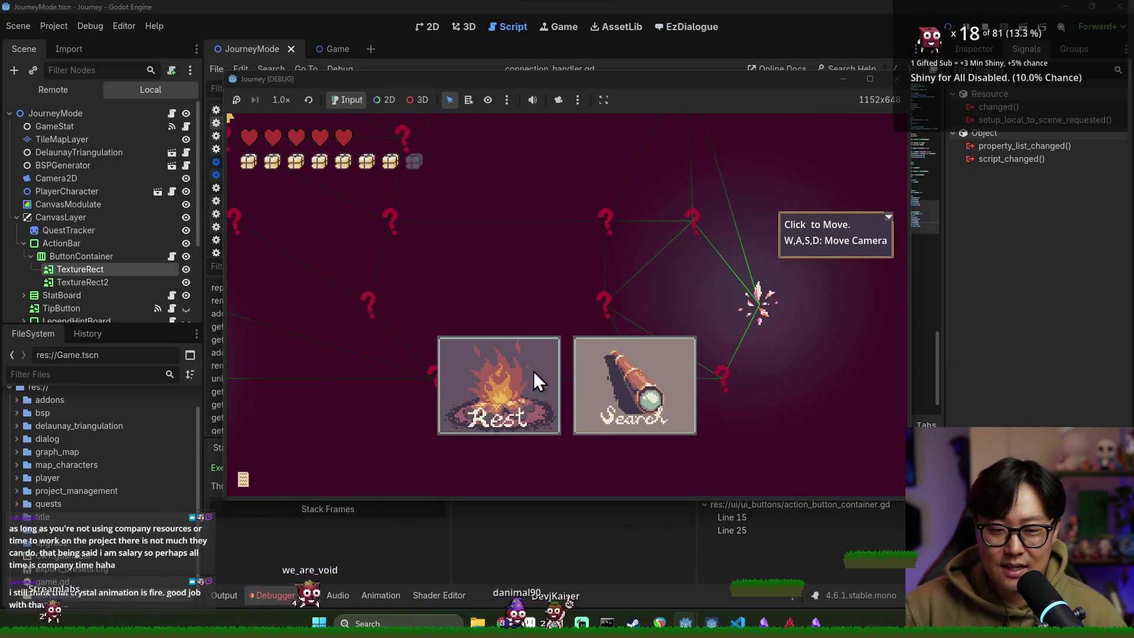
click(984, 25)
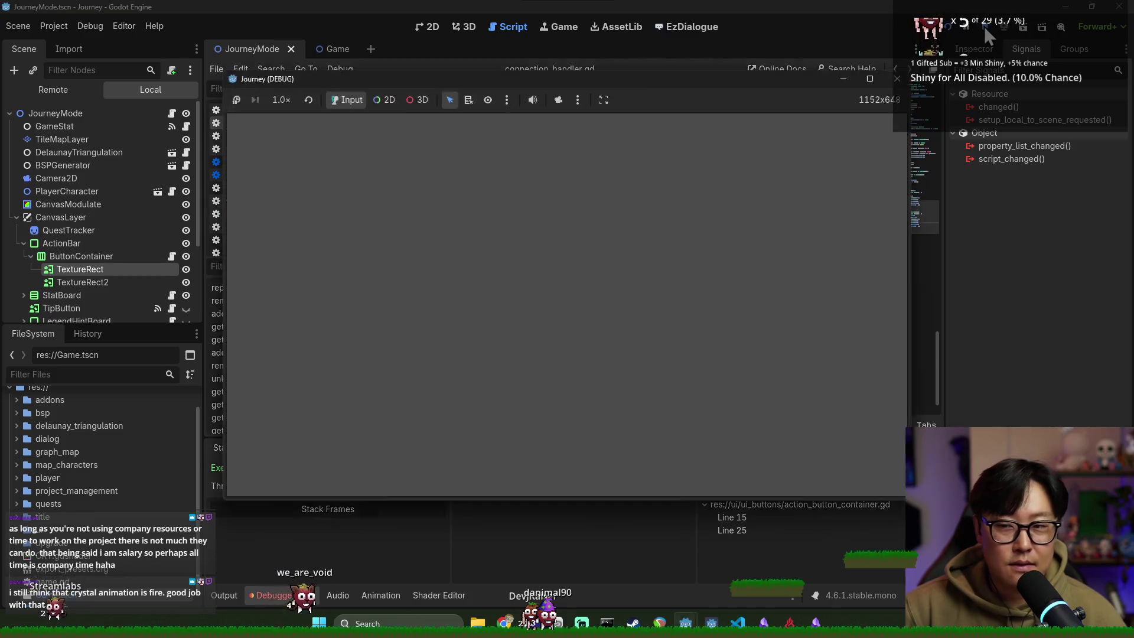
Step: Set breakpoints on lines 7, 14 and 15 of action_button_container.gd and inspect line 14
click(171, 237)
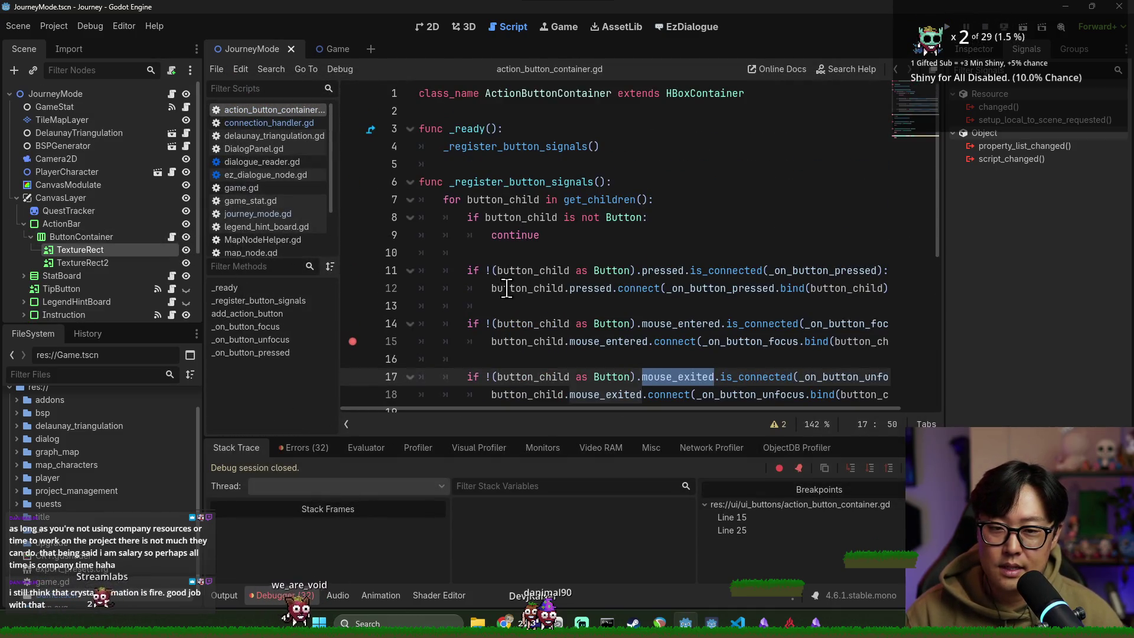
ctrl+click(479, 146)
click(353, 199)
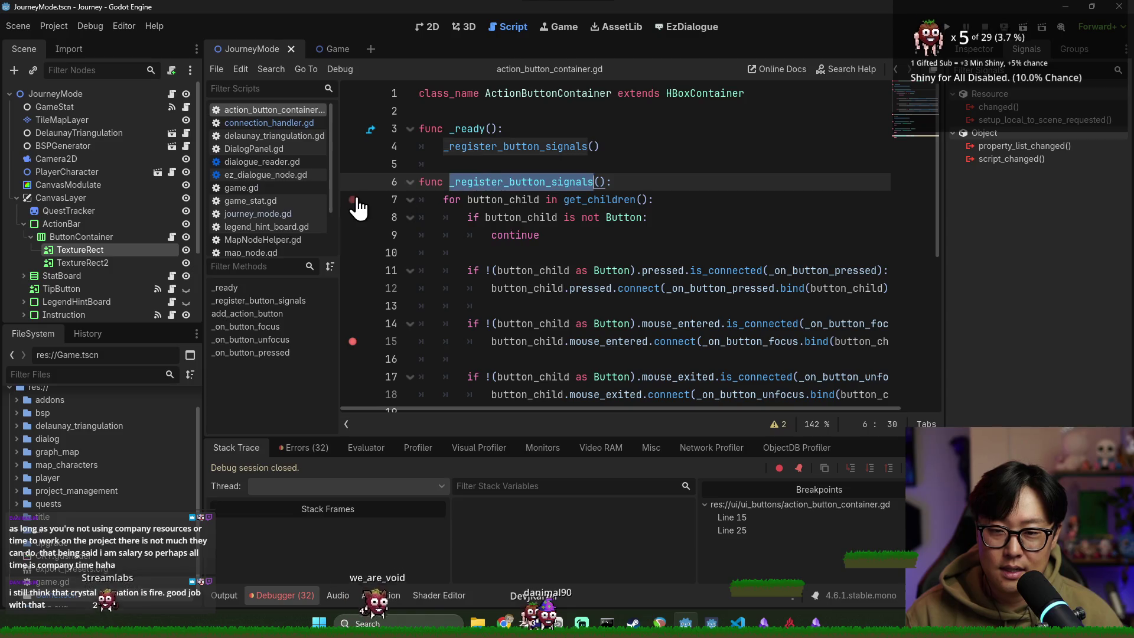
click(353, 324)
click(353, 341)
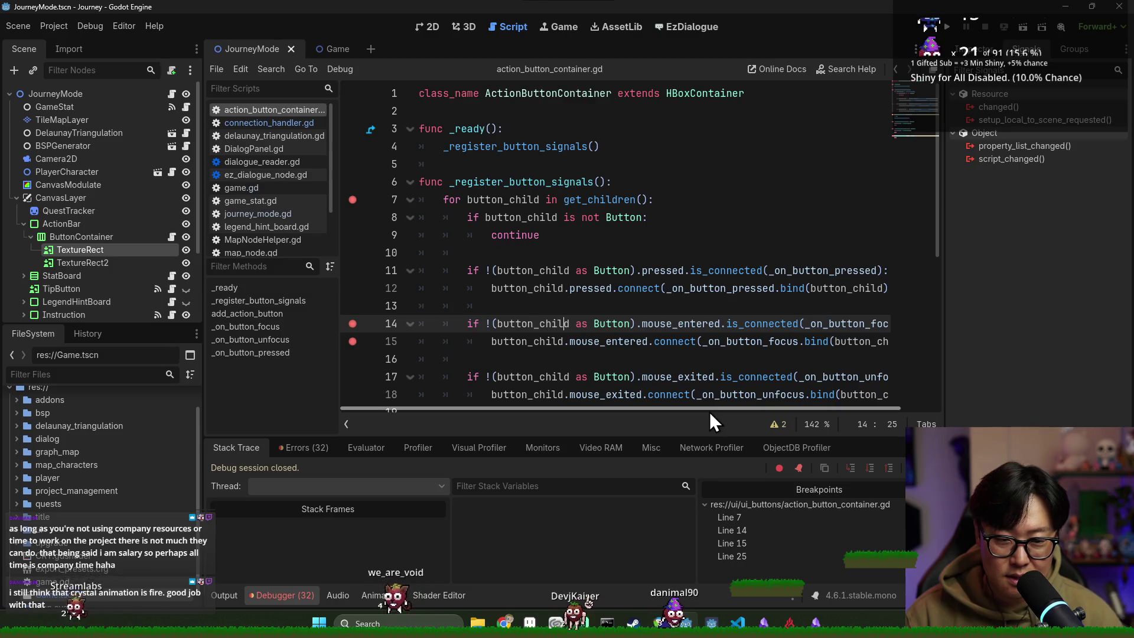
drag(707, 412, 719, 411)
double_click(685, 324)
double_click(748, 323)
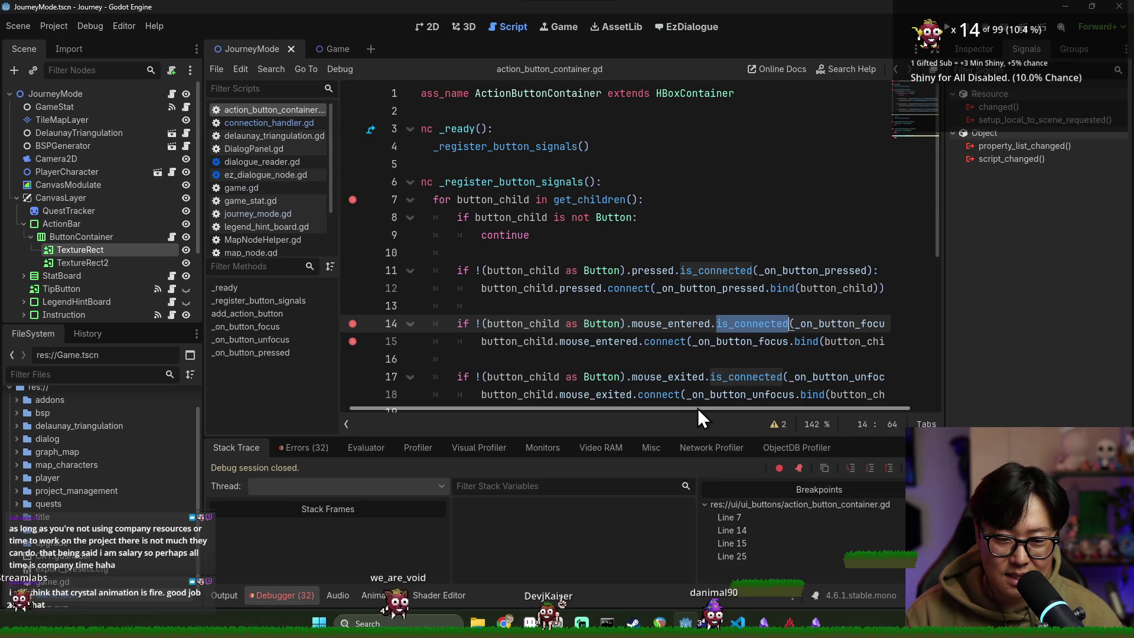
drag(697, 409, 748, 411)
scroll(762, 372, down, 4)
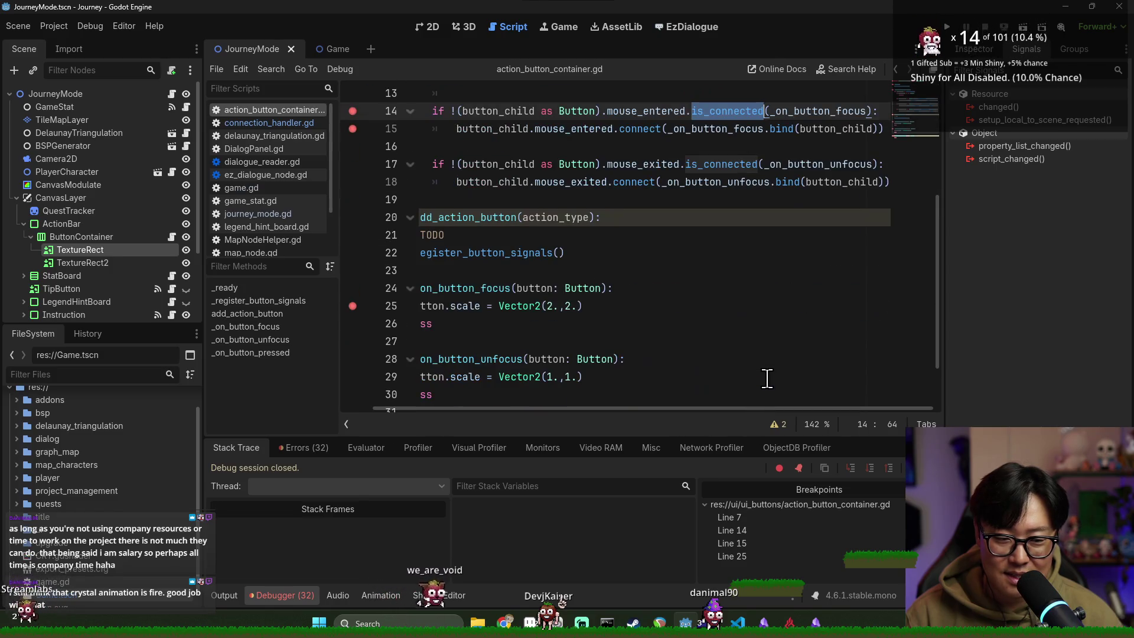
scroll(762, 372, up, 1)
scroll(446, 224, up, 1)
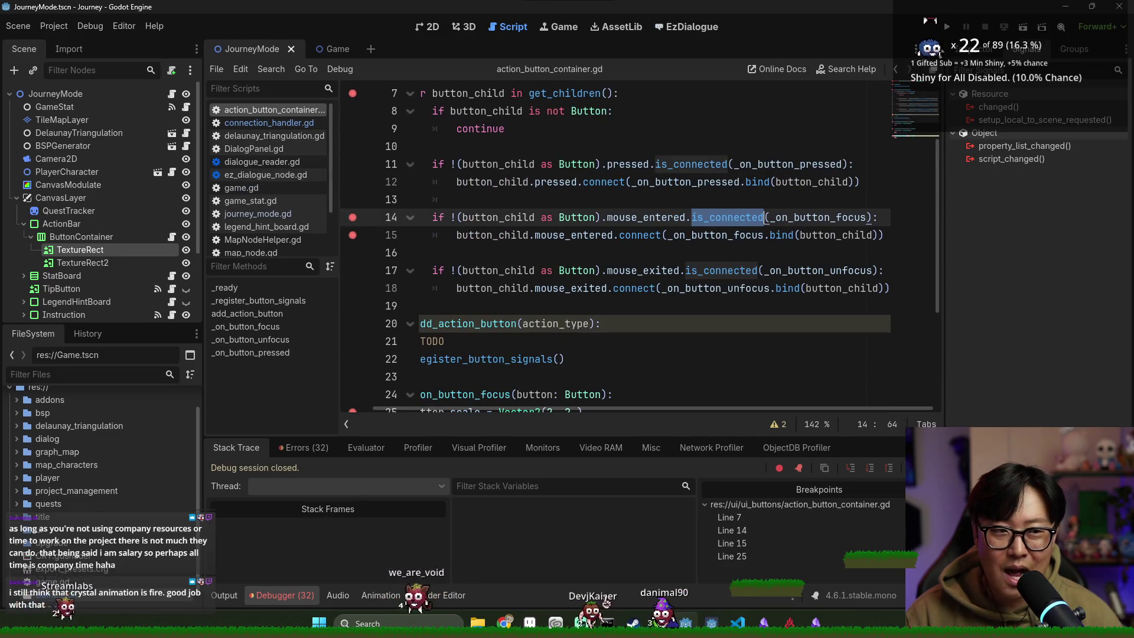
Step: Debug-run the game with F5, start it, step over one line, then stop with F8
key(F5)
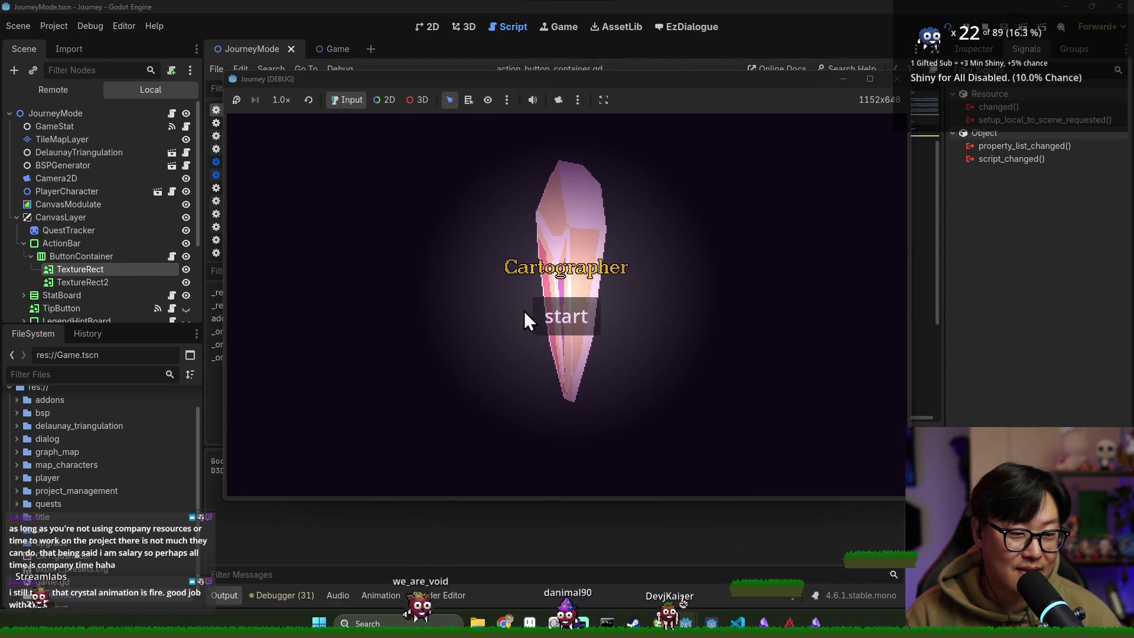
click(526, 317)
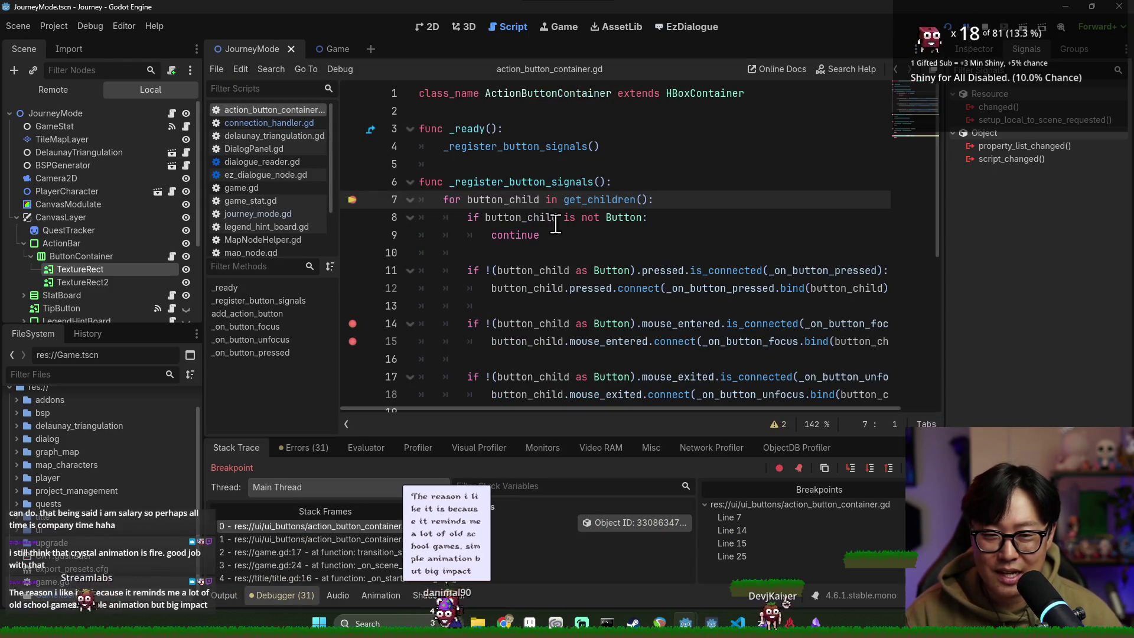
click(871, 467)
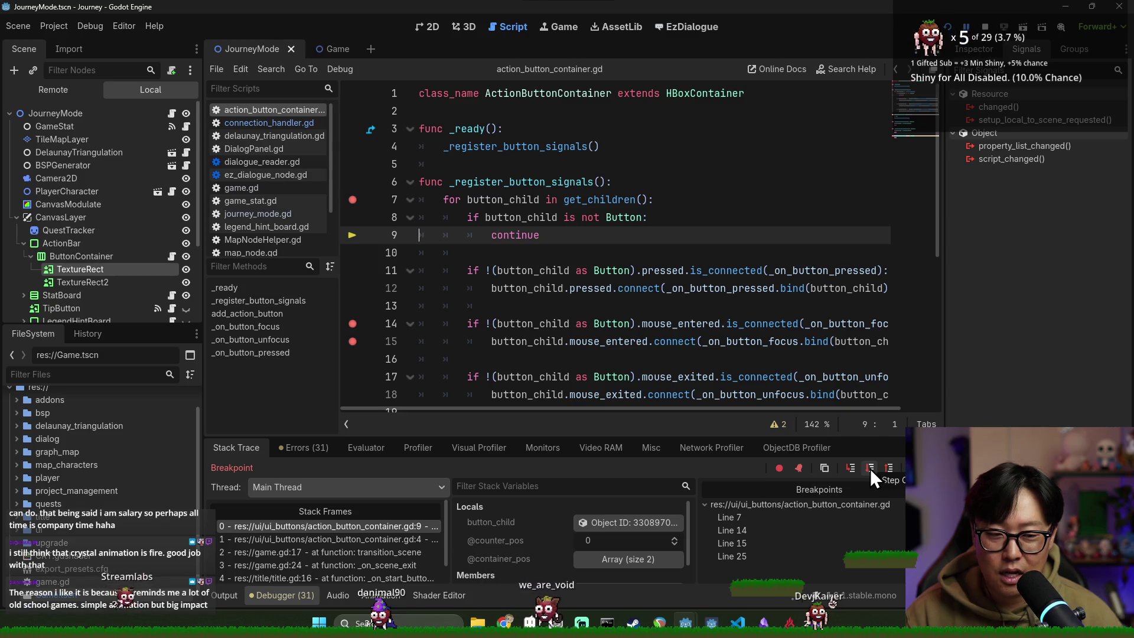
key(F8)
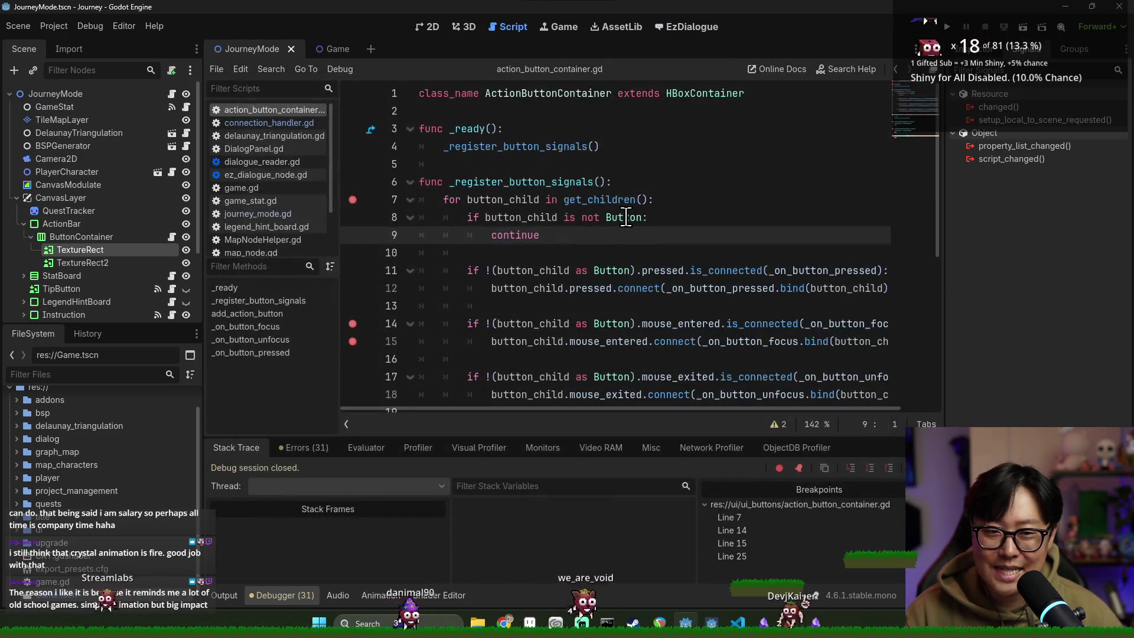
double_click(622, 218)
double_click(105, 254)
right_click(105, 254)
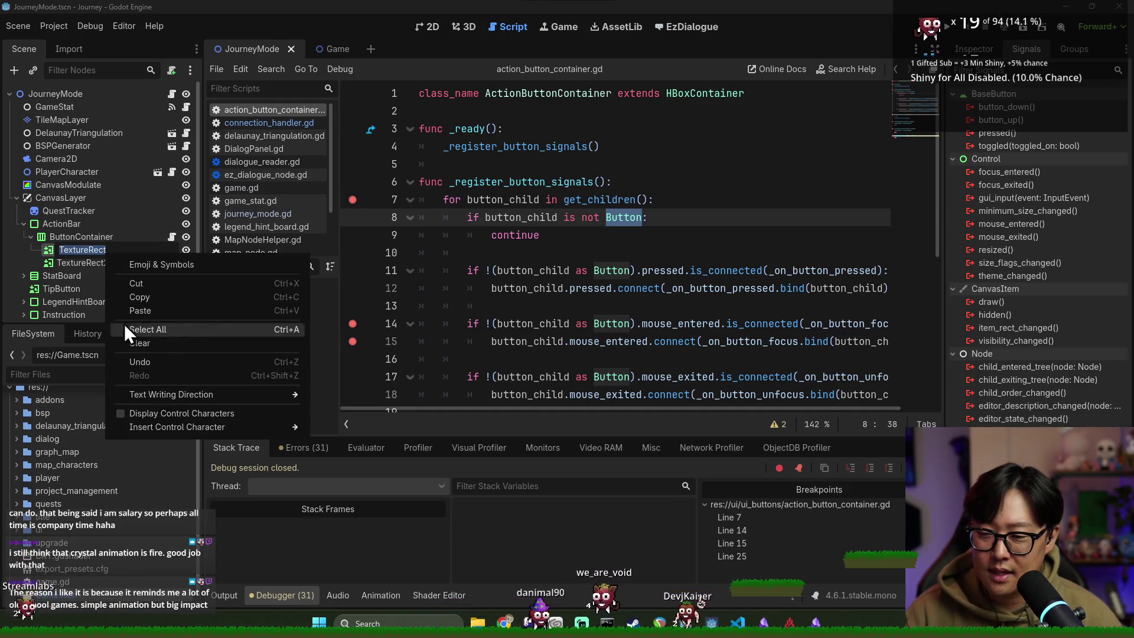
Step: Look up Button types in the TextureRect's Change Type dialog, leaving the node unchanged
click(101, 272)
right_click(97, 251)
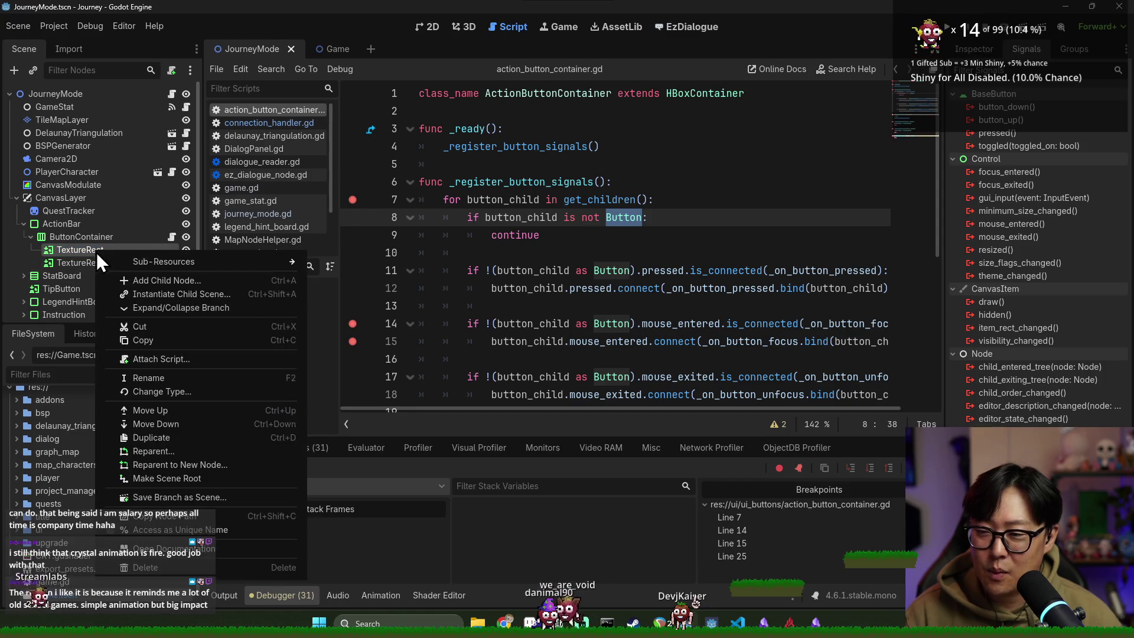
click(158, 390)
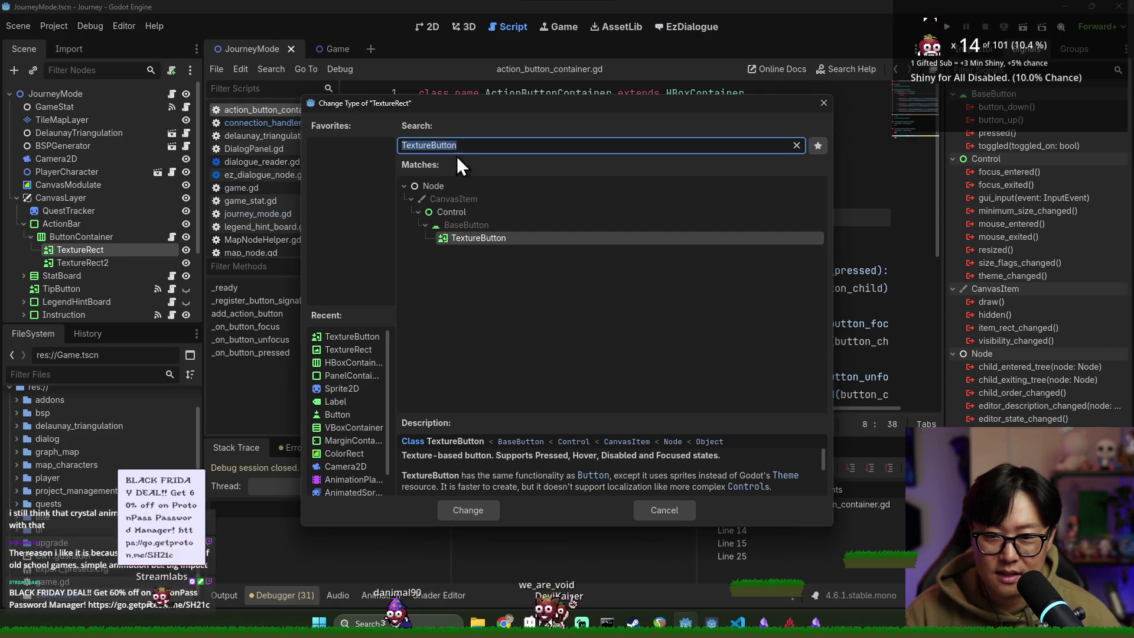
text(button)
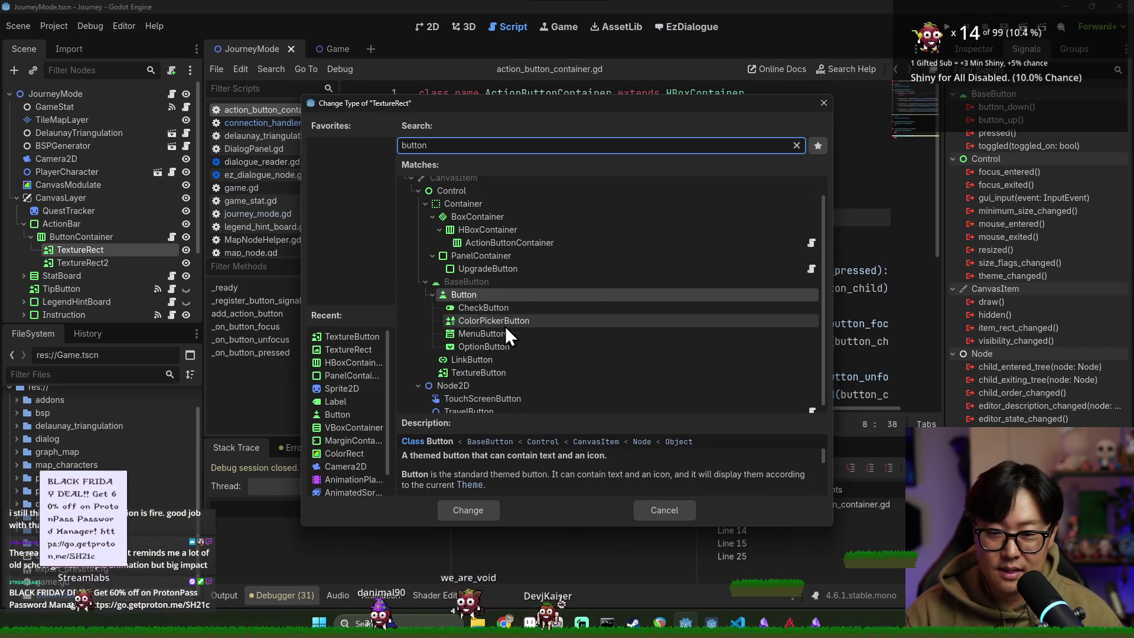
click(641, 510)
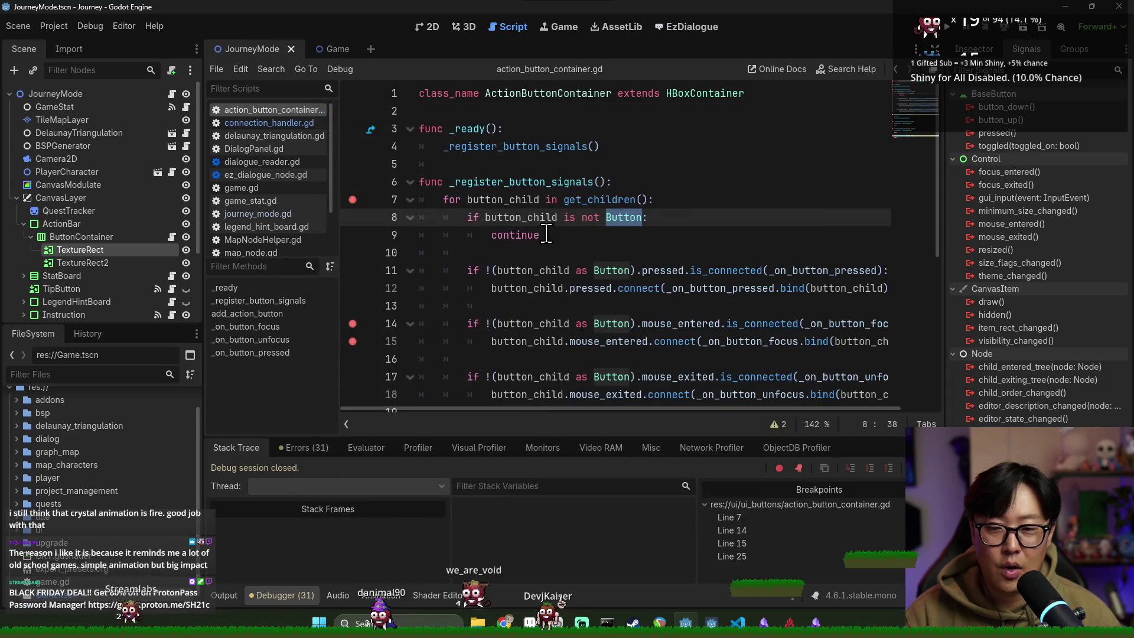
Step: Change Button to BaseButton on script lines 8, 11, 14 and 17
key(Left)
text(ase)
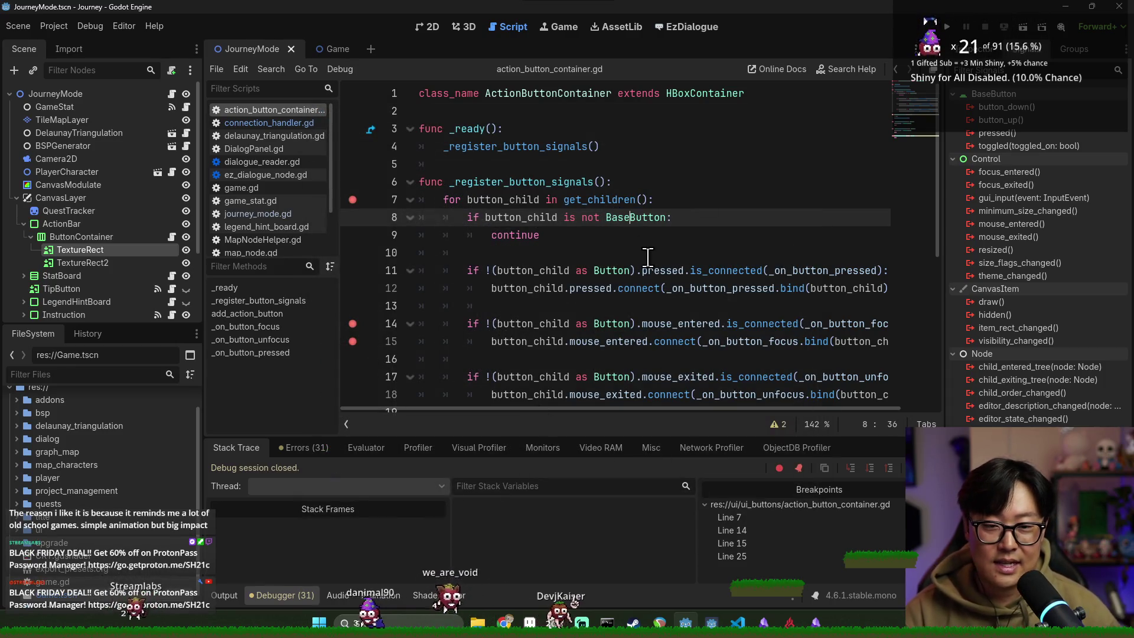
key(Escape)
double_click(611, 272)
text(BaseButton)
double_click(611, 324)
text(BaseButton)
double_click(611, 377)
text(BaseButton)
Step: Change Button to BaseButton on lines 24, 28 and 32 further down
scroll(606, 331, down, 3)
scroll(602, 311, down, 2)
double_click(628, 218)
text(BaseButton)
double_click(628, 290)
text(BaseButton)
double_click(628, 359)
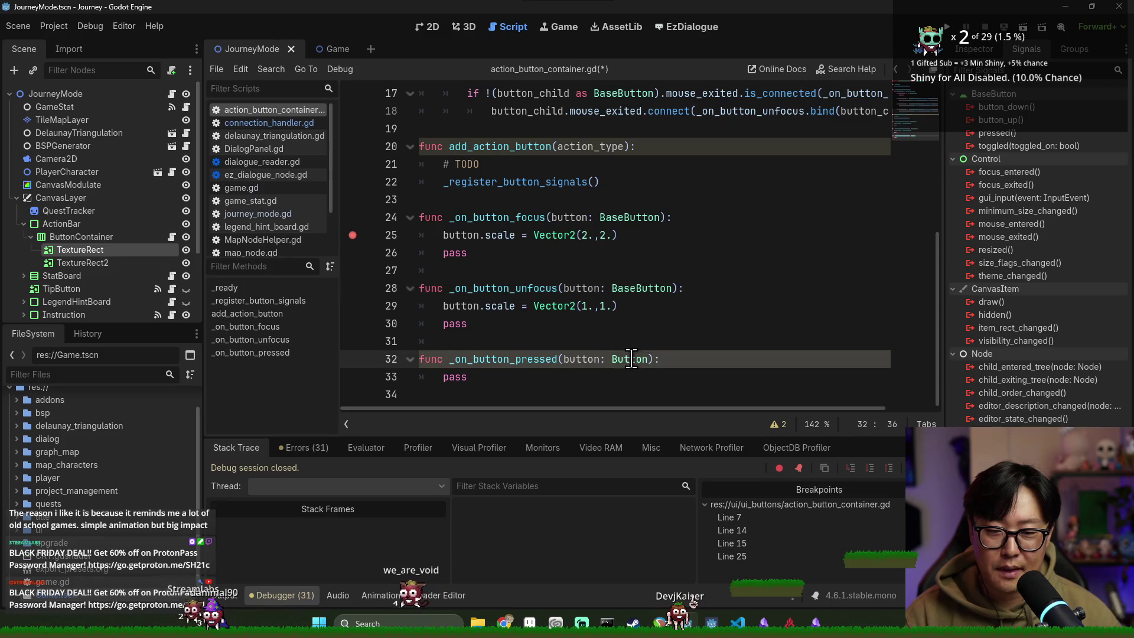
text(BaseButton)
Step: Remove the line 25 breakpoint, then rerun the game and click Start
click(625, 237)
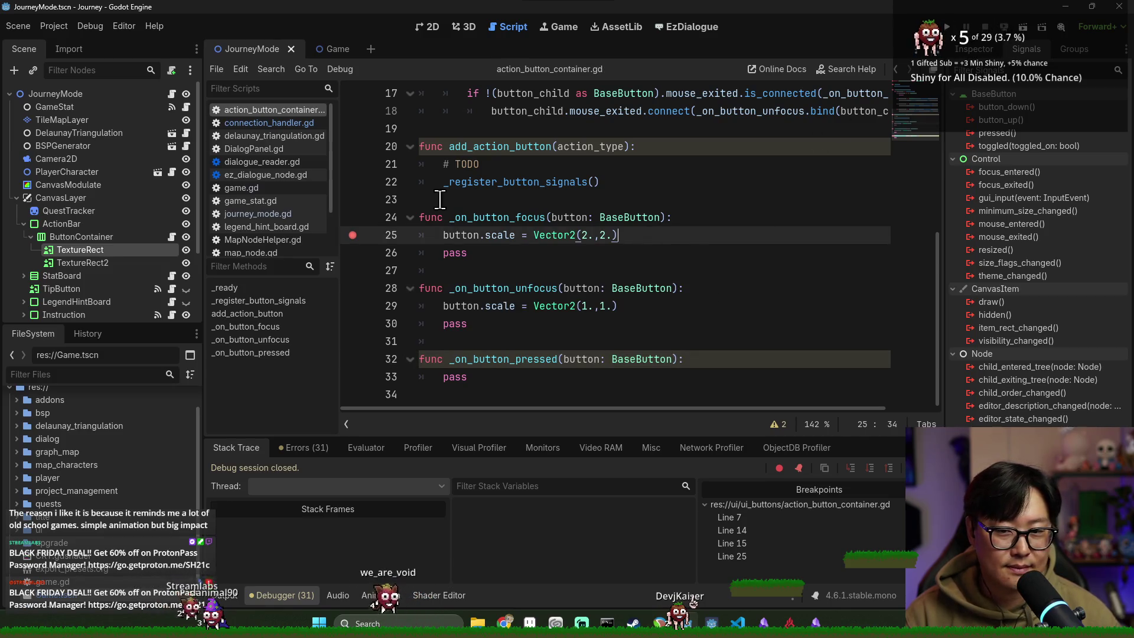
click(354, 236)
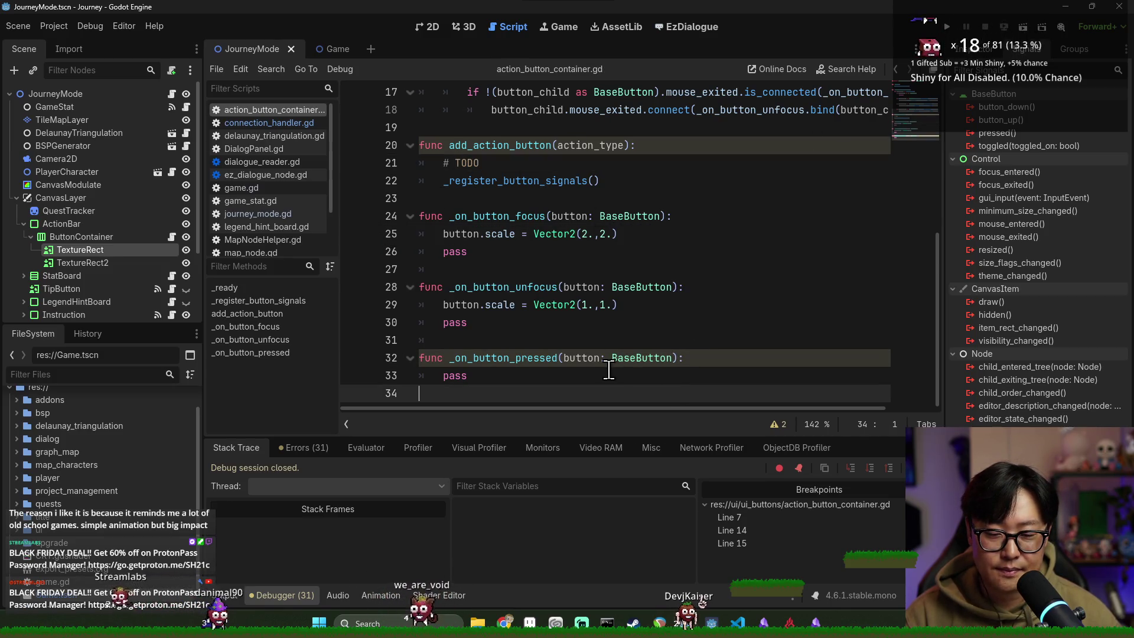
click(659, 370)
double_click(549, 359)
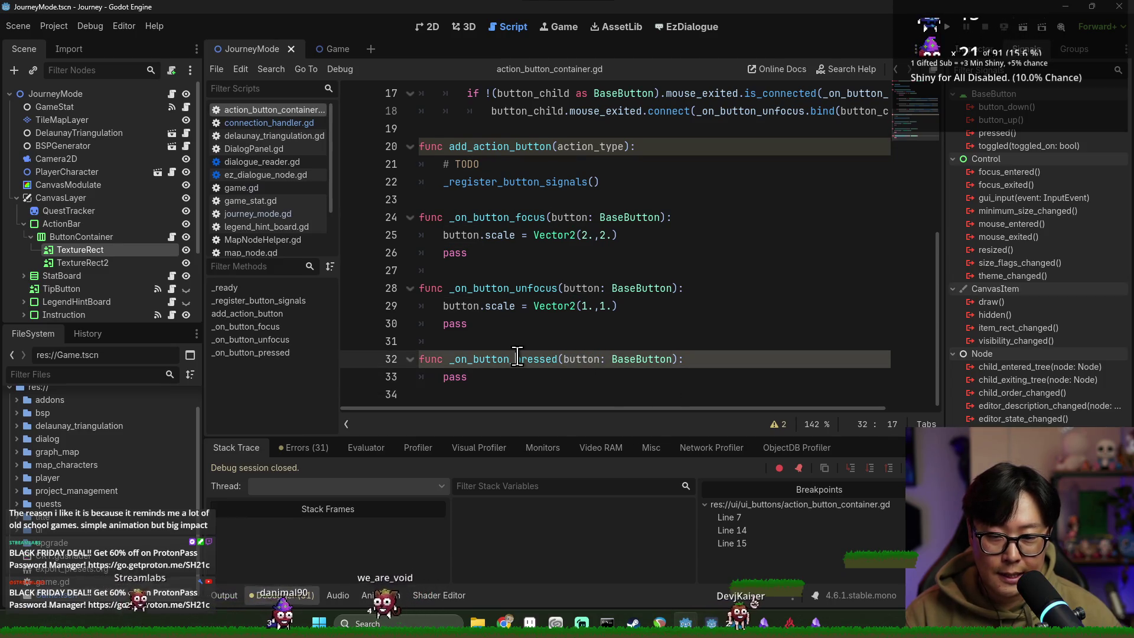
scroll(646, 383, up, 3)
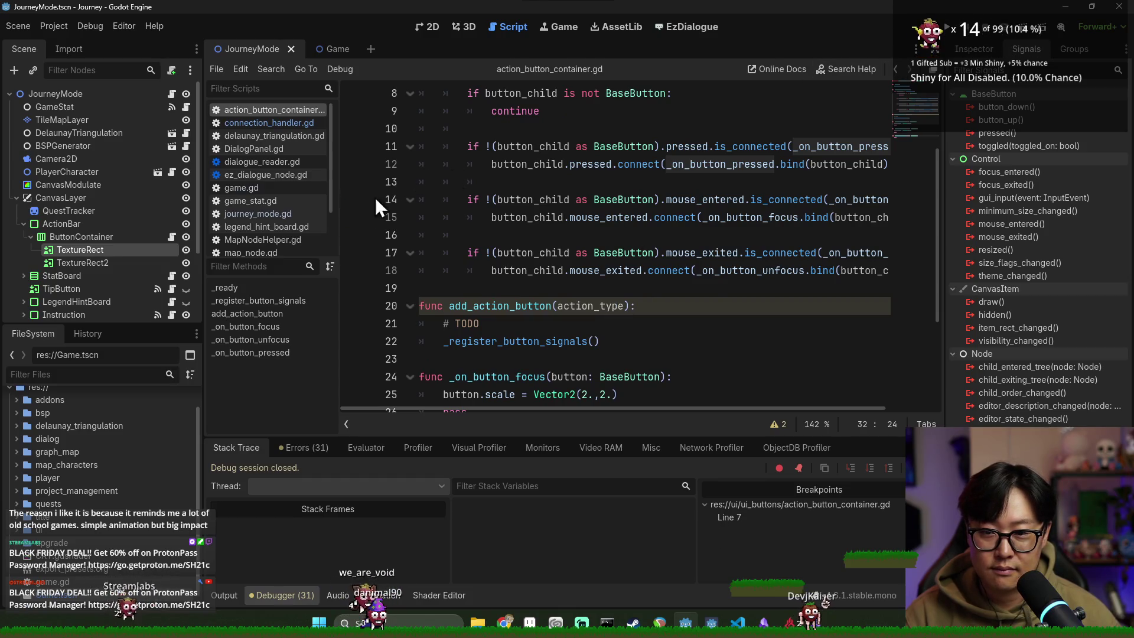
click(945, 26)
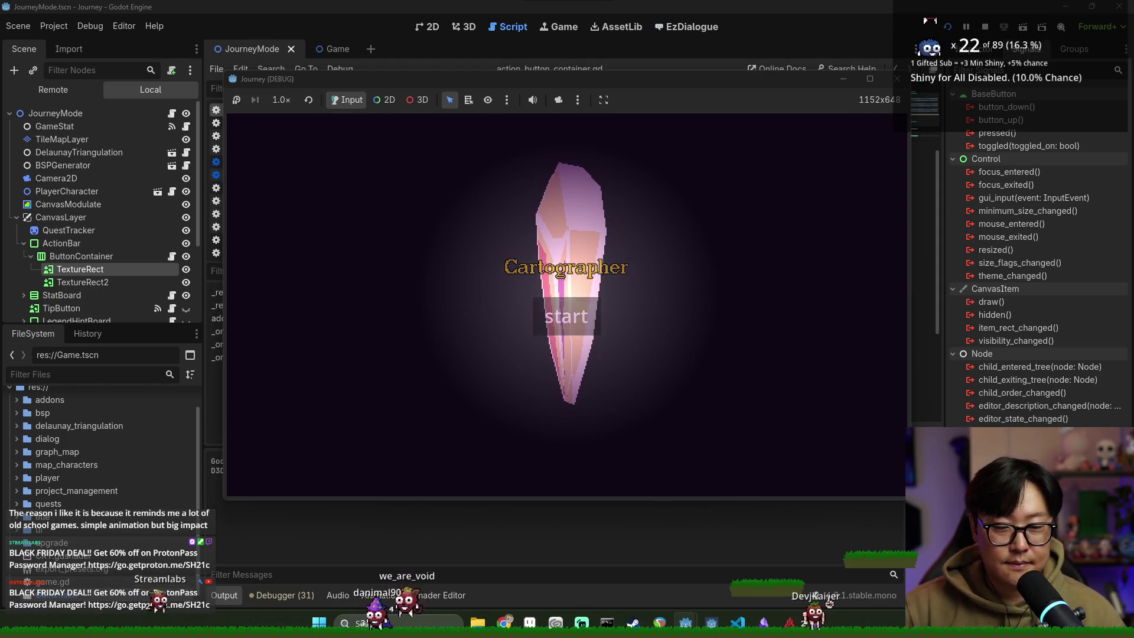
click(566, 317)
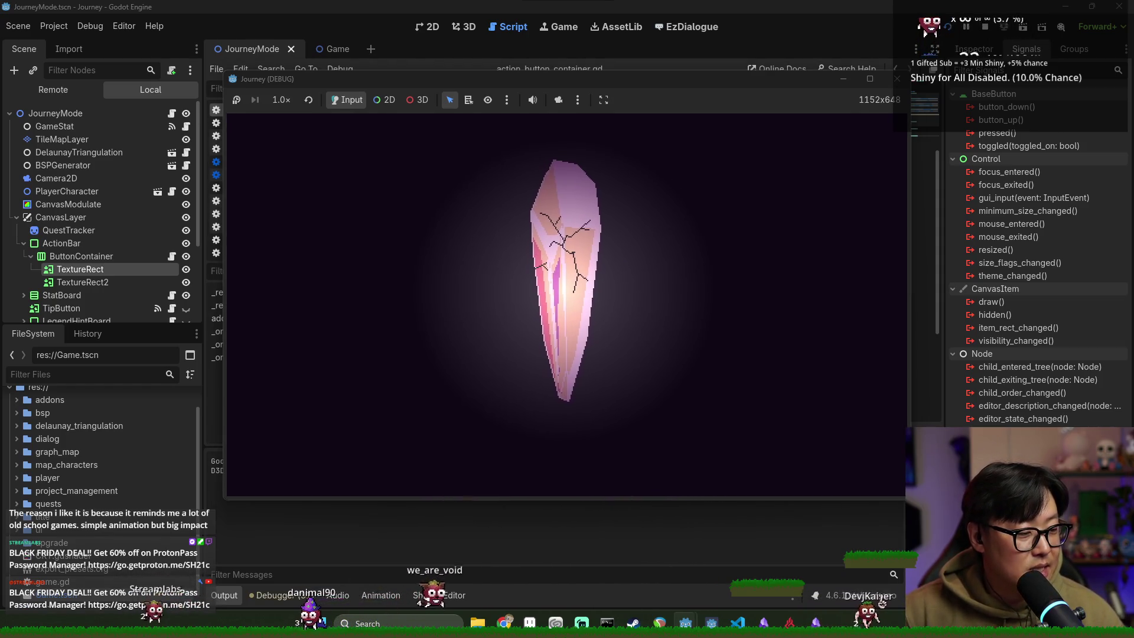
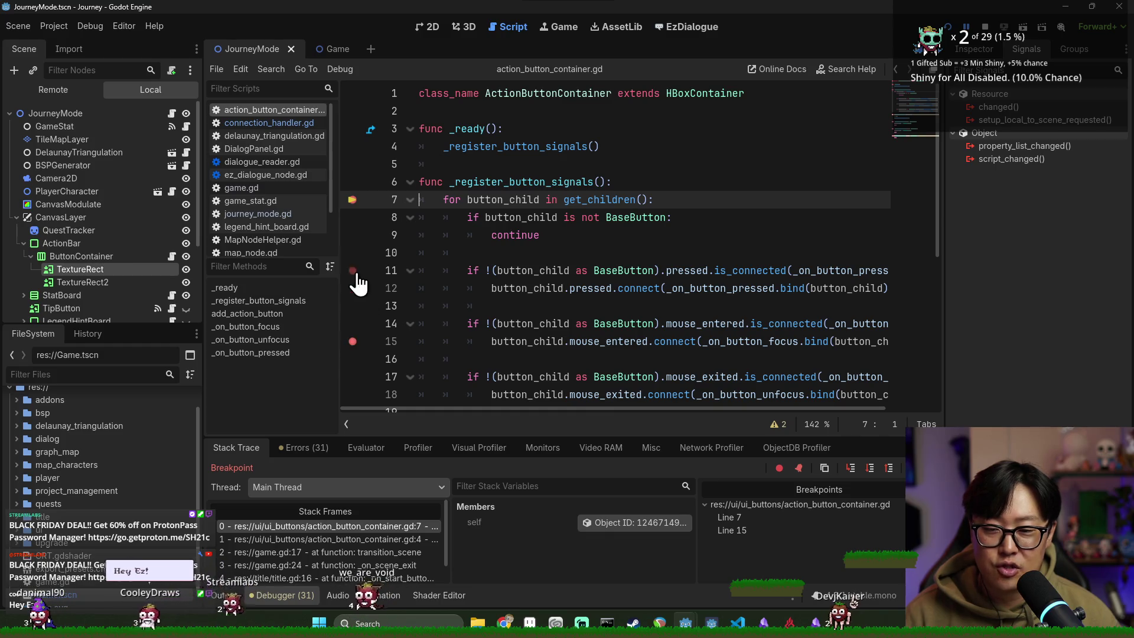
Step: Remove the line 15 breakpoint and resume the paused game
click(353, 341)
scroll(531, 325, down, 5)
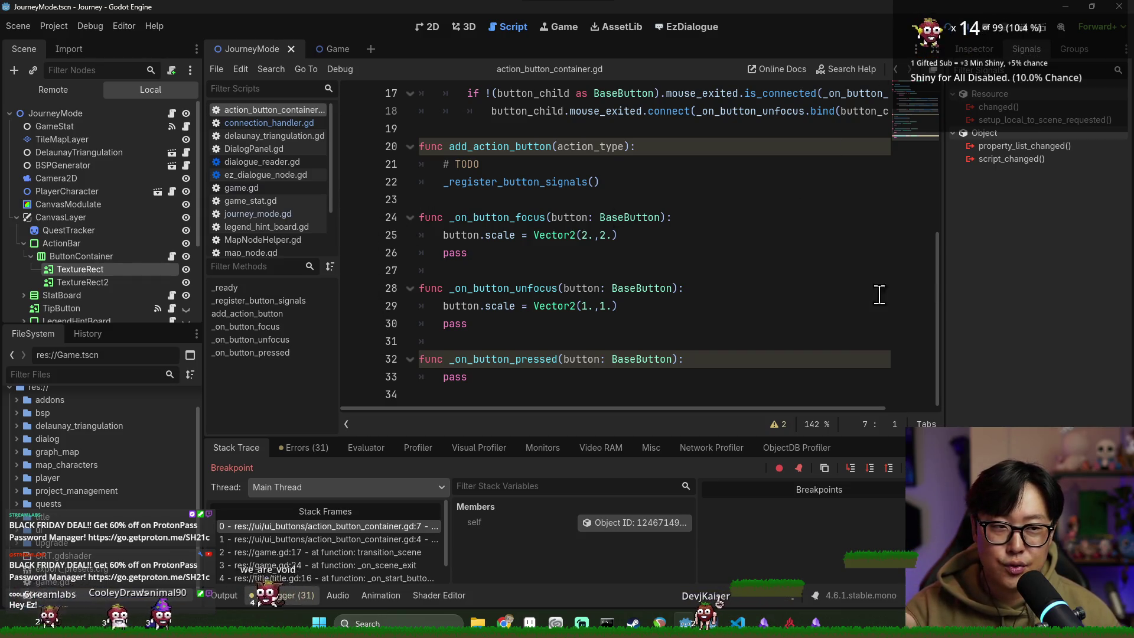
key(F12)
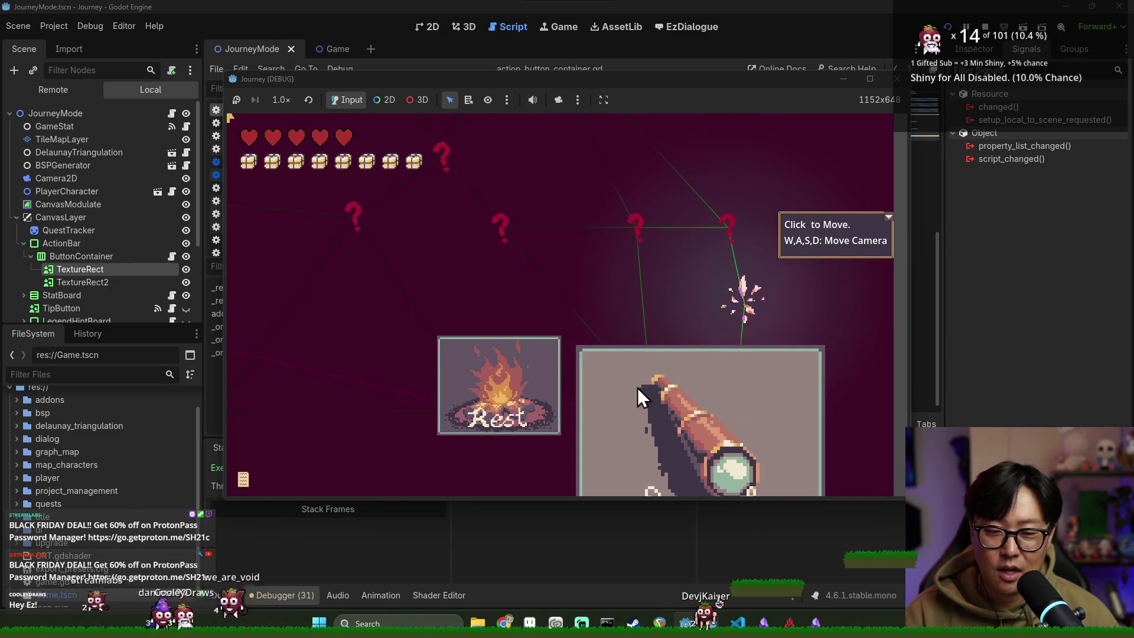
click(615, 397)
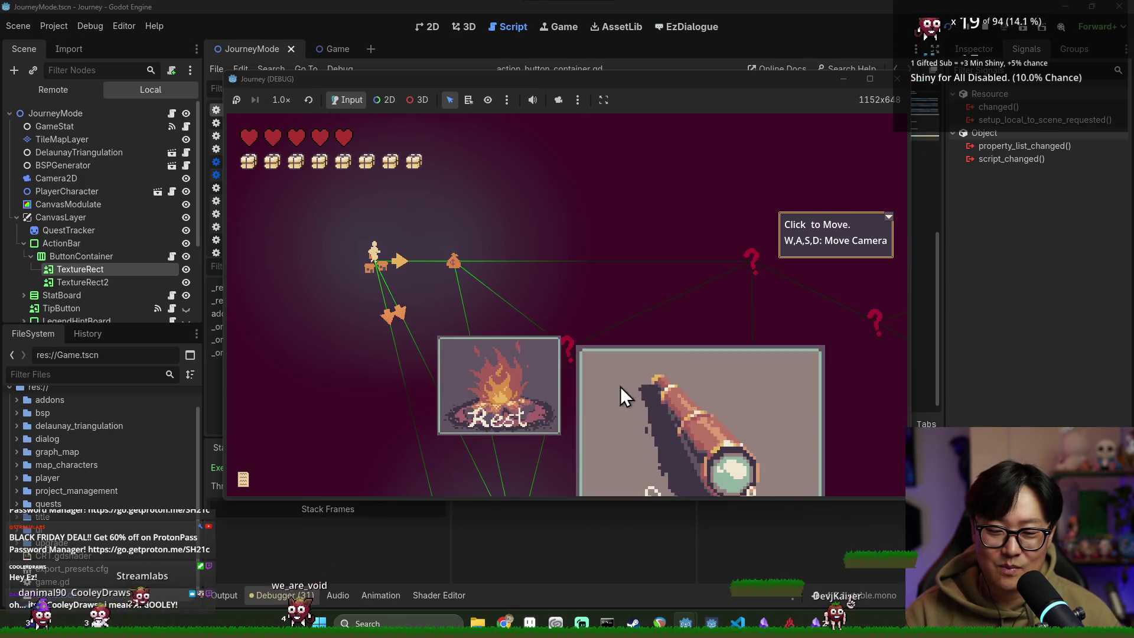
Step: Change line 25 to button.scale = Vector2(1.1,1.1), then save and relaunch the game
click(988, 355)
click(590, 236)
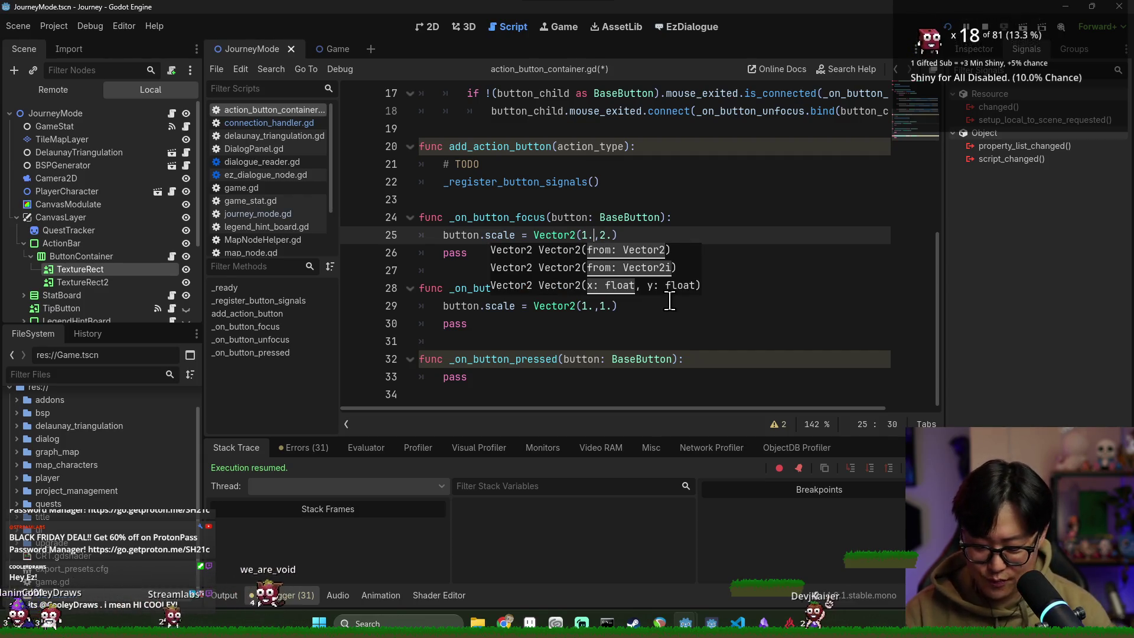
key(Right)
key(Right)
text(.)
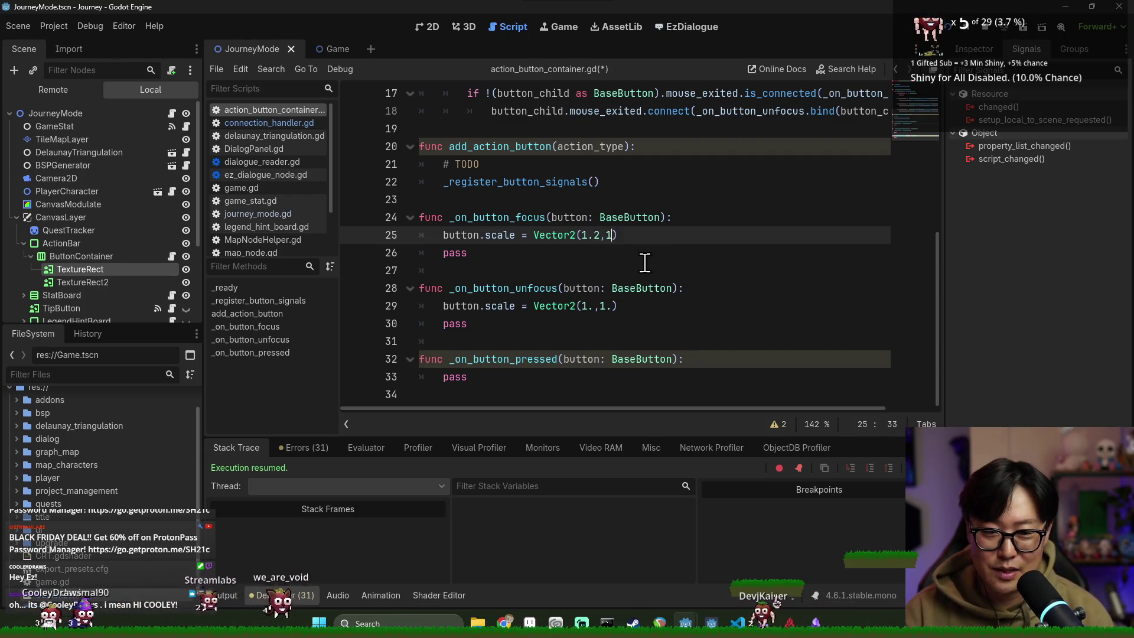
key(F5)
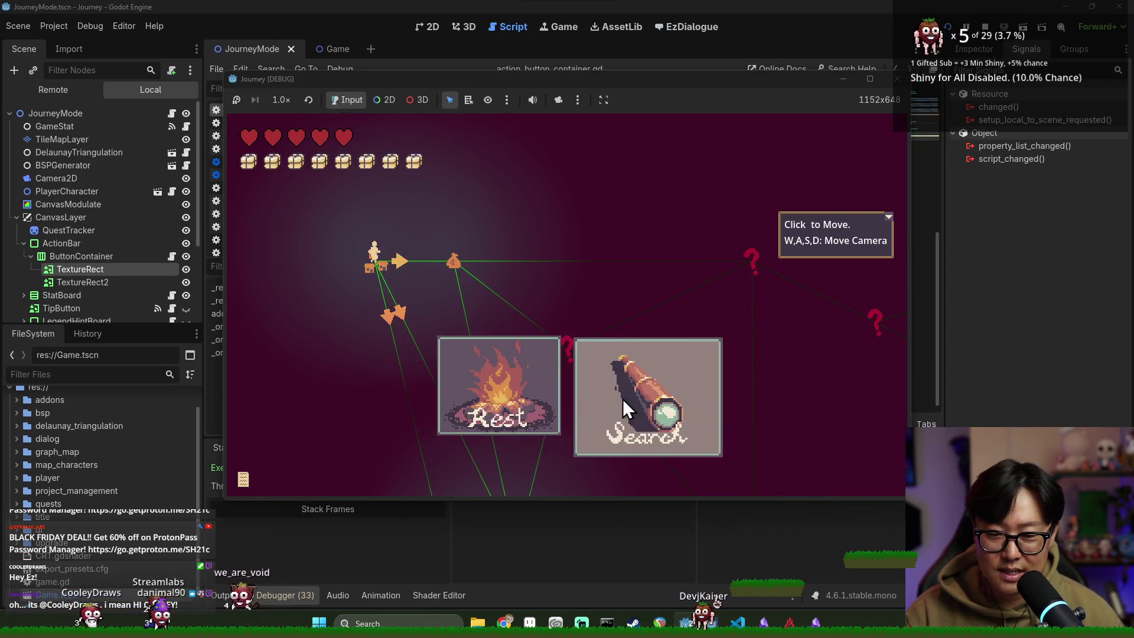
click(1005, 292)
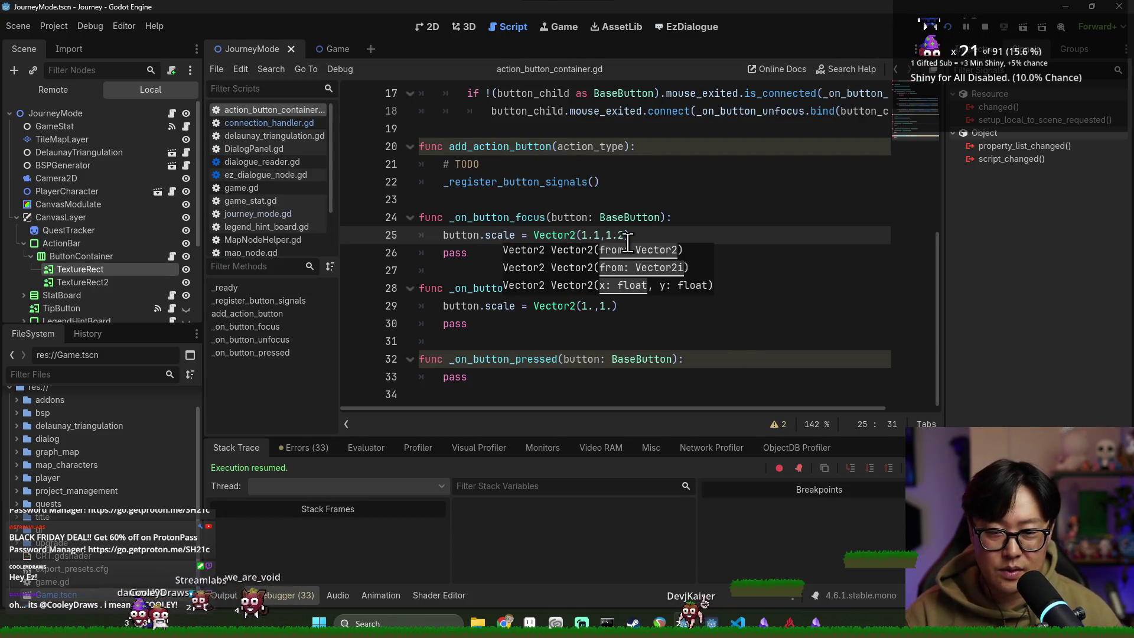
key(F5)
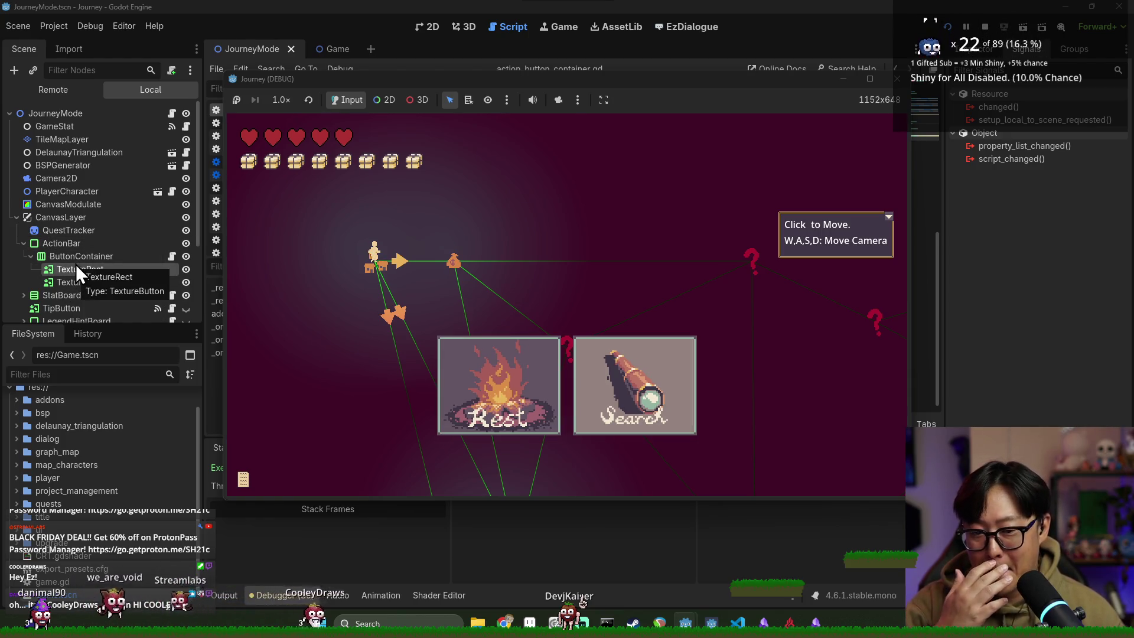
Step: Inspect the TextureRect button's unfiltered properties down to Control > Transform
click(91, 267)
click(974, 49)
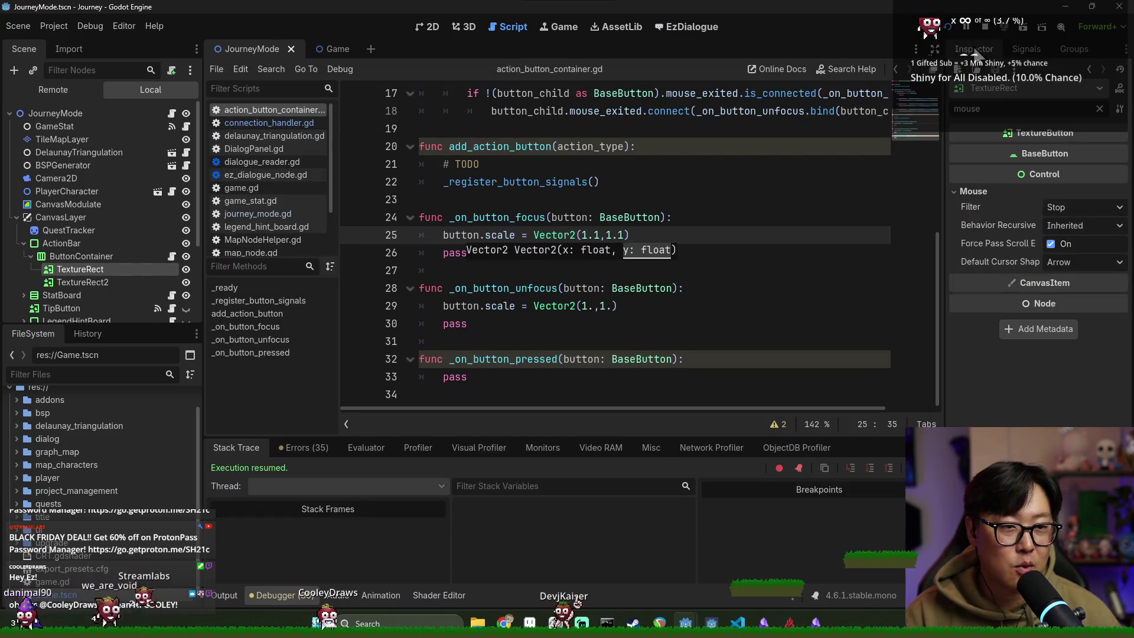
click(1100, 109)
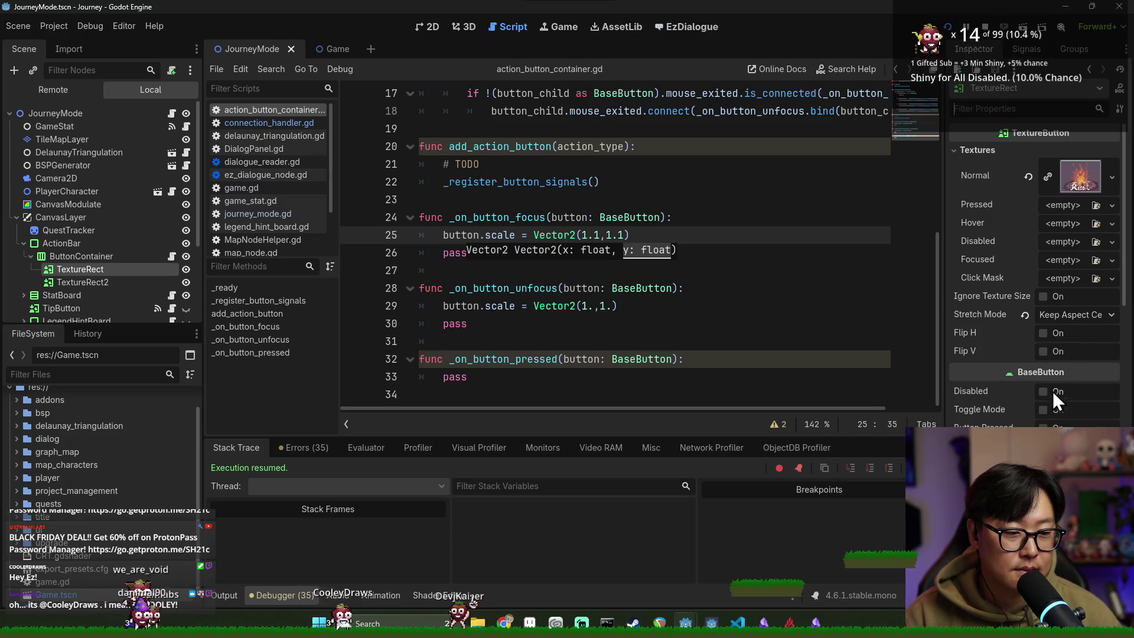
scroll(1052, 387, down, 3)
scroll(1035, 295, down, 6)
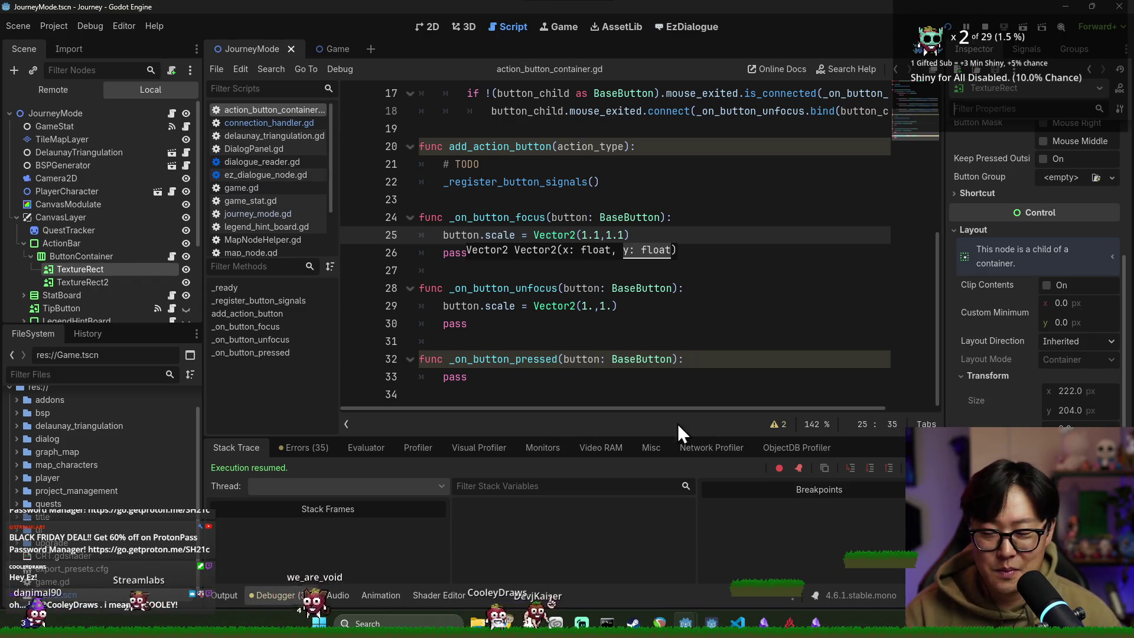
Step: Run and stop the game, then show the scene in the 2D view with TextureRect selected
key(F6)
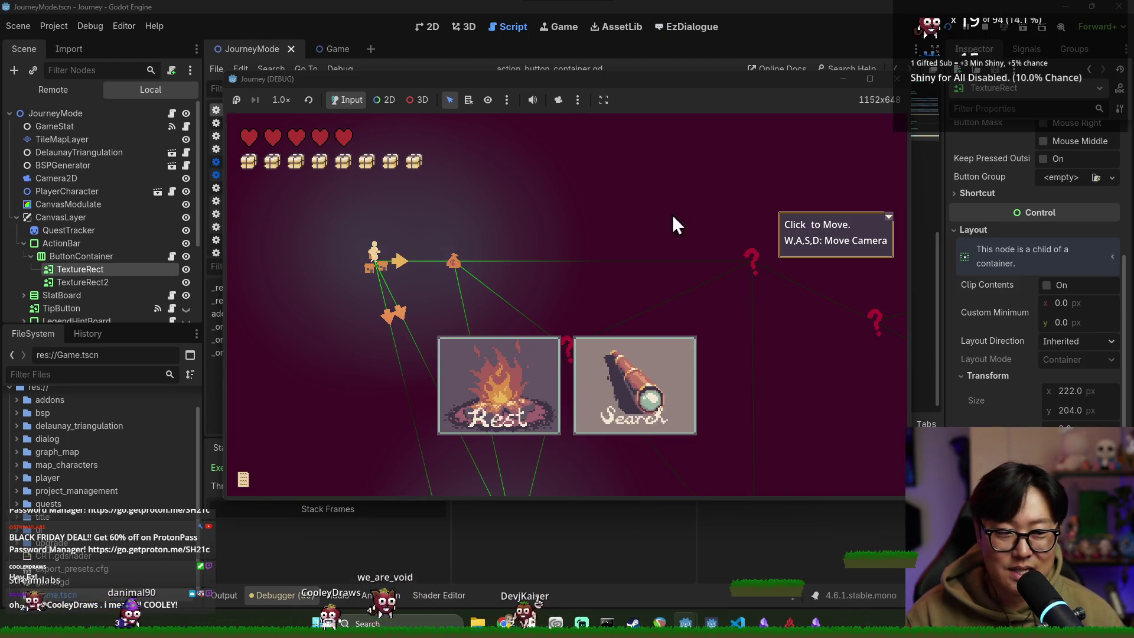
key(F8)
click(90, 258)
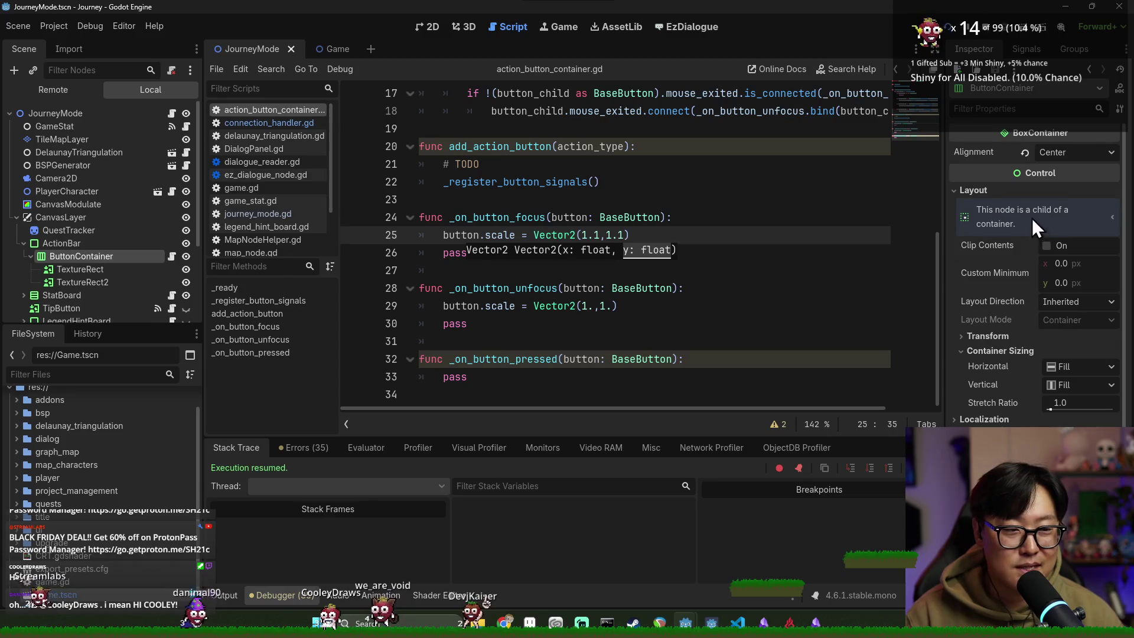
click(428, 28)
click(97, 270)
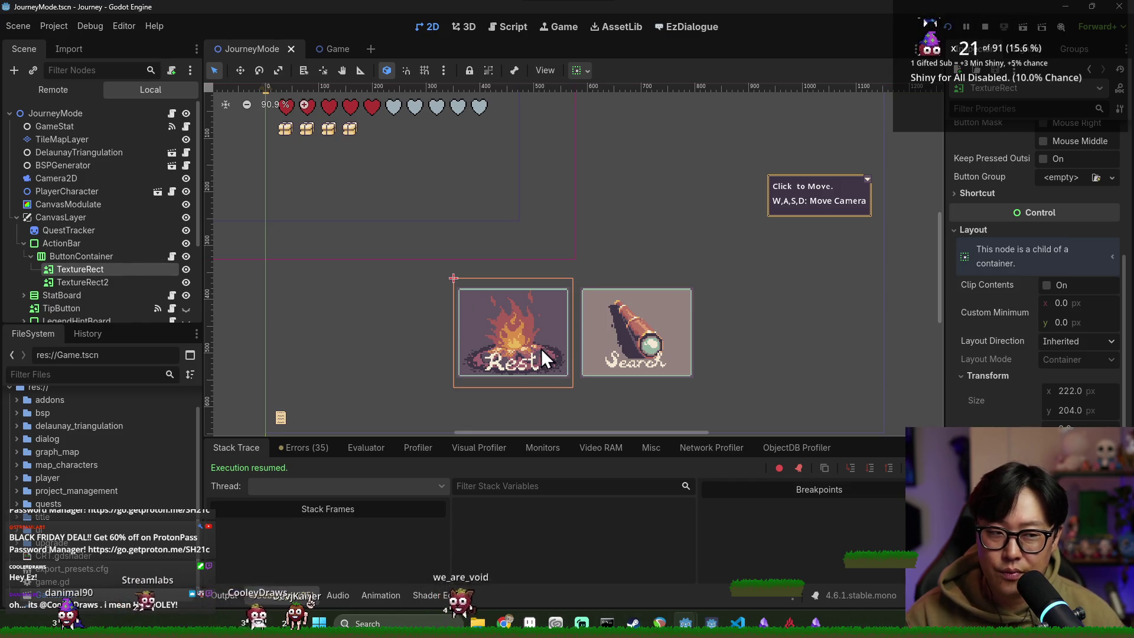
Step: Zoom the 2D canvas, select ButtonContainer, and do a quick test run of the game
scroll(764, 377, up, 2)
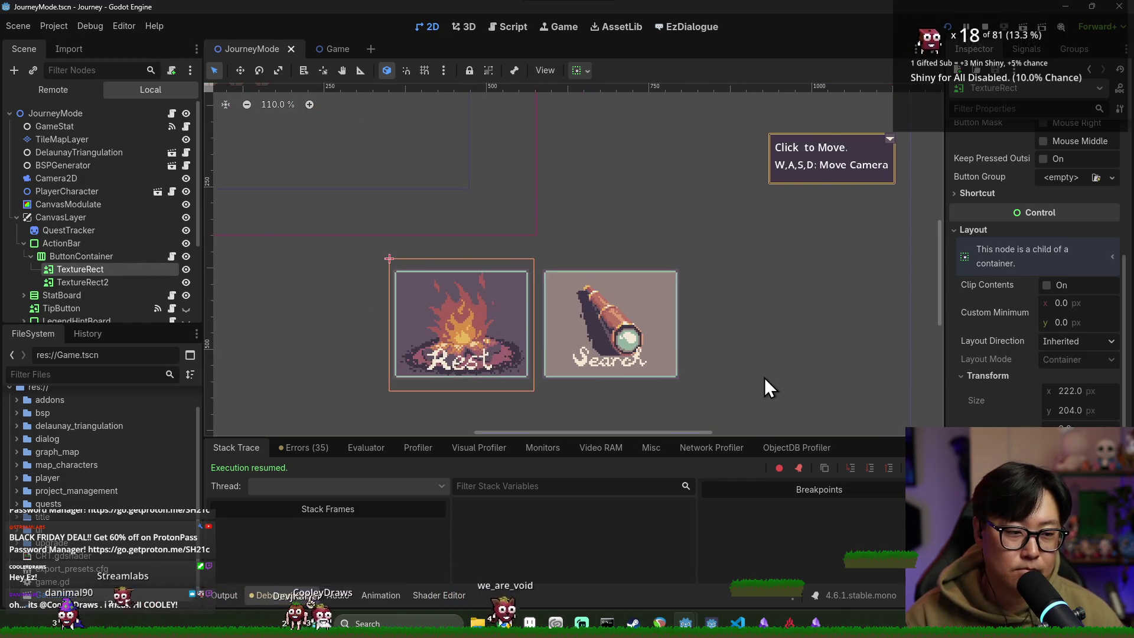
scroll(586, 343, down, 5)
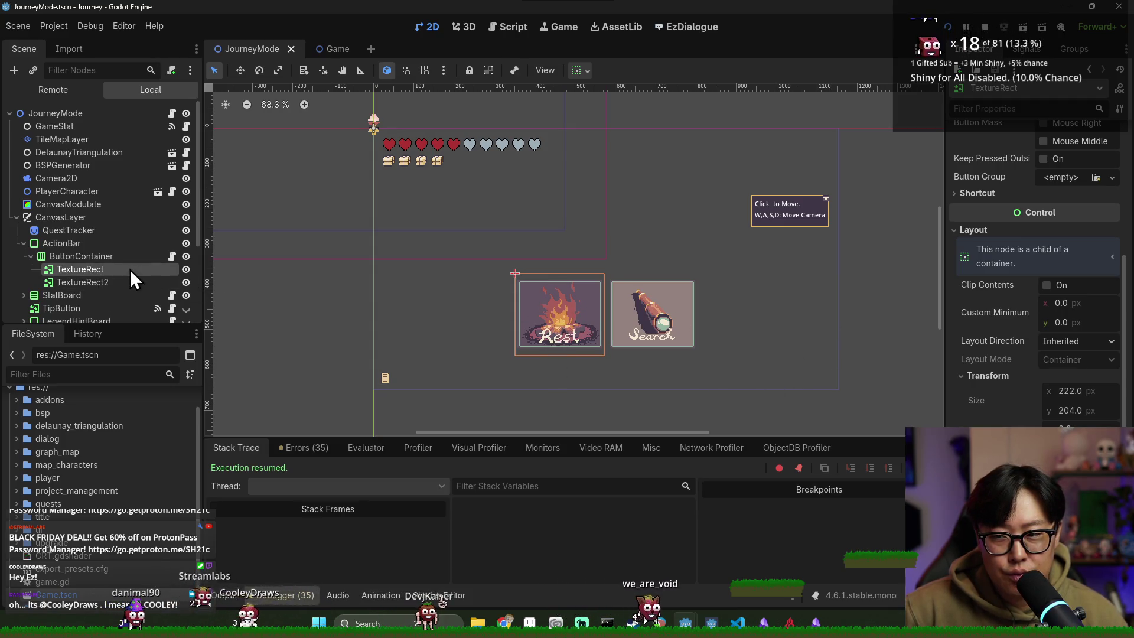
click(126, 258)
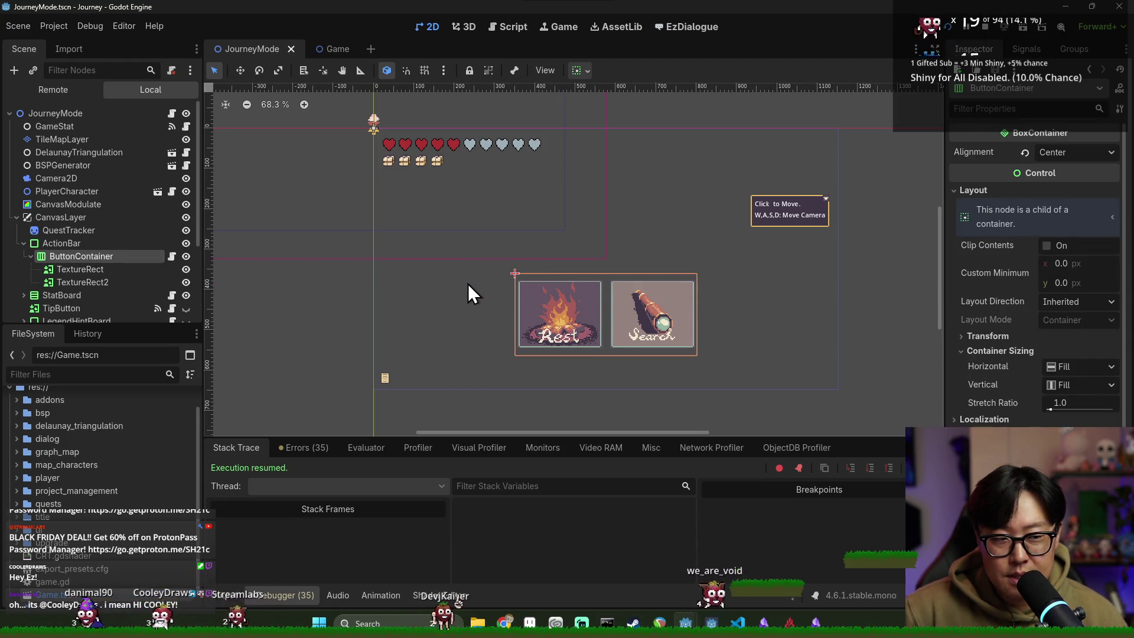
key(F6)
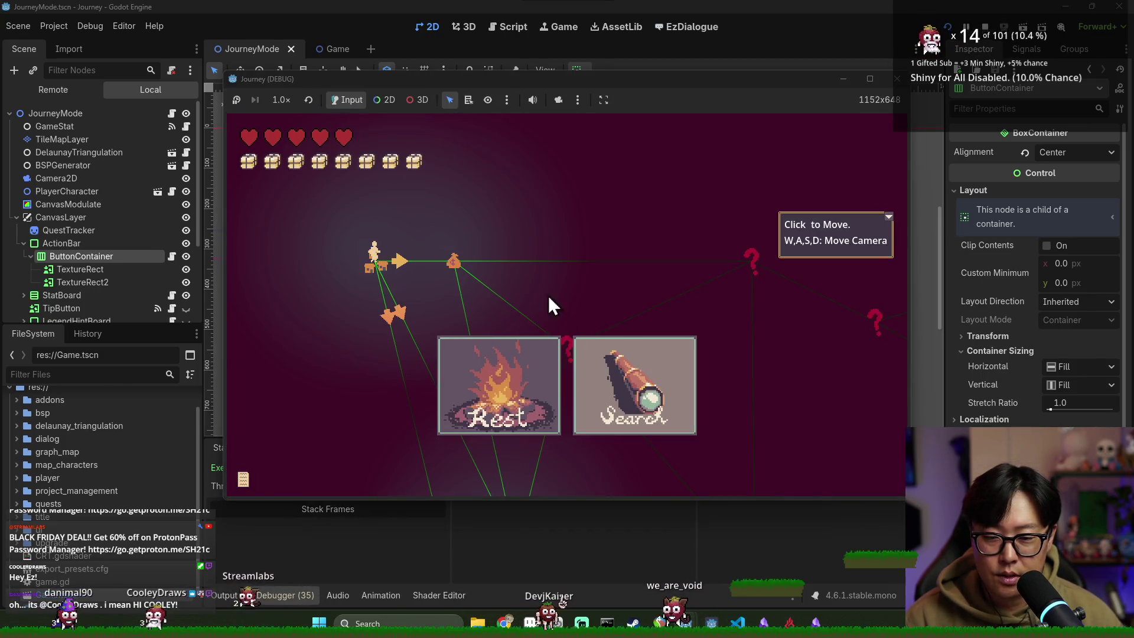
key(F8)
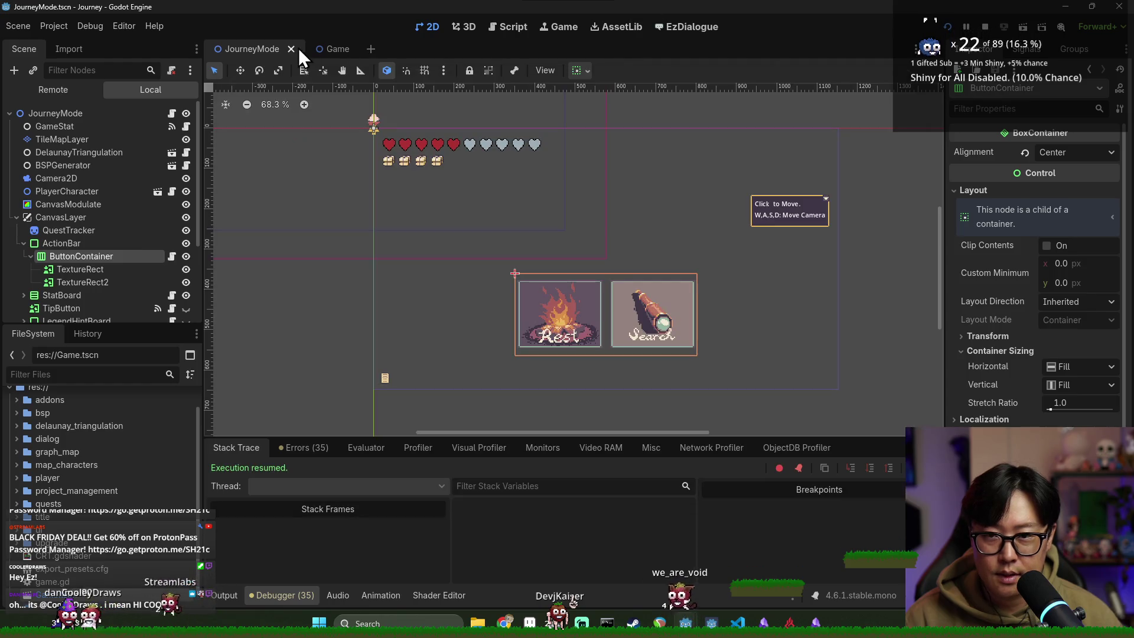
Step: Switch between the Game and JourneyMode scenes and reopen action_button_container.gd
click(331, 56)
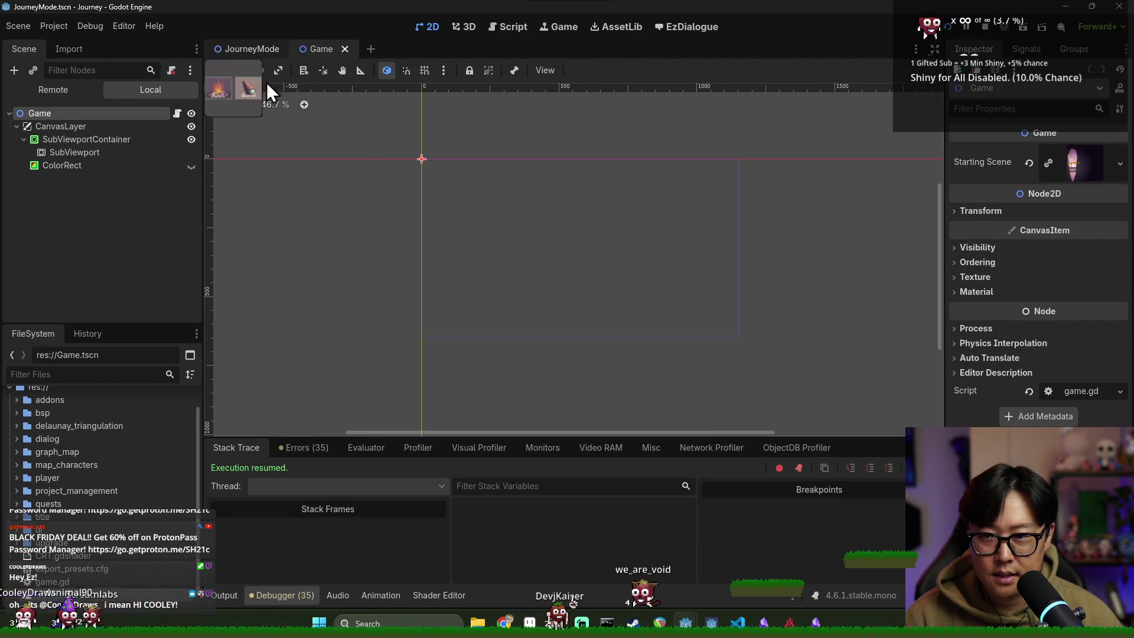
click(254, 50)
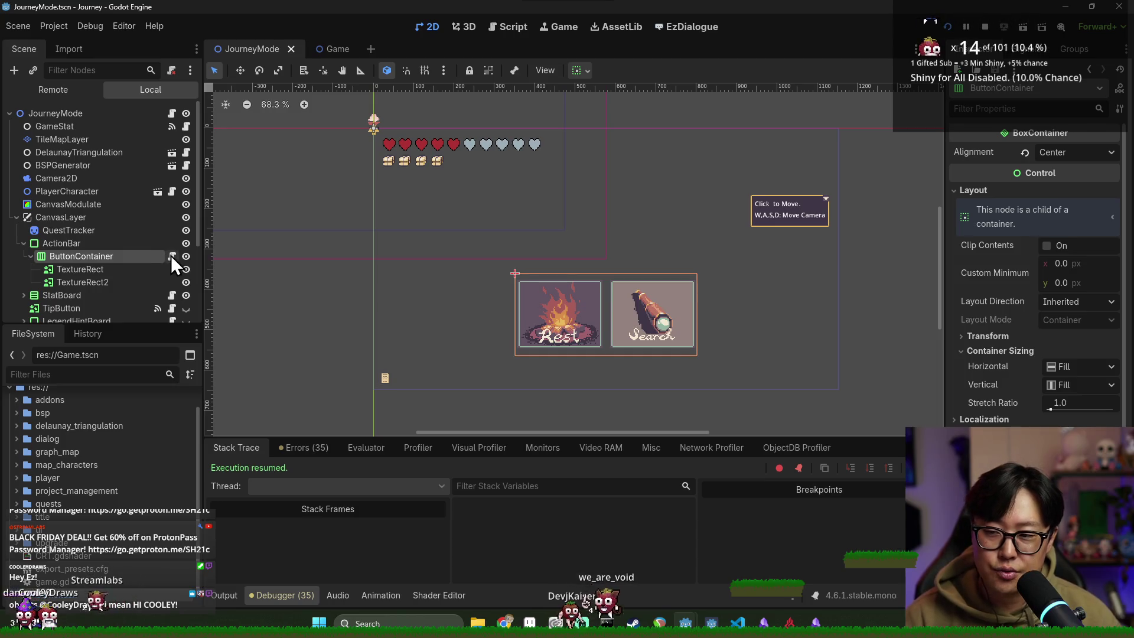
click(171, 256)
click(582, 235)
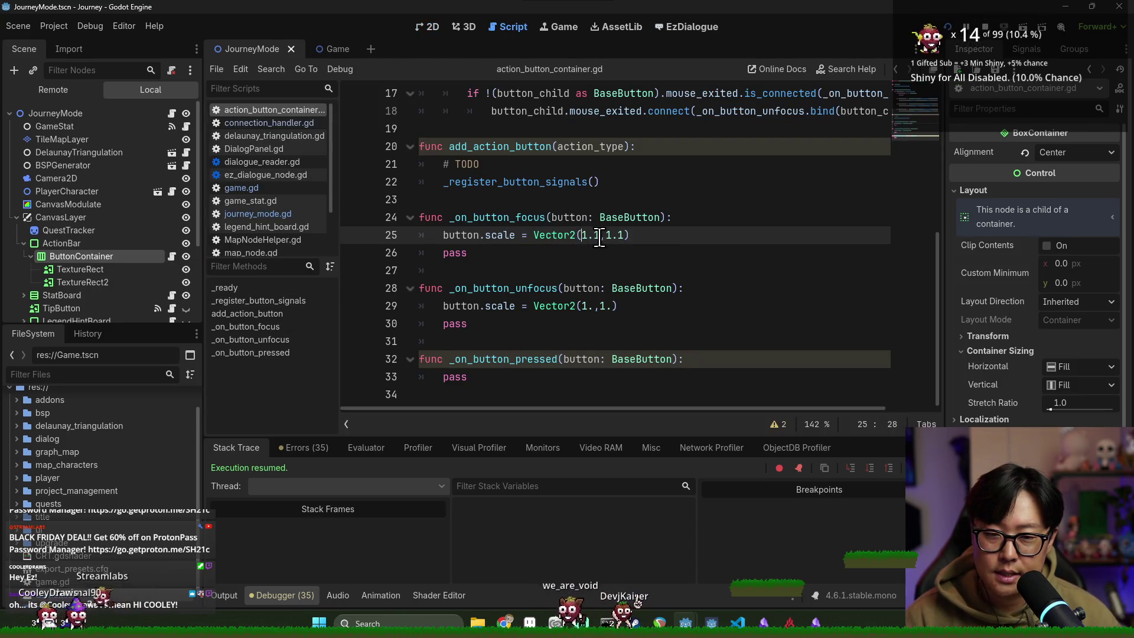
Step: Add an original_size variable holding button.size above the size assignment
double_click(554, 235)
double_click(499, 235)
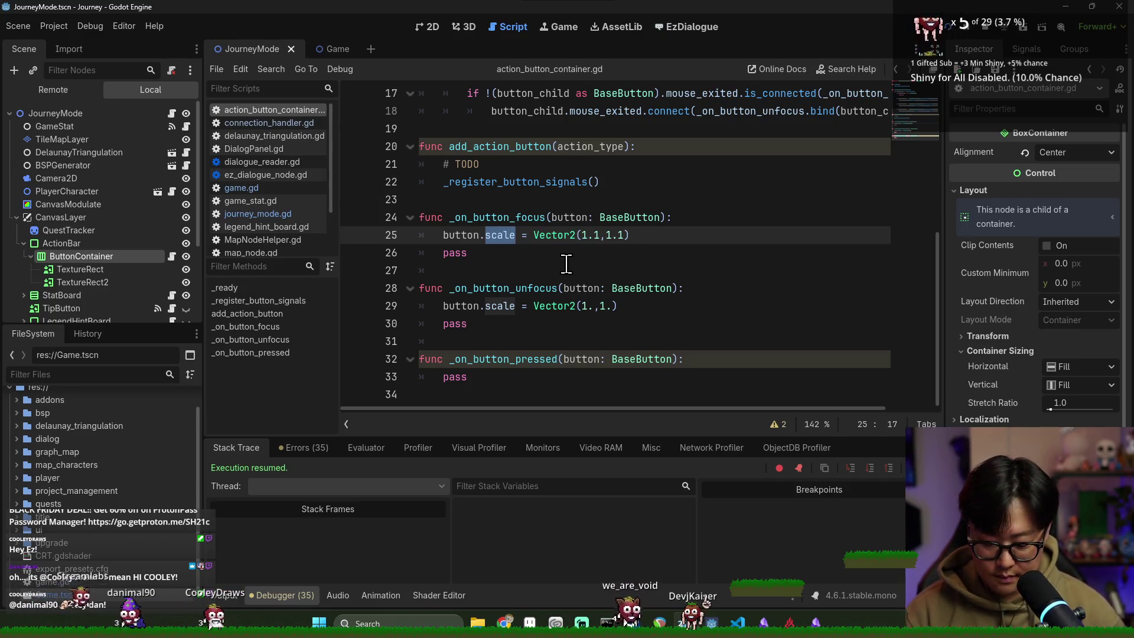
click(549, 235)
key(ctrl+shift+Return)
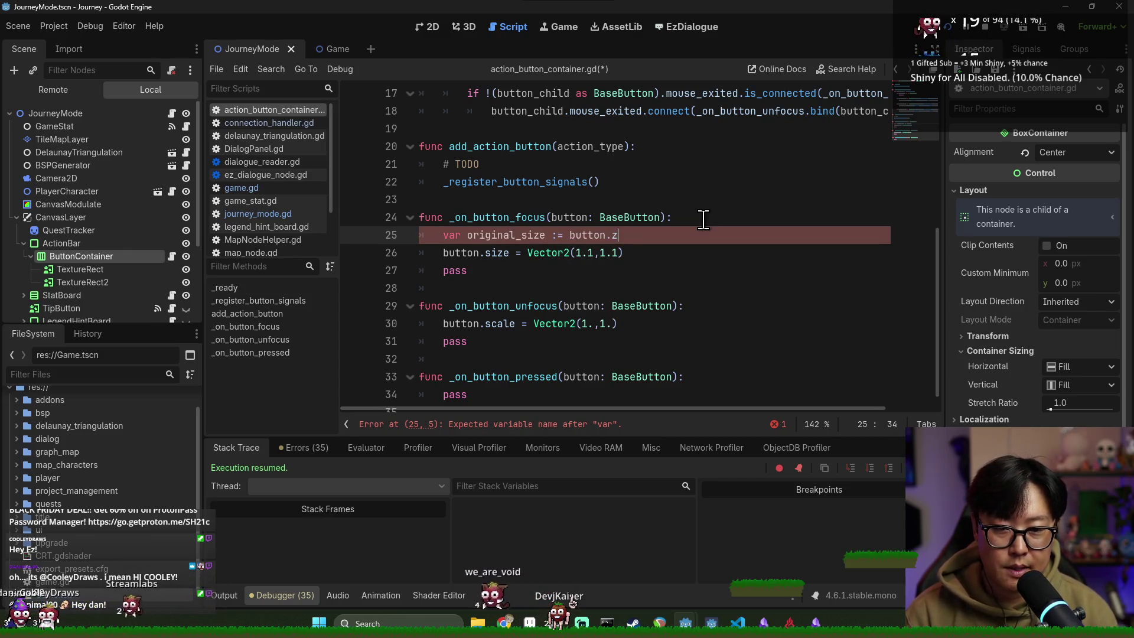
key(Return)
Step: Replace the old size line with a new_size variable based on original_size
click(502, 233)
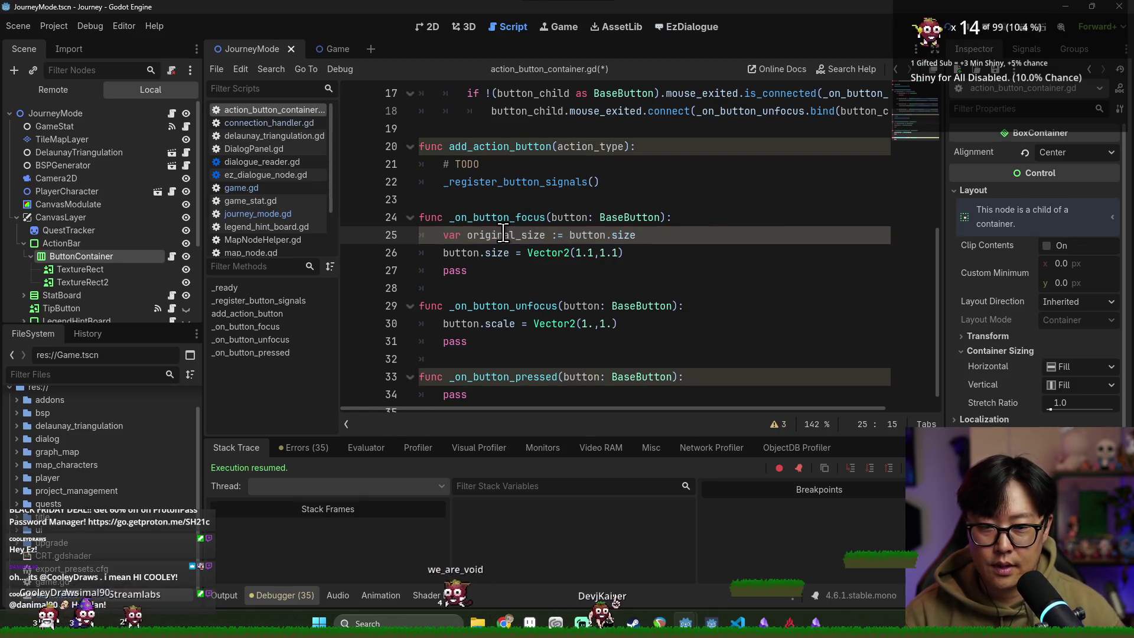
click(699, 253)
key(shift+Home)
text(var new_size :)
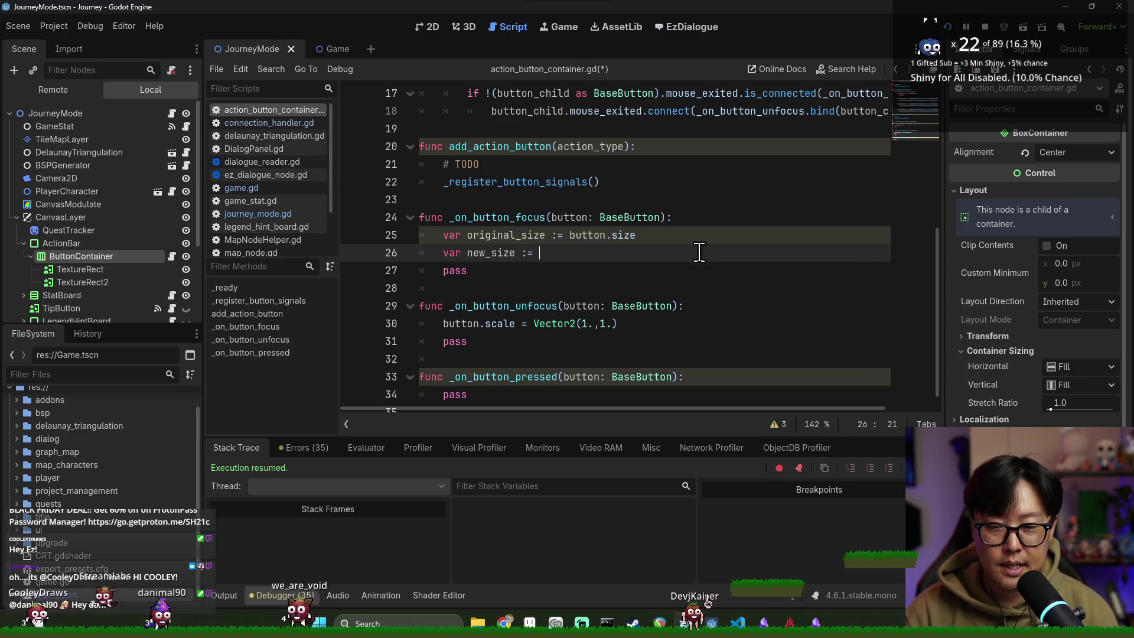
text(b)
key(BackSpace)
text(rog)
key(BackSpace)
key(BackSpace)
key(BackSpace)
text(ori)
key(Return)
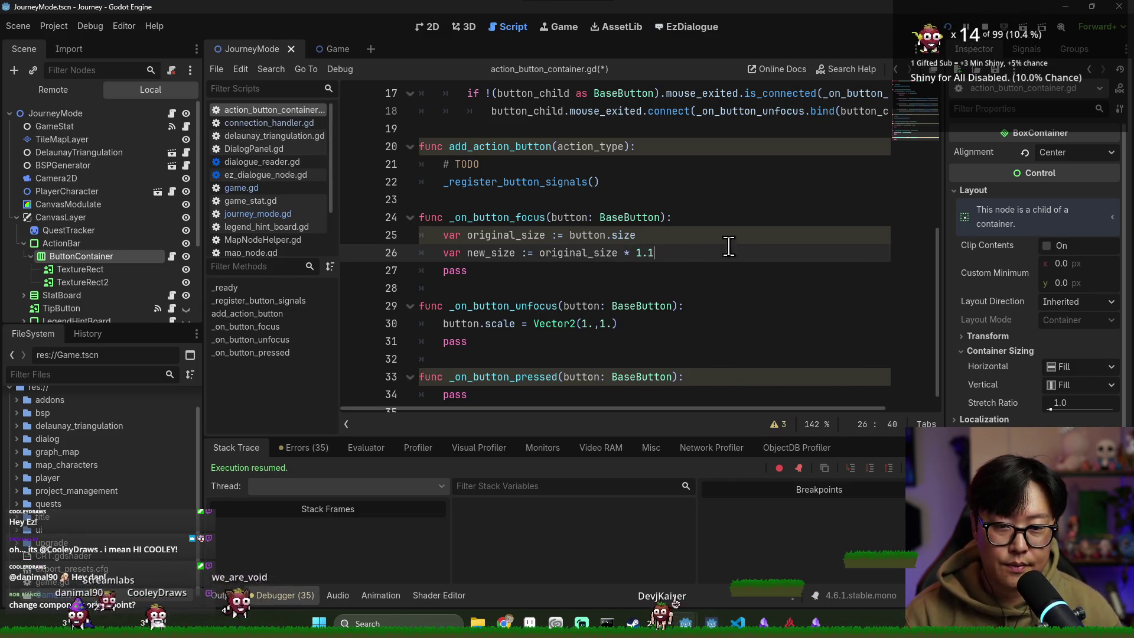
Step: Add focus_zoom_scale := Vector2(1.1,1.1) on its own line and save
text(1)
key(Up)
key(Return)
text(var)
key(BackSpace)
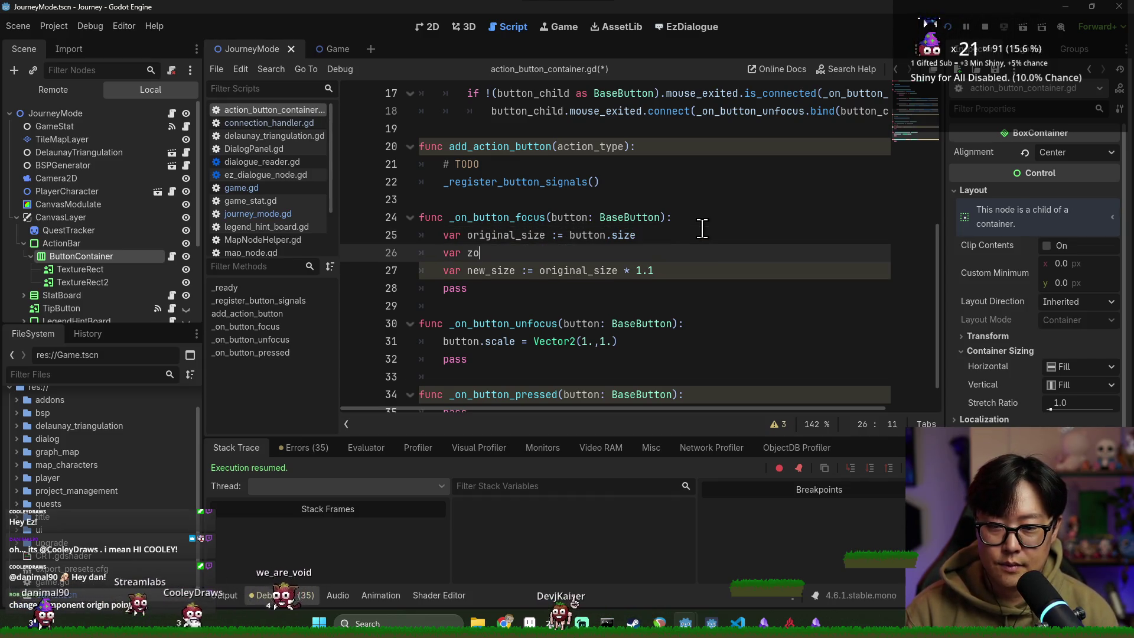
text(b)
key(BackSpace)
text(focus_zoom_scale := )
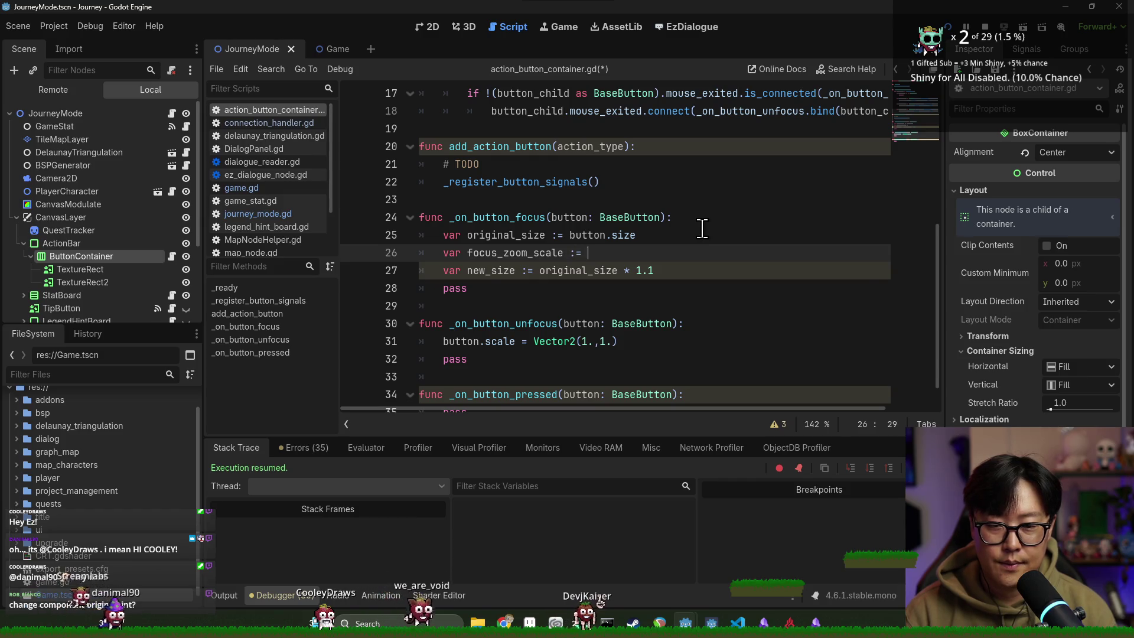
text(Vector2(1.1,1.1))
key(ctrl+s)
Step: Multiply new_size by focus_zoom_scale, delete the leftover pass line, and save
double_click(518, 253)
click(662, 271)
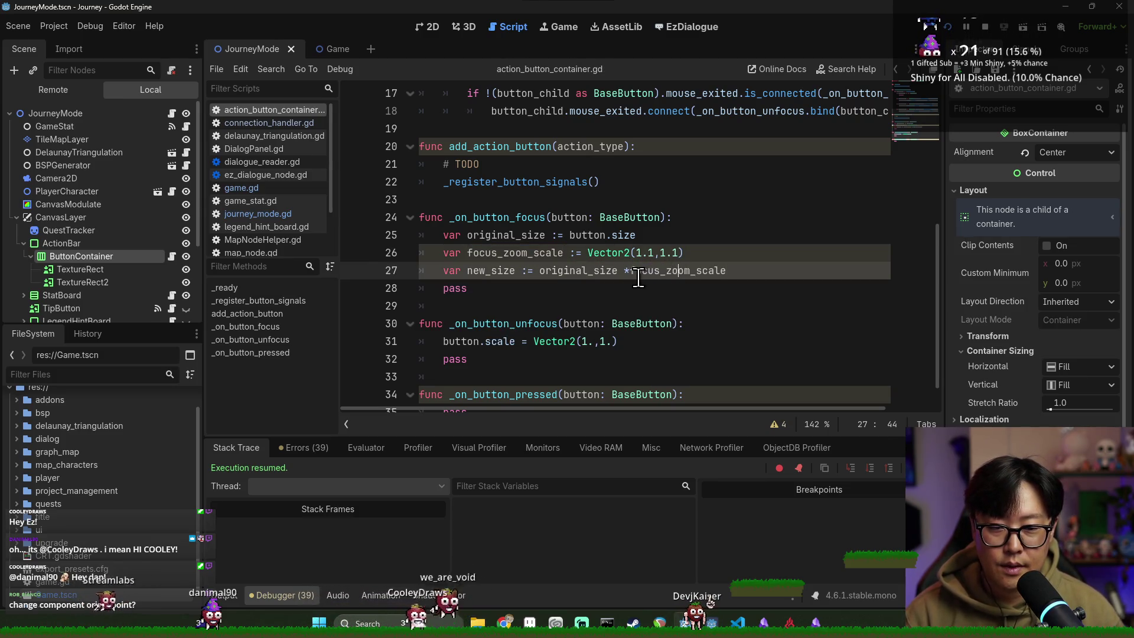
text(*)
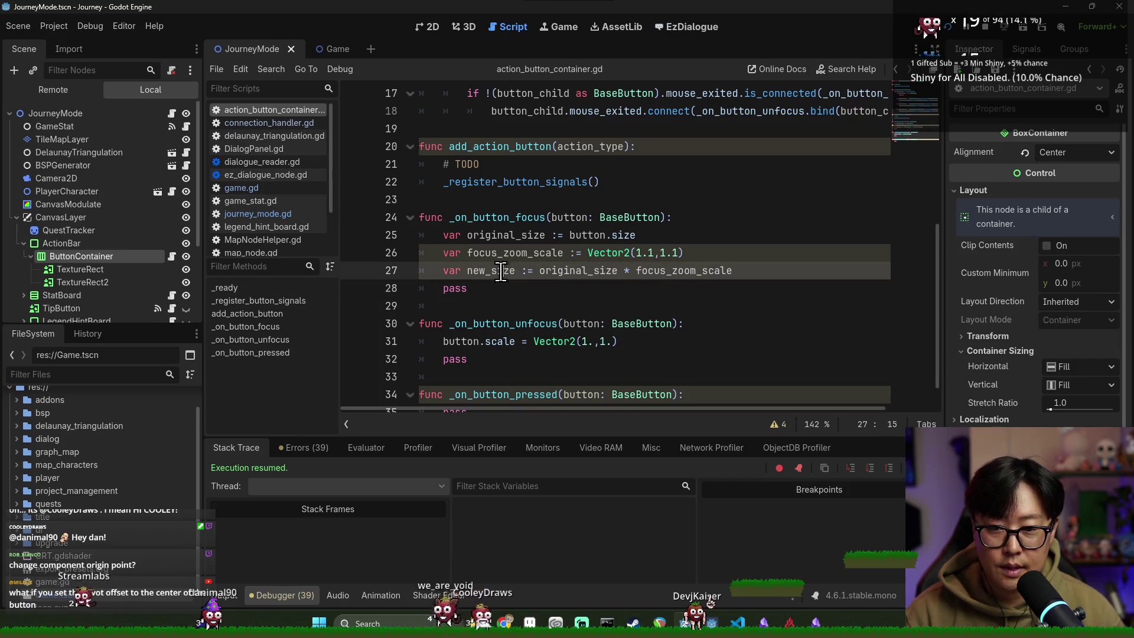
click(534, 290)
key(ctrl+shift+k)
key(ctrl+s)
Step: Add button.size = new_size under the size calculation
click(490, 270)
click(766, 271)
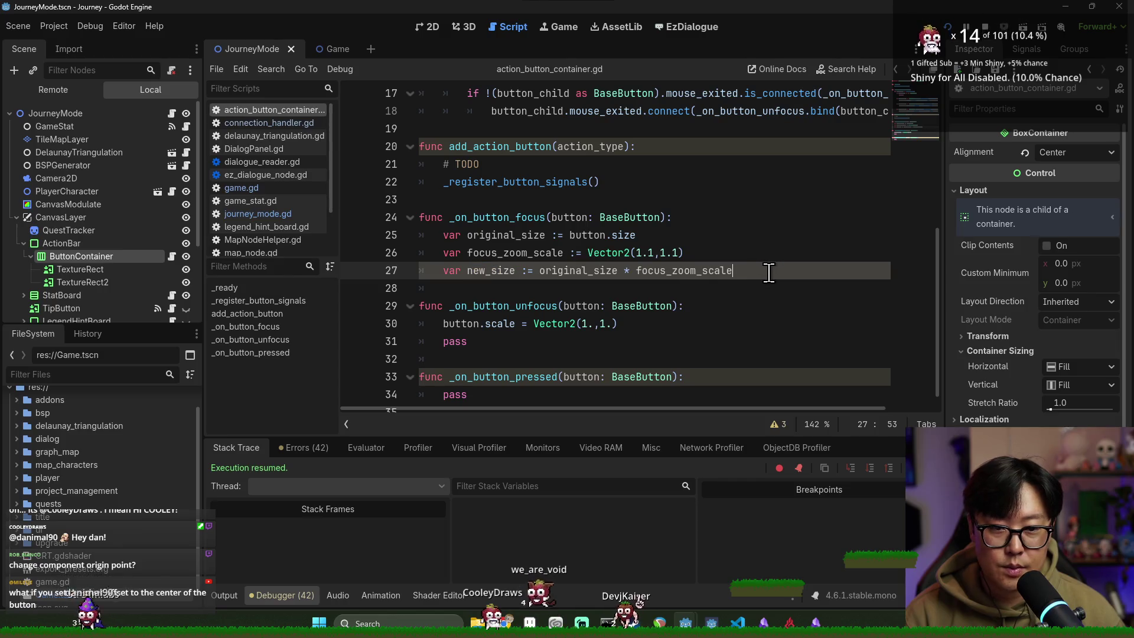
key(Return)
text(button.size = new_size)
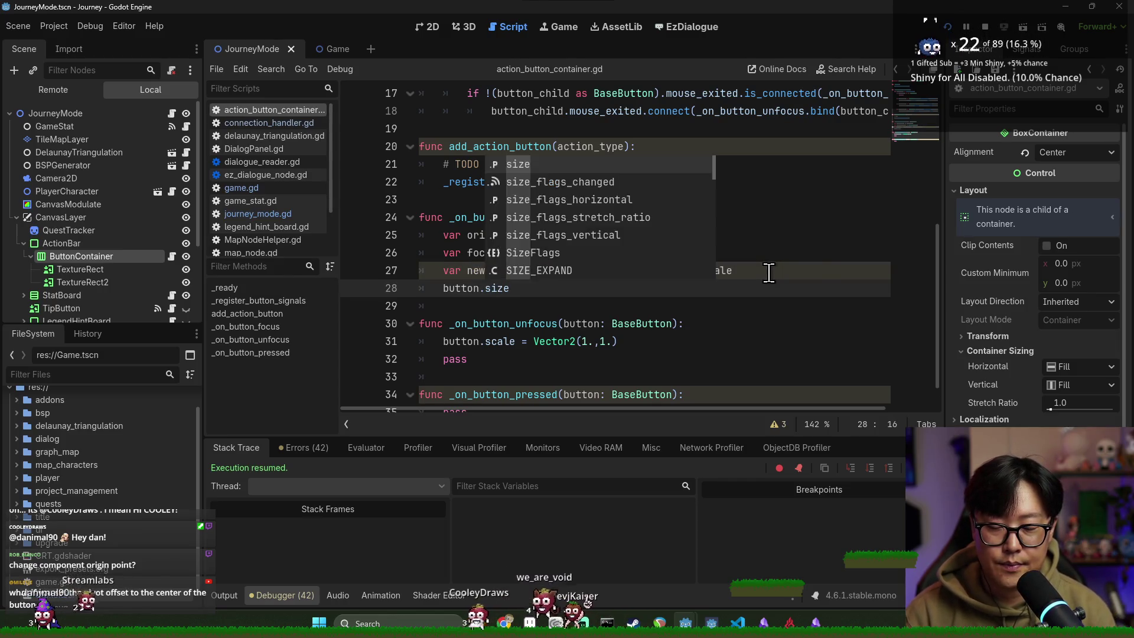
Step: Save, then begin a button.position assignment below the size line
click(539, 270)
key(ctrl+s)
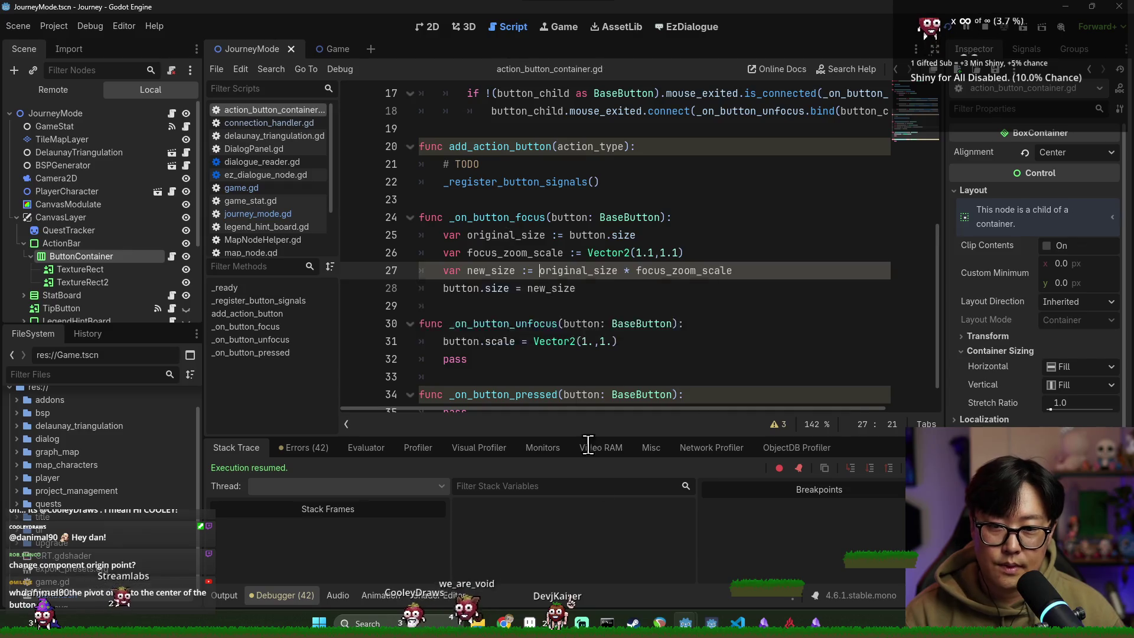
scroll(520, 254, down, 1)
double_click(501, 199)
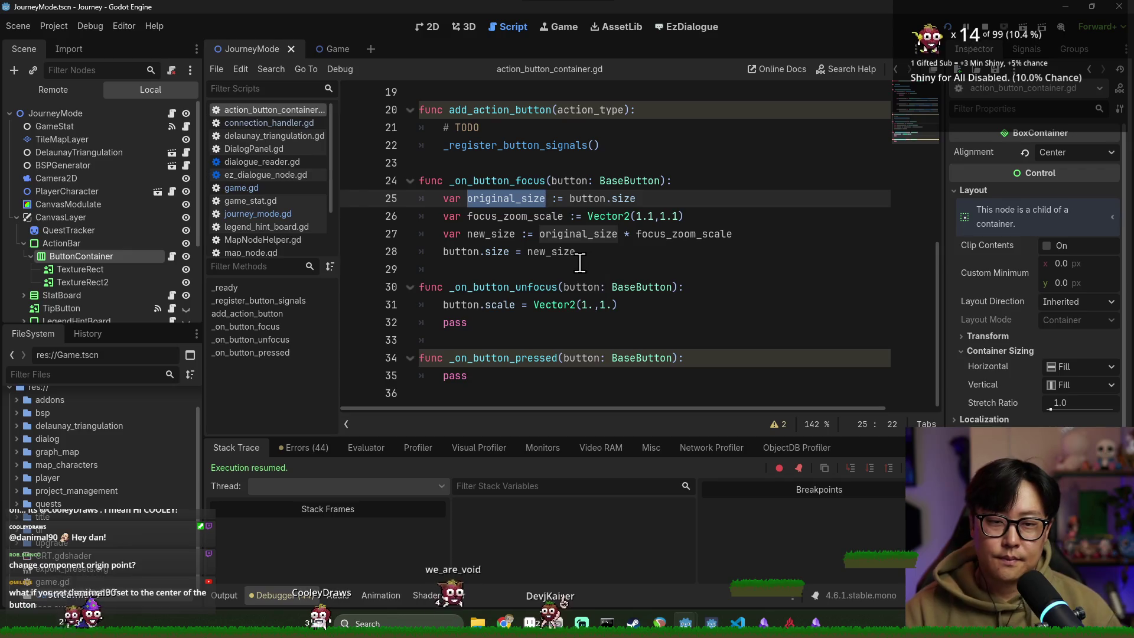
double_click(461, 252)
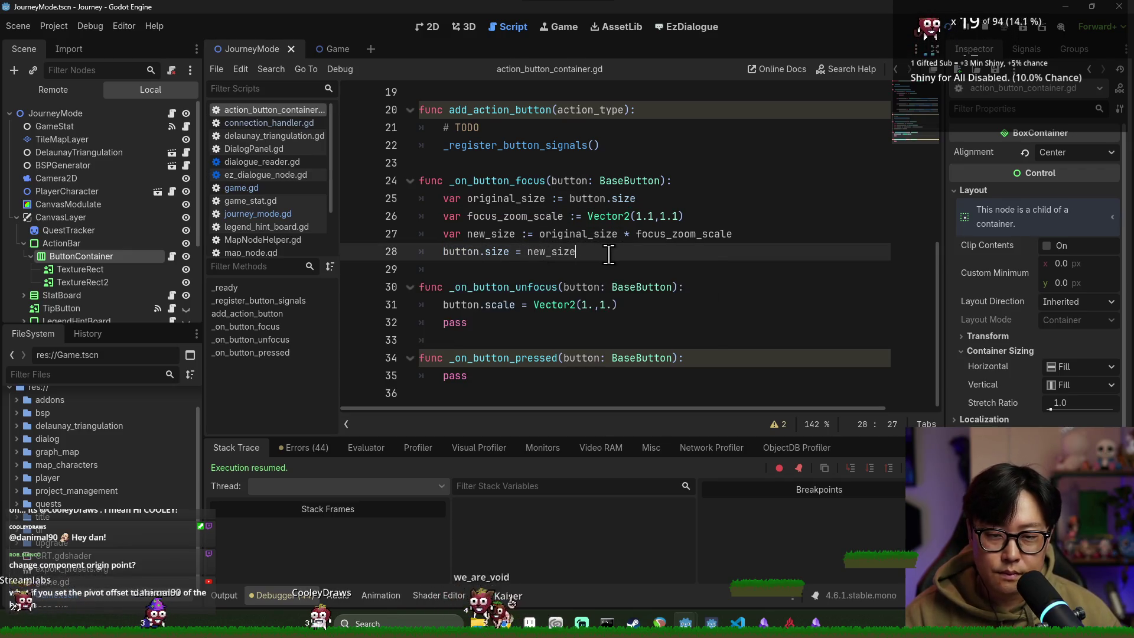
text(a)
key(Return)
text(b)
key(BackSpace)
key(BackSpace)
key(BackSpace)
text(tton.positi)
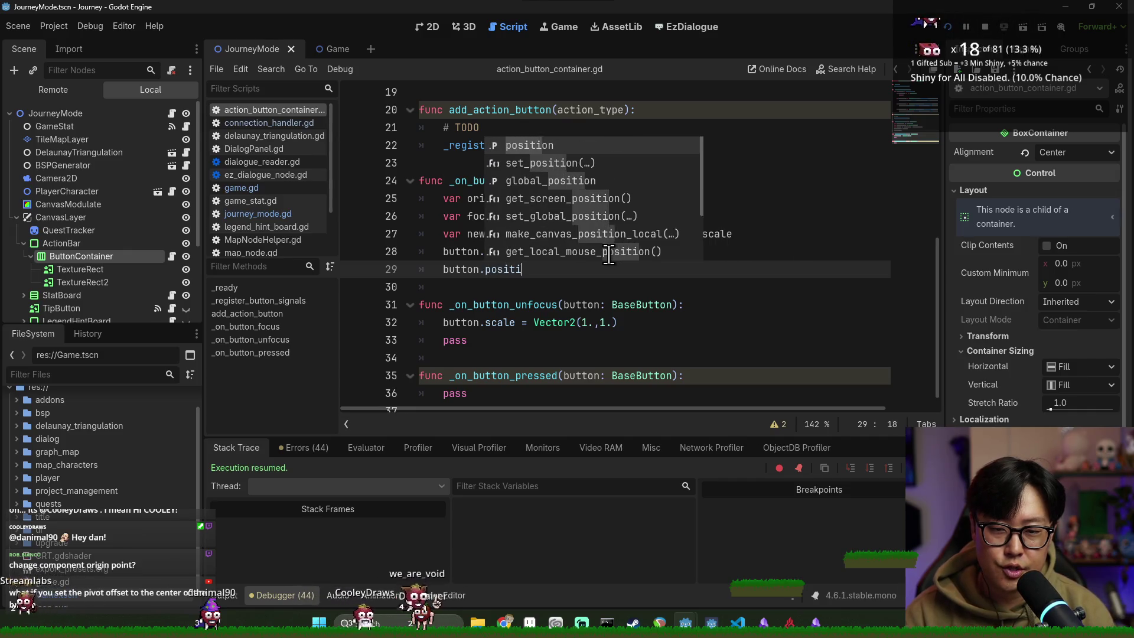
key(Return)
text(=)
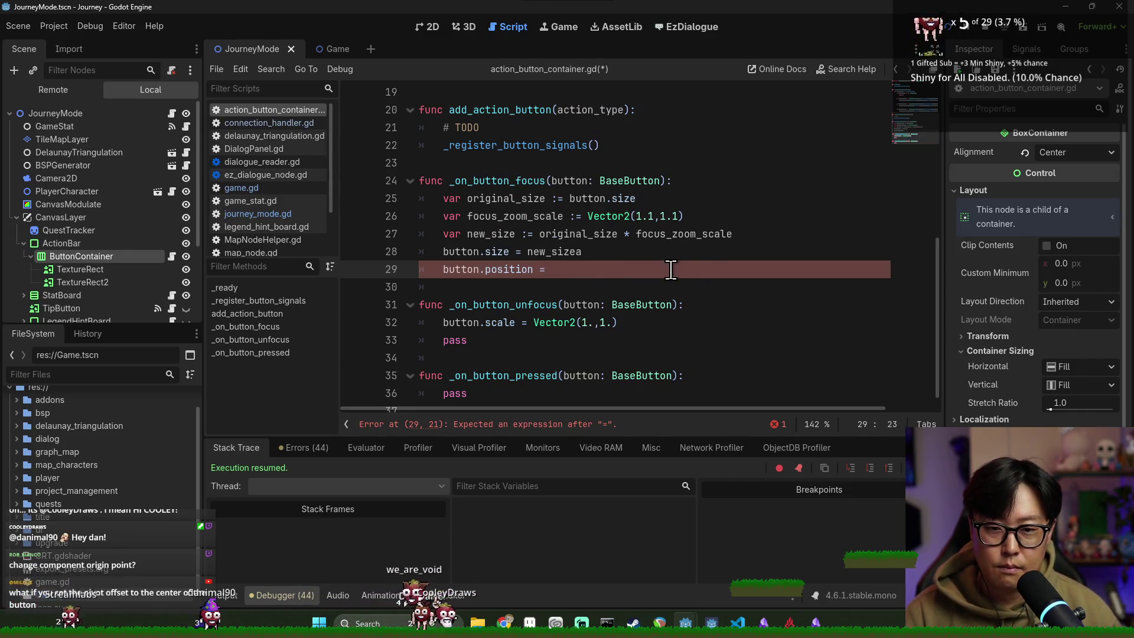
Step: Complete button.position += (new_size - original_size)/2 and save
double_click(507, 233)
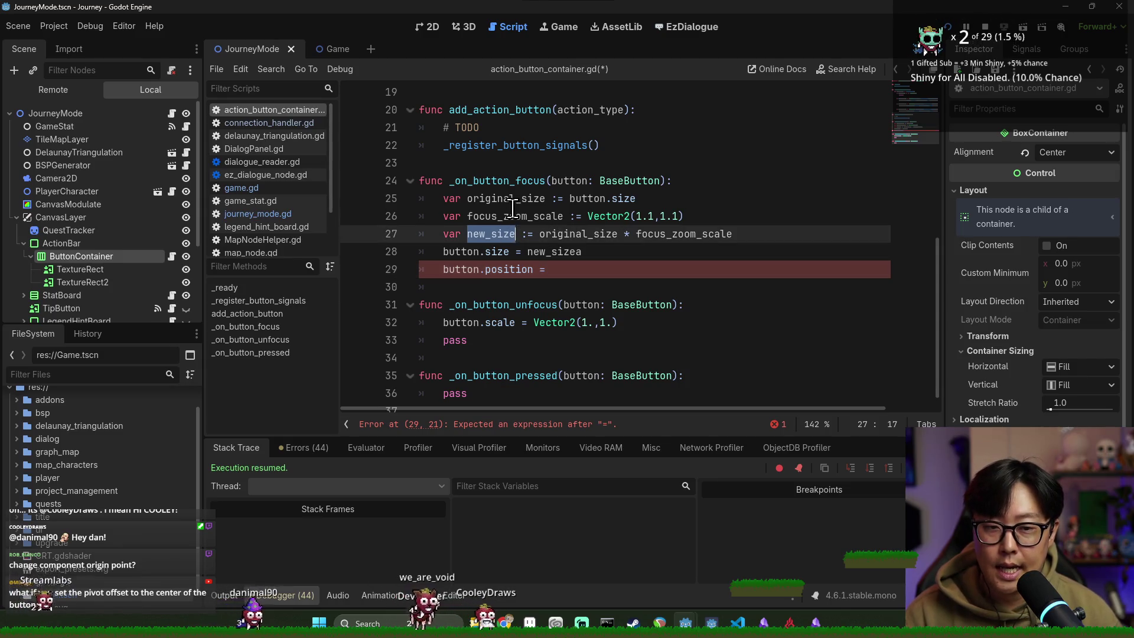
double_click(491, 200)
click(583, 269)
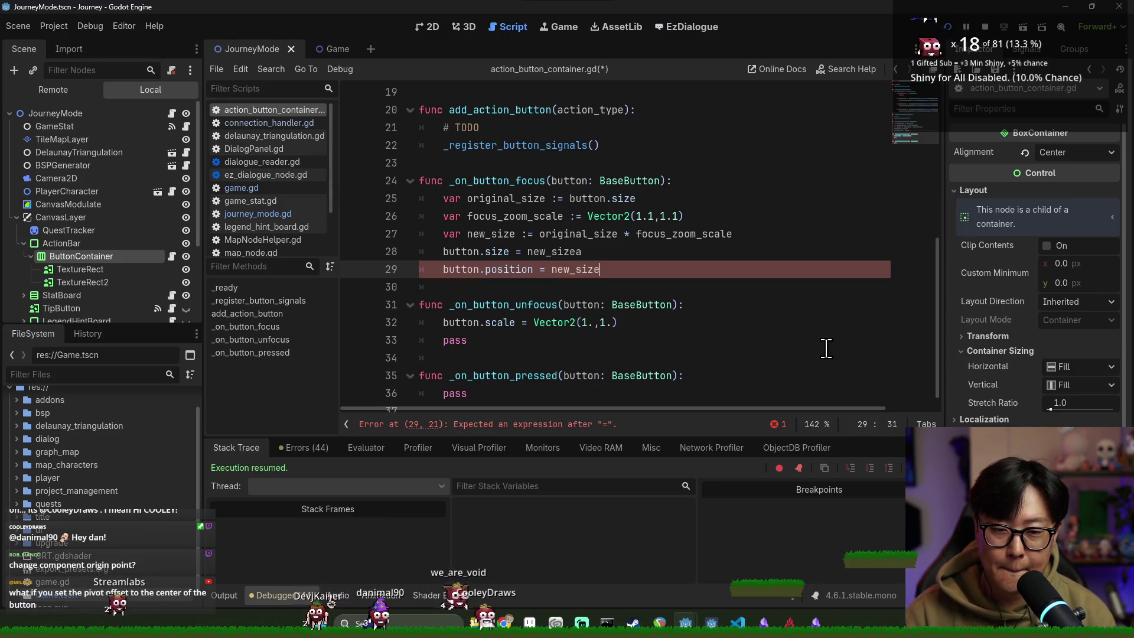
key(Return)
text(/2)
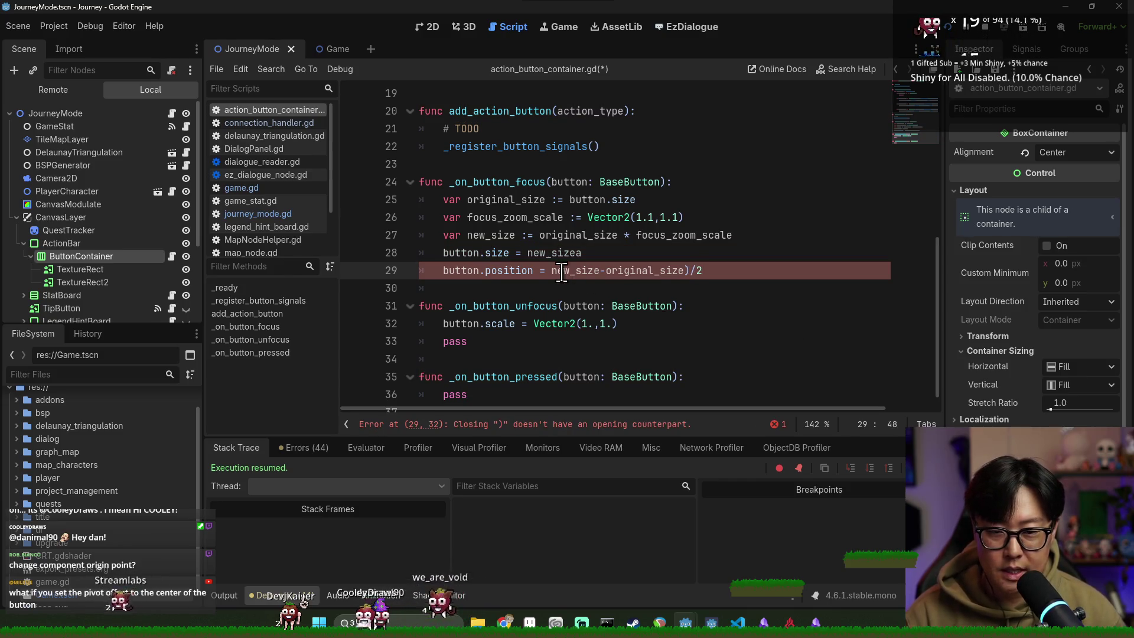
text(()
key(Down)
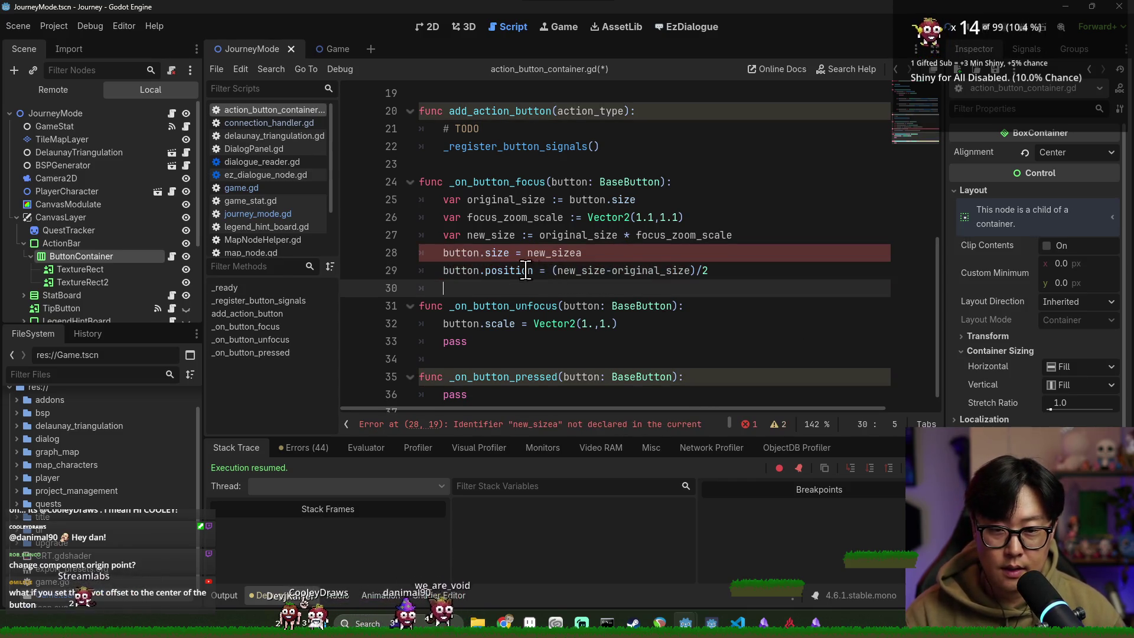
click(549, 271)
key(BackSpace)
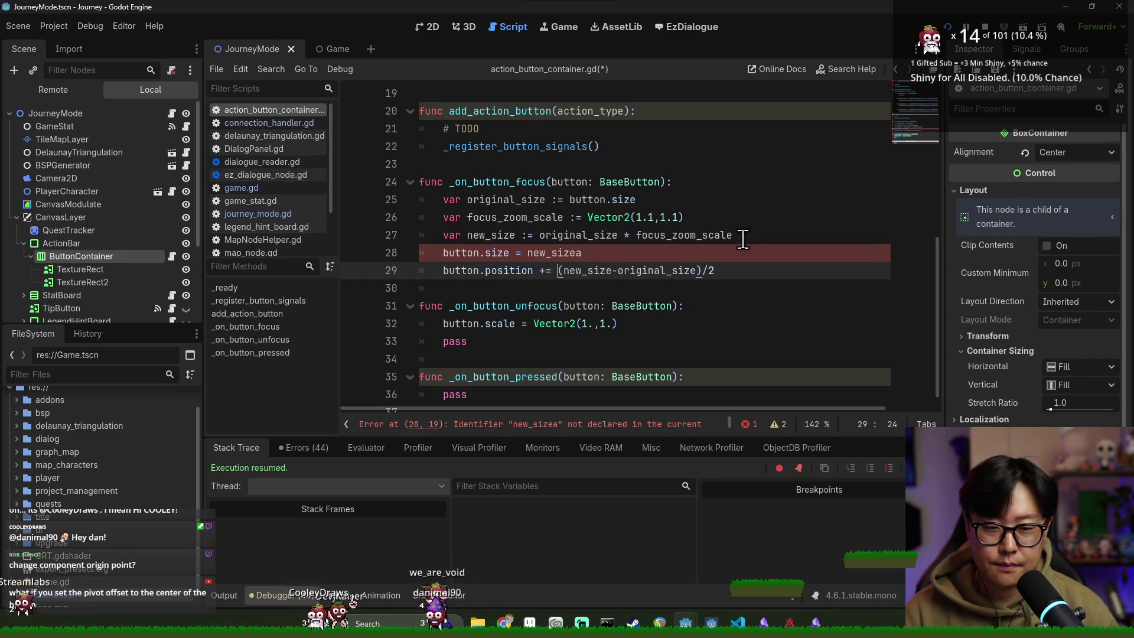
key(ctrl+s)
Step: Fix the mistyped new_sizea on the size line, save, and review the button references
click(555, 280)
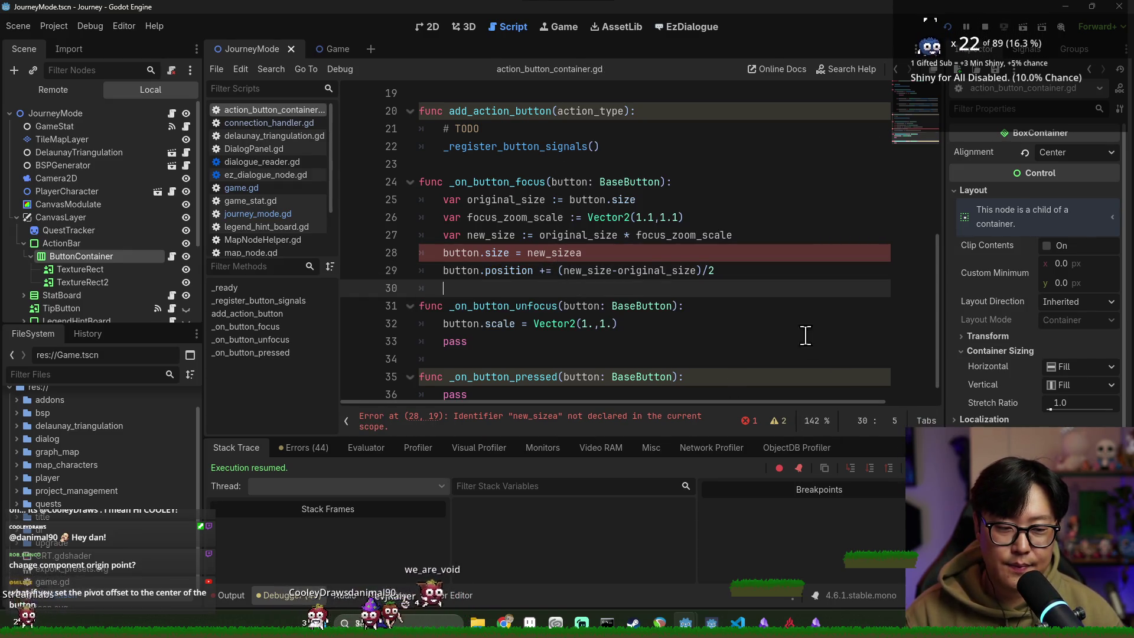
click(560, 253)
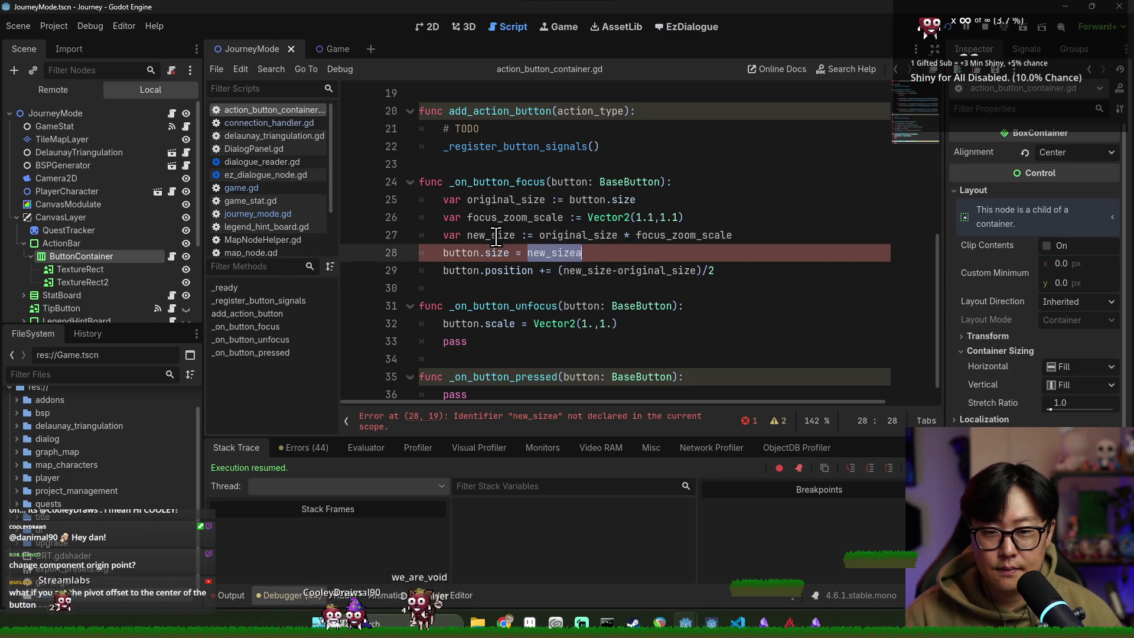
click(553, 253)
key(ctrl+s)
click(524, 254)
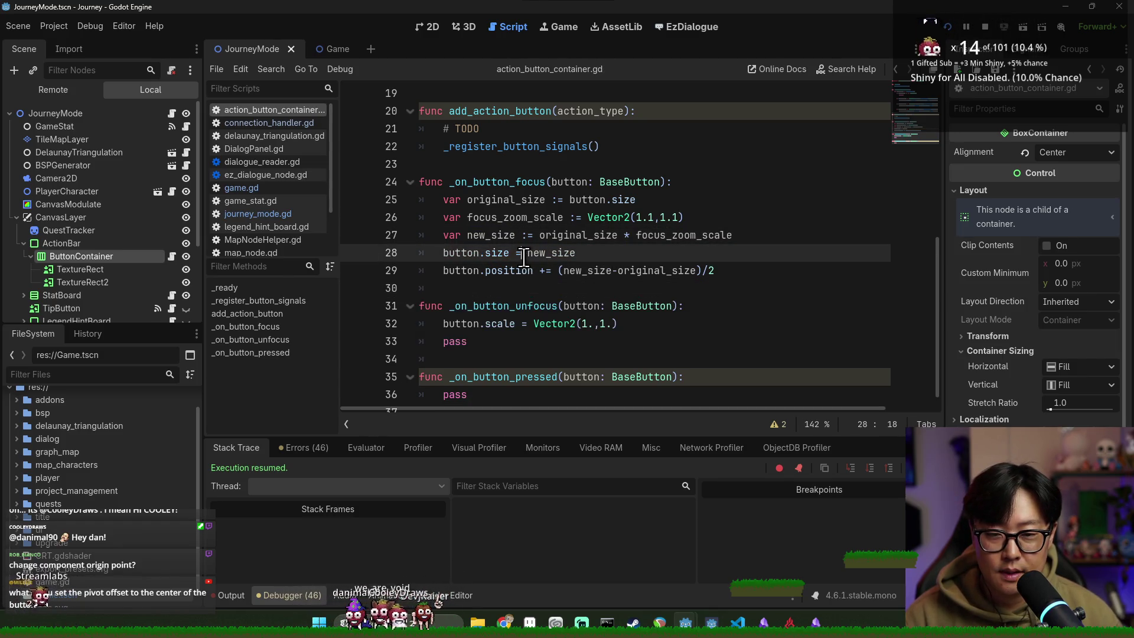
double_click(586, 199)
double_click(465, 325)
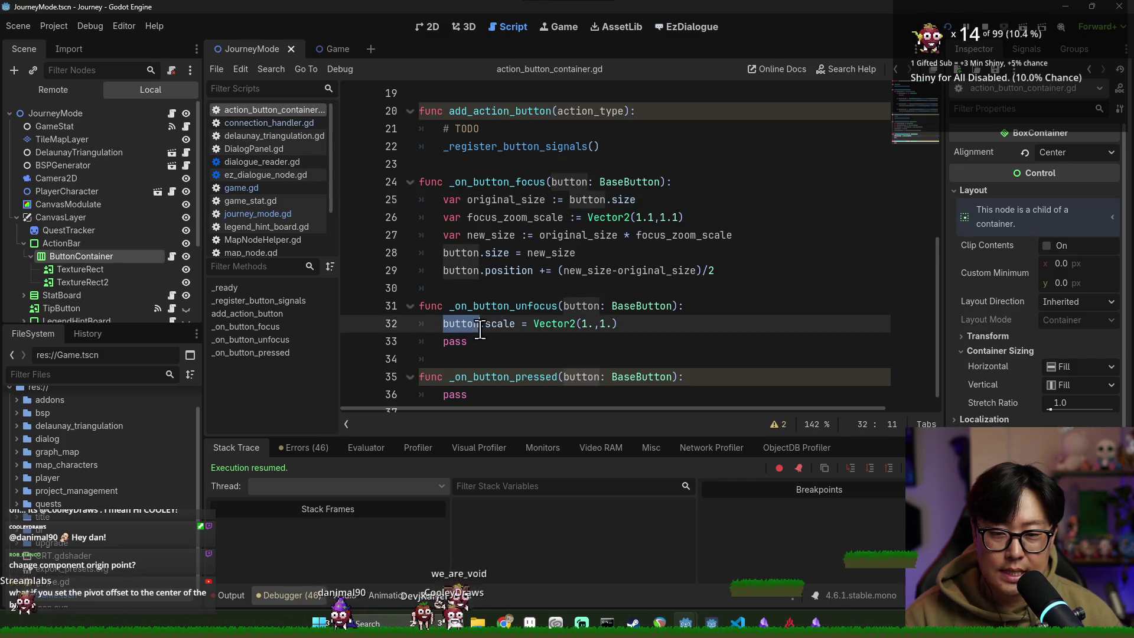
shift+click(598, 343)
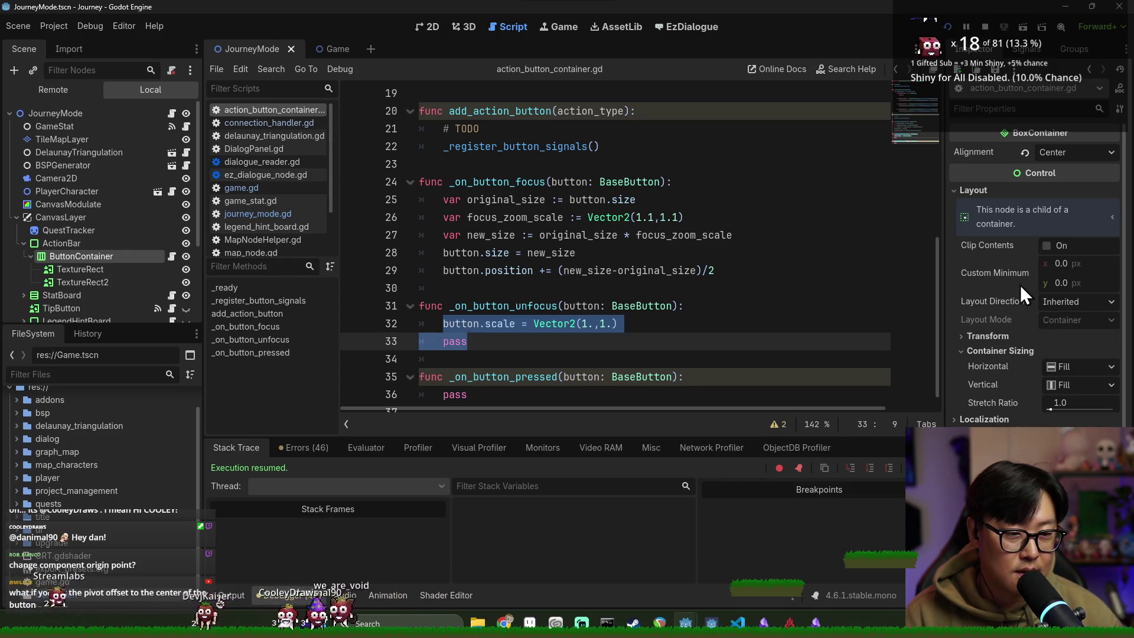
Step: Check the container's Transform properties, then undo the resize and position lines
click(988, 336)
scroll(1033, 265, down, 2)
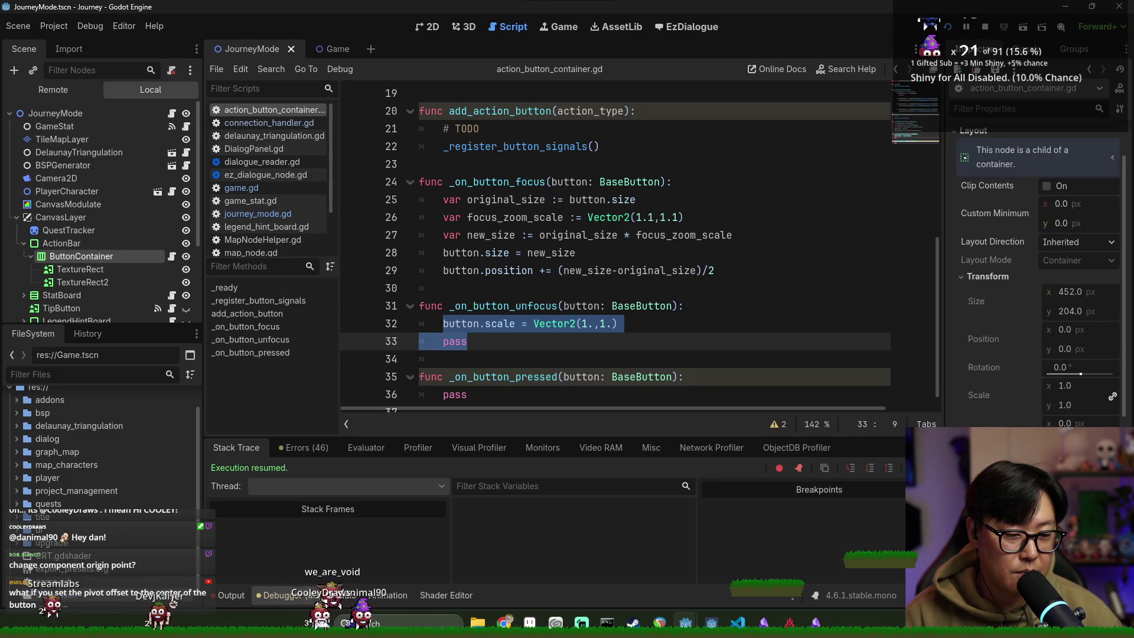
click(522, 235)
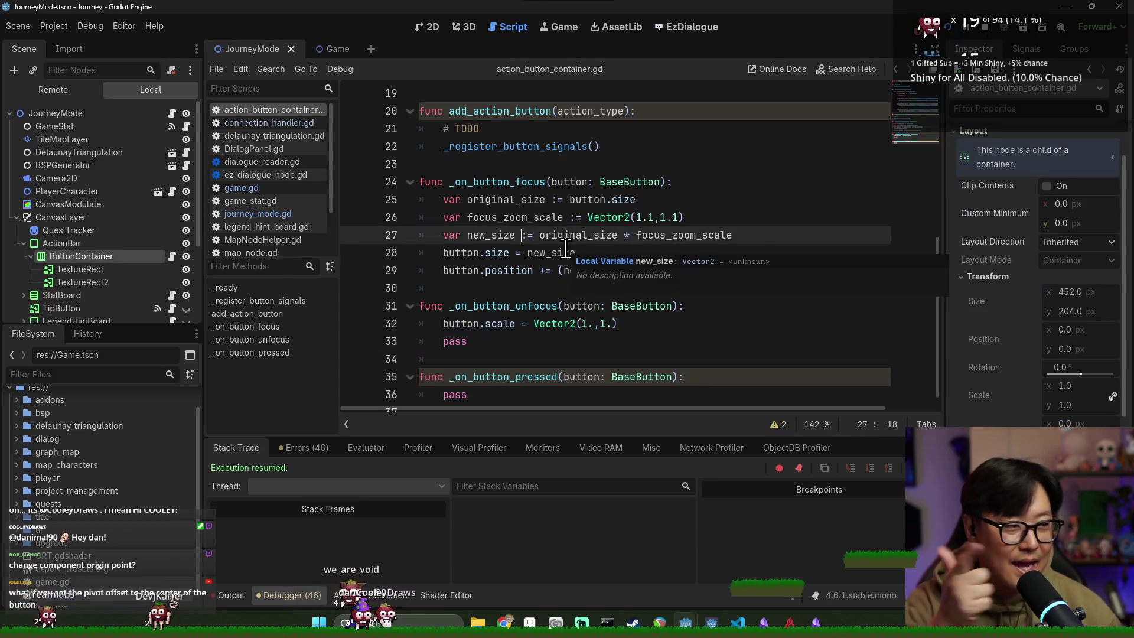
click(758, 275)
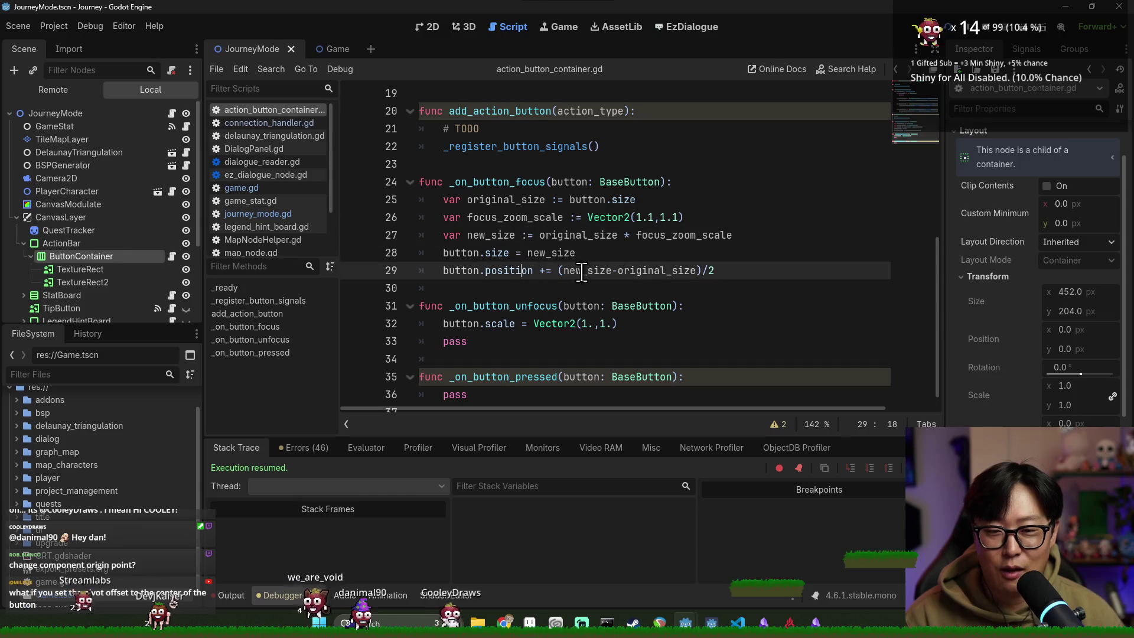
key(ctrl+z)
key(ctrl+z)
key(ctrl+z)
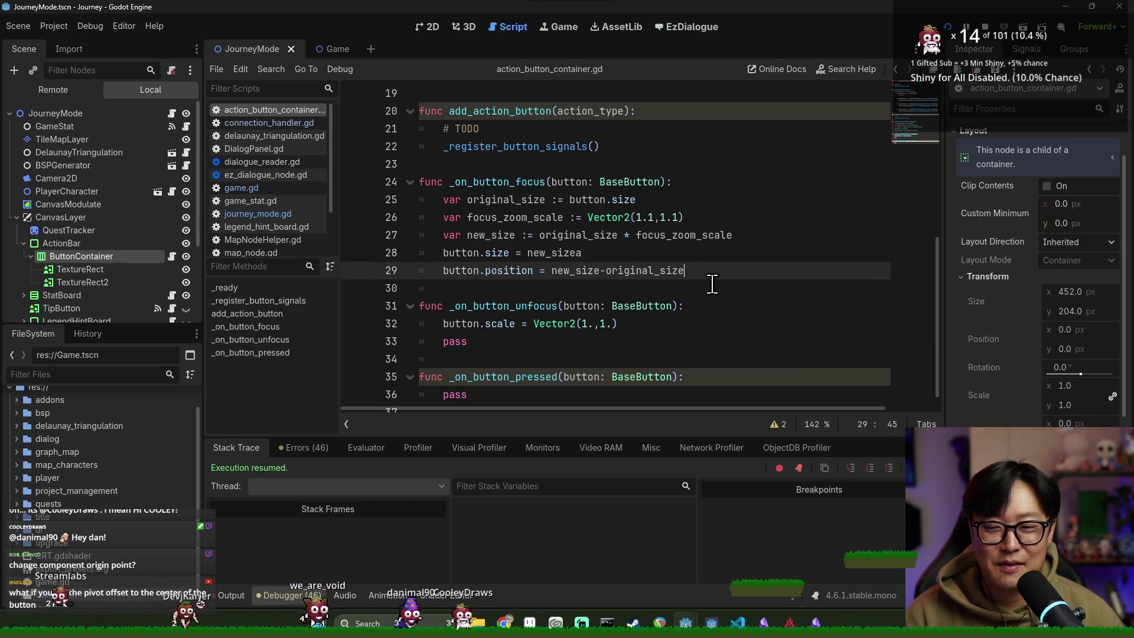
key(ctrl+z)
key(ctrl+z)
key(ctrl+z)
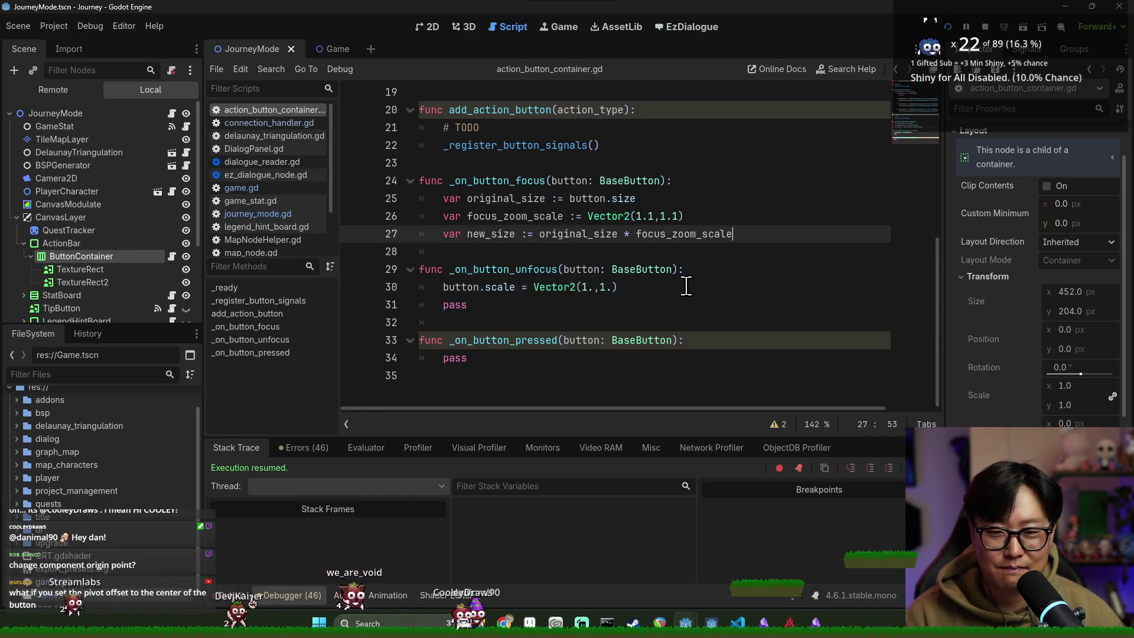
Step: Replace the focus handler body with button.scale = Vector2(1.1, 1.1)
key(ctrl+z)
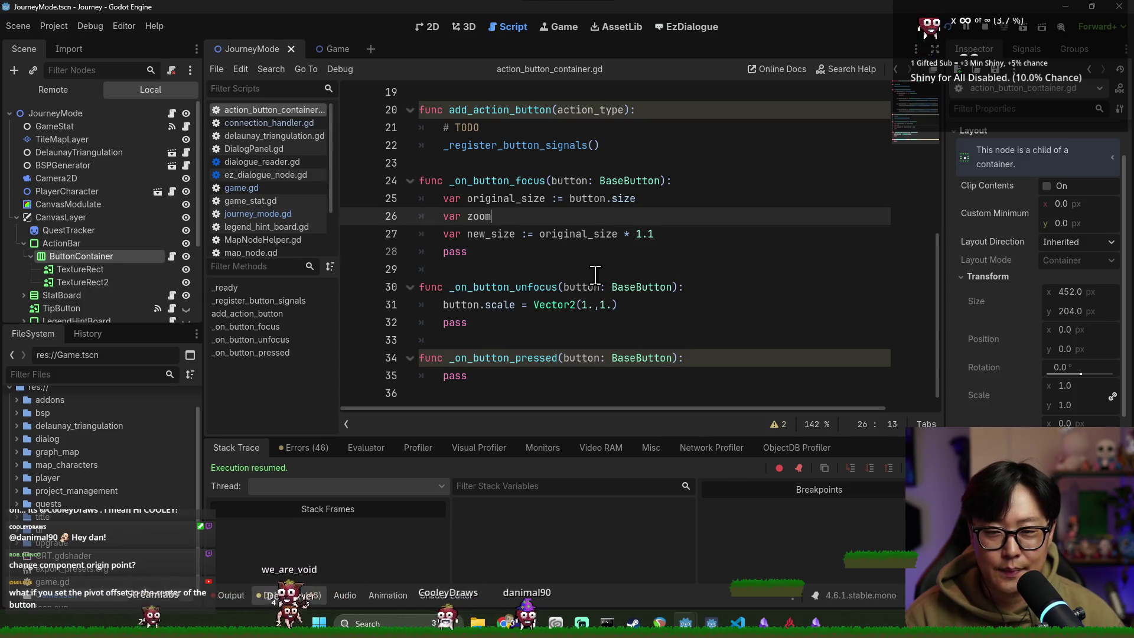
key(ctrl+z)
key(ctrl+z)
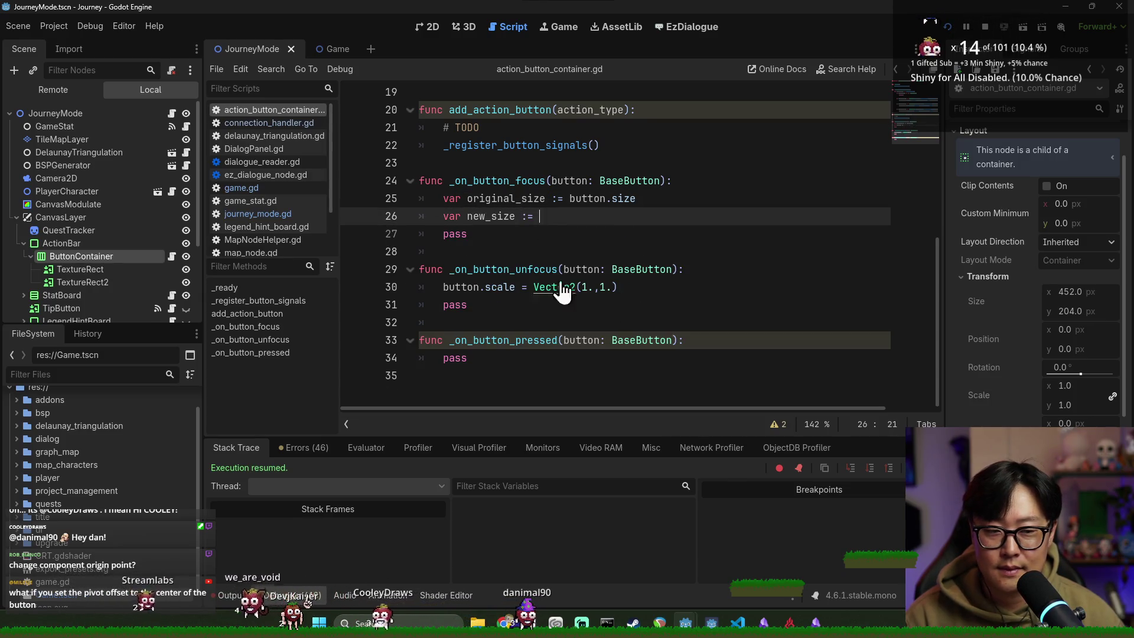
click(489, 235)
shift+click(443, 199)
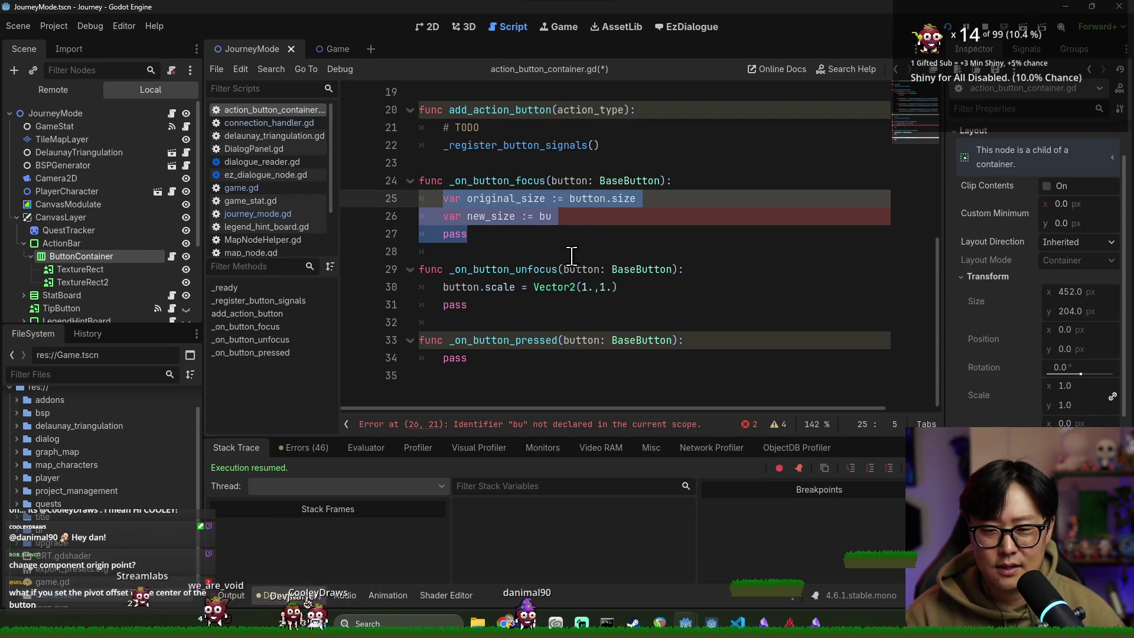
text(button.scale)
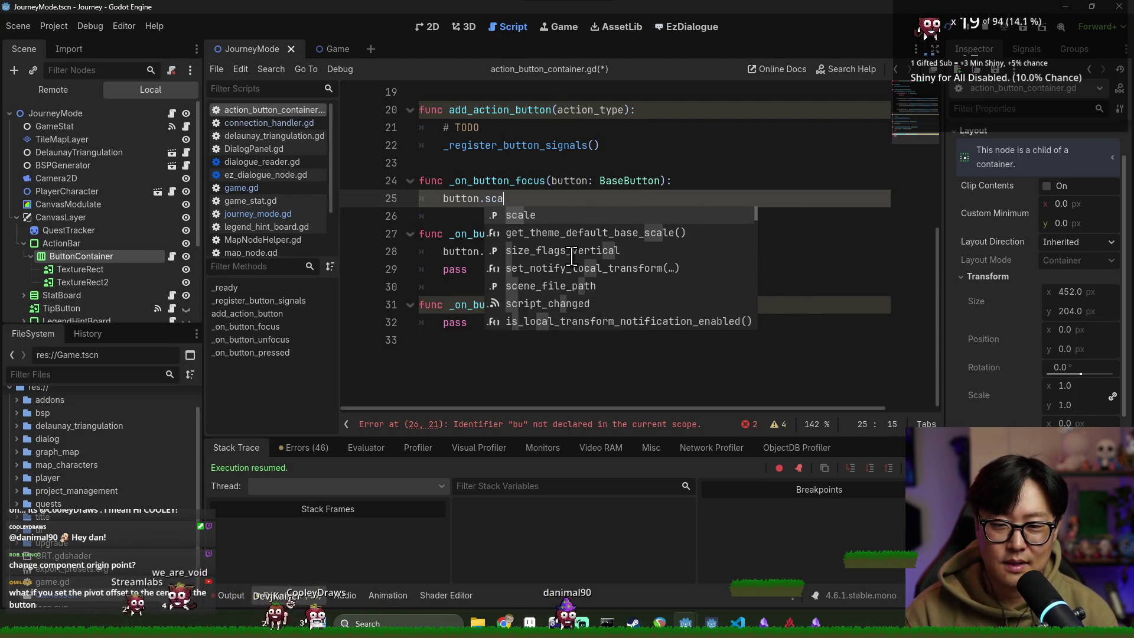
text( = Vect)
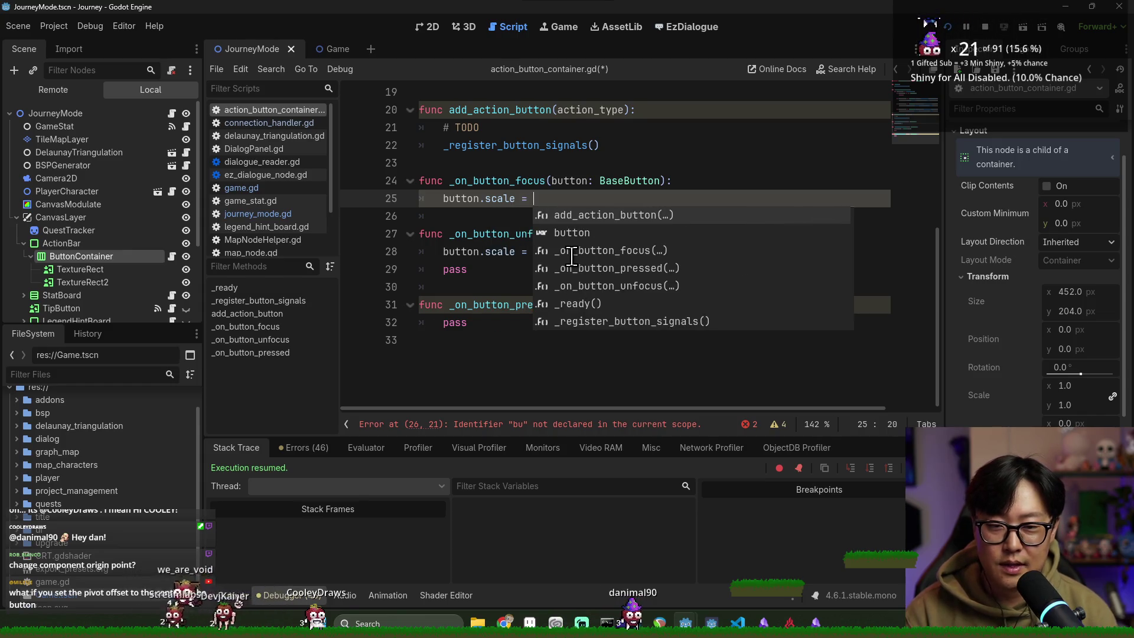
text(or2(1.1, )
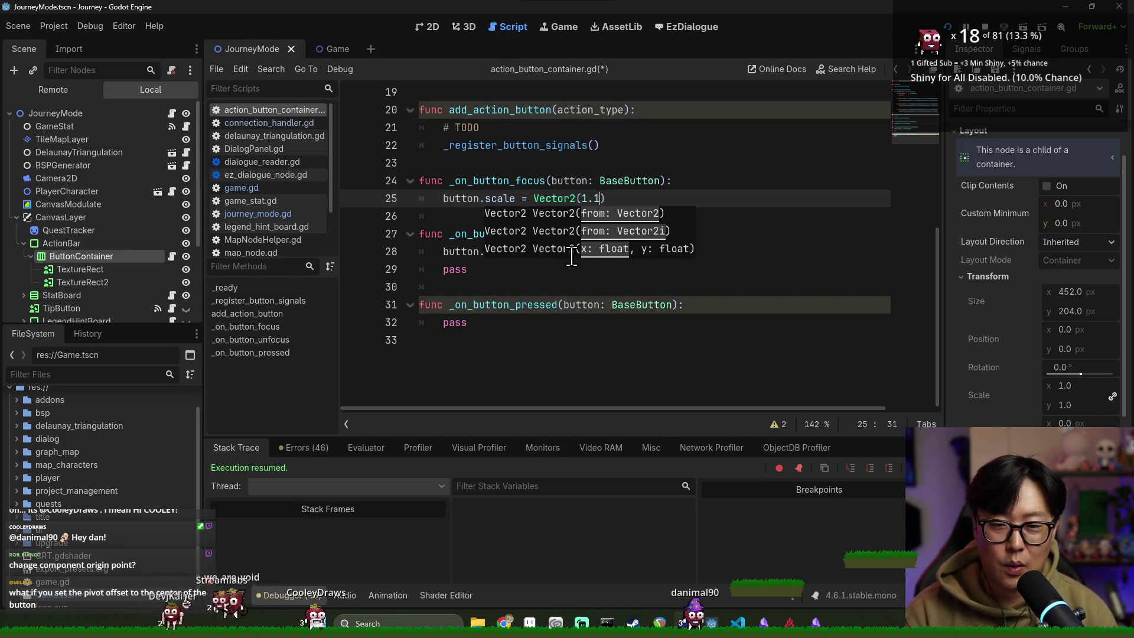
text(1.1)
Step: Delete the redundant pass line from the unfocus handler and save the script and scene
mouse_move(591, 271)
mouse_down()
mouse_move(628, 272)
mouse_move(654, 255)
mouse_up()
key(BackSpace)
key(Down)
key(ctrl+s)
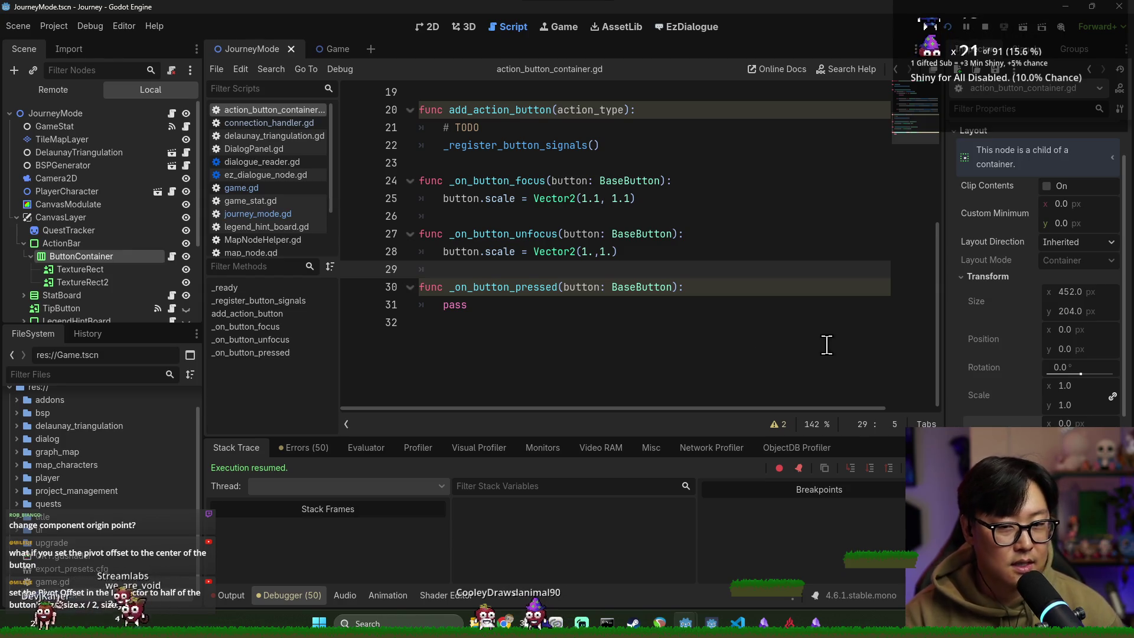
click(468, 198)
key(ctrl+s)
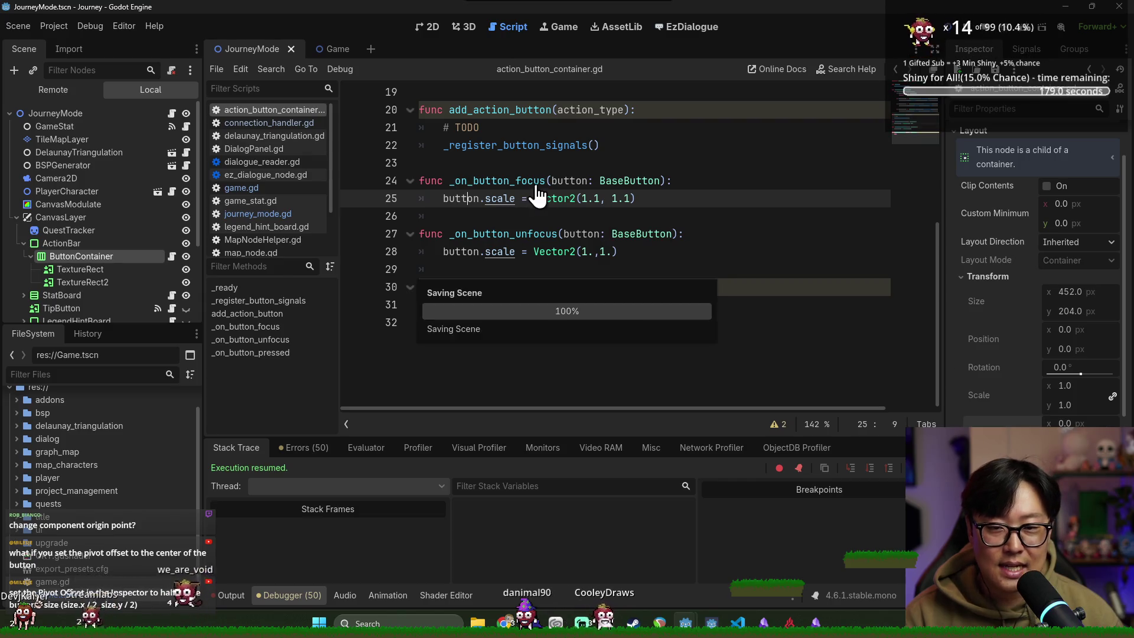
key(ctrl+d)
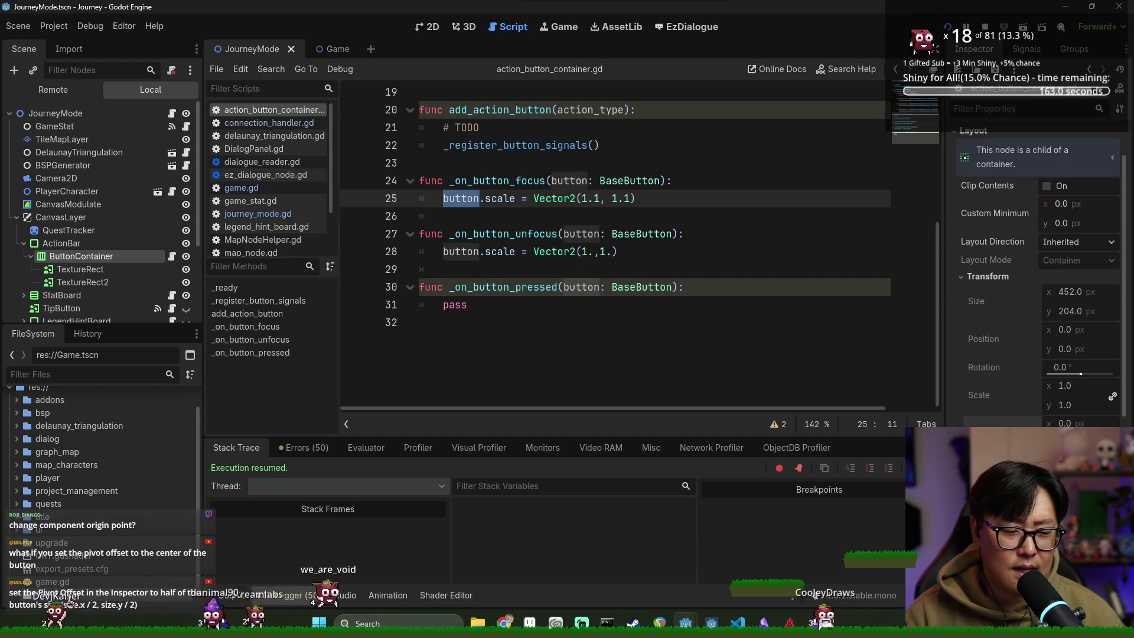
scroll(1033, 415, down, 2)
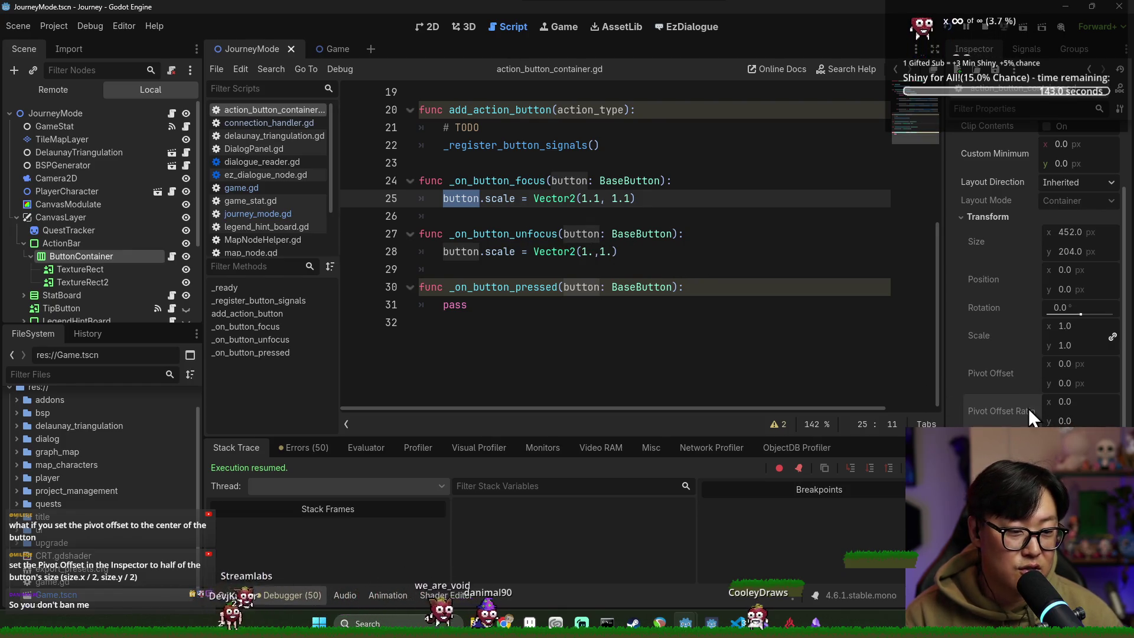
Step: Add button.pivot_offset_ratio = Vector2(0.5, 0.5) atop the focus handler and run the game
click(678, 181)
key(Return)
text(button.)
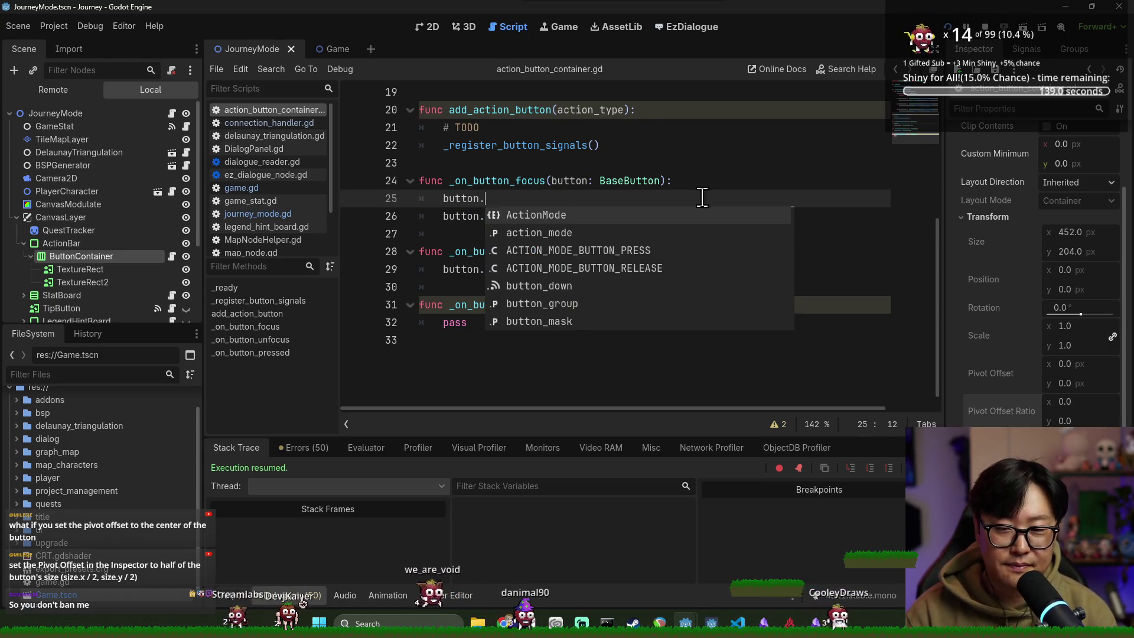
text(pivot)
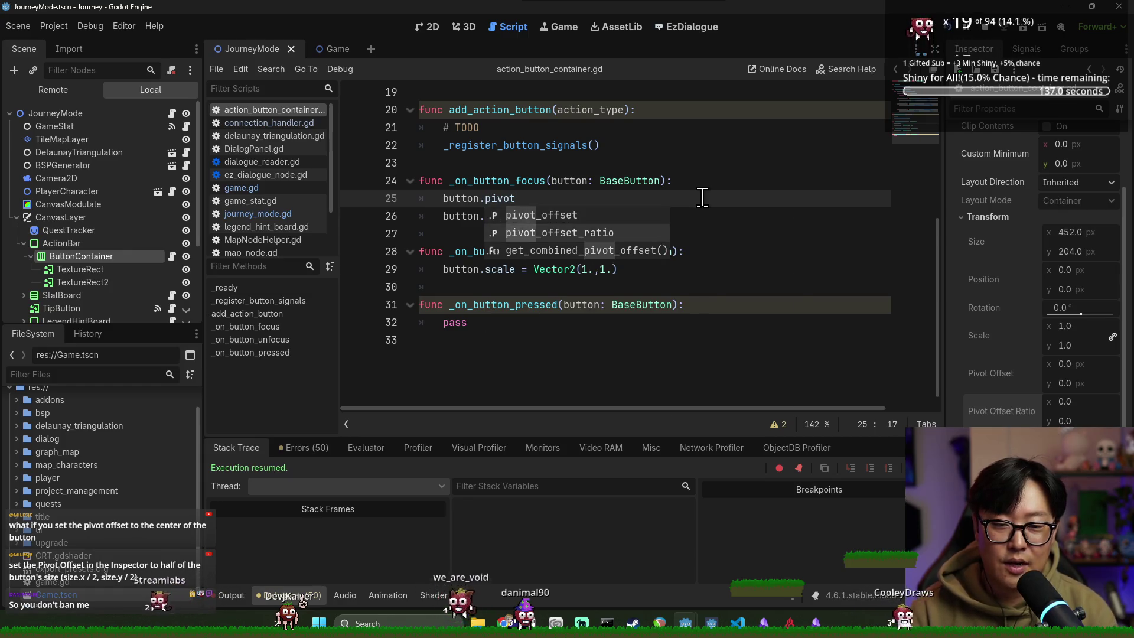
key(Down)
key(Return)
text(= Vector2(0.5, 0.5))
key(F5)
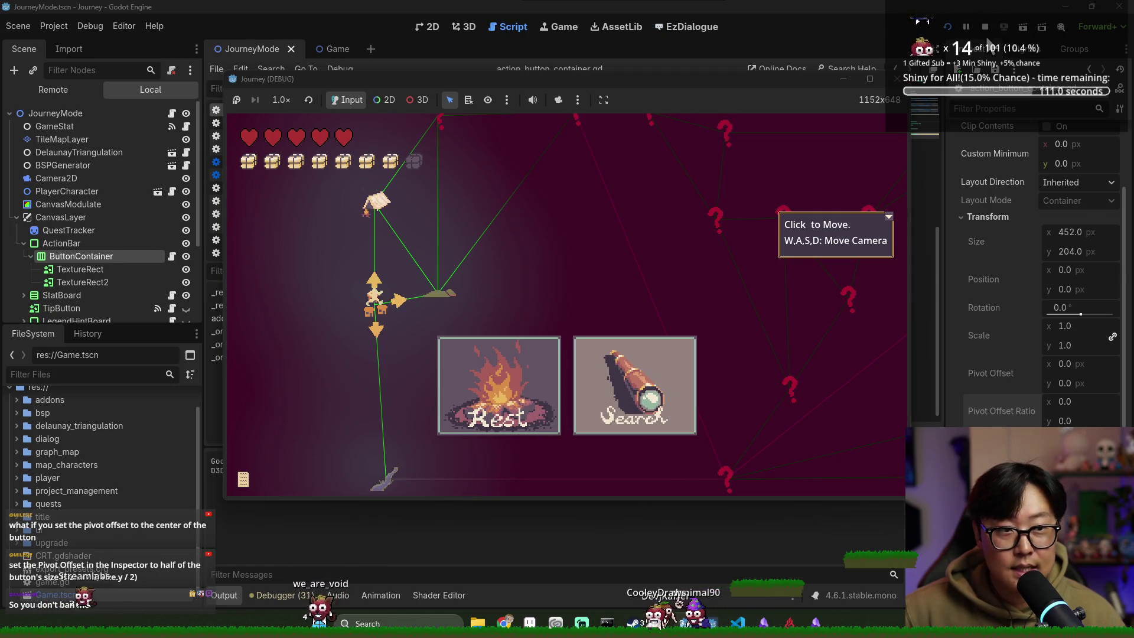
Step: Stop the game and paste the pivot_offset_ratio line into the unfocus handler, then save
key(F8)
click(576, 281)
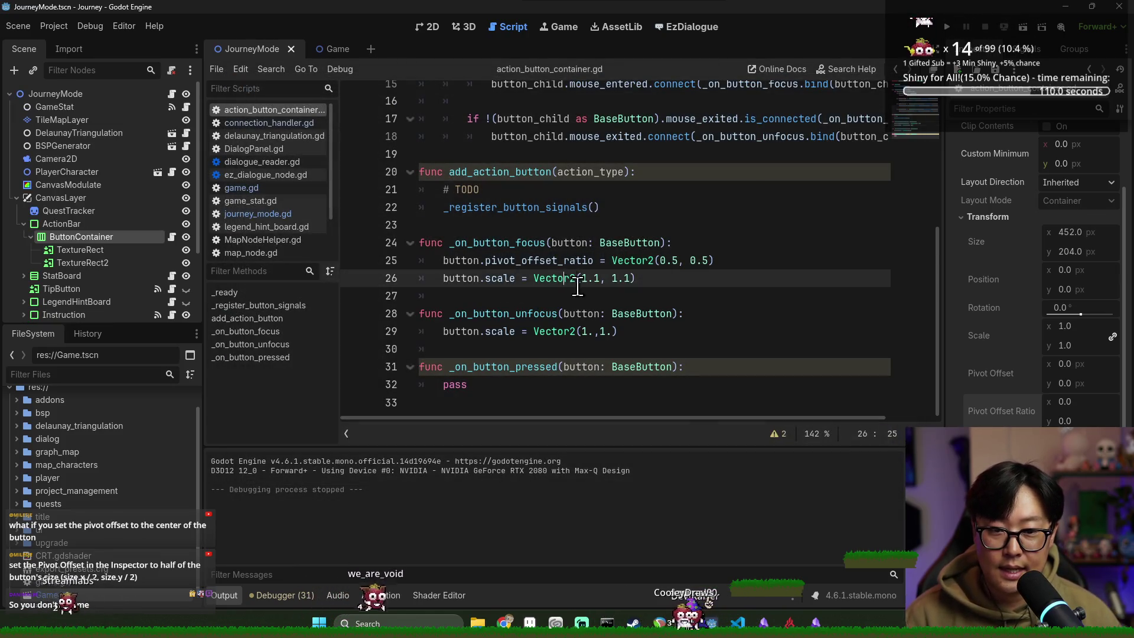
triple_click(507, 261)
key(ctrl+c)
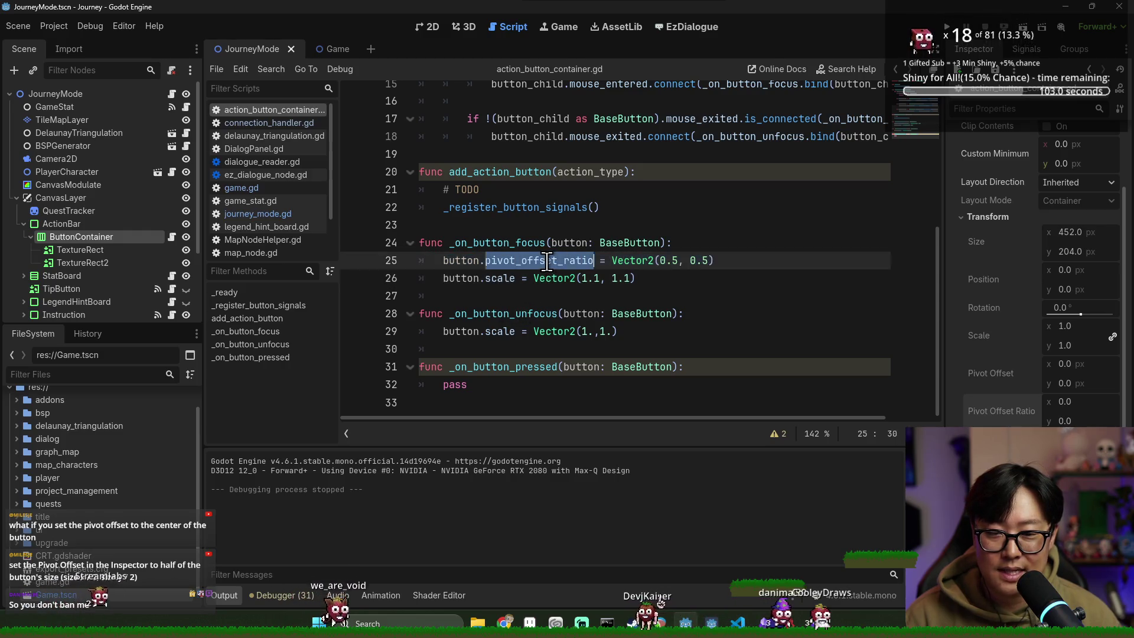
click(712, 316)
key(Return)
key(ctrl+v)
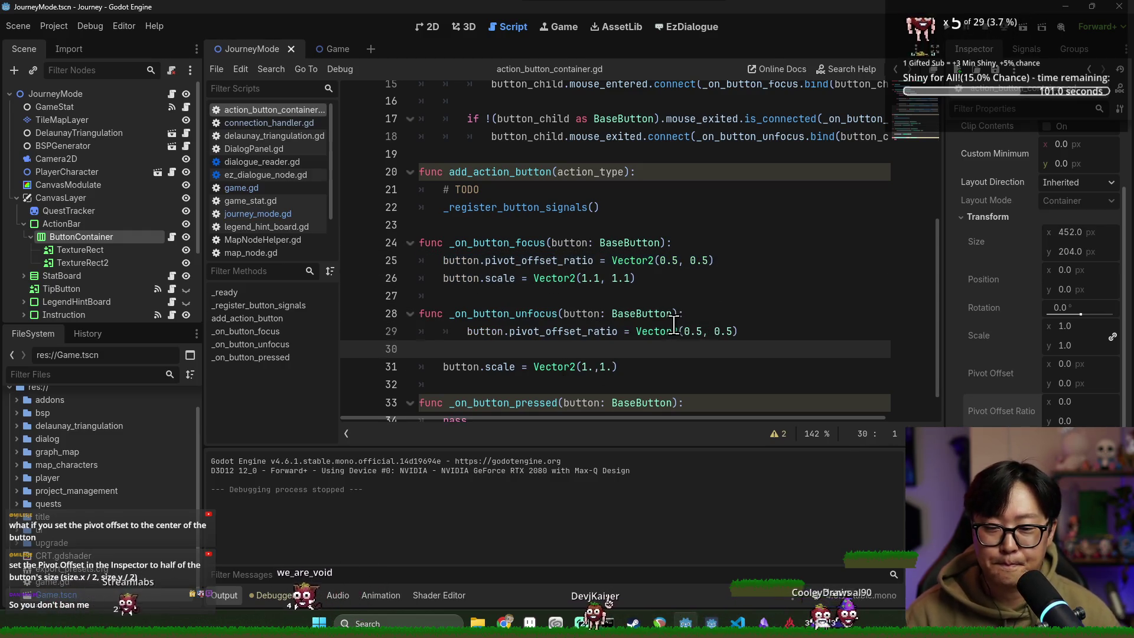
key(BackSpace)
key(ctrl+s)
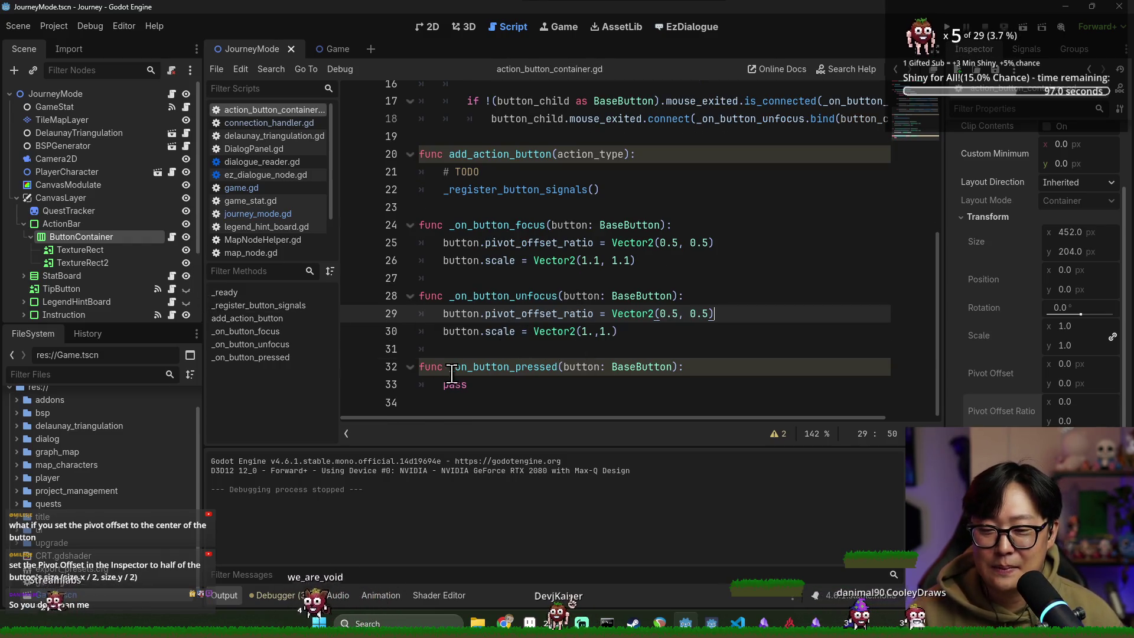
Step: Save again and review the unfocus pivot line and the _on_button_pressed handler
click(451, 369)
key(ctrl+s)
key(ctrl+s)
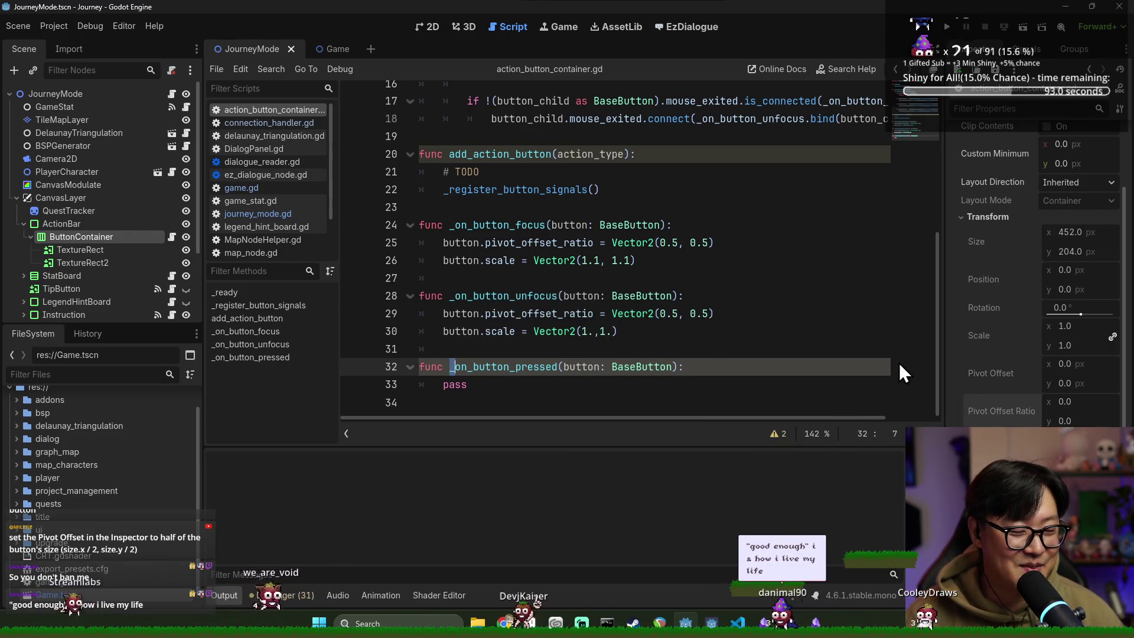
double_click(539, 314)
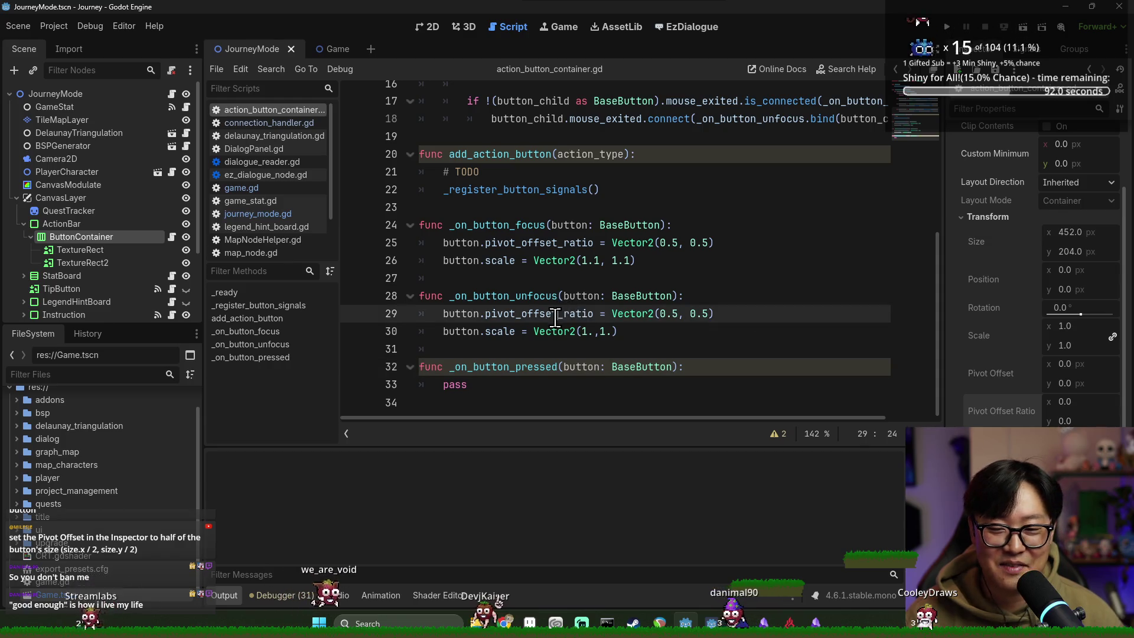
double_click(509, 359)
click(520, 324)
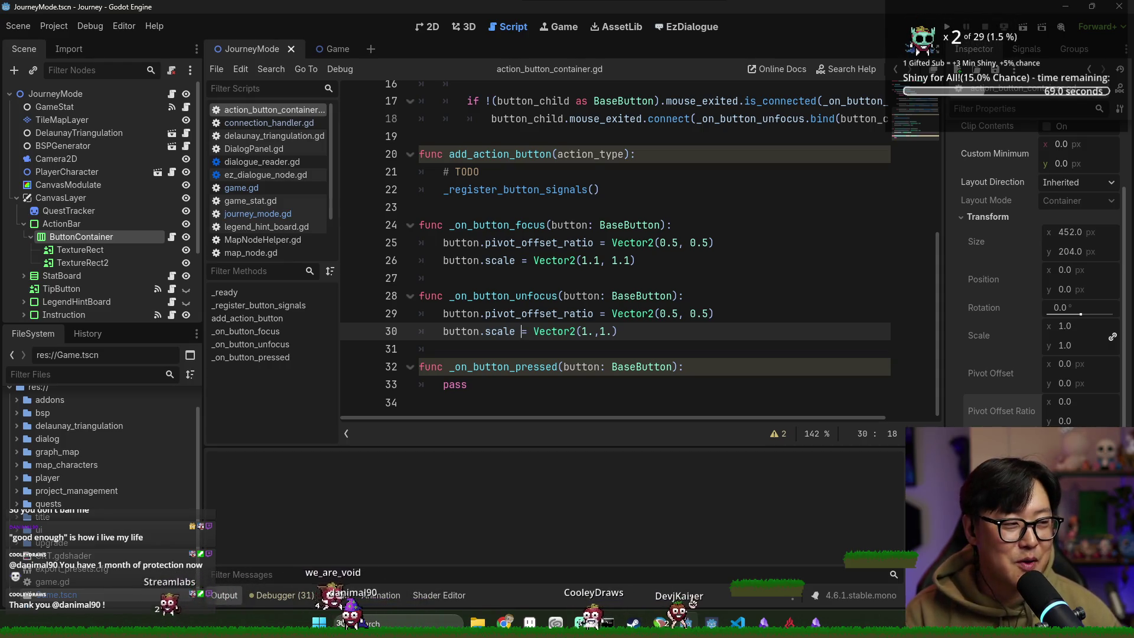
click(704, 298)
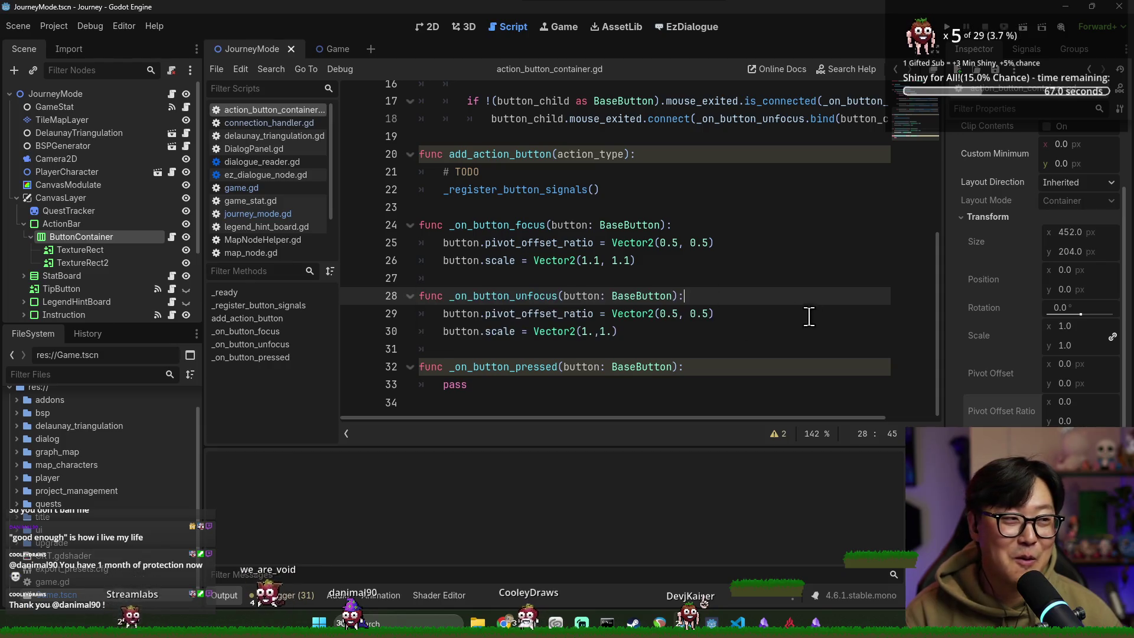
click(726, 368)
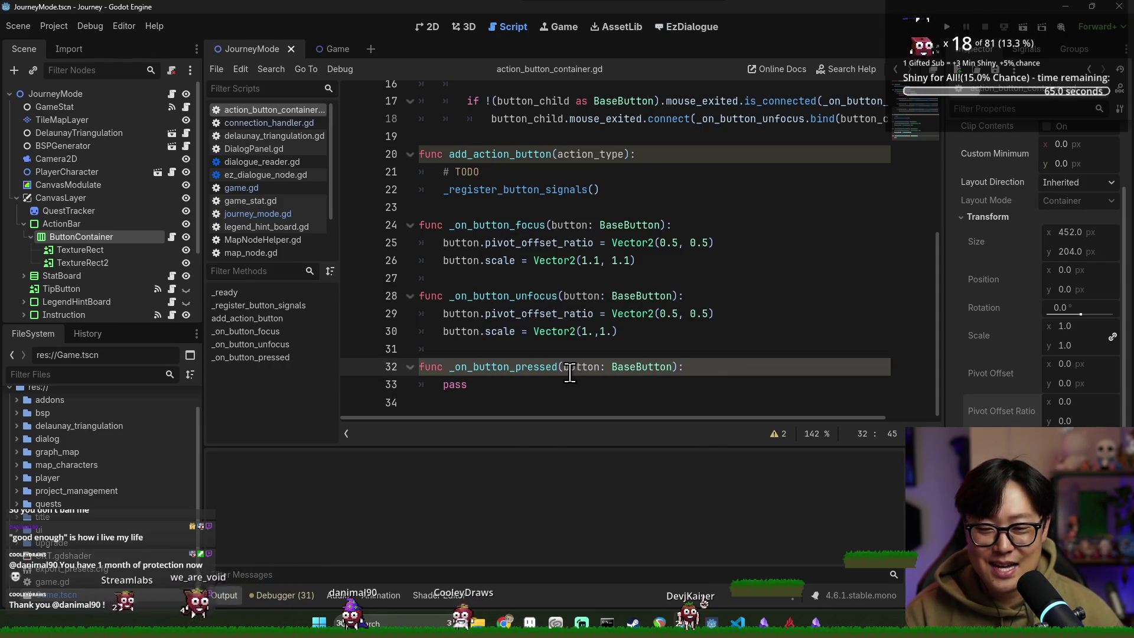
key(ctrl+s)
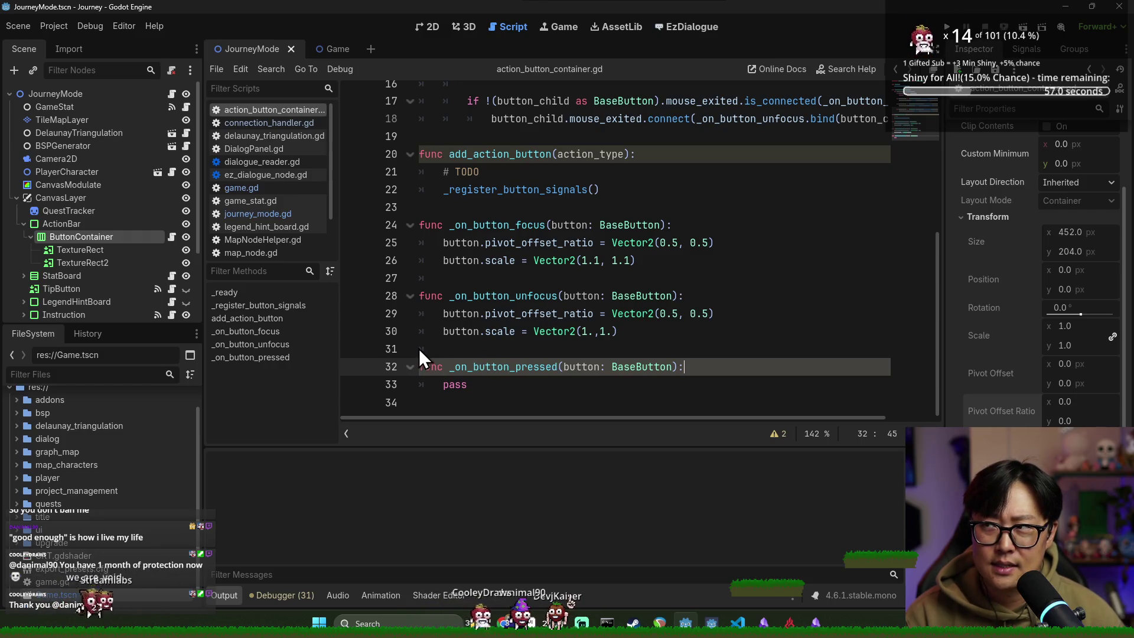
mouse_move(509, 340)
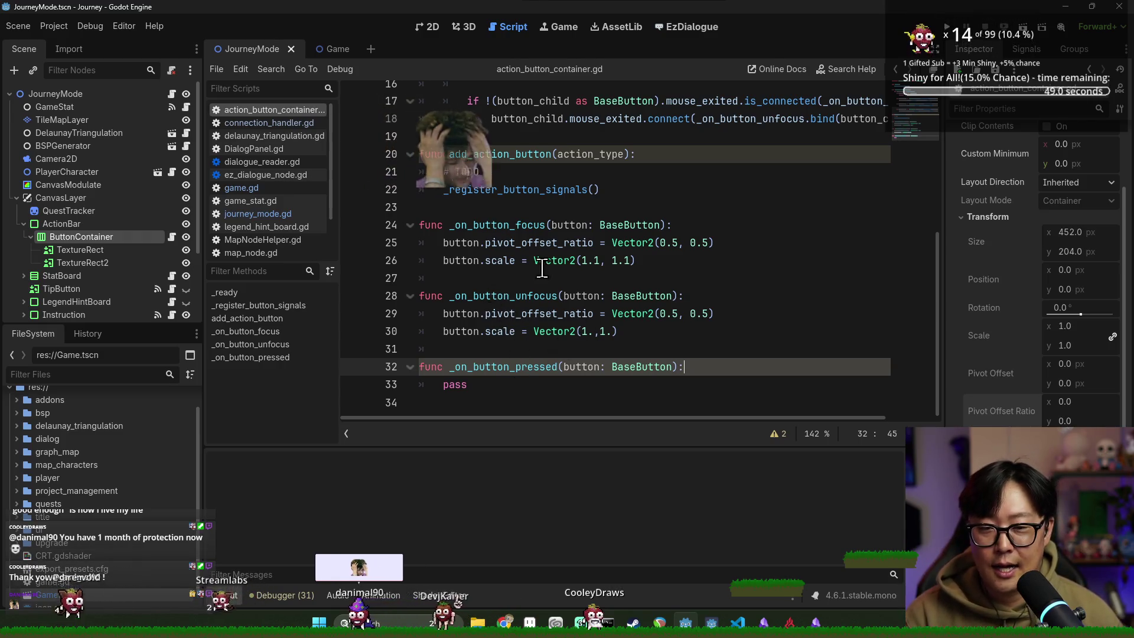
Step: Copy the pivot and scale lines over pass in _on_button_pressed and fix indentation
double_click(502, 366)
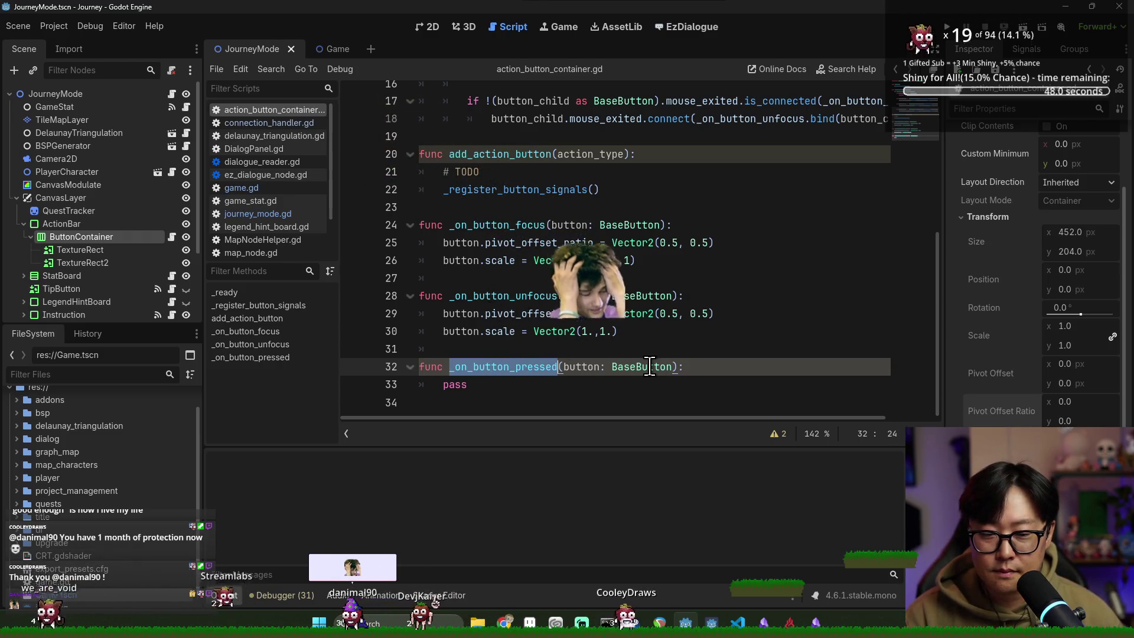
triple_click(525, 316)
key(shift+Down)
key(ctrl+c)
double_click(455, 385)
key(ctrl+v)
click(518, 384)
key(shift+Tab)
Step: Run the game to test the buttons, then stop it
key(F5)
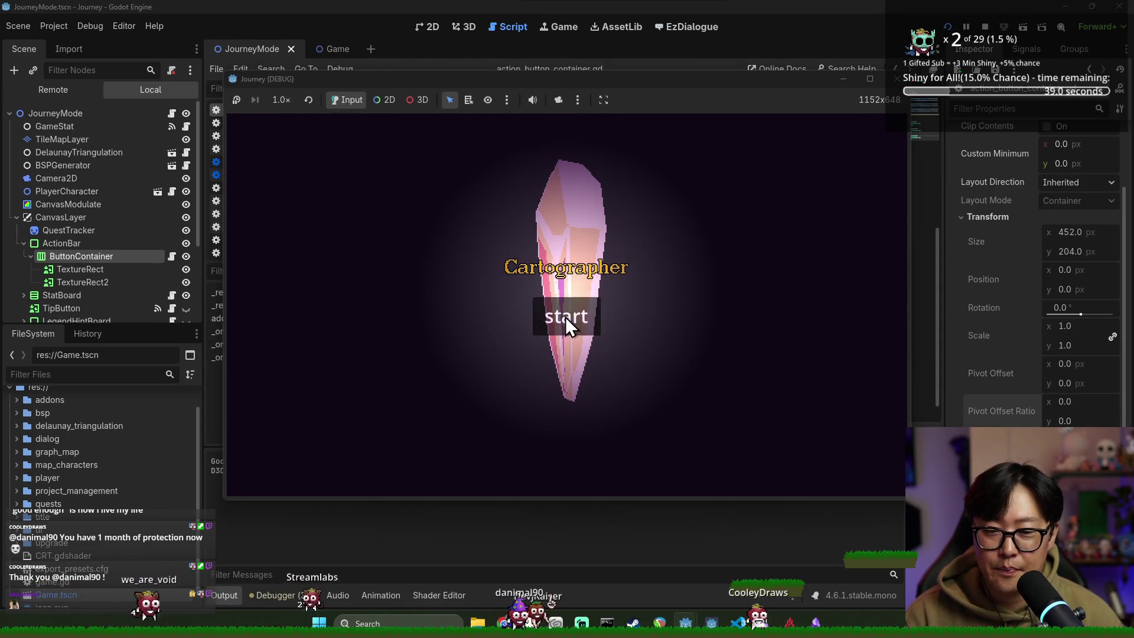
click(565, 317)
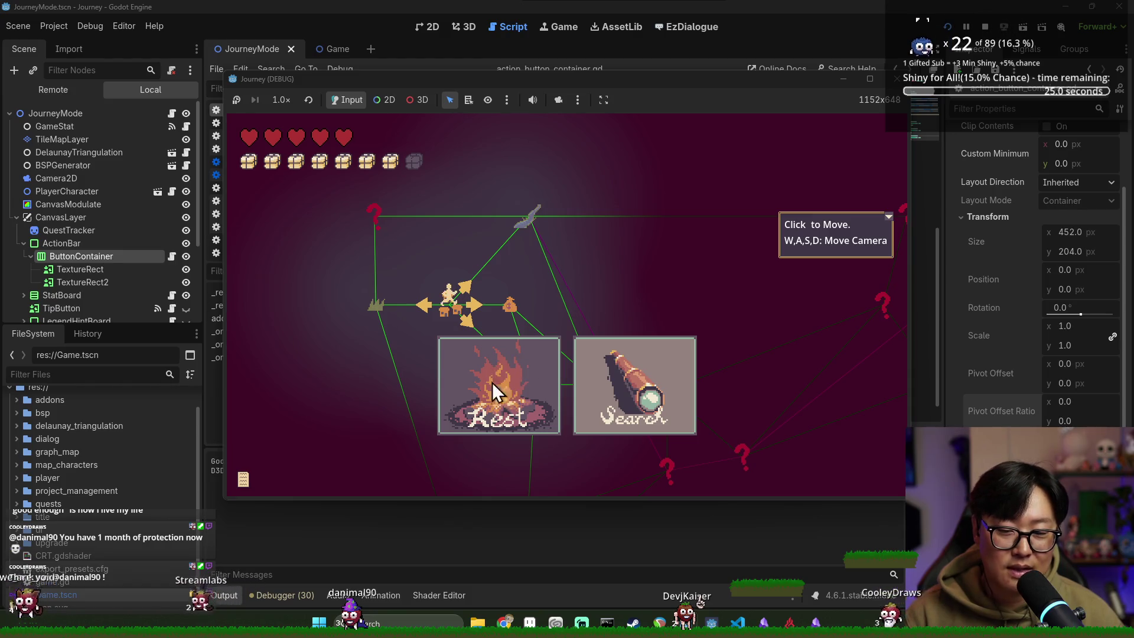
click(980, 26)
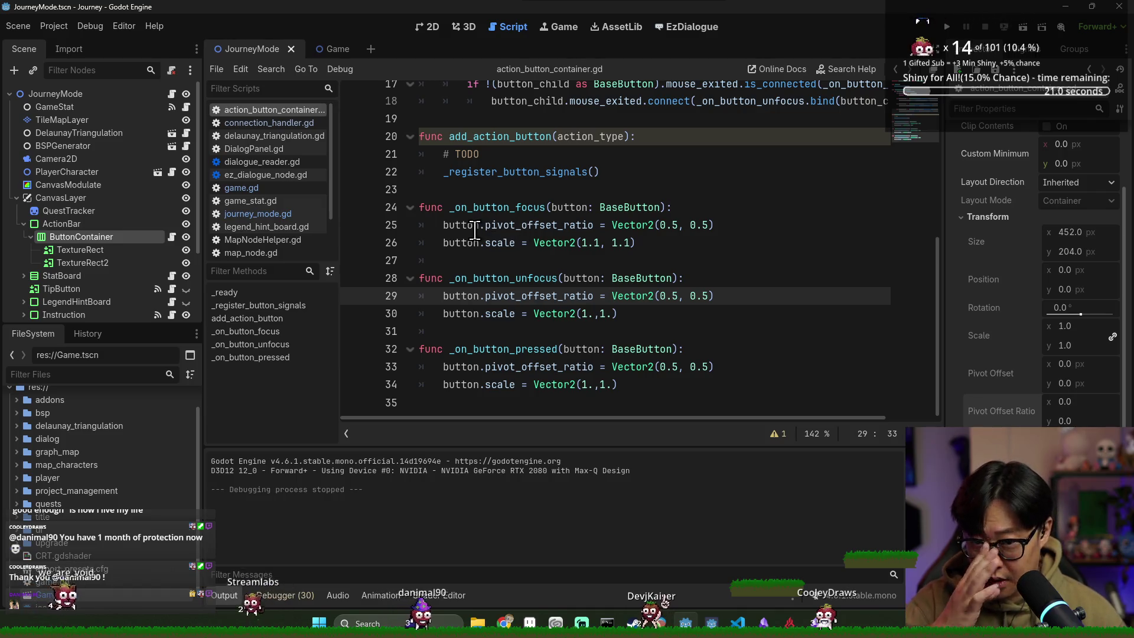
Step: Begin saving the TextureRect node's branch as its own scene
click(484, 226)
right_click(92, 249)
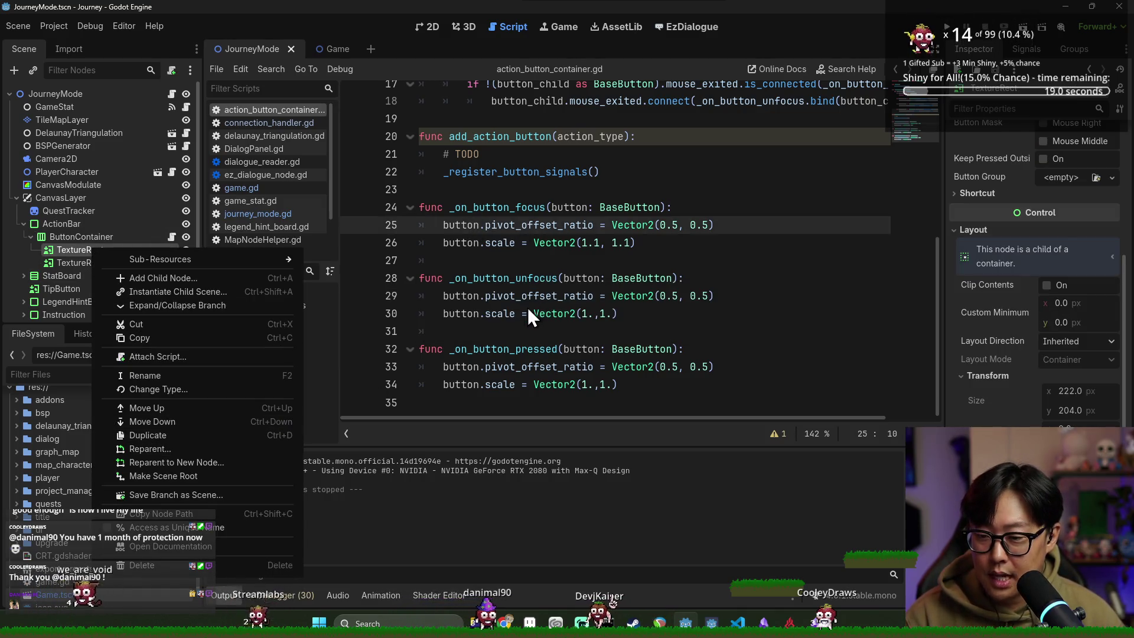
click(22, 539)
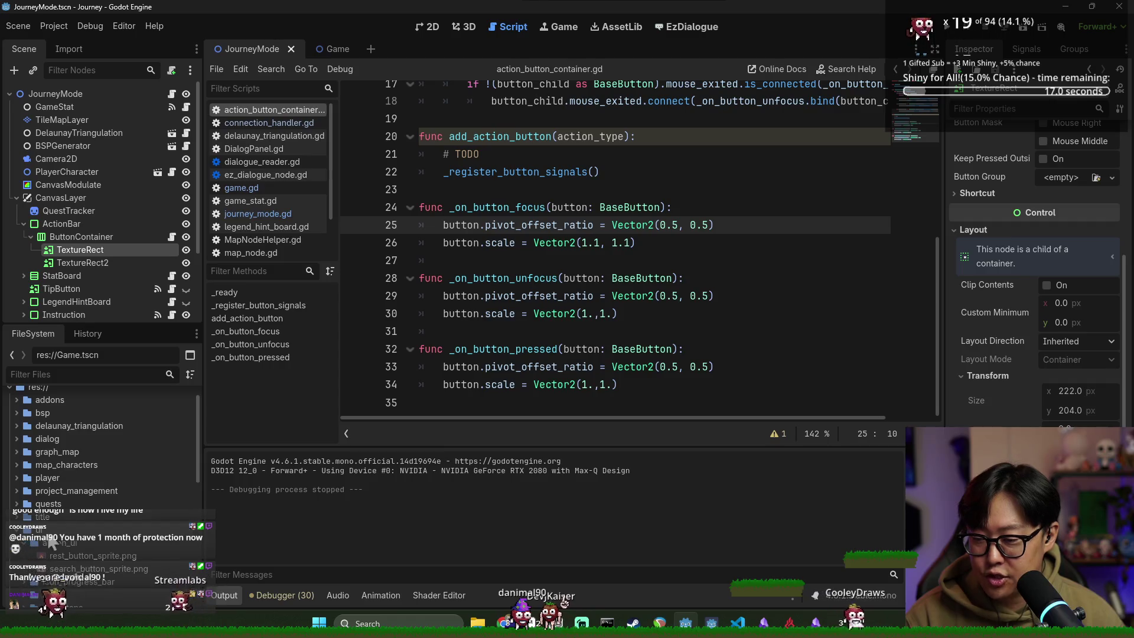
right_click(97, 251)
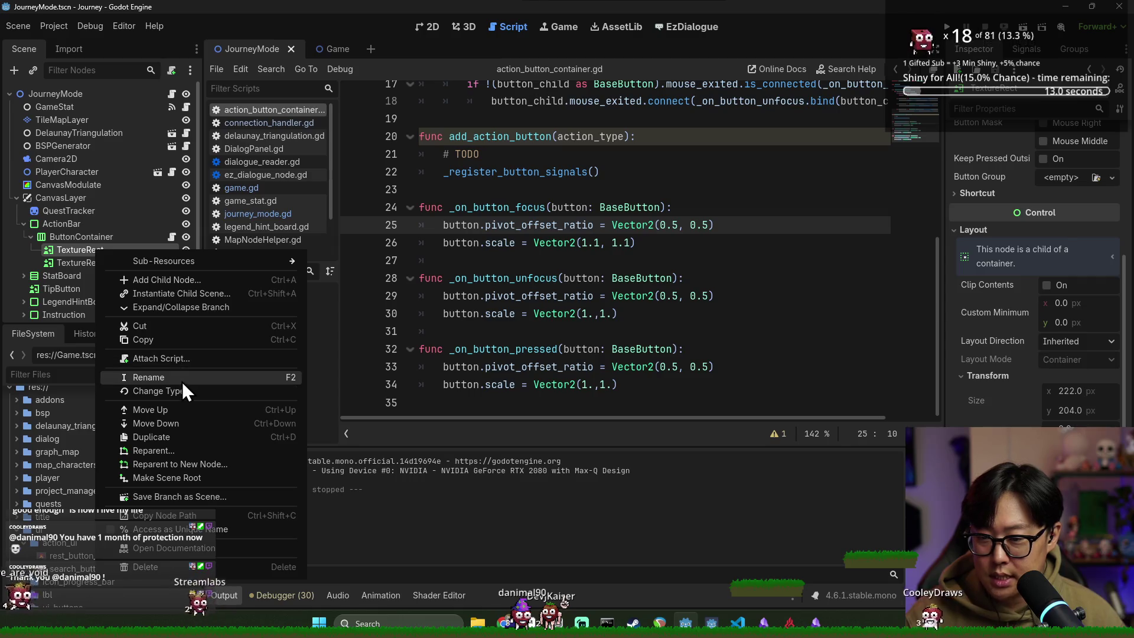
click(176, 294)
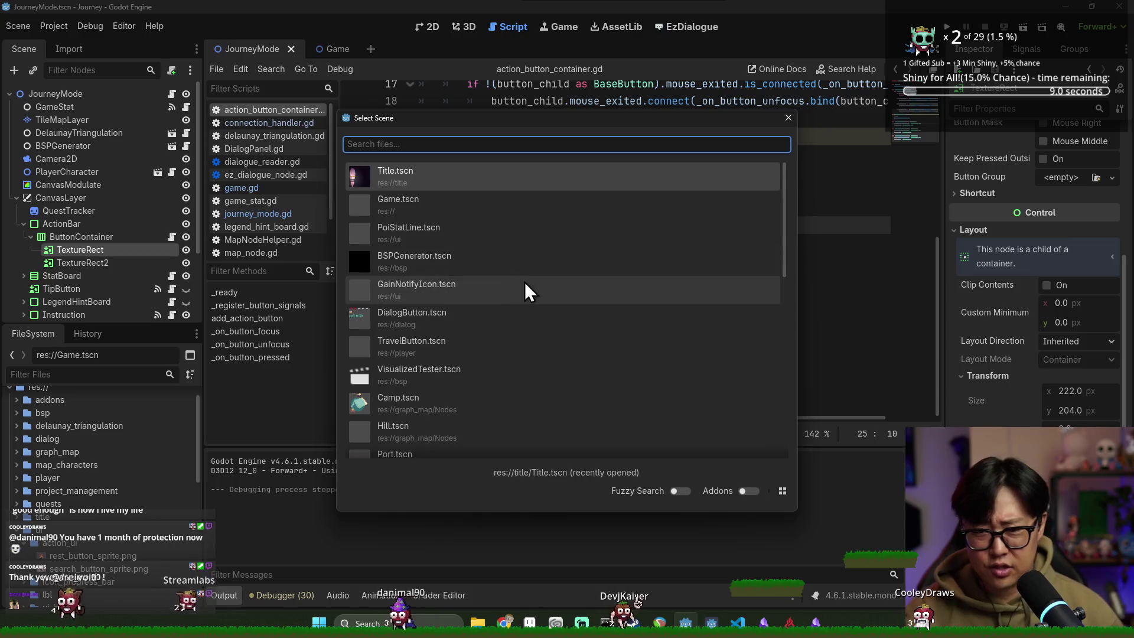
key(Escape)
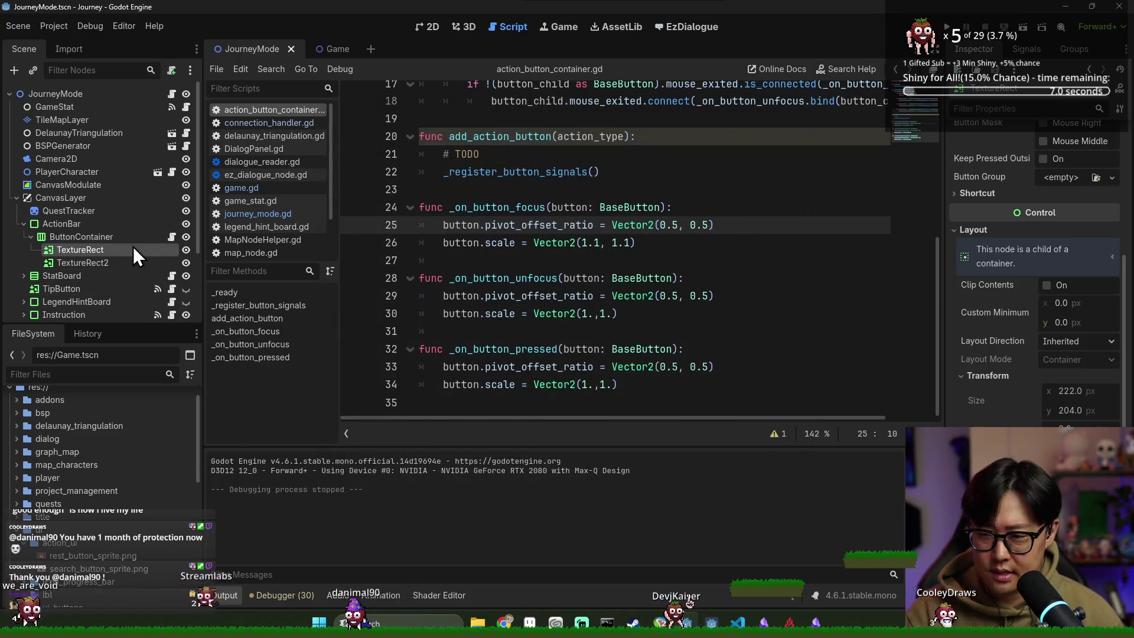
right_click(134, 248)
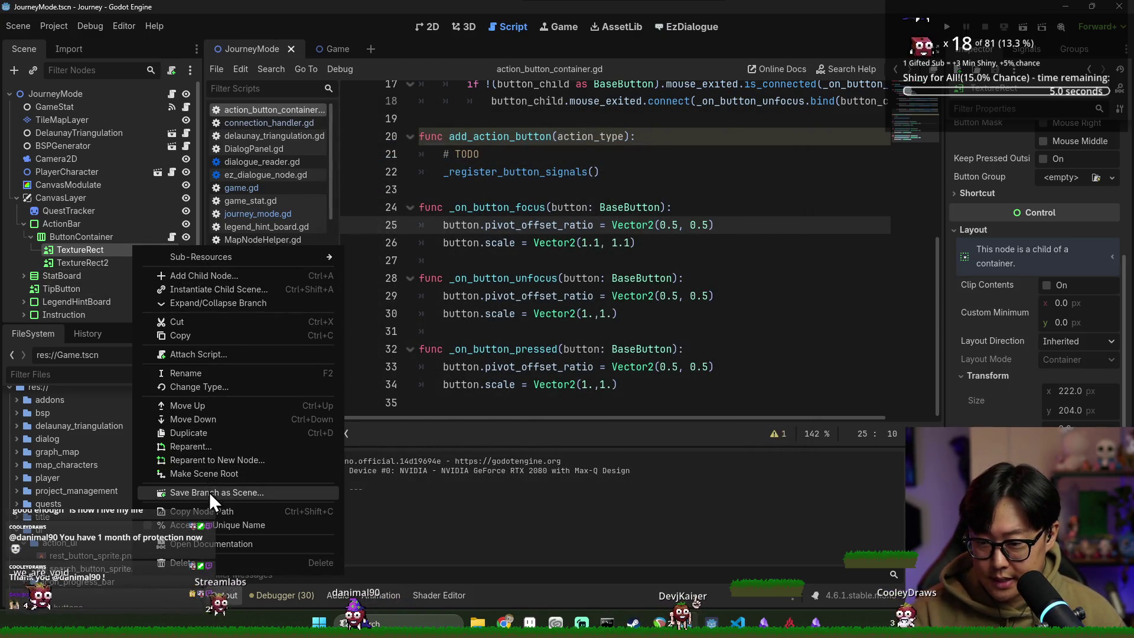
click(210, 491)
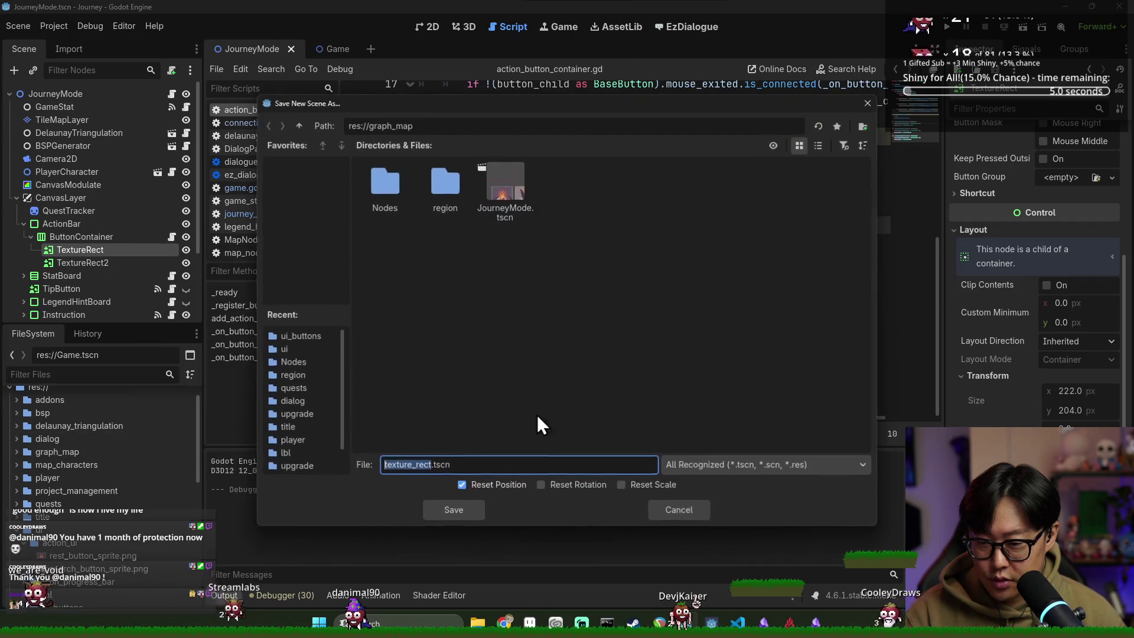
Step: Save the branch as ActionButton.tscn in the ui/action_ui folder
click(299, 126)
double_click(501, 257)
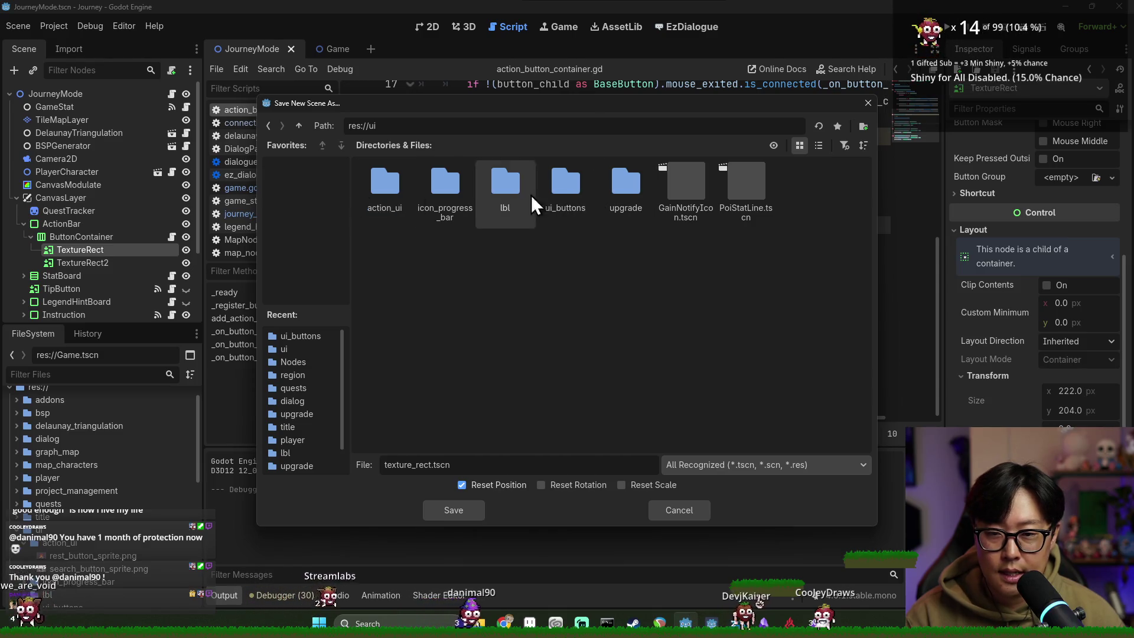
double_click(558, 195)
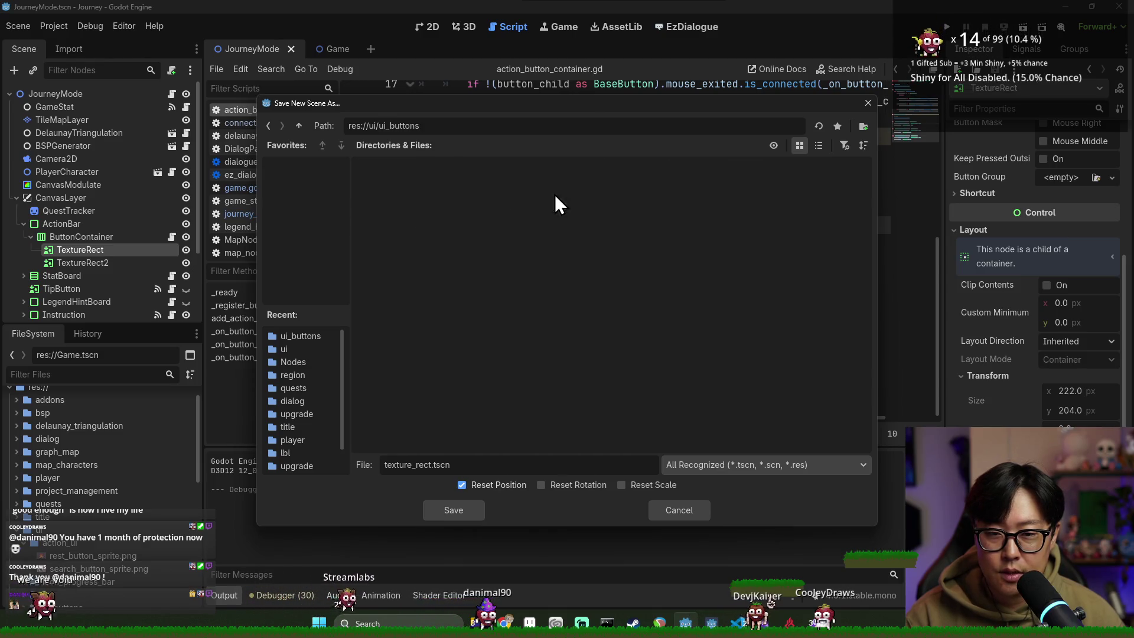
click(299, 125)
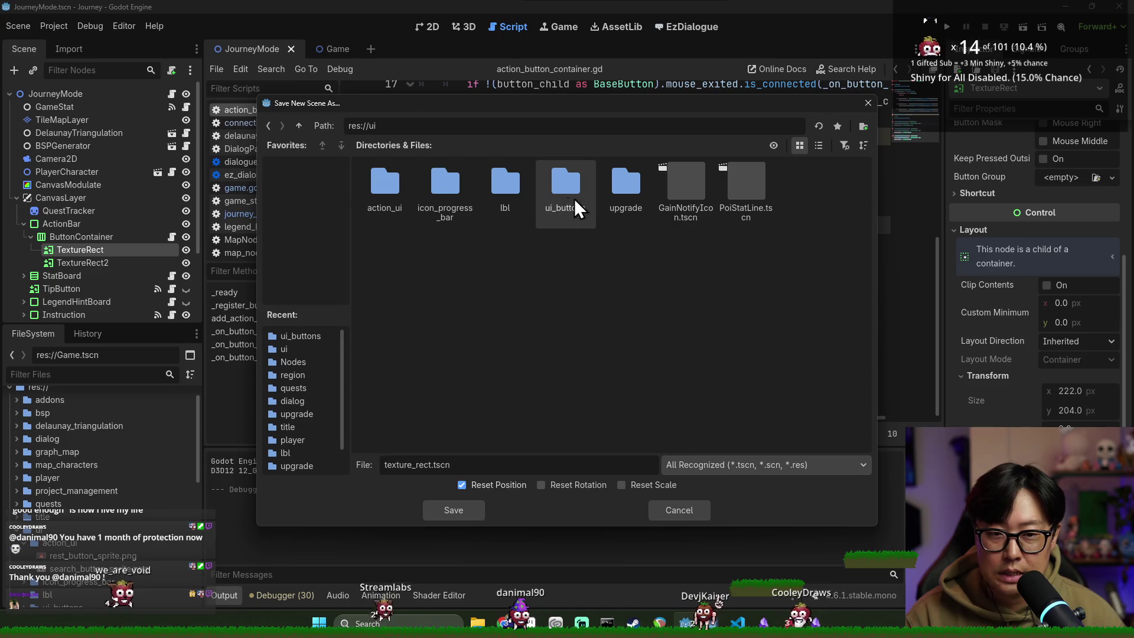
double_click(408, 199)
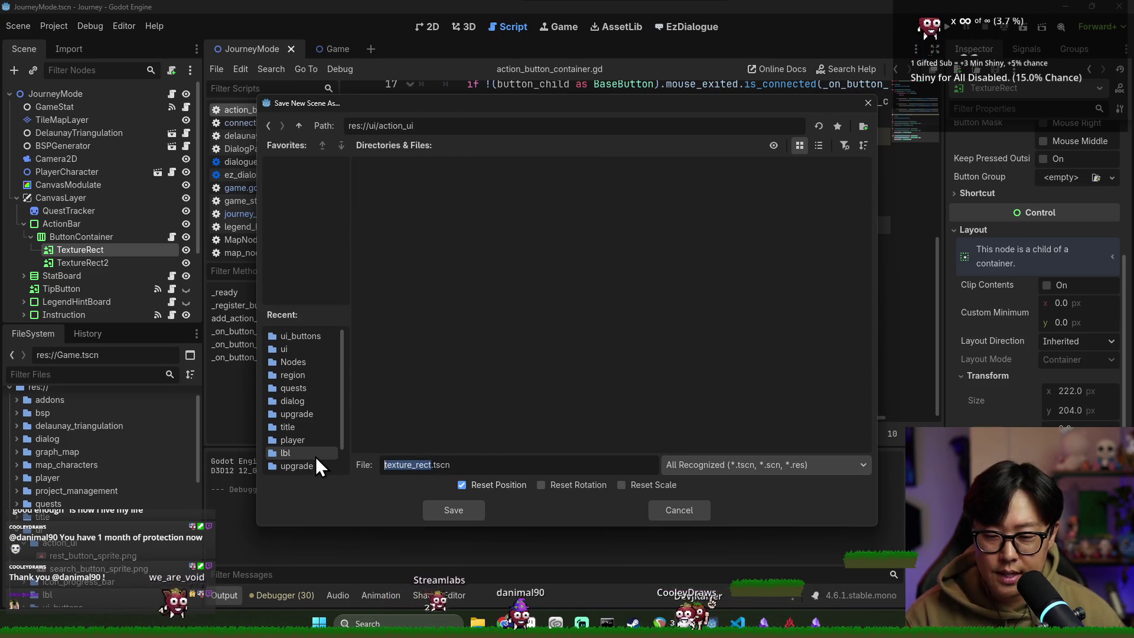
text(ActionButton)
key(Return)
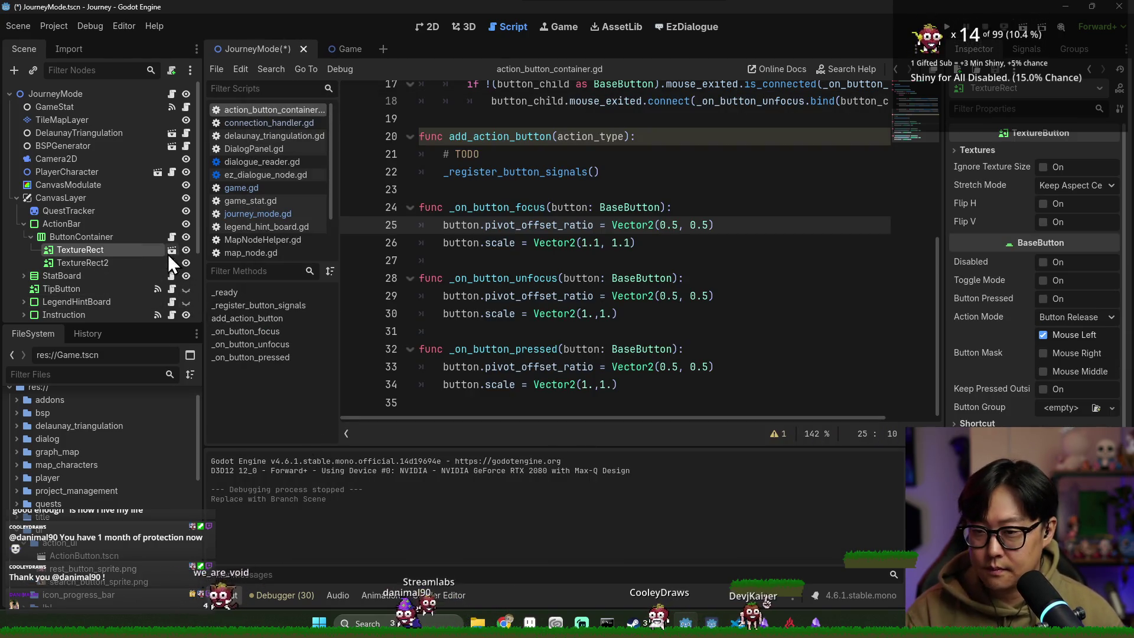
Step: Delete the TextureRect2 node from the scene
click(129, 264)
right_click(129, 263)
click(208, 579)
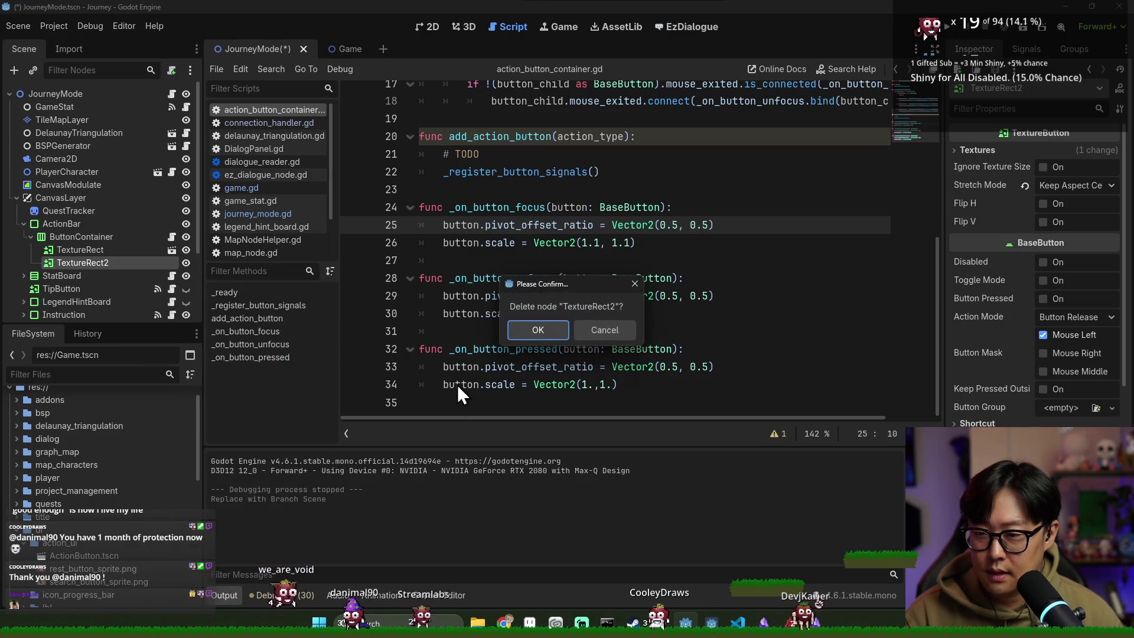
click(537, 330)
Step: Rename the TextureRect node to ActionButton
right_click(115, 254)
key(Escape)
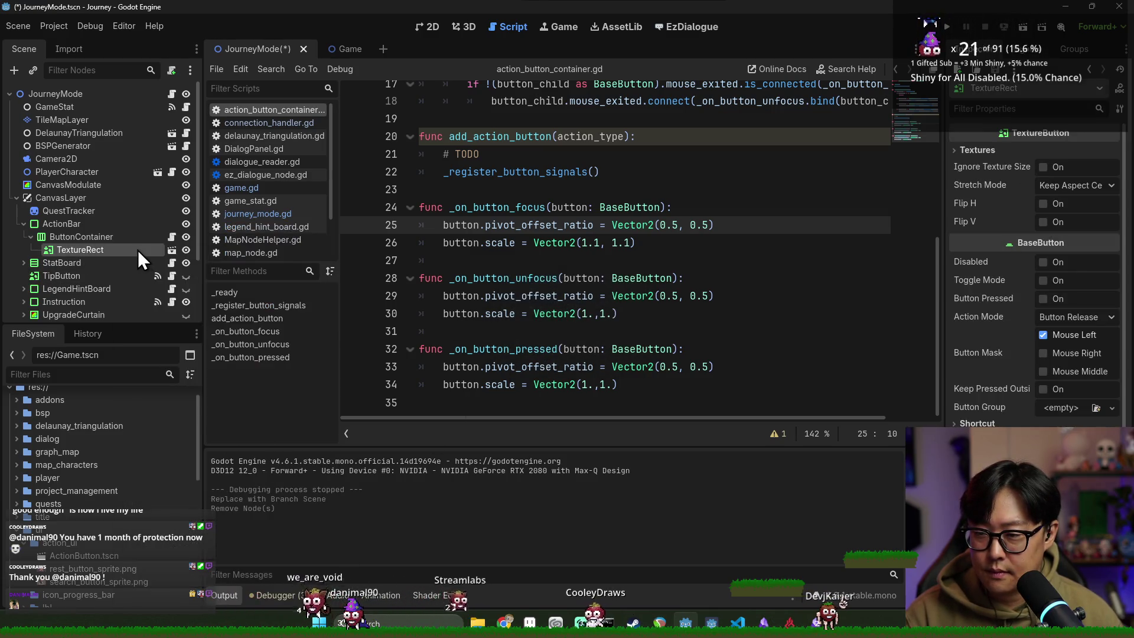
text(ActionButton)
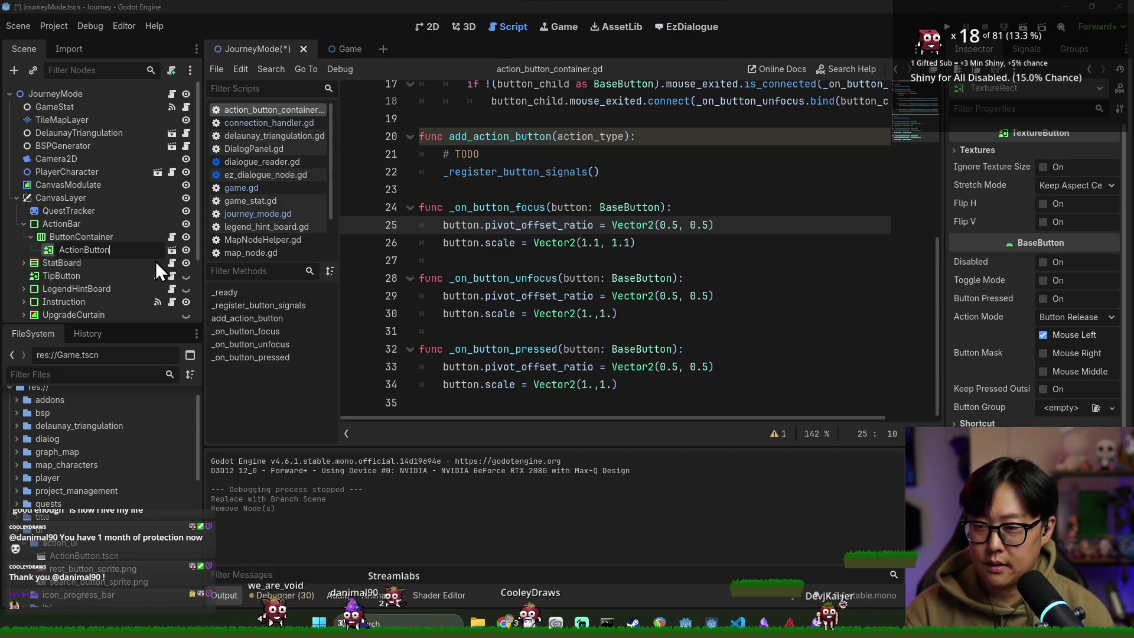
key(Return)
Step: Paste one copy of ActionButton into ButtonContainer as ActionButton2 and save the scene
click(118, 238)
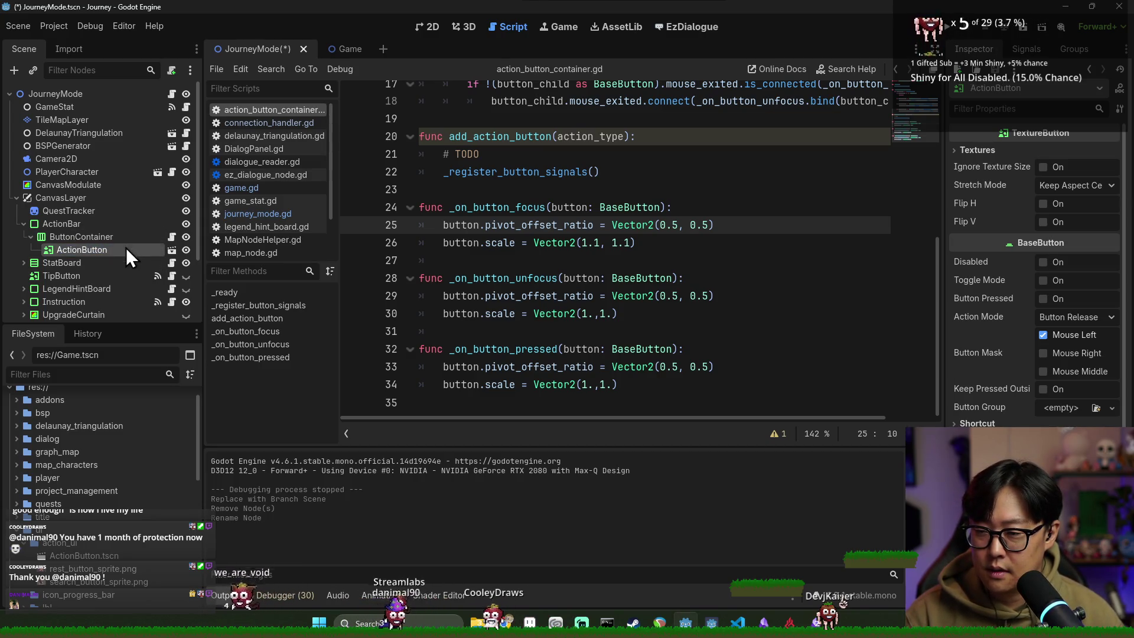
key(ctrl+v)
key(ctrl+v)
key(ctrl+z)
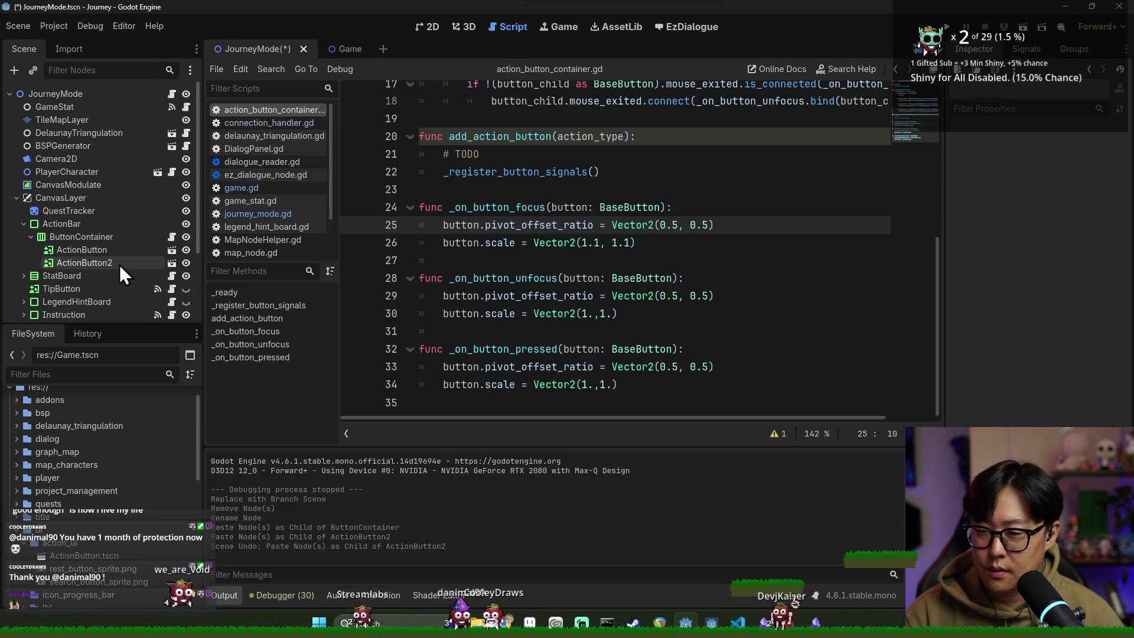
click(118, 249)
key(ctrl+s)
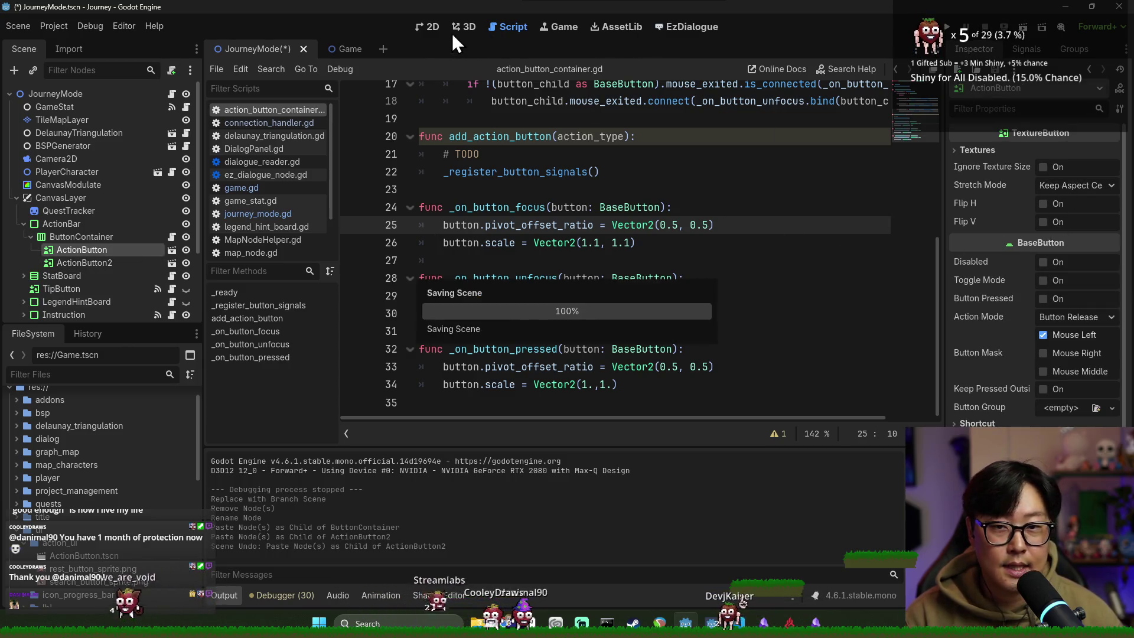
click(426, 27)
Step: Set ActionButton2's Normal texture to search_button via Quick Load and save
click(979, 149)
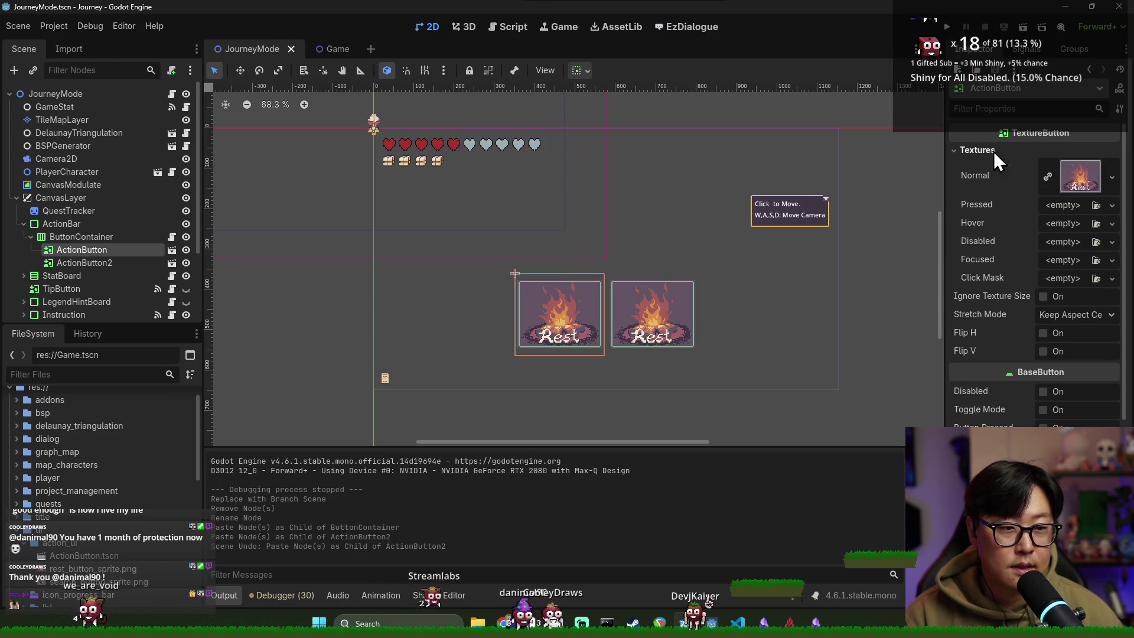
click(68, 262)
key(ctrl+s)
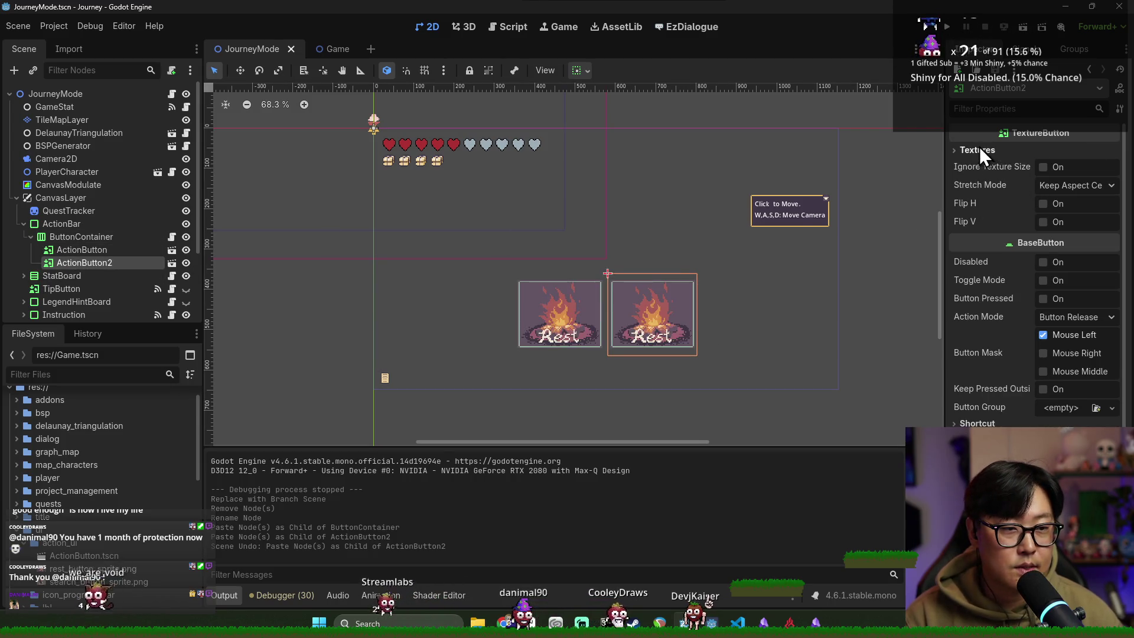
click(1097, 179)
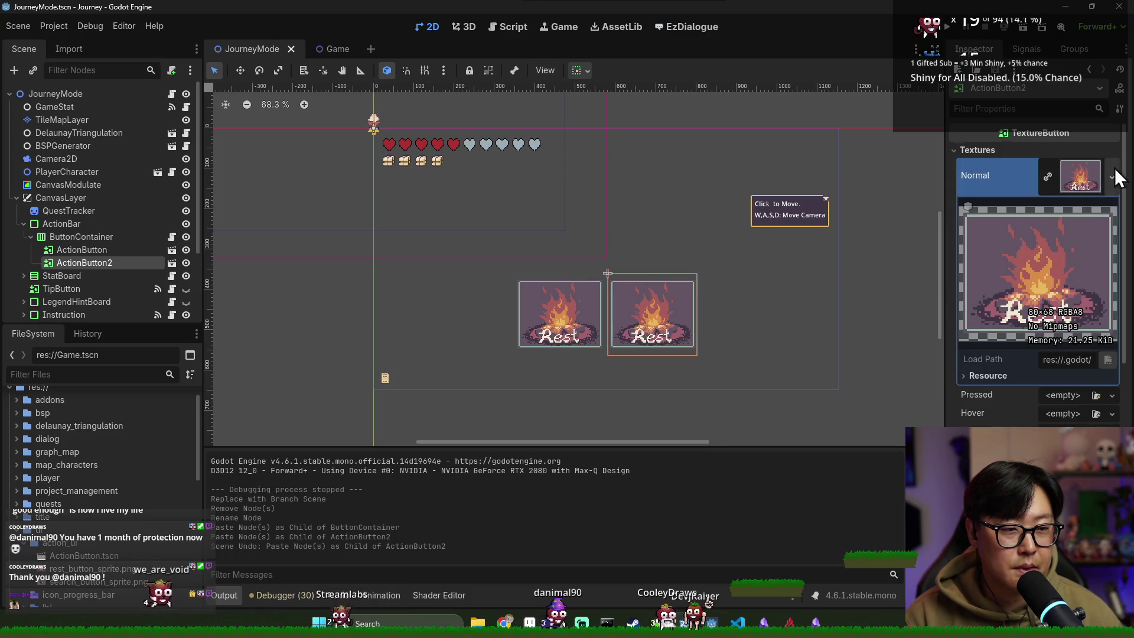
click(1112, 177)
click(1003, 255)
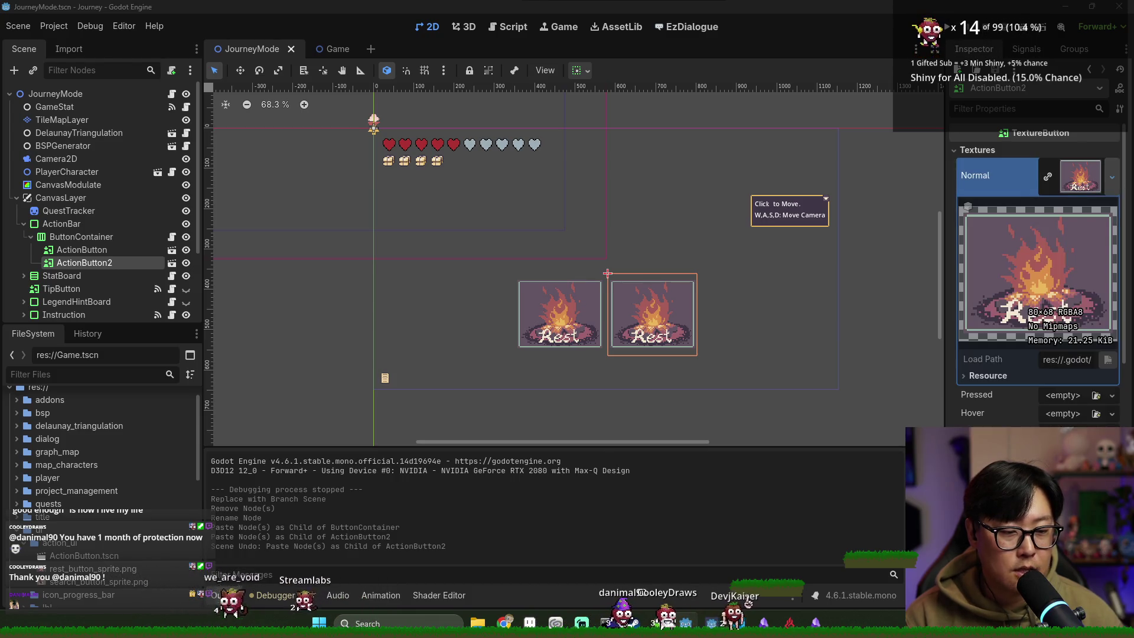
double_click(527, 416)
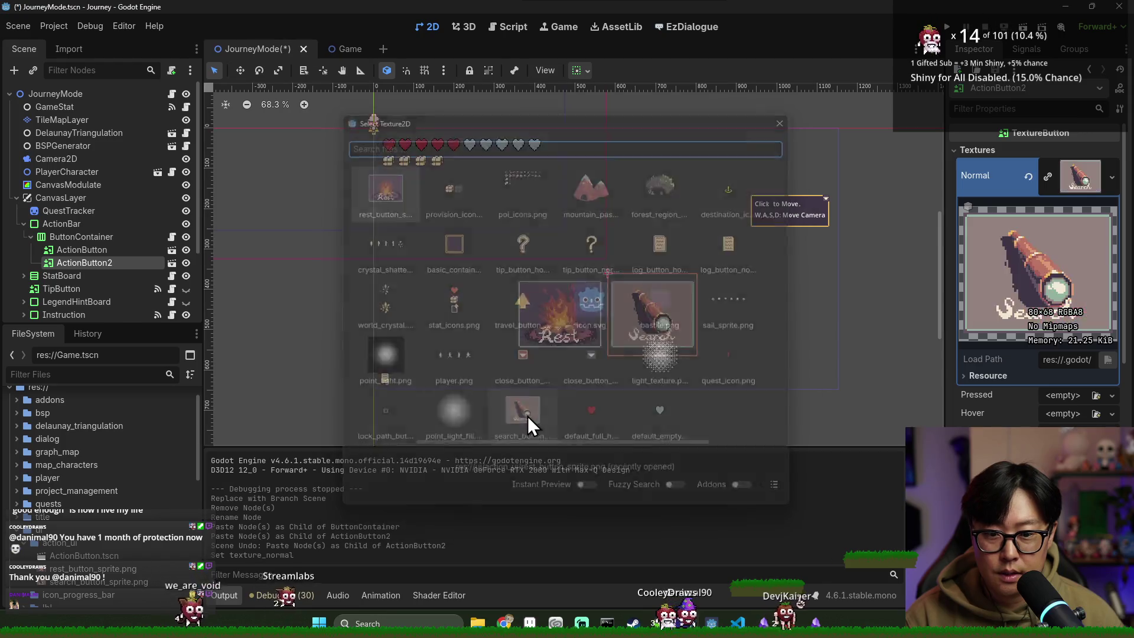
key(ctrl+s)
Step: Save the scene again and open ButtonContainer's script, action_button_container.gd
click(88, 260)
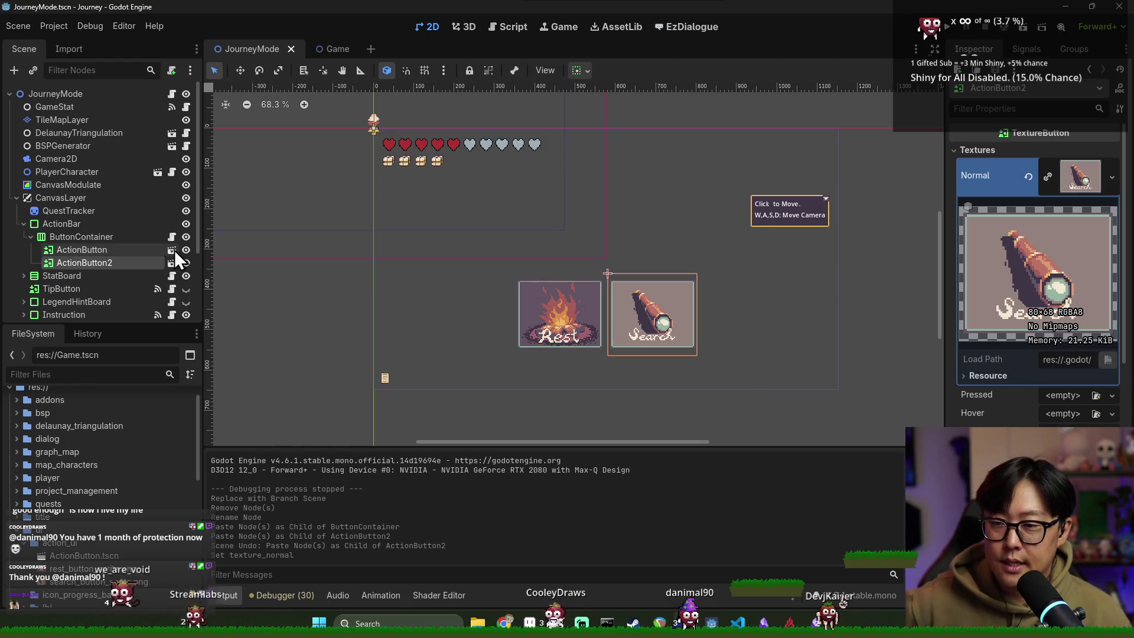
key(ctrl+s)
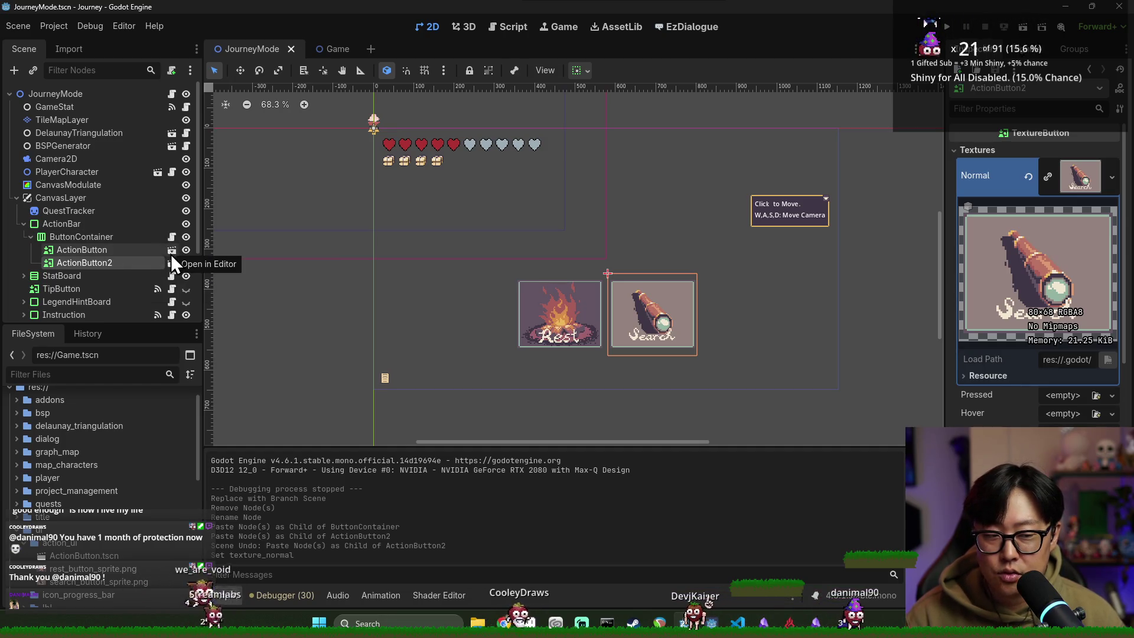
scroll(1034, 278, down, 5)
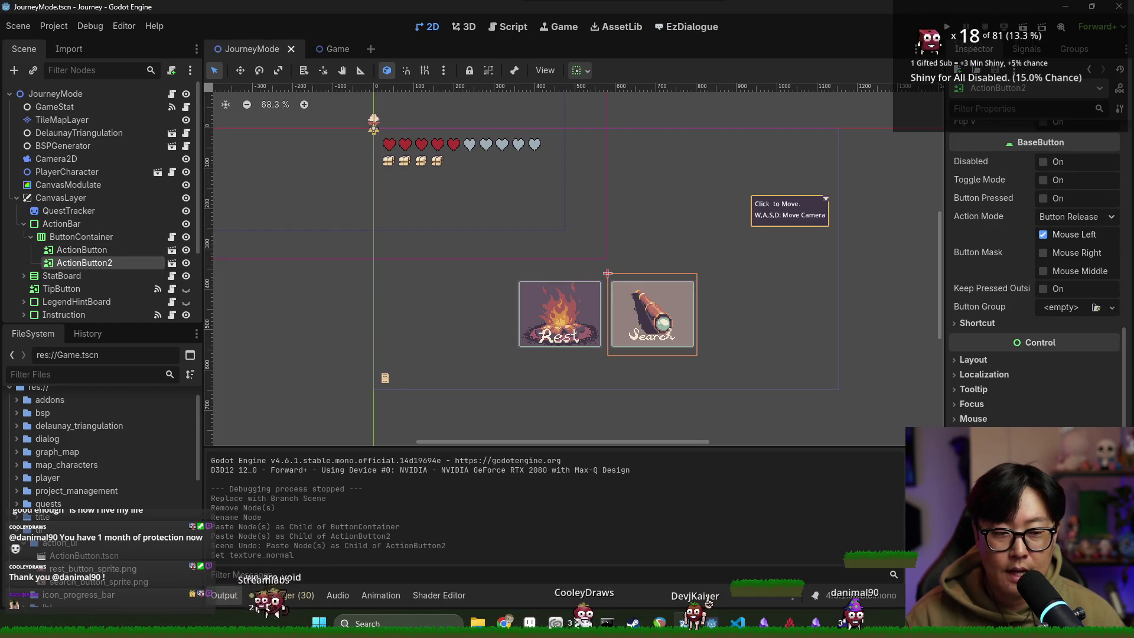
click(173, 237)
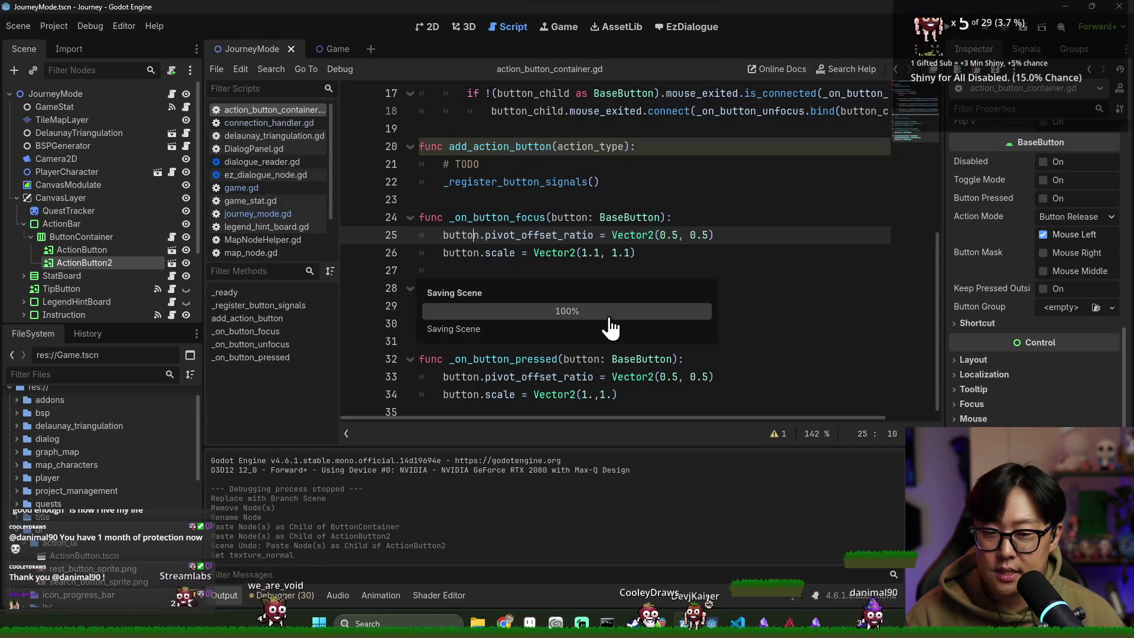
Step: Save, then open the ActionButton node's scene in its own editor tab
double_click(464, 235)
key(ctrl+s)
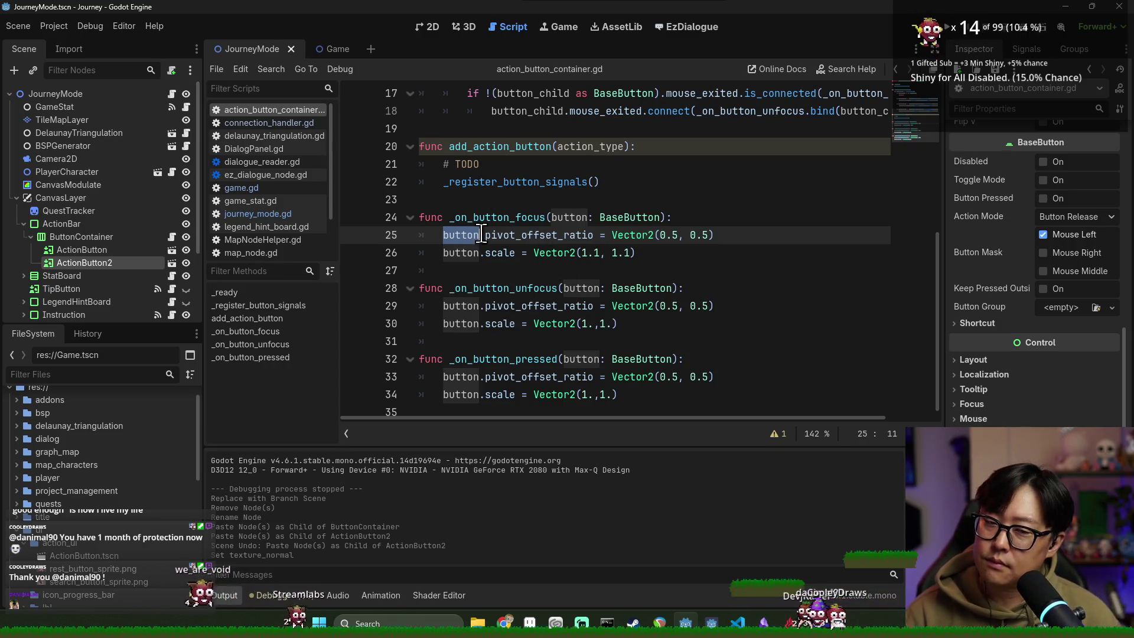
click(118, 246)
right_click(118, 247)
click(108, 249)
click(171, 249)
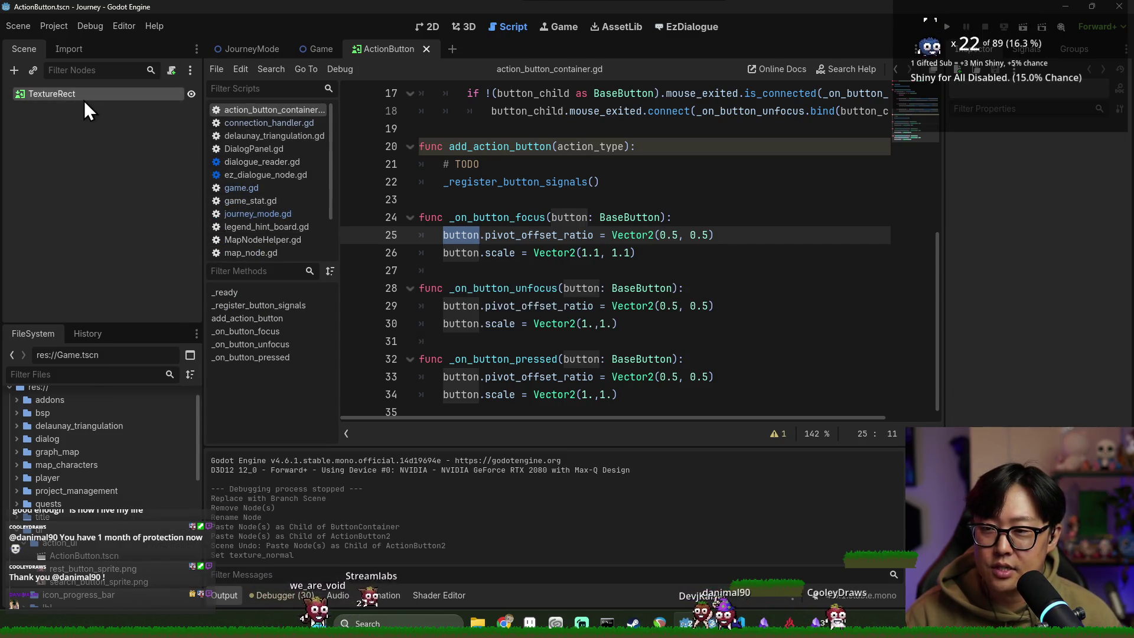
Step: Attach a new script at res://ui/action_ui/action_button.gd to the root node
right_click(84, 100)
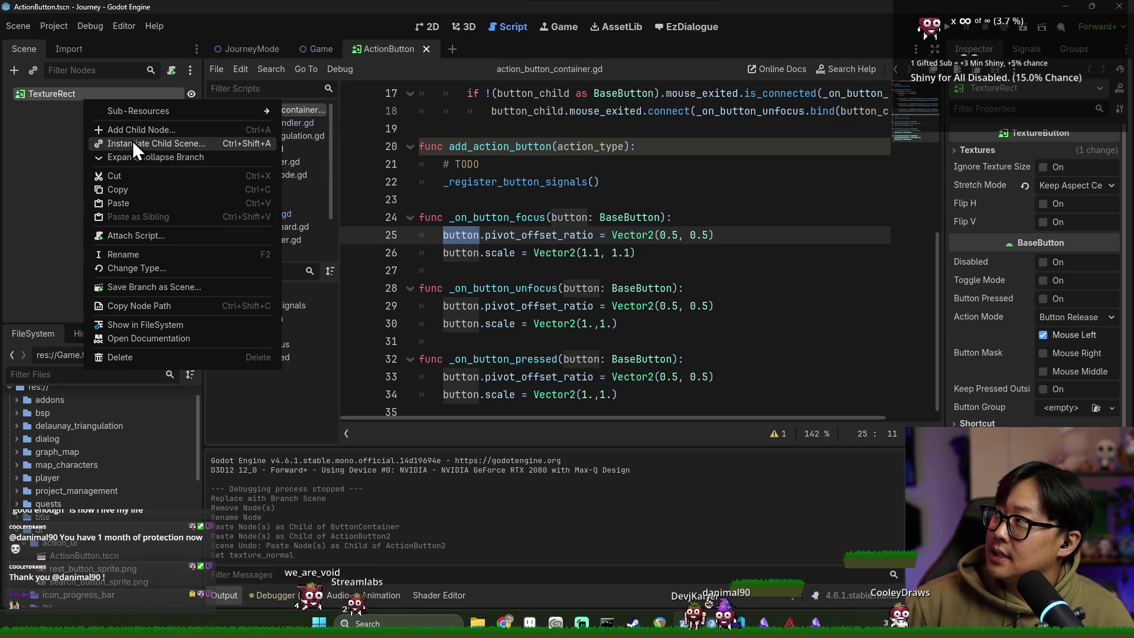
click(162, 235)
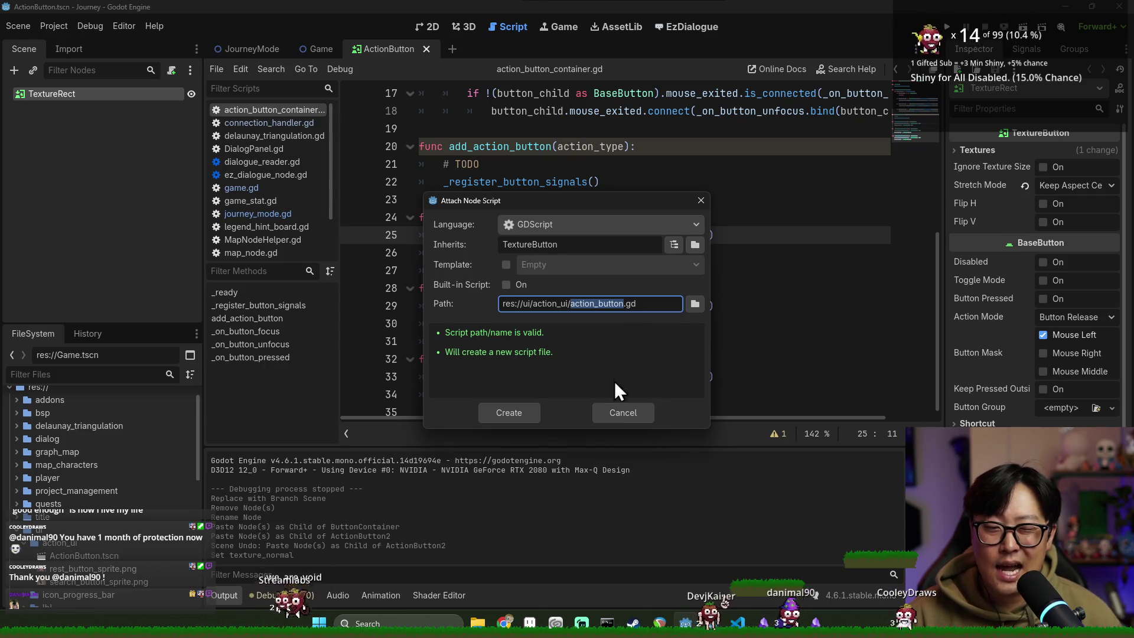
click(694, 304)
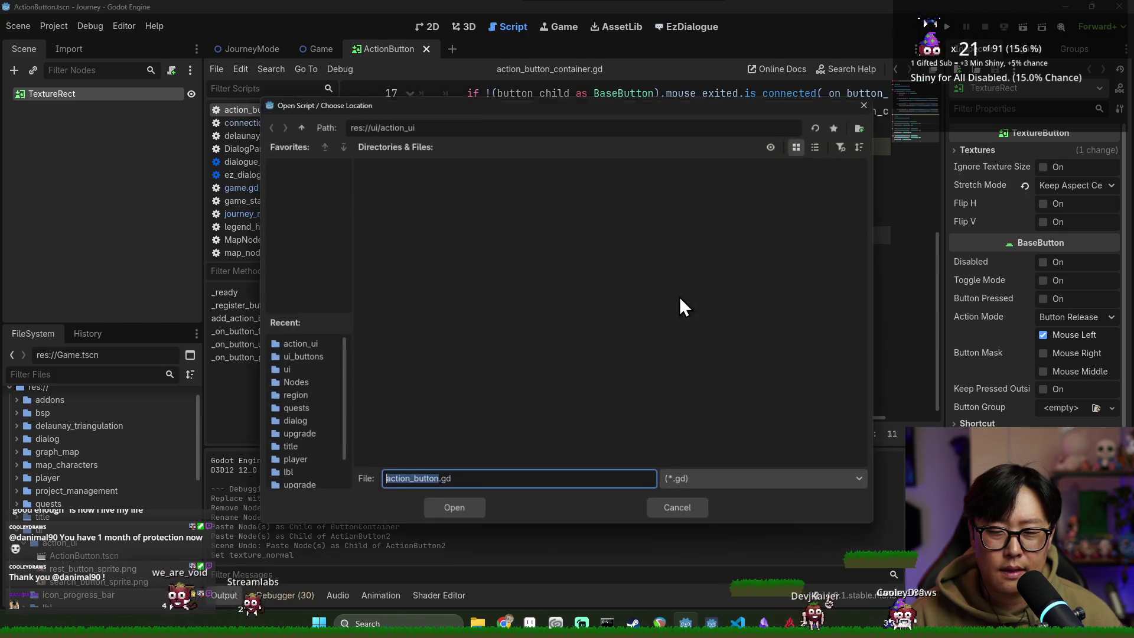
click(668, 509)
click(516, 417)
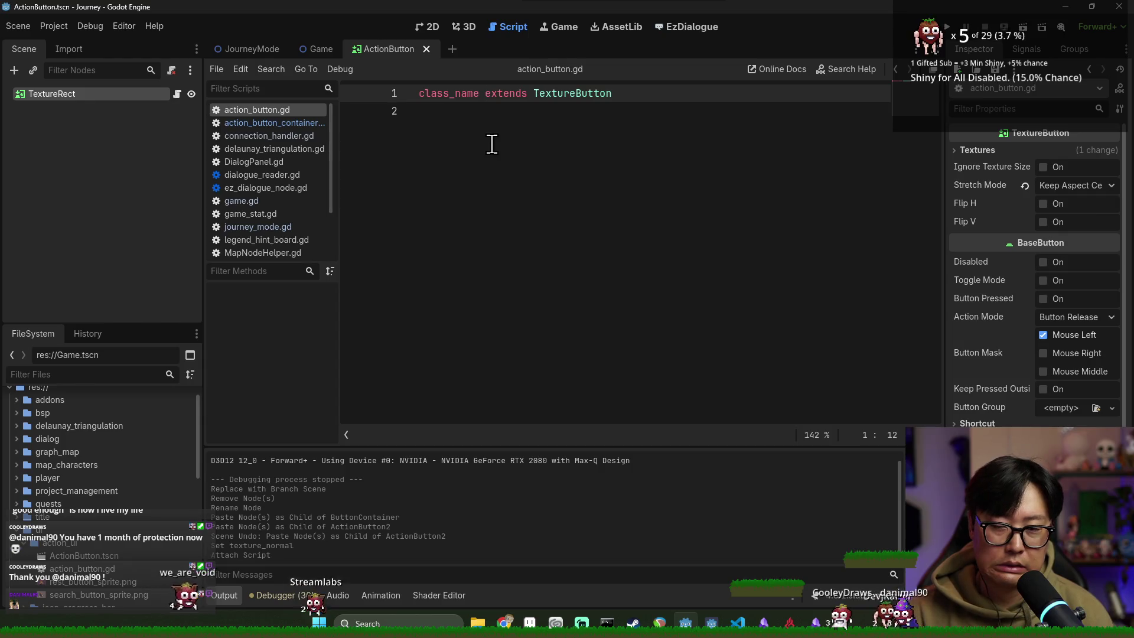
Step: Declare class_name ActionButton and var is_hover: bool = false, saving the script
text(tionButton)
key(ctrl+s)
key(End)
key(Return)
key(Return)
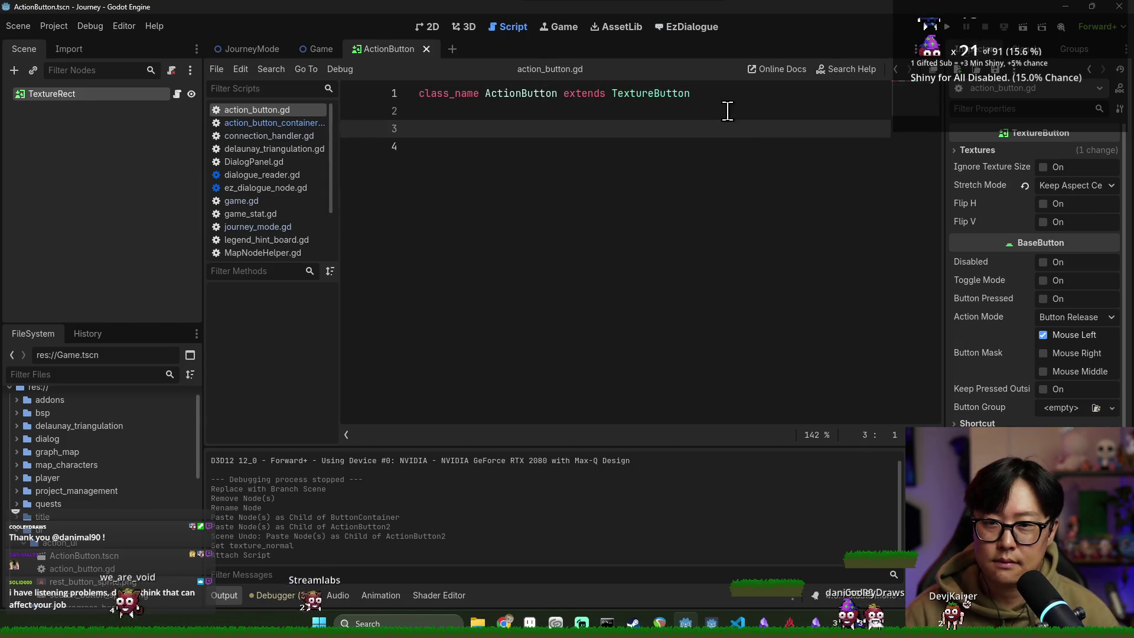
key(ctrl+s)
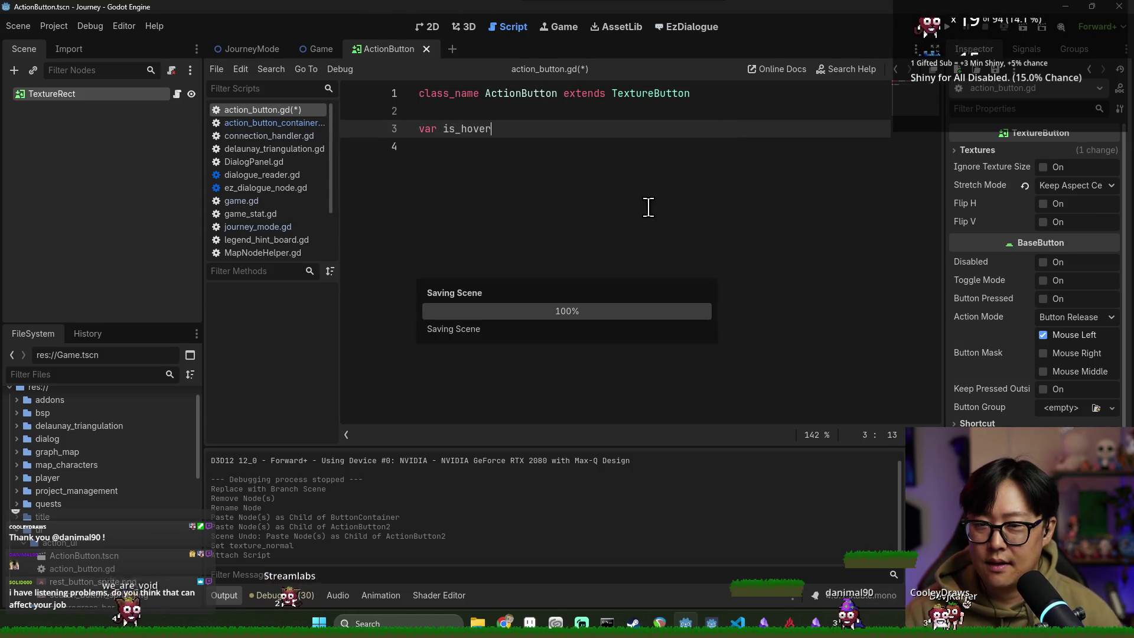
click(449, 130)
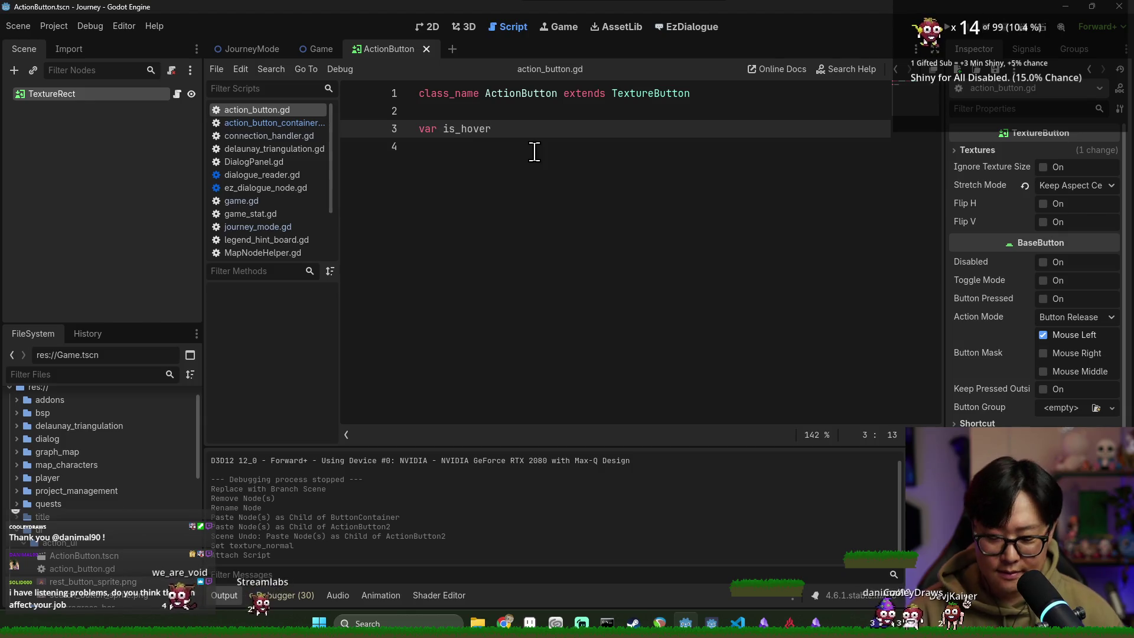
key(BackSpace)
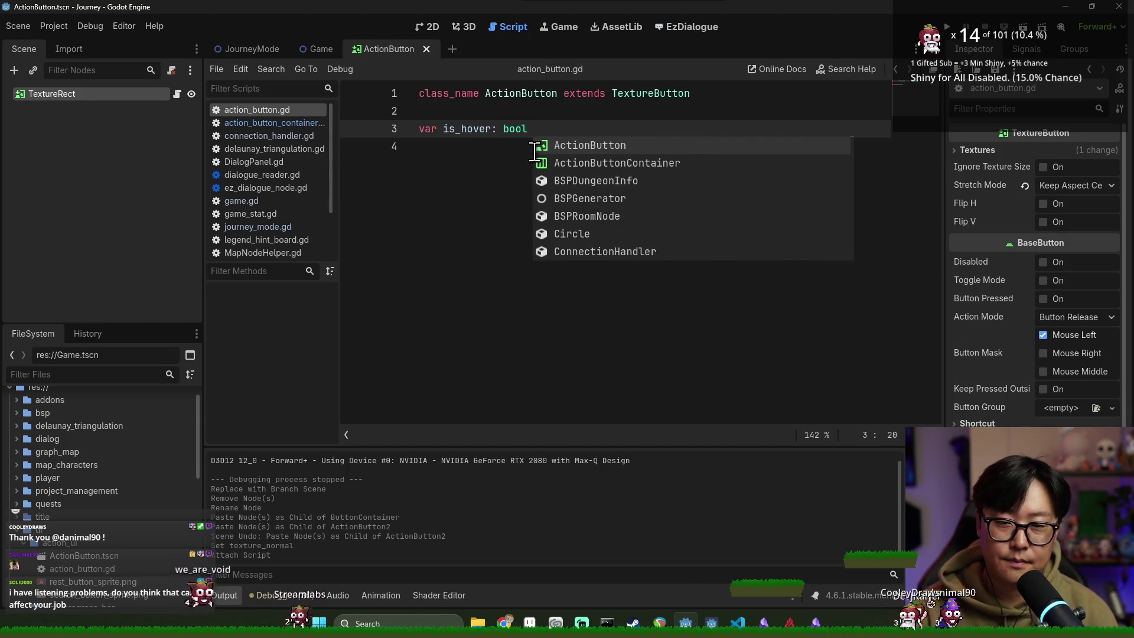
text(= false)
key(ctrl+s)
Step: Add var is_down: bool = false, renamed from is_pressed, and save
key(Return)
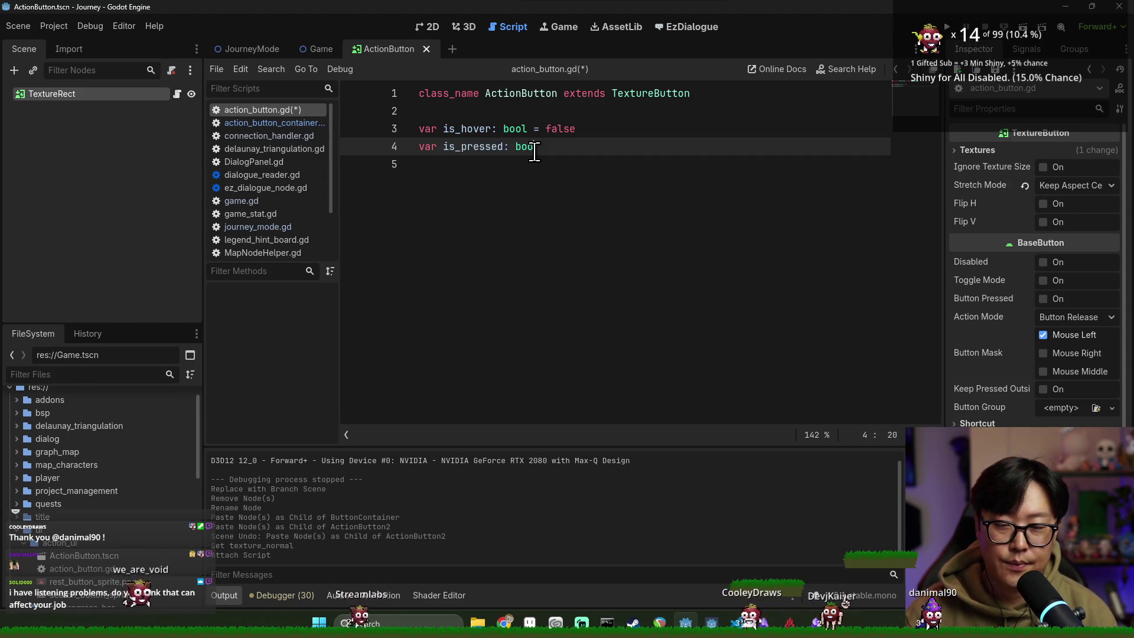
text(false)
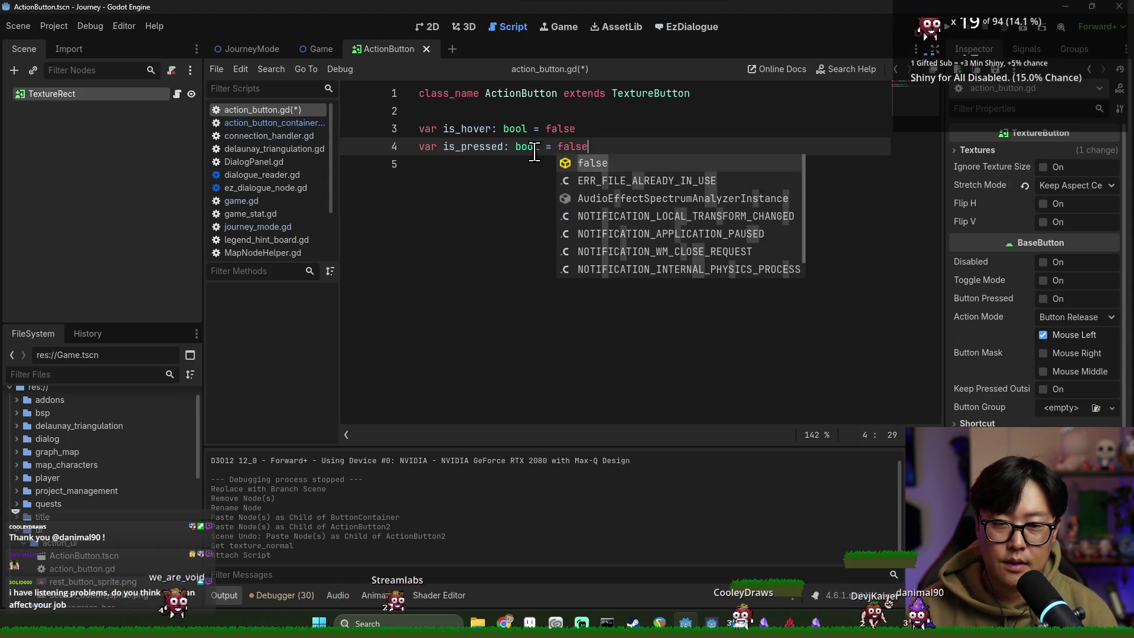
key(ctrl+s)
click(465, 151)
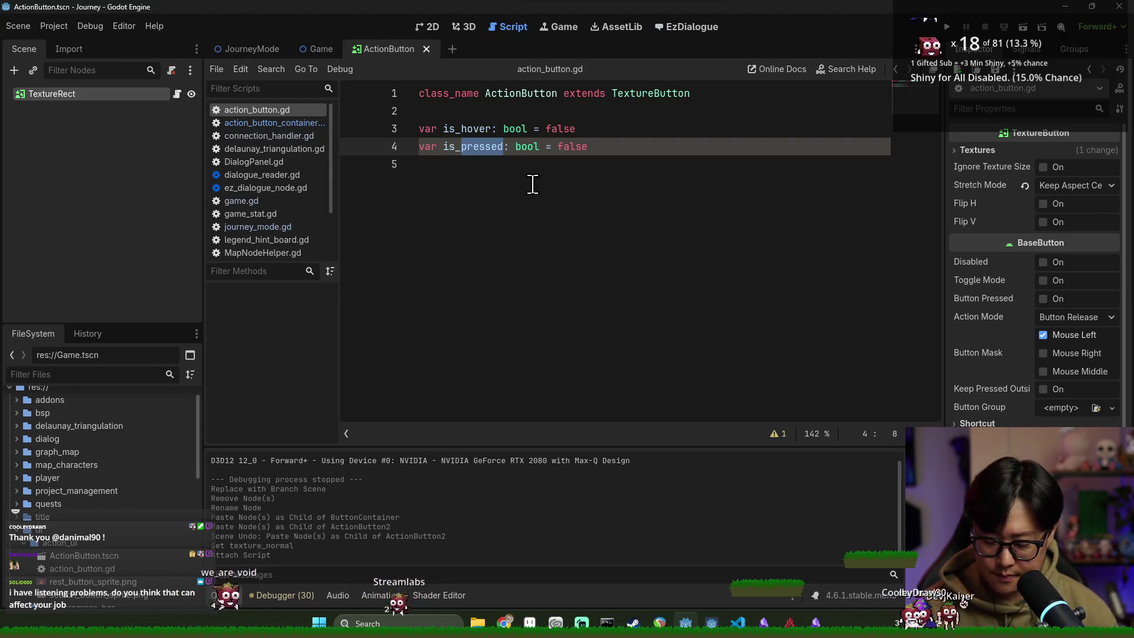
text(wn)
key(ctrl+s)
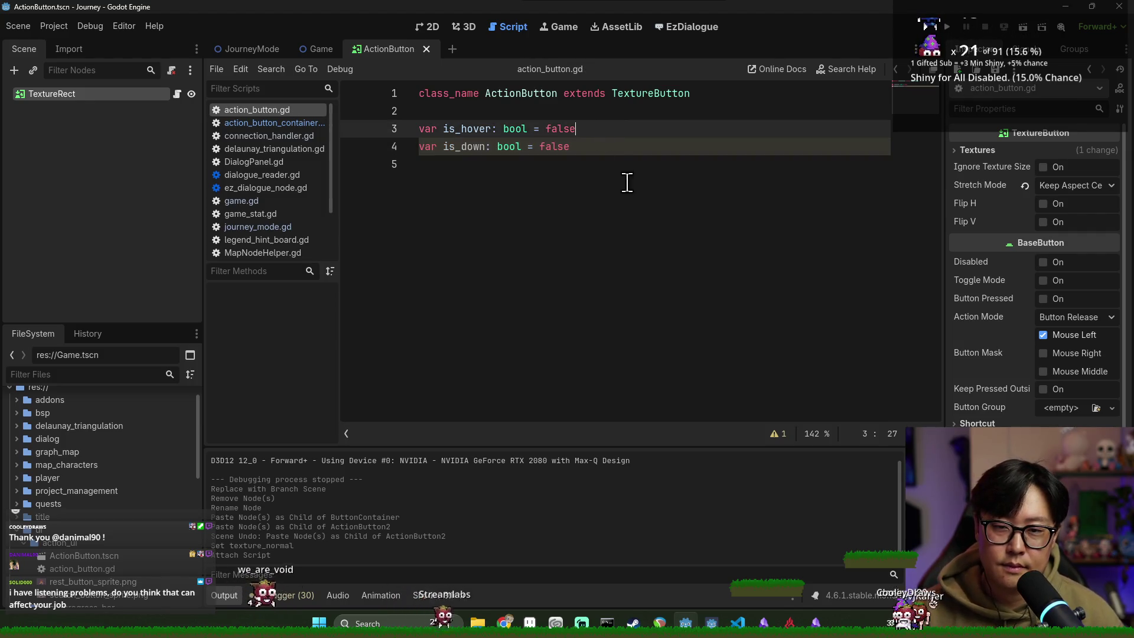
click(612, 158)
click(598, 150)
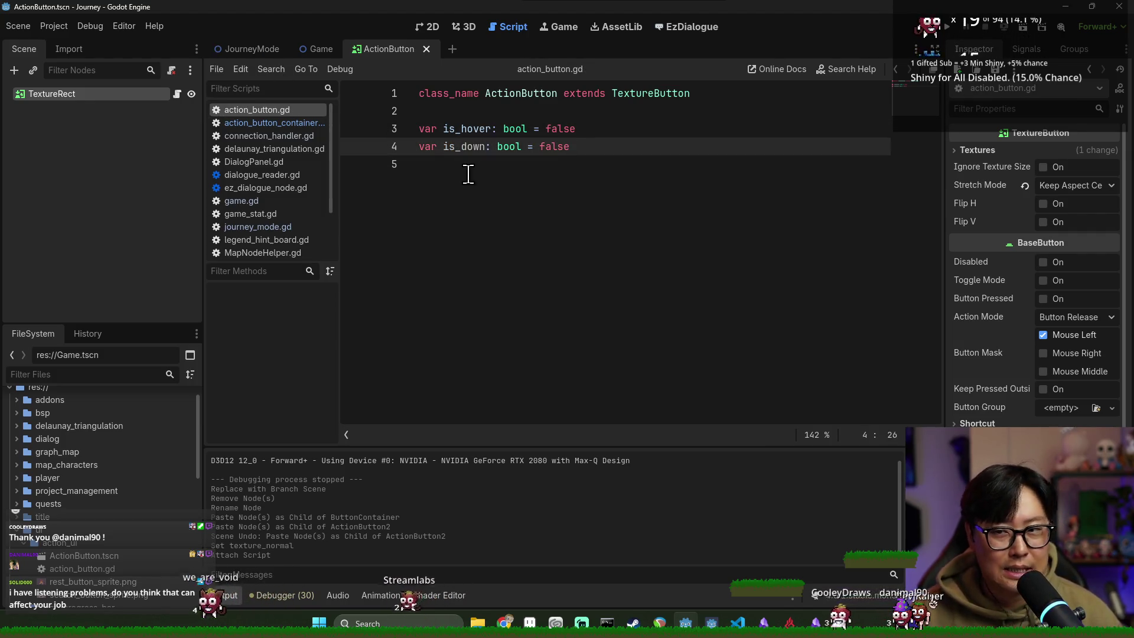
click(254, 49)
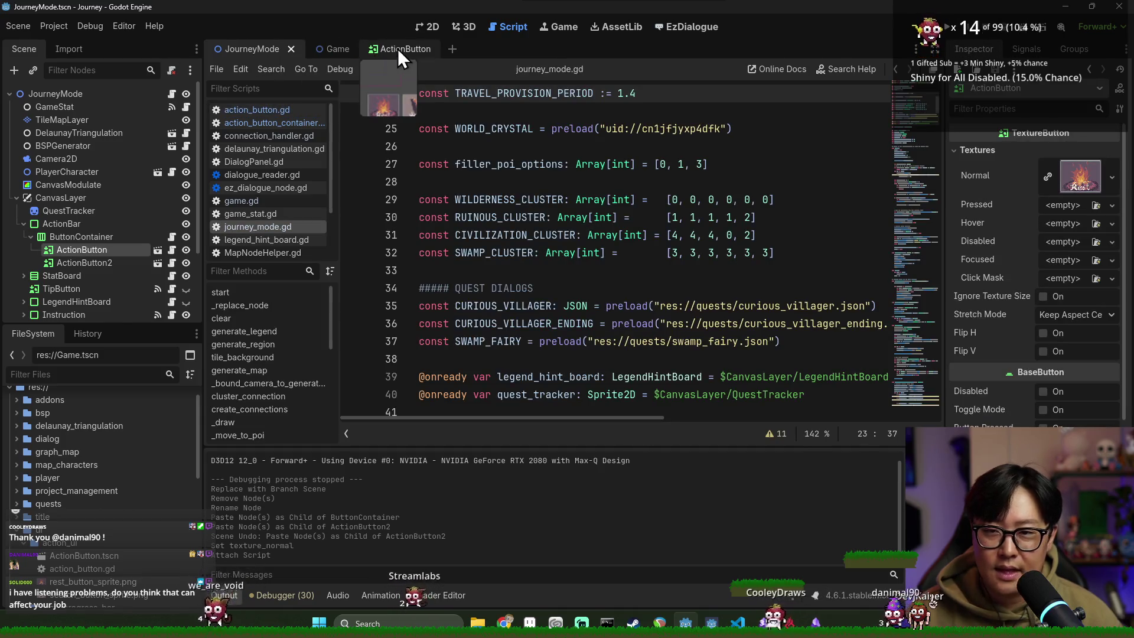
Step: Return to JourneyMode and scroll to the container script's focus, unfocus and pressed handlers
click(394, 48)
click(277, 49)
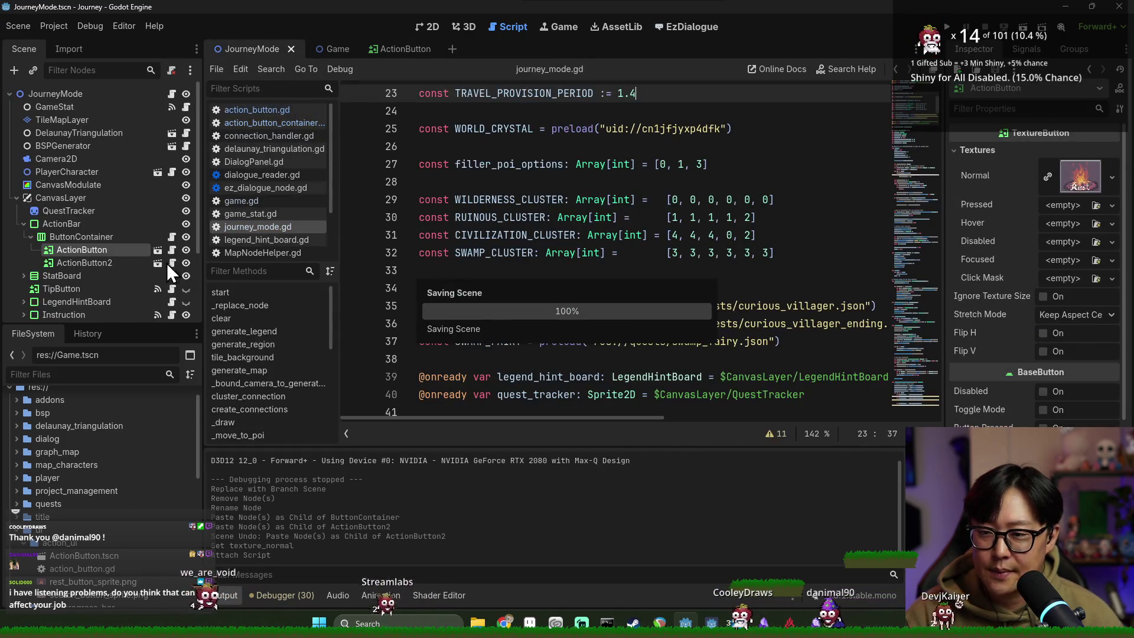
click(520, 235)
scroll(531, 304, down, 1)
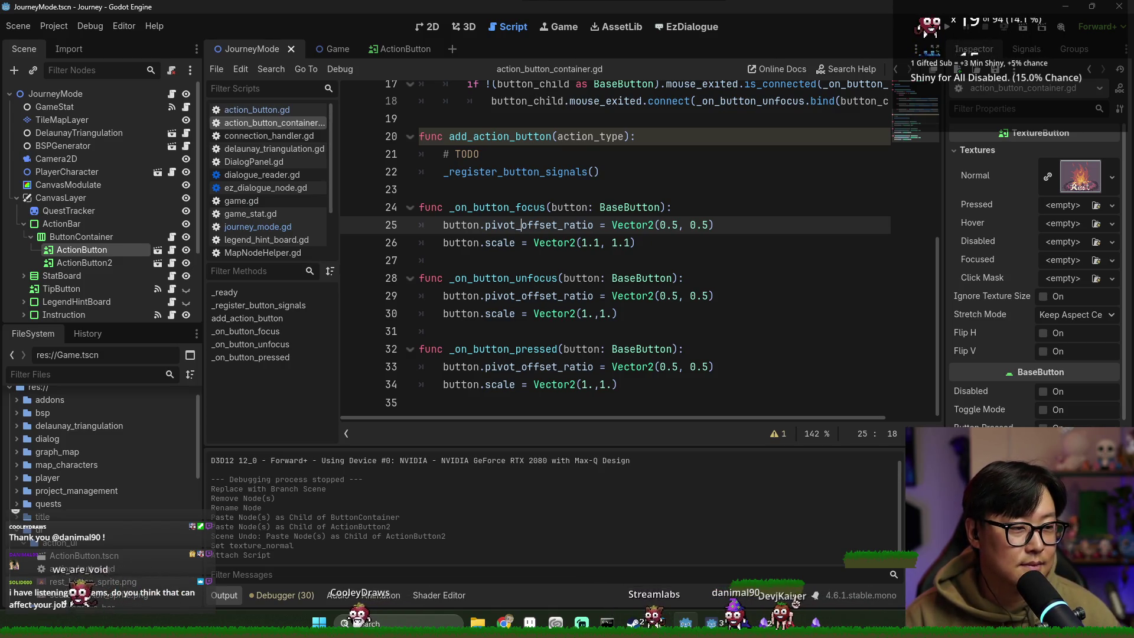
Step: Select the focus handler's pivot and scale lines and start a new line above them
key(Up)
key(Up)
key(Up)
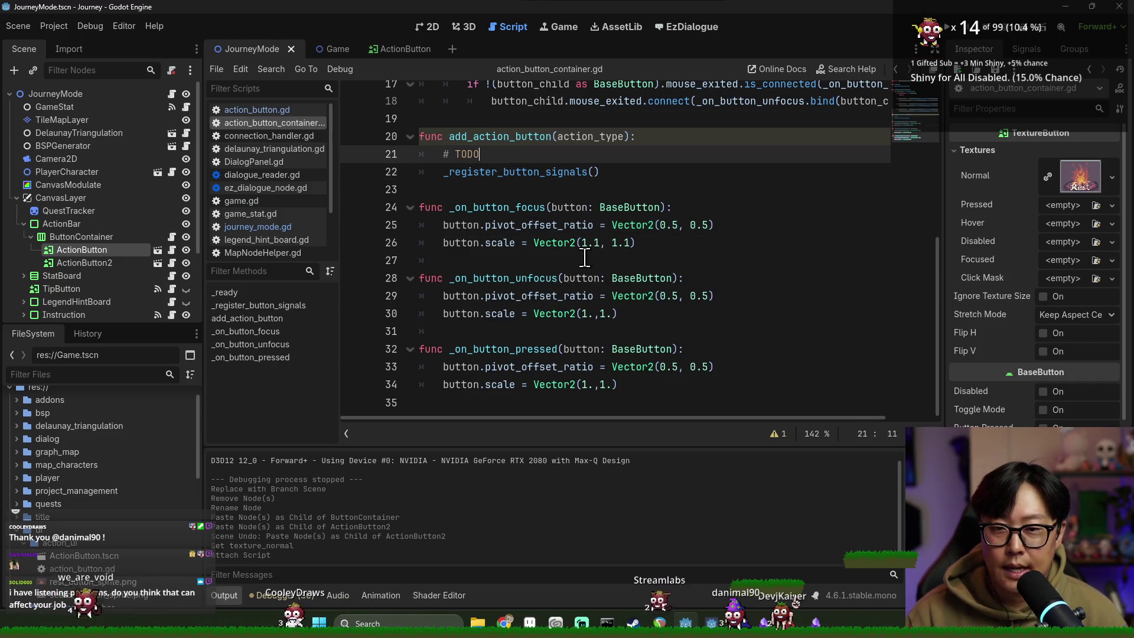
scroll(537, 219, up, 2)
scroll(543, 242, down, 2)
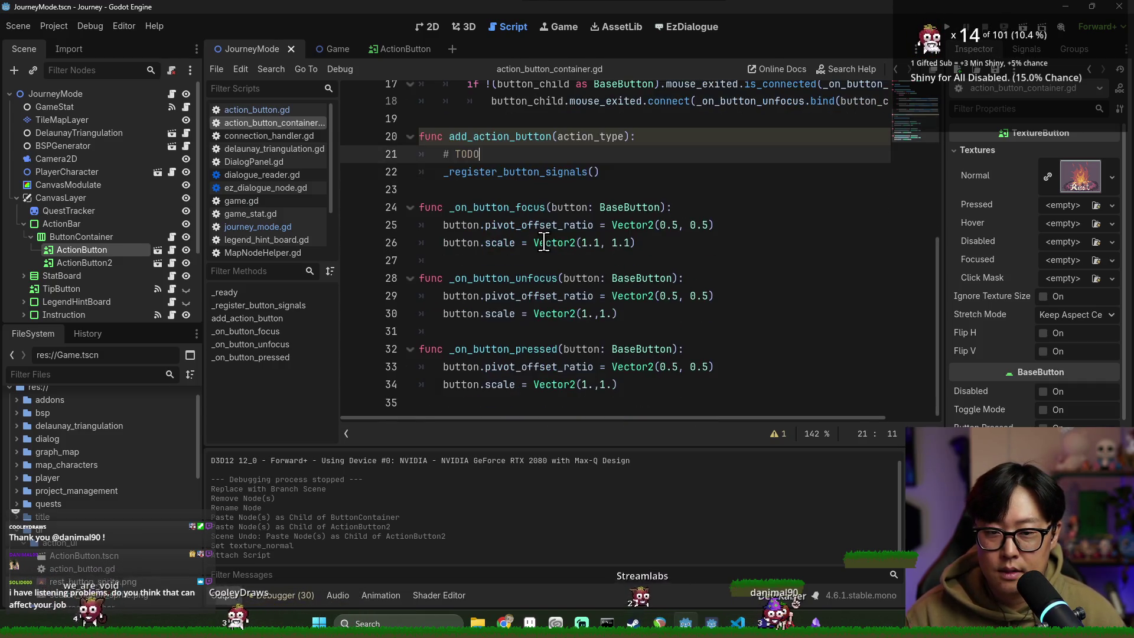
drag(443, 225, 669, 243)
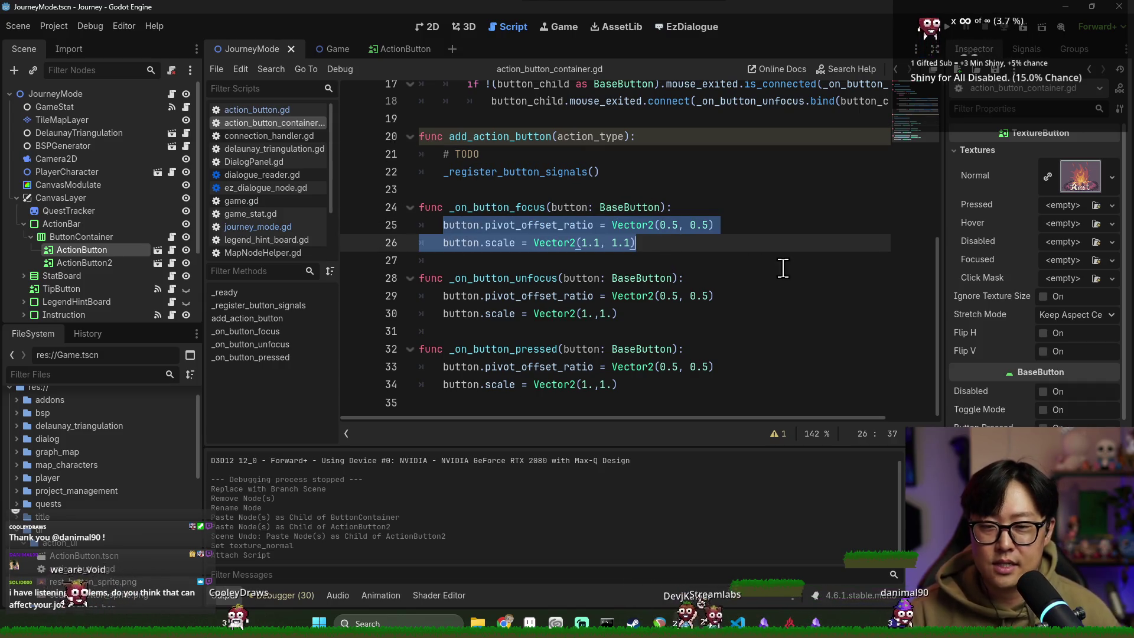
click(717, 214)
key(Return)
text(button.is)
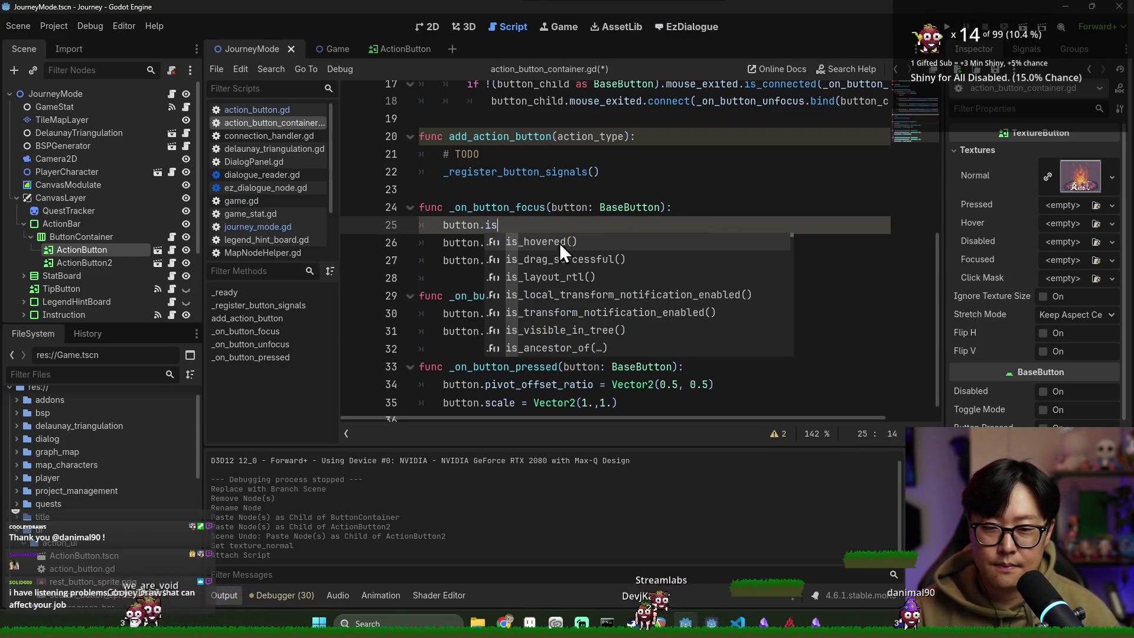
mouse_move(555, 242)
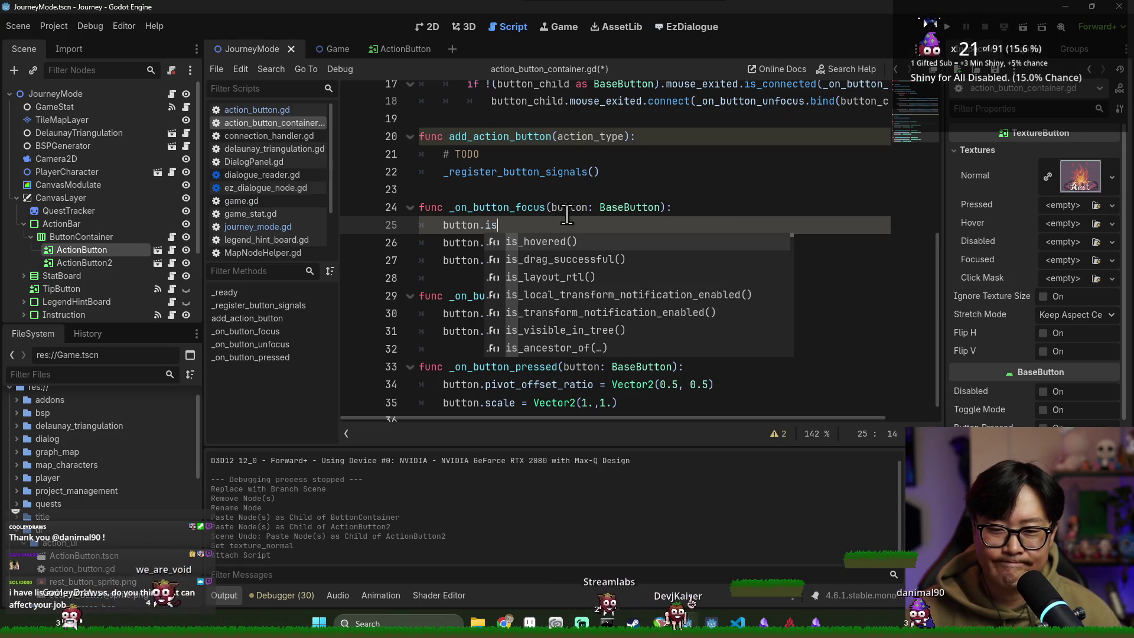
key(Escape)
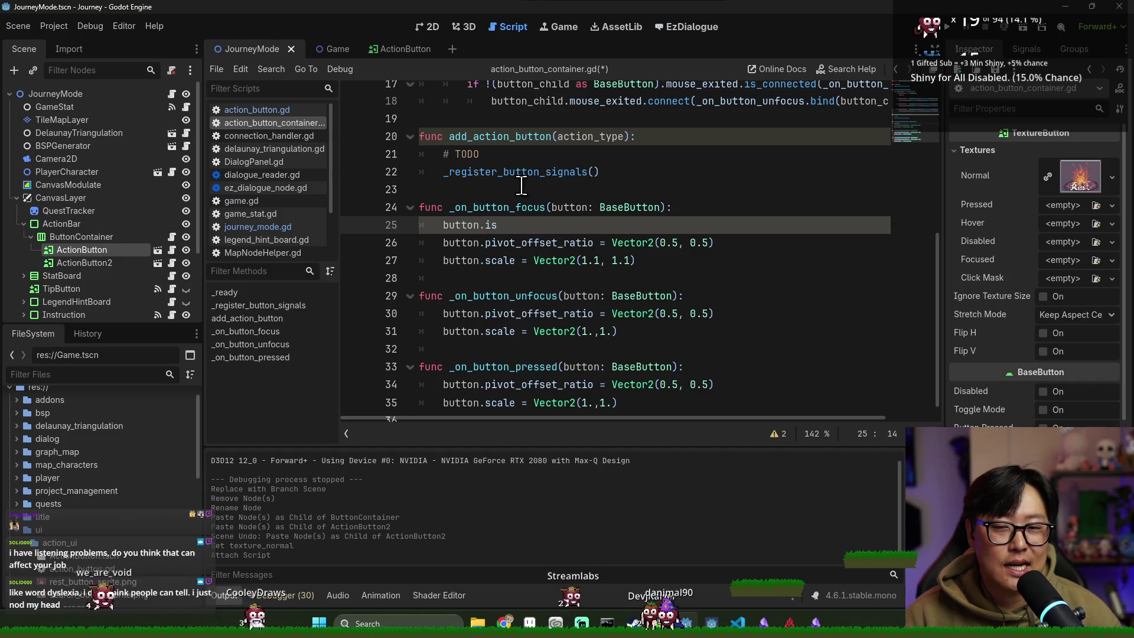
Step: Delete the focus handler's pivot and scale body lines
scroll(500, 198, up, 5)
click(425, 135)
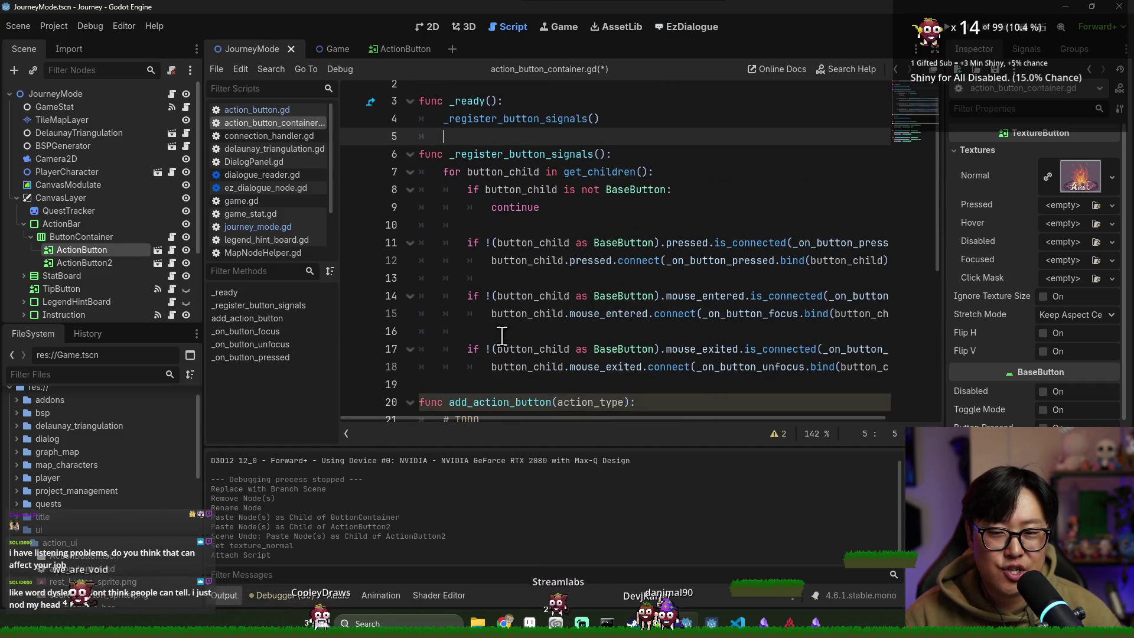
scroll(437, 236, down, 4)
click(443, 277)
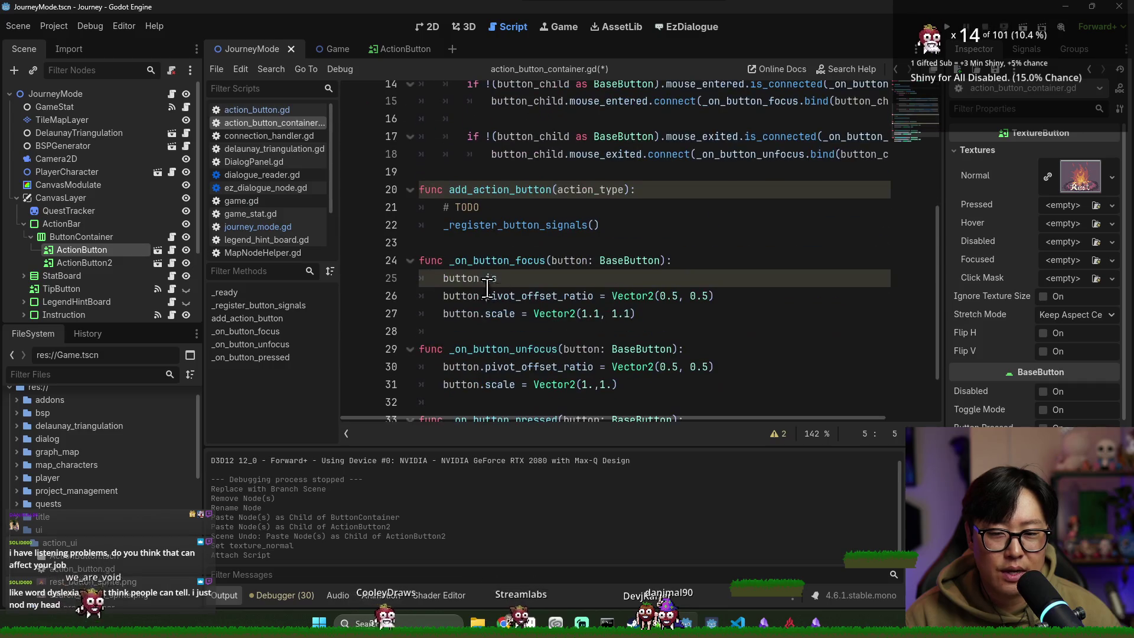
shift+click(696, 317)
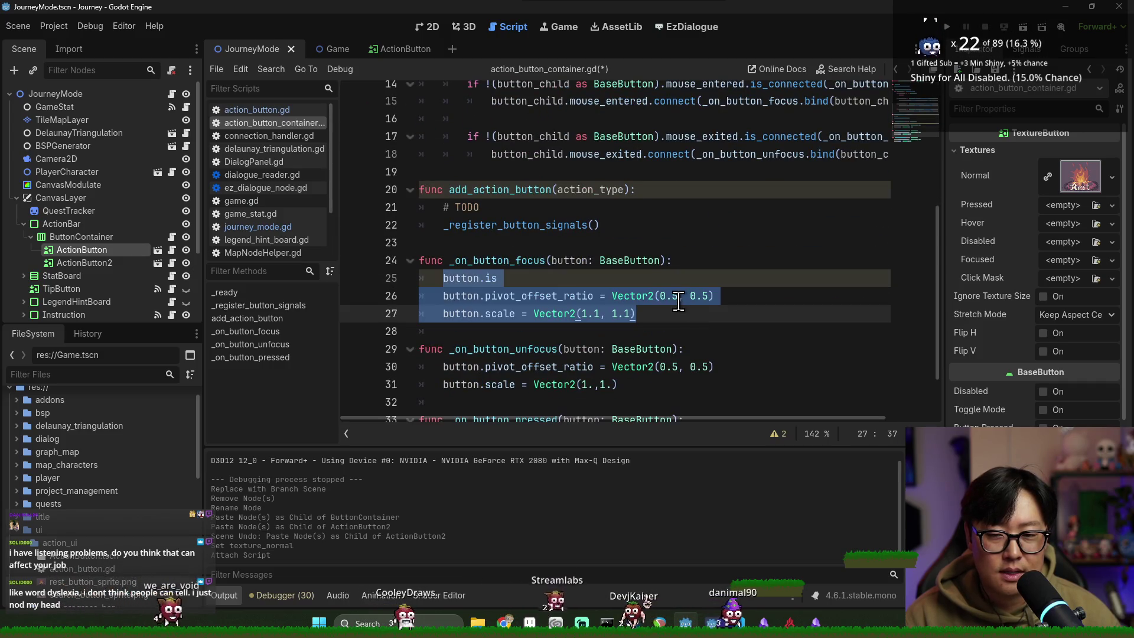
key(BackSpace)
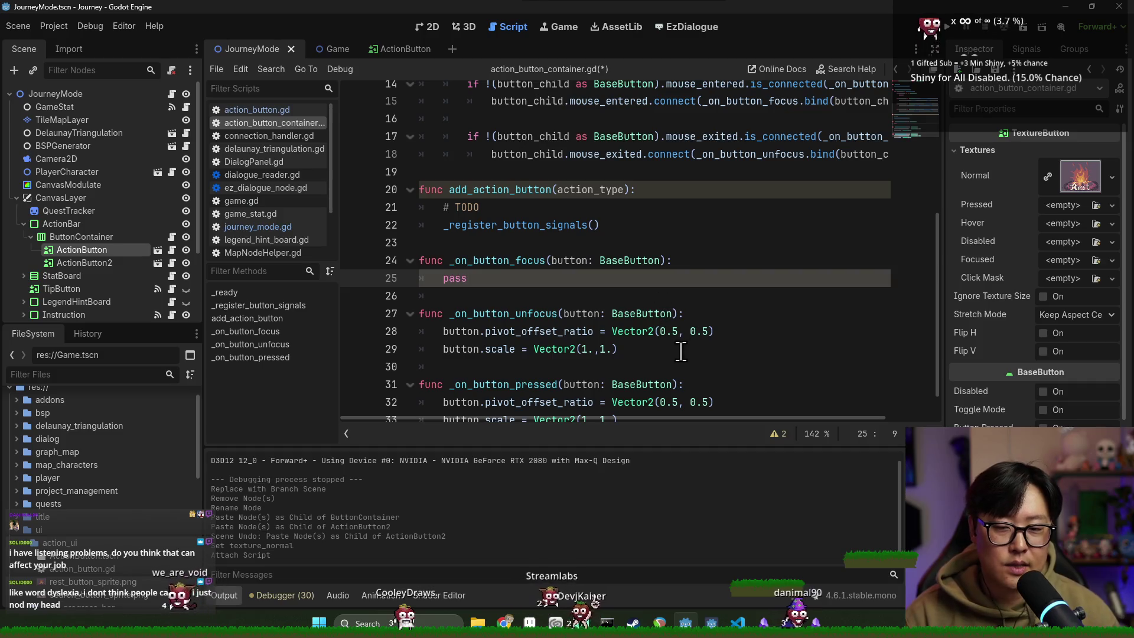
Step: Reduce the unfocus and pressed handlers to pass, save, and open action_button.gd
click(680, 351)
shift+click(443, 330)
key(BackSpace)
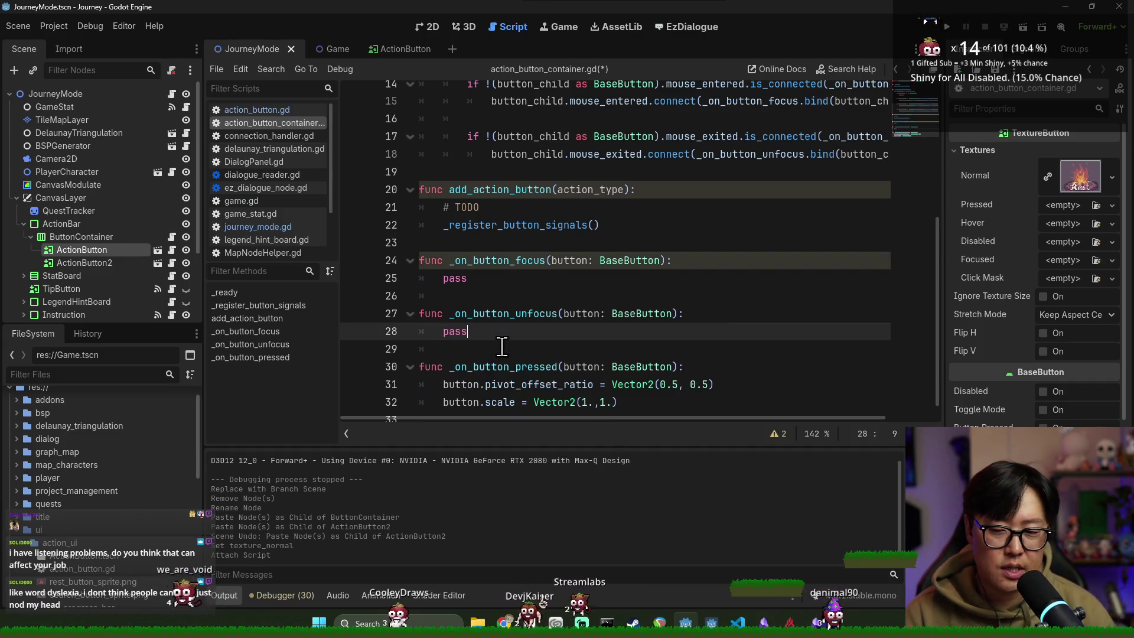
scroll(502, 347, down, 1)
click(617, 384)
shift+click(443, 367)
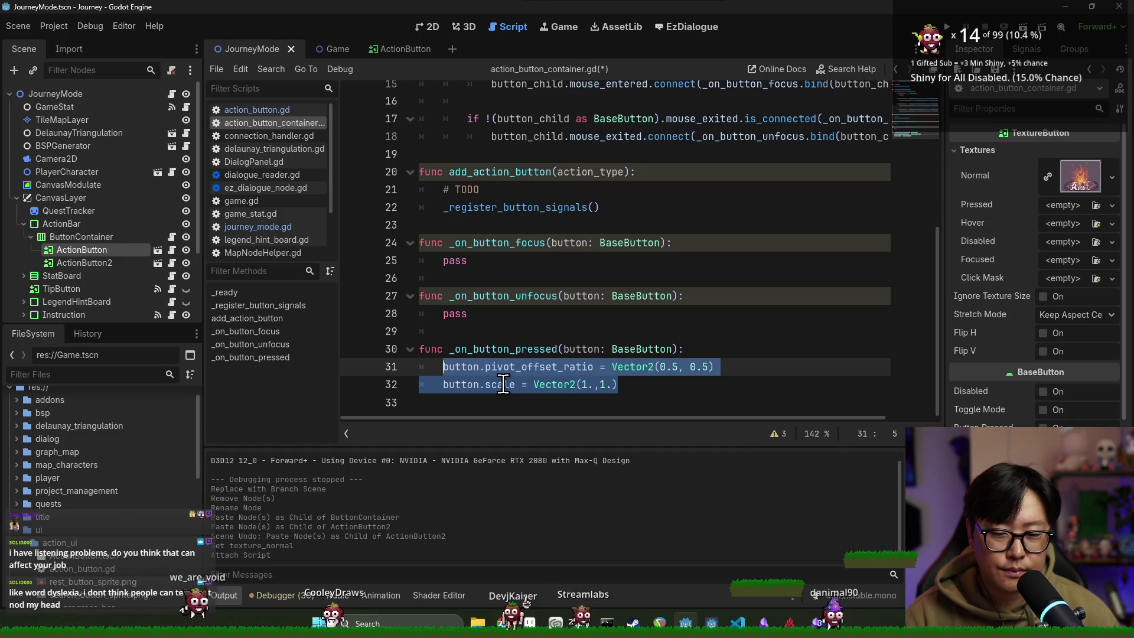
text(pass)
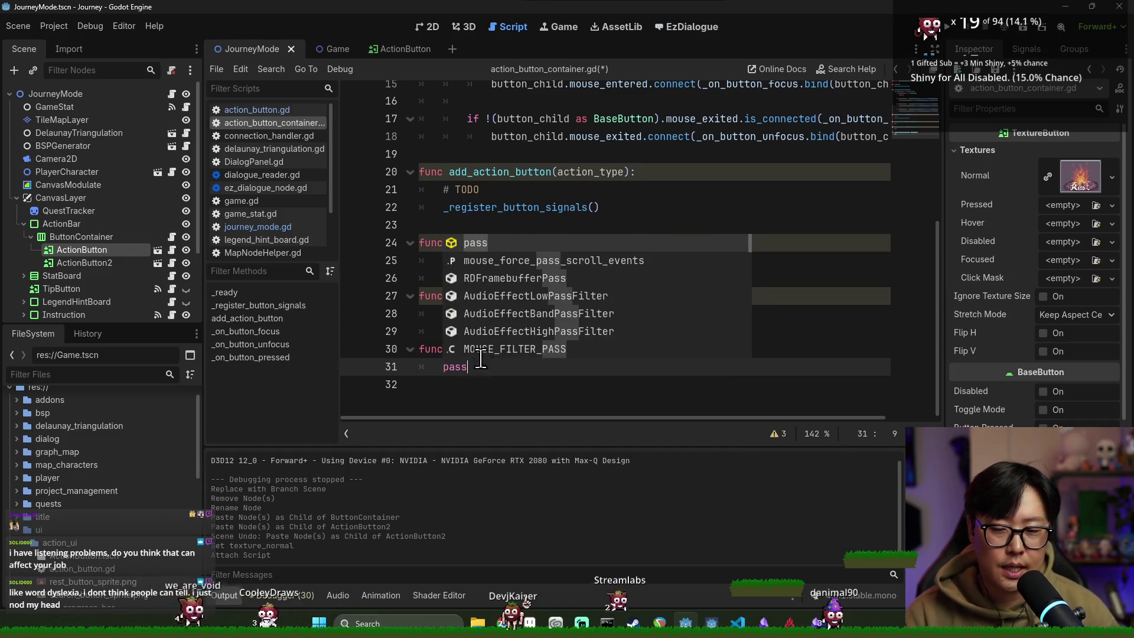
click(498, 207)
key(ctrl+s)
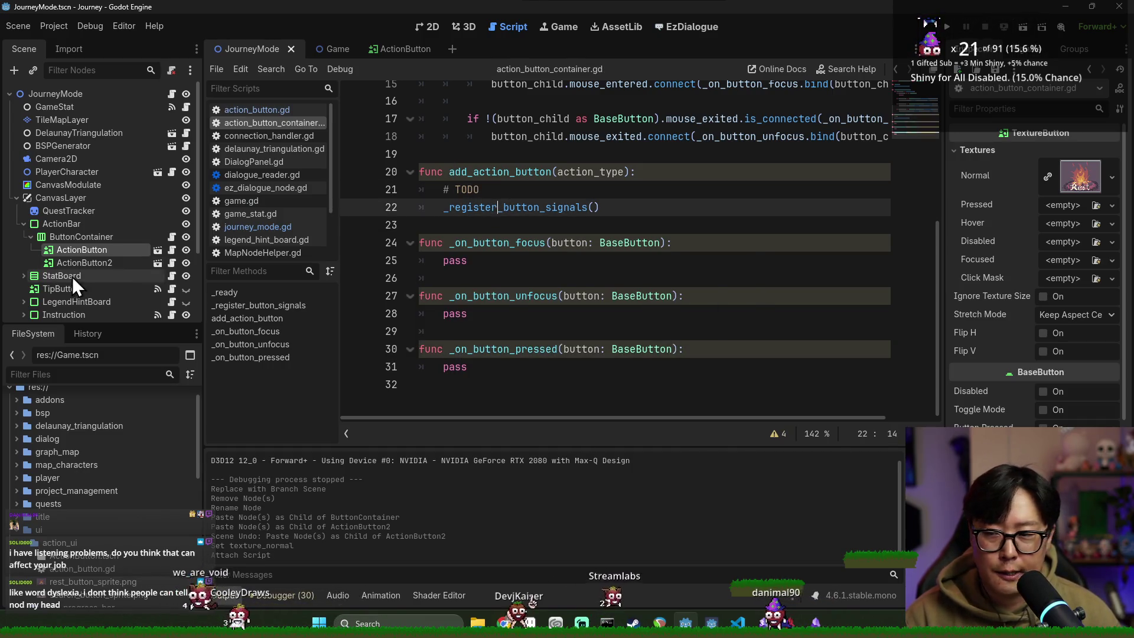
click(172, 251)
click(640, 166)
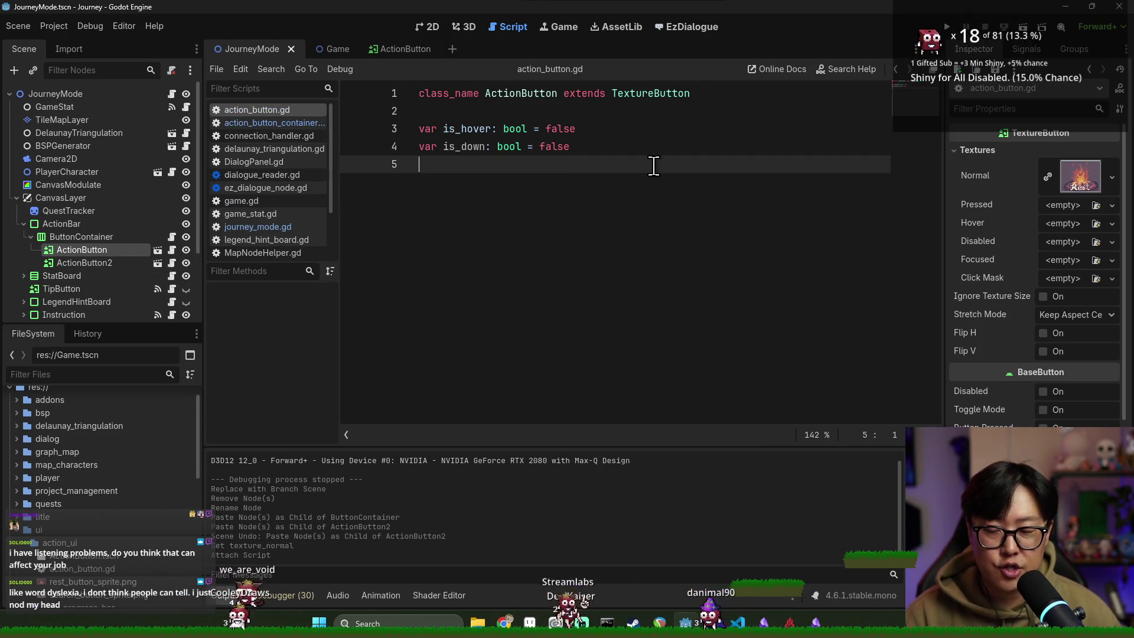
Step: Add func _process(_delta: float): with an if is_hover: pass branch
key(Return)
key(Return)
text(fu)
text(cessS()
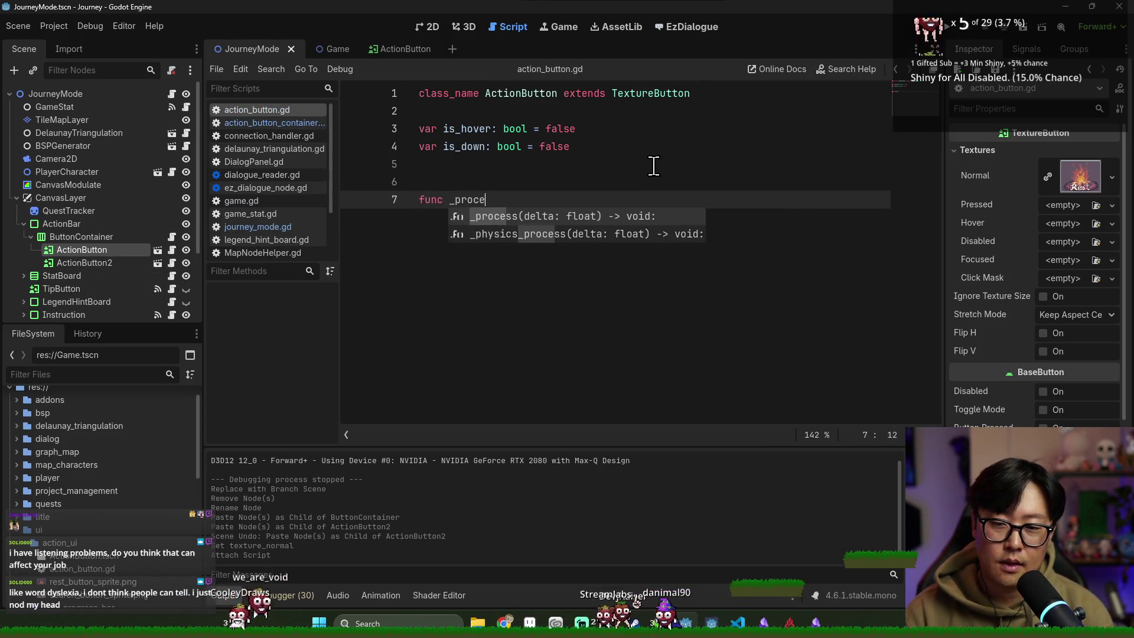
text(delta: fl)
text(:)
key(Return)
text(if is_hover:)
key(Return)
text(pass)
Step: Add an if is_down: pass branch, remove the extra blank line, and save
key(Return)
key(Return)
text(is_down:)
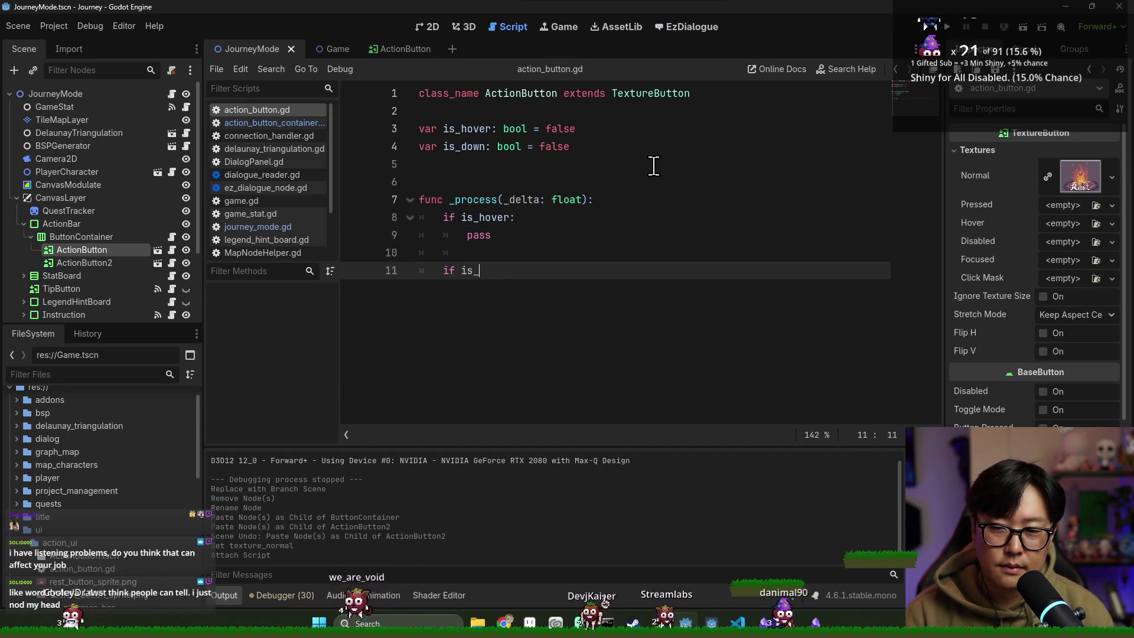
key(Return)
text(pass)
key(ctrl+s)
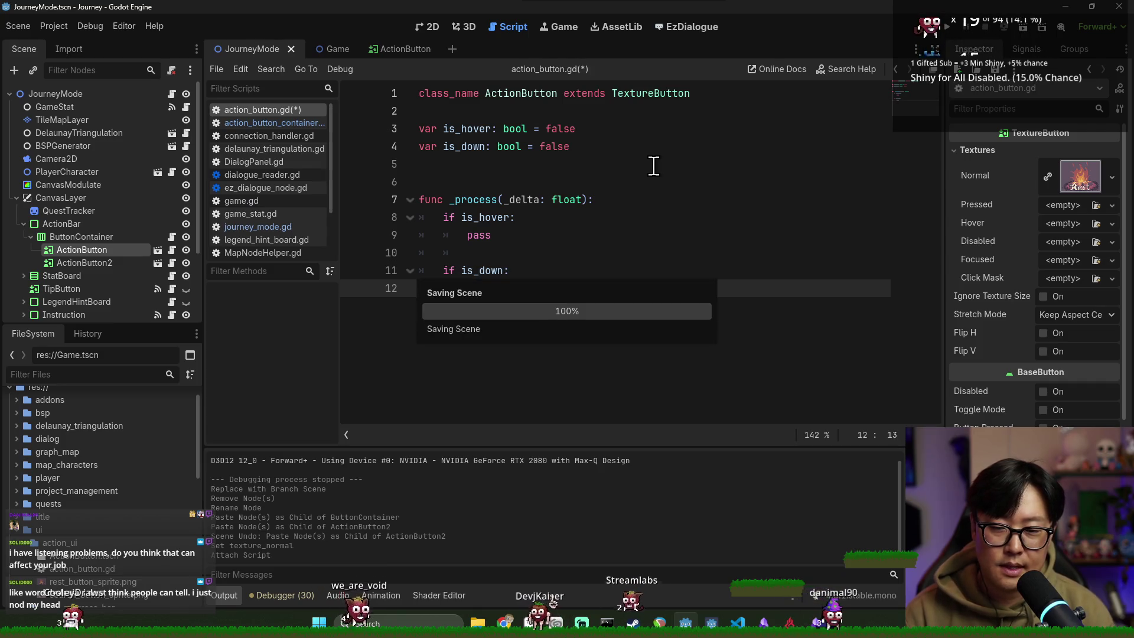
click(499, 164)
key(ctrl+s)
key(BackSpace)
Step: Add func _ready(): with button_down.connect(_on_button_down) in the ActionButton script
click(157, 250)
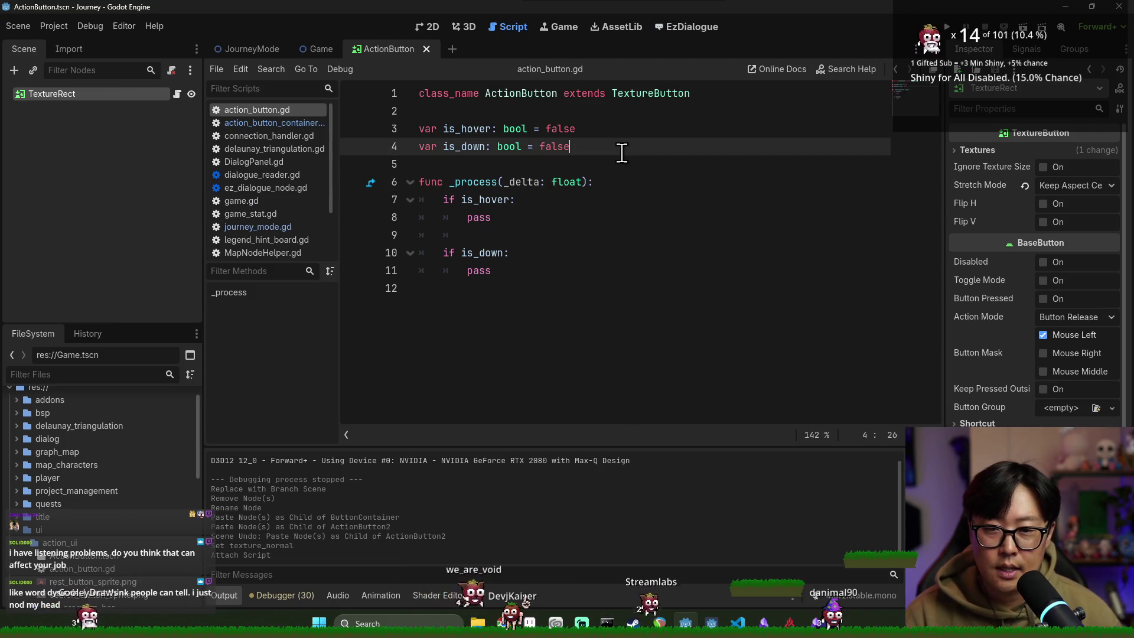
key(Return)
key(Return)
text(func _ready():)
key(Return)
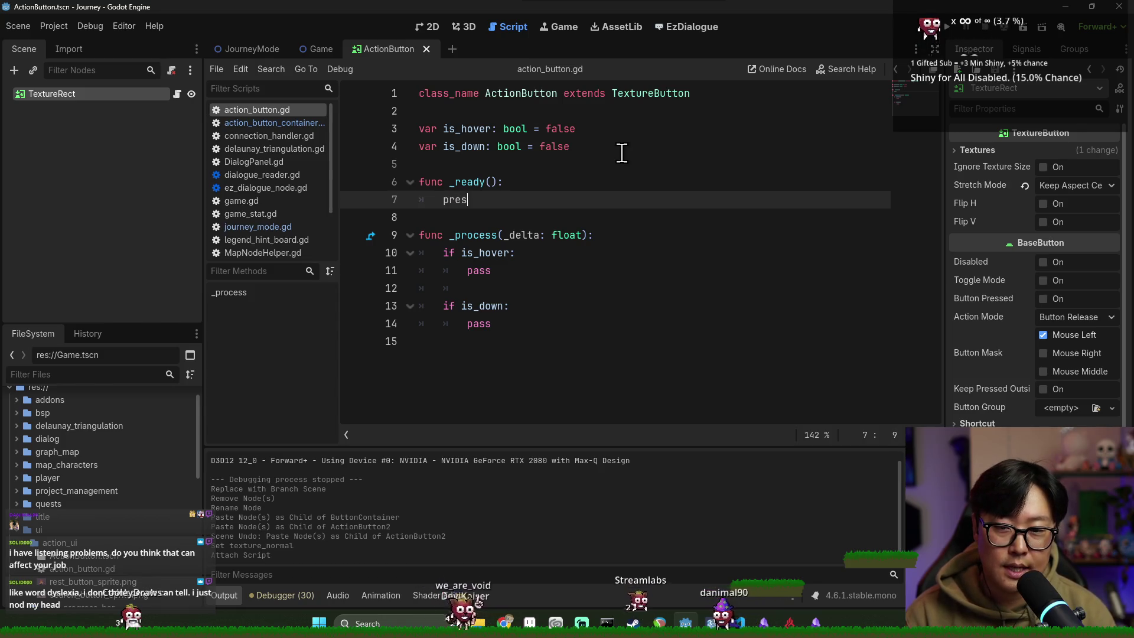
key(BackSpace)
key(BackSpace)
key(BackSpace)
text(down)
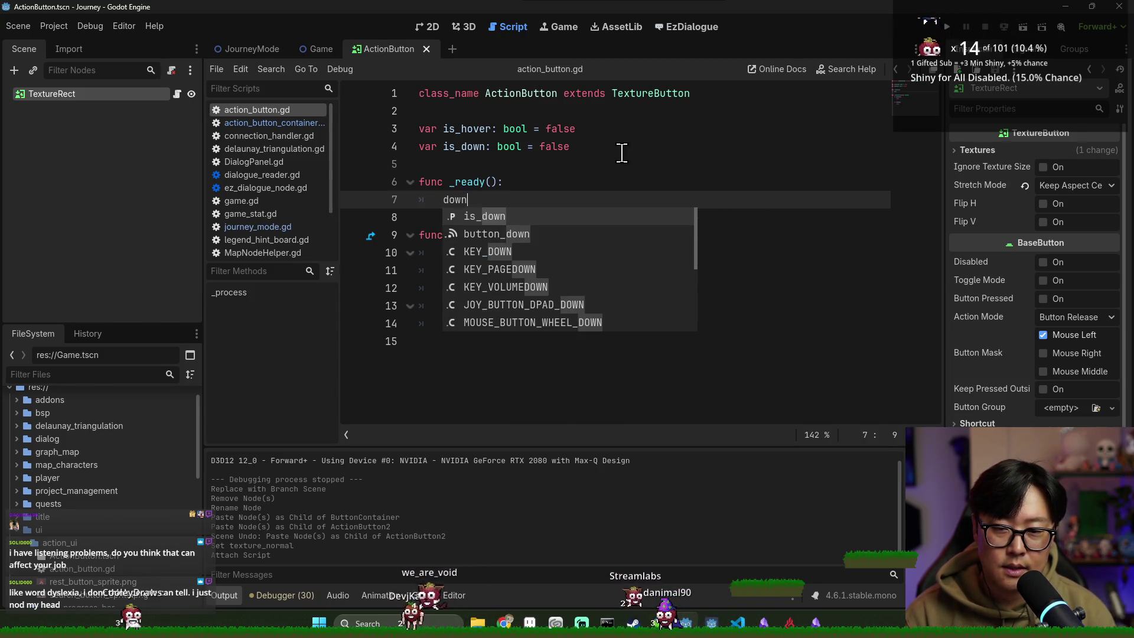
key(Down)
key(Down)
key(Up)
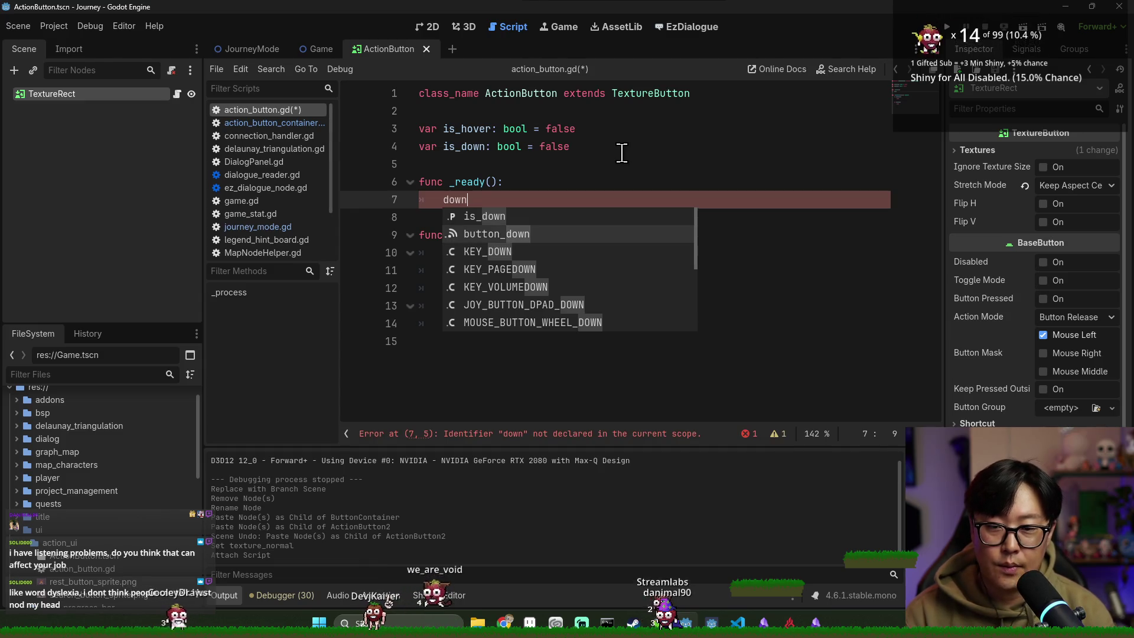
key(Return)
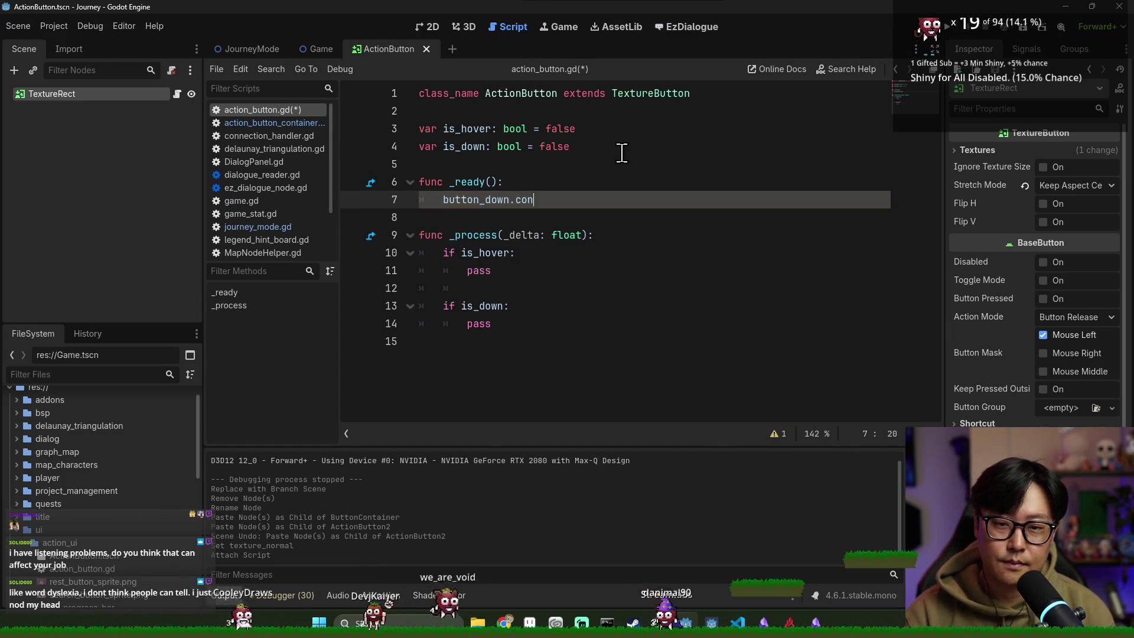
text(_on)
text(_button_dow)
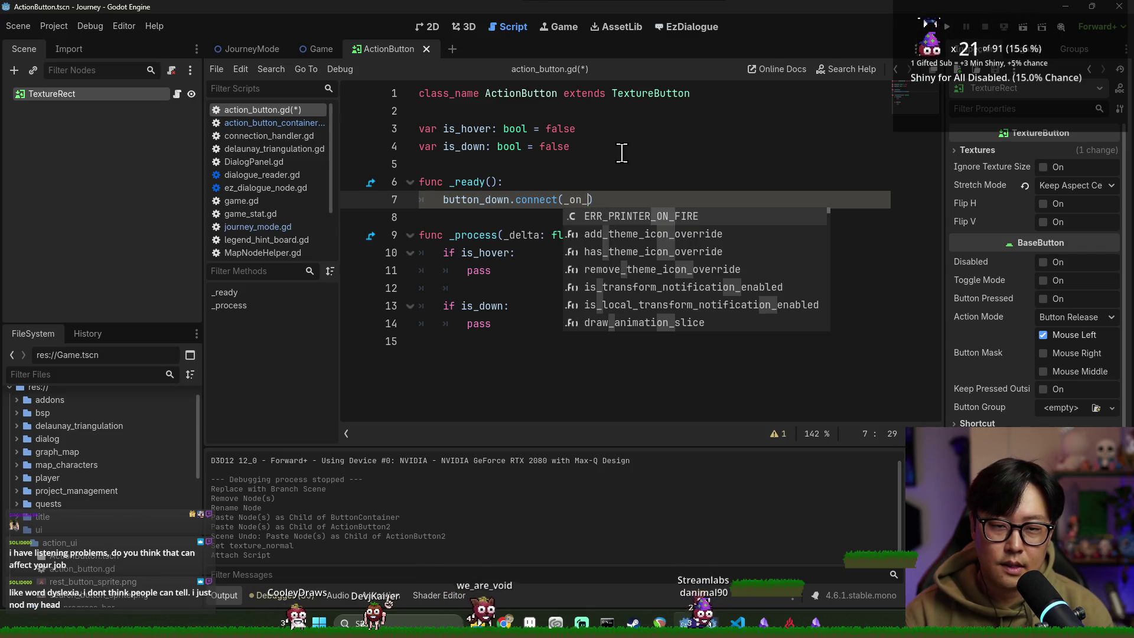
text(n)
Step: Start a button_up line in _ready and delete the is_hover and is_down variables
key(End)
key(Return)
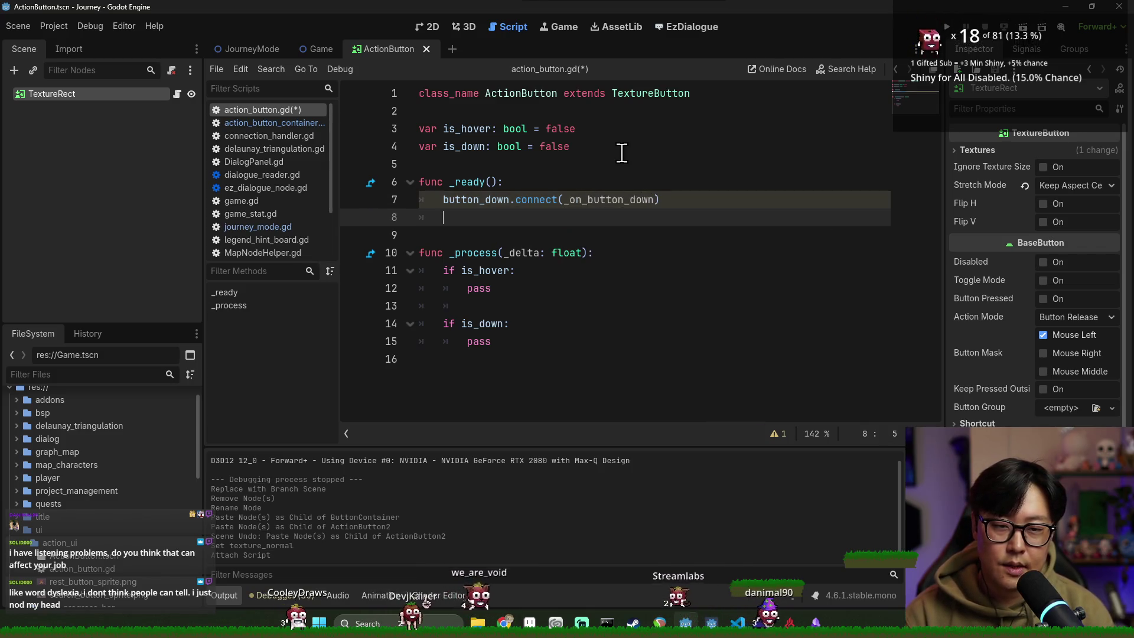
text(ton_up)
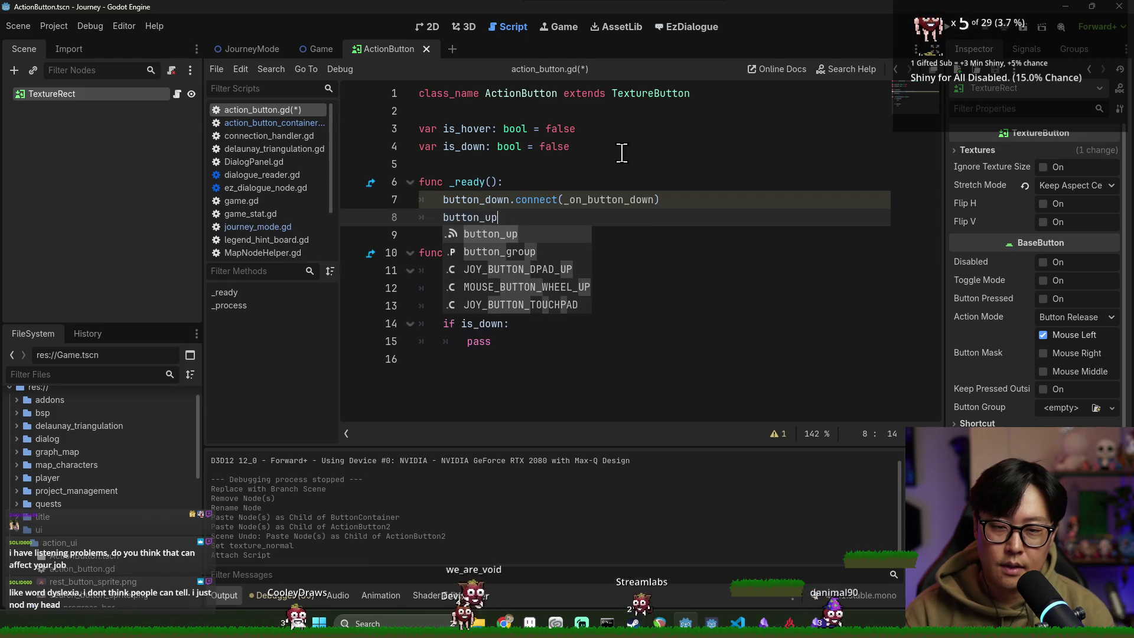
text(. connec)
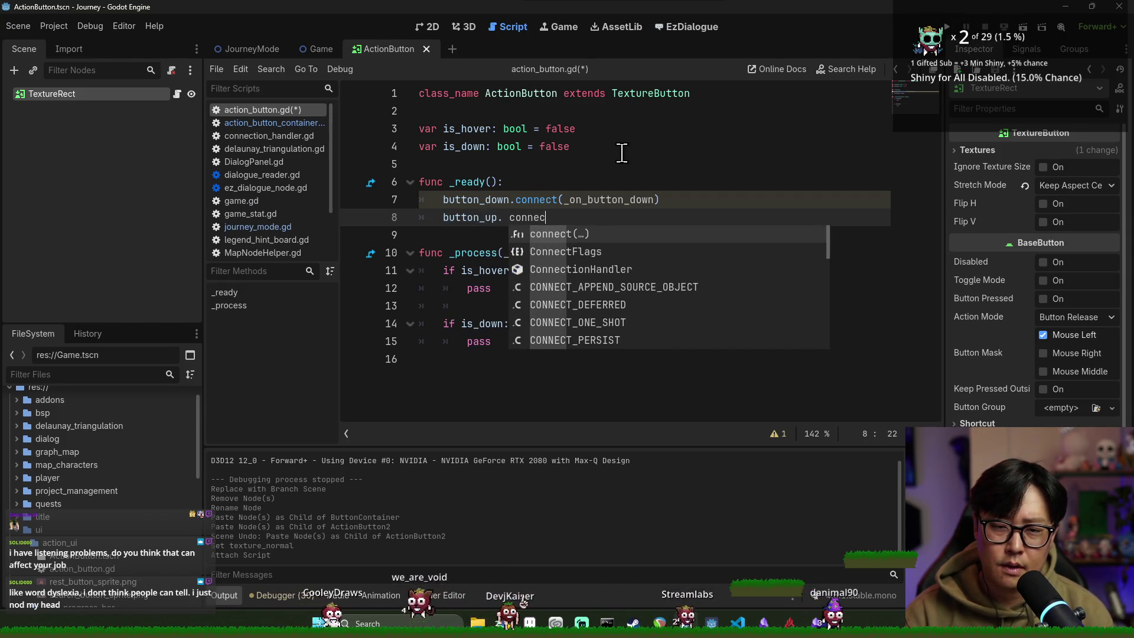
key(BackSpace)
key(BackSpace)
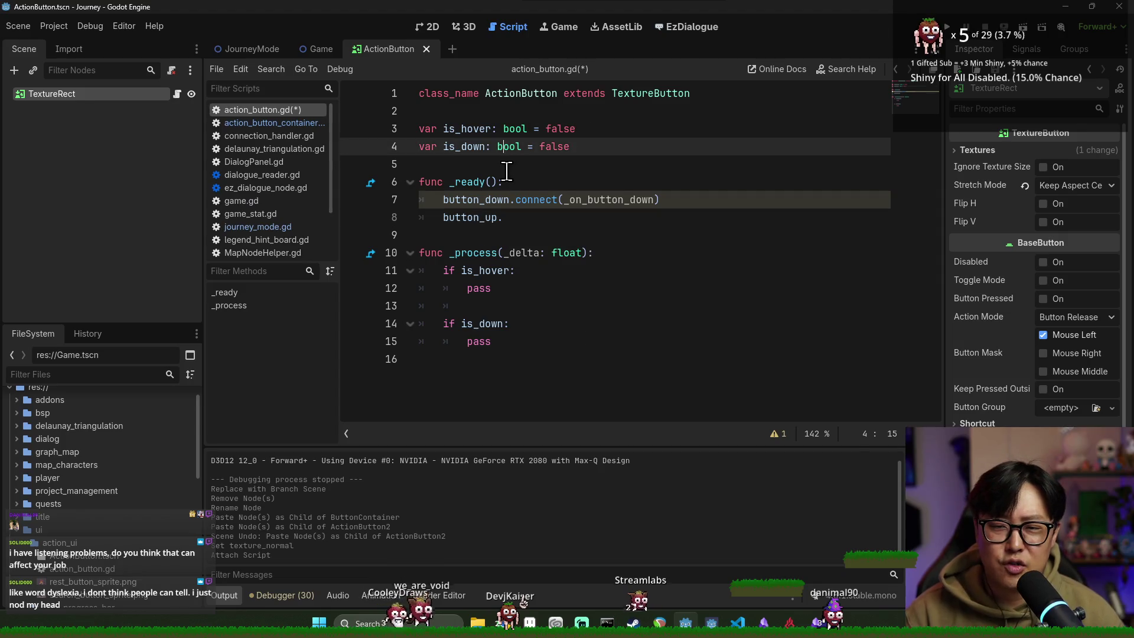
drag(506, 168, 499, 114)
key(BackSpace)
shift+click(524, 179)
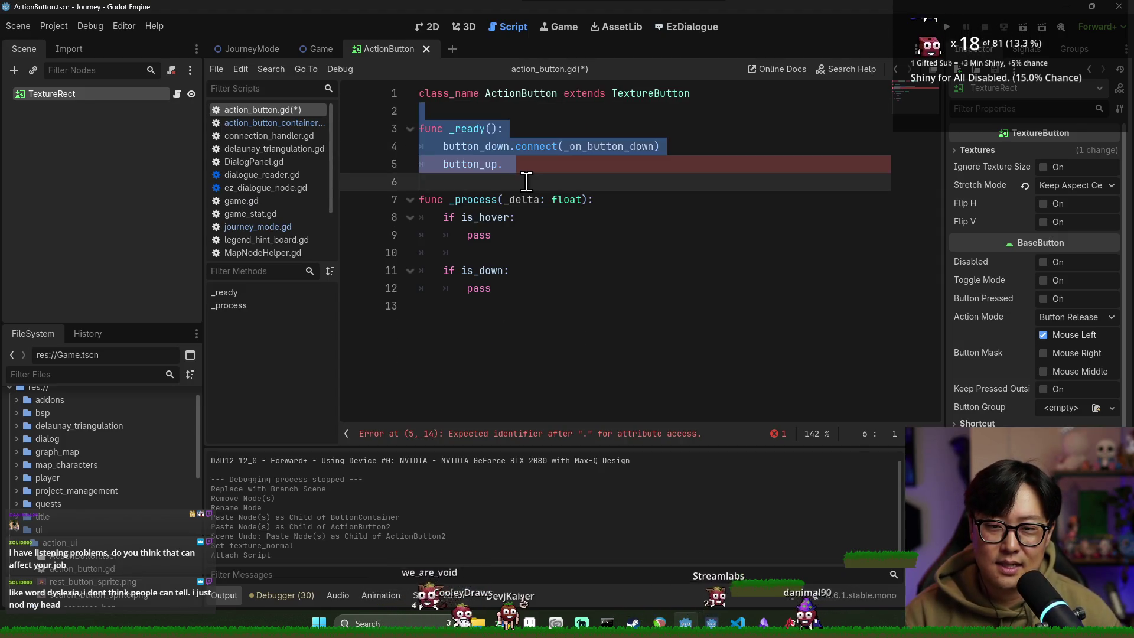
Step: Delete the _ready function, save, and complete line 4's check as is_hovered()
key(BackSpace)
key(ctrl+s)
double_click(490, 146)
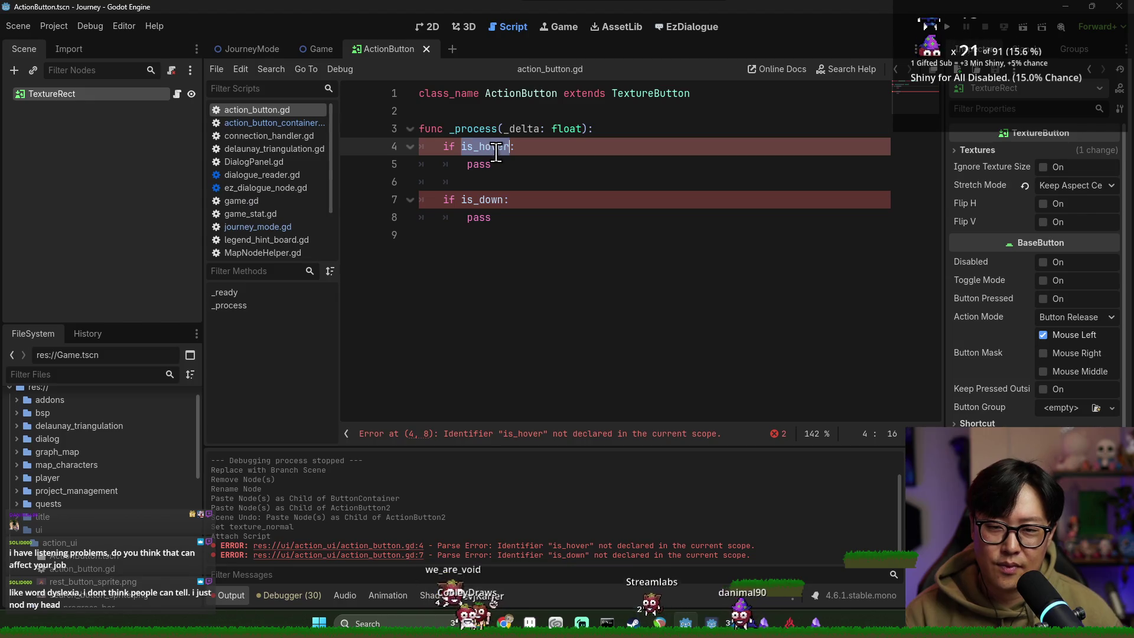
text(is_h)
key(Return)
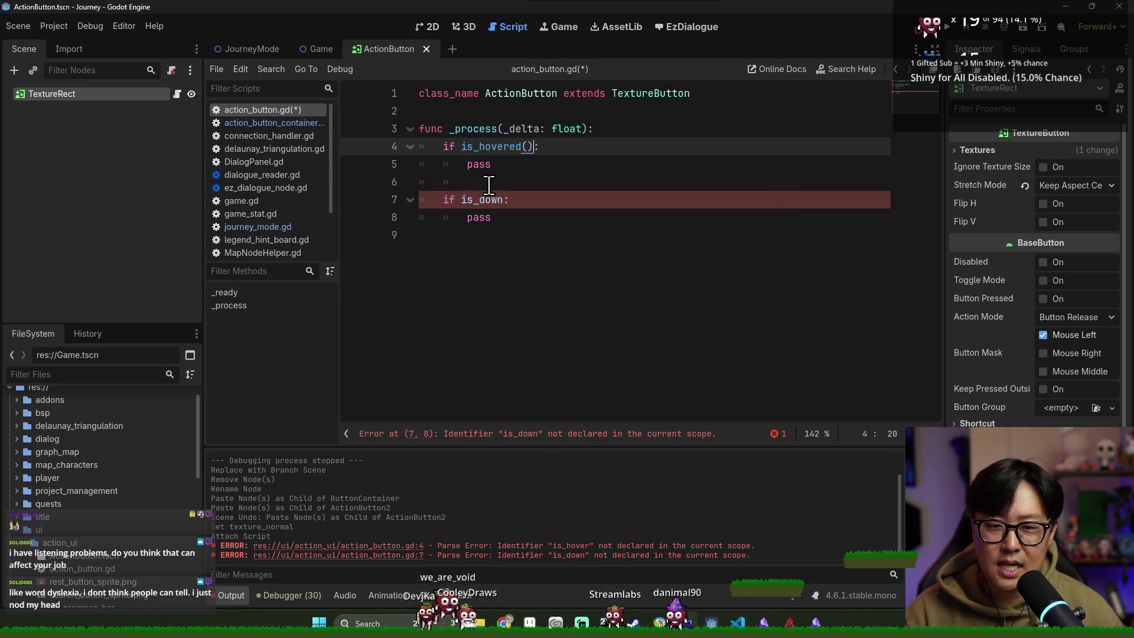
Step: Try rewriting the line-7 is_down check as a pressed check, then view the button's signals
double_click(478, 201)
text(is)
text(_prs)
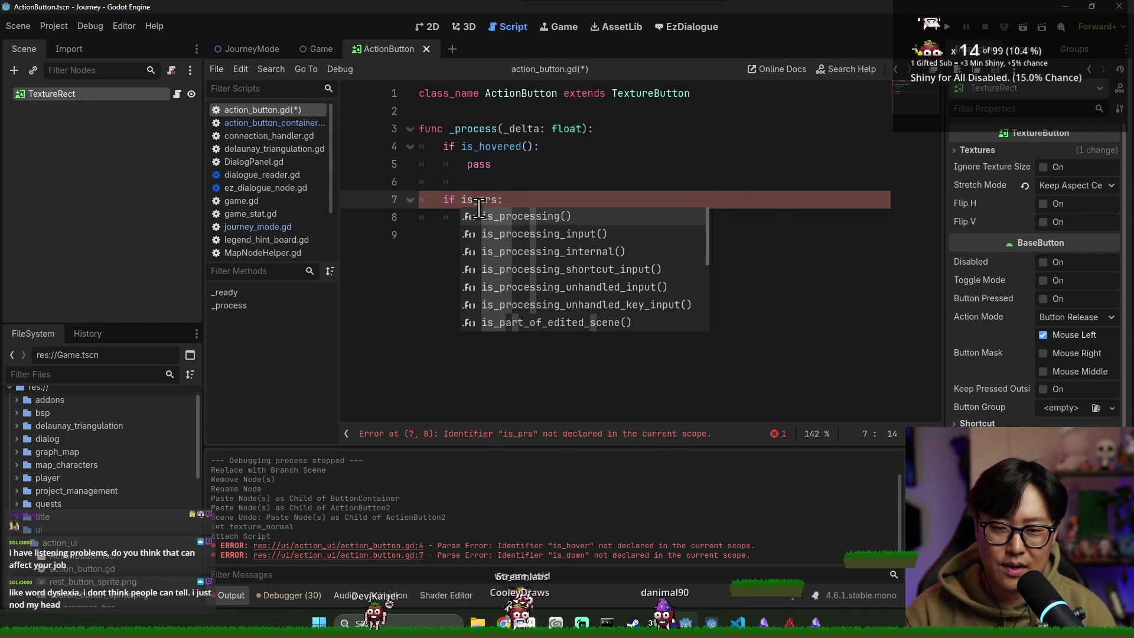
key(BackSpace)
text(esse)
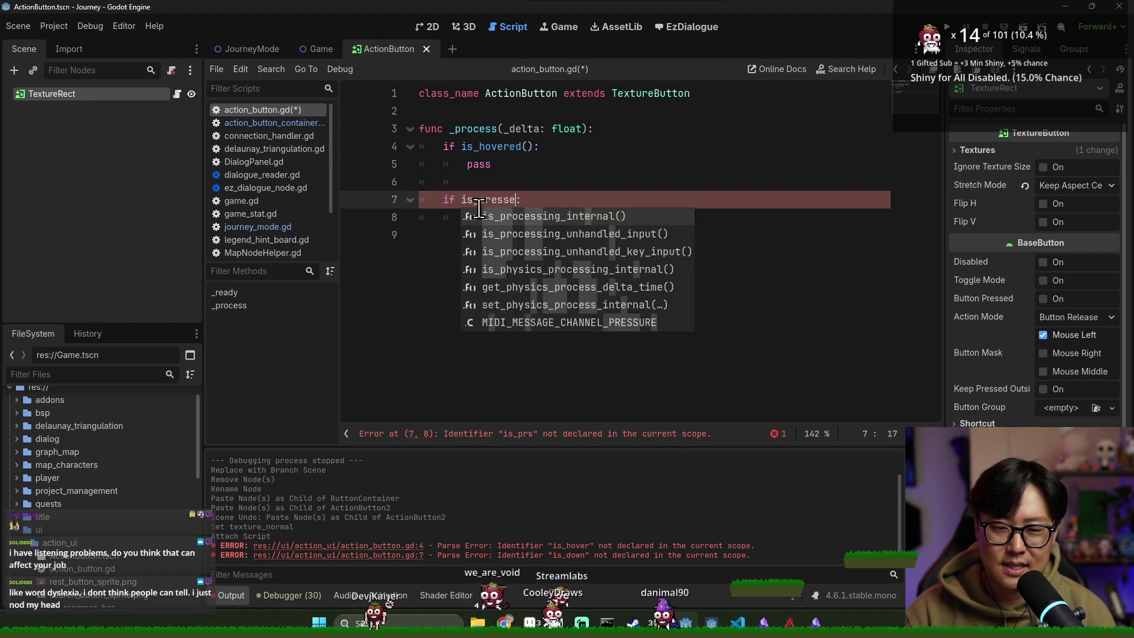
key(BackSpace)
key(BackSpace)
key(BackSpace)
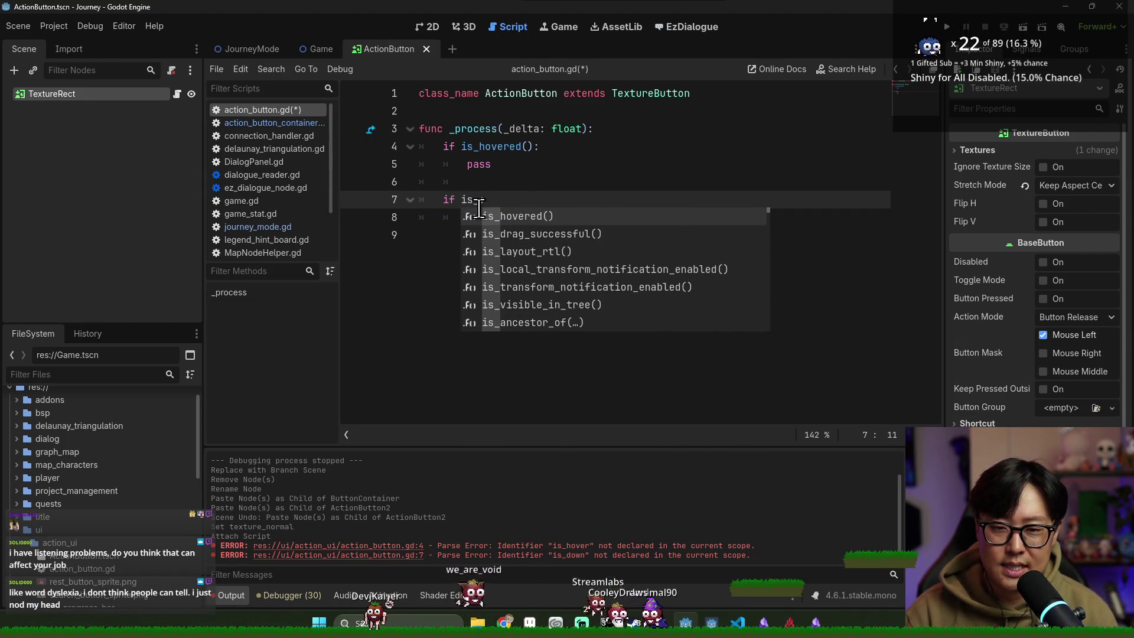
text(il)
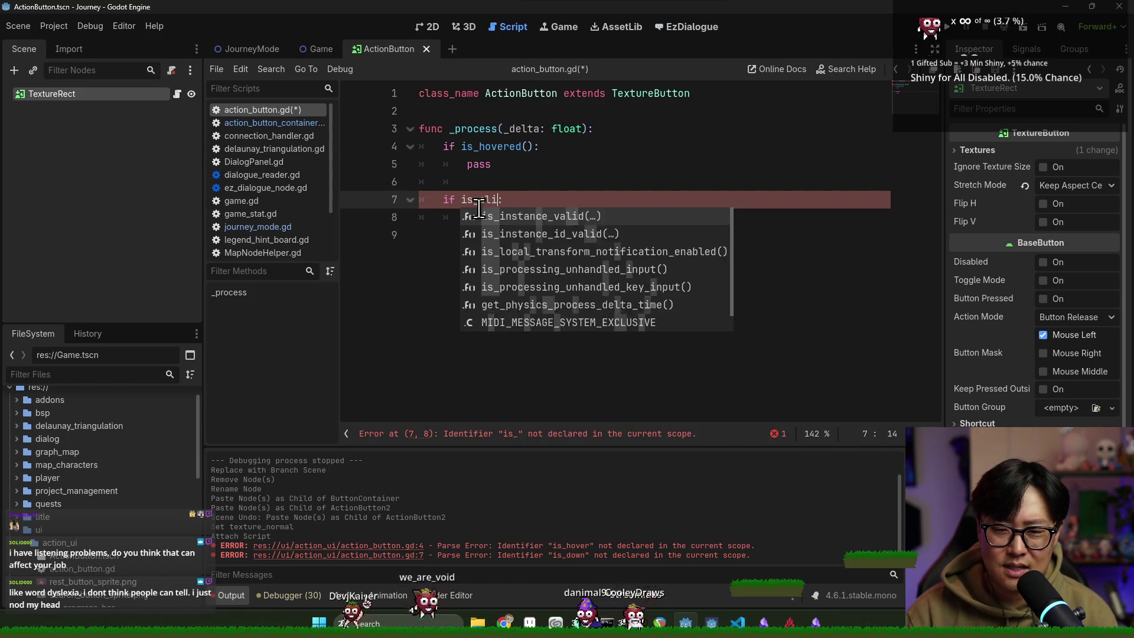
click(704, 146)
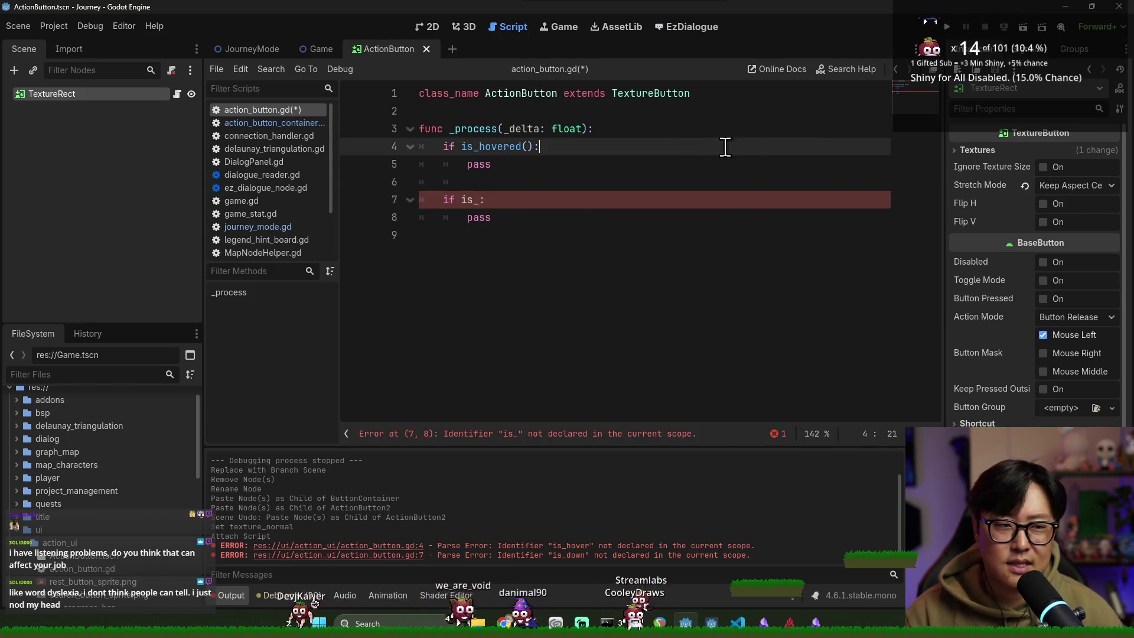
click(1026, 49)
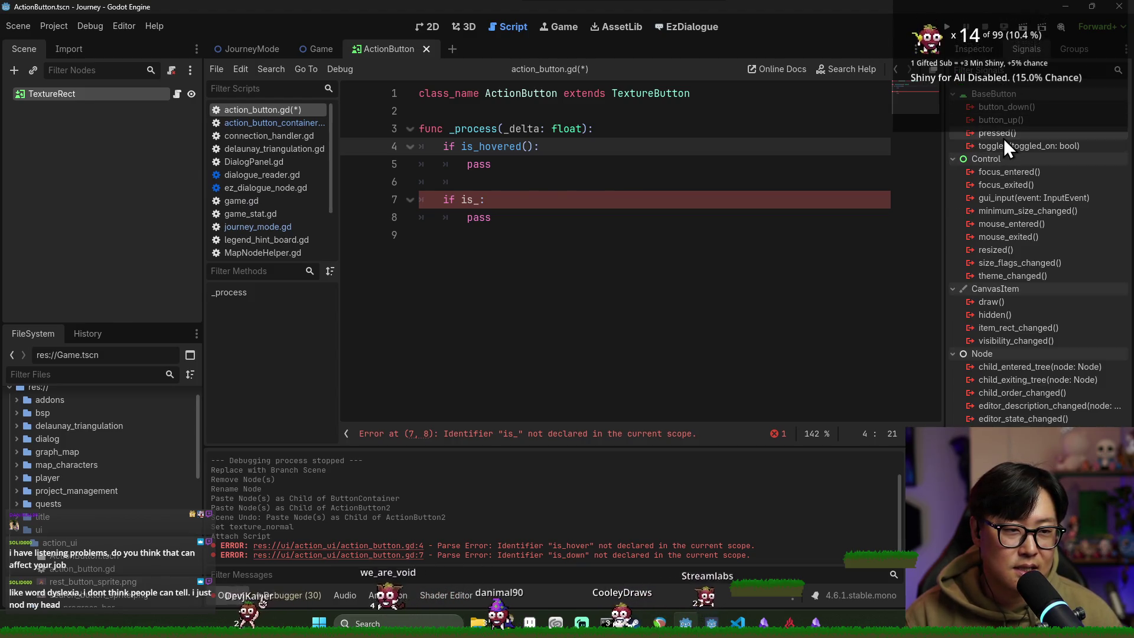
Step: Delete the unfinished second if block, save, and begin a new function below _process
drag(530, 214, 513, 186)
key(BackSpace)
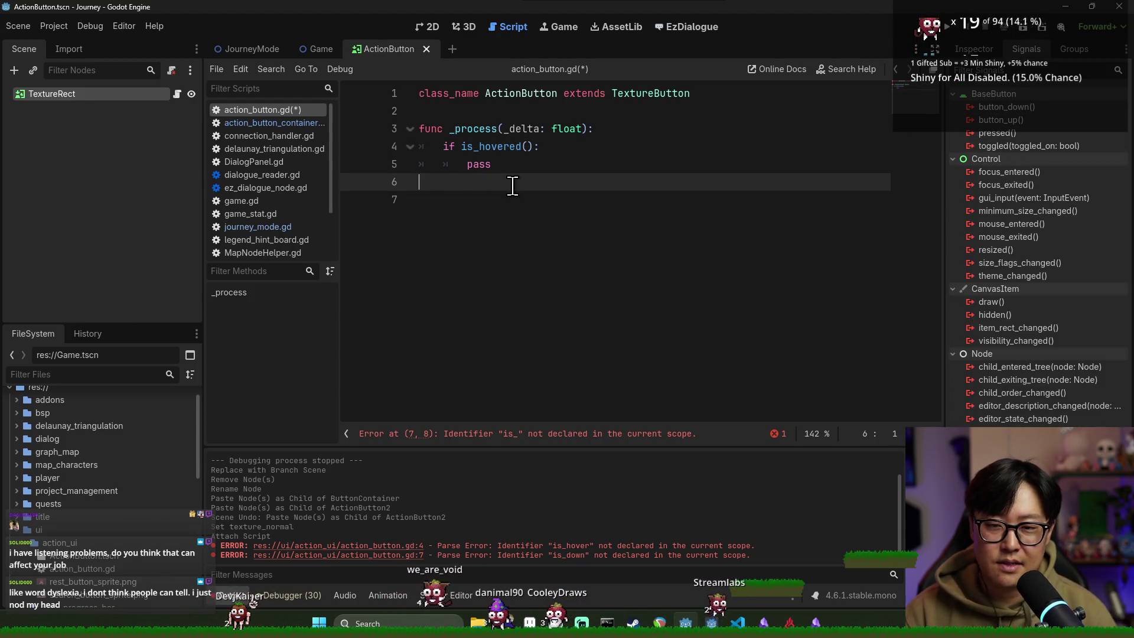
key(ctrl+s)
key(Return)
text(func )
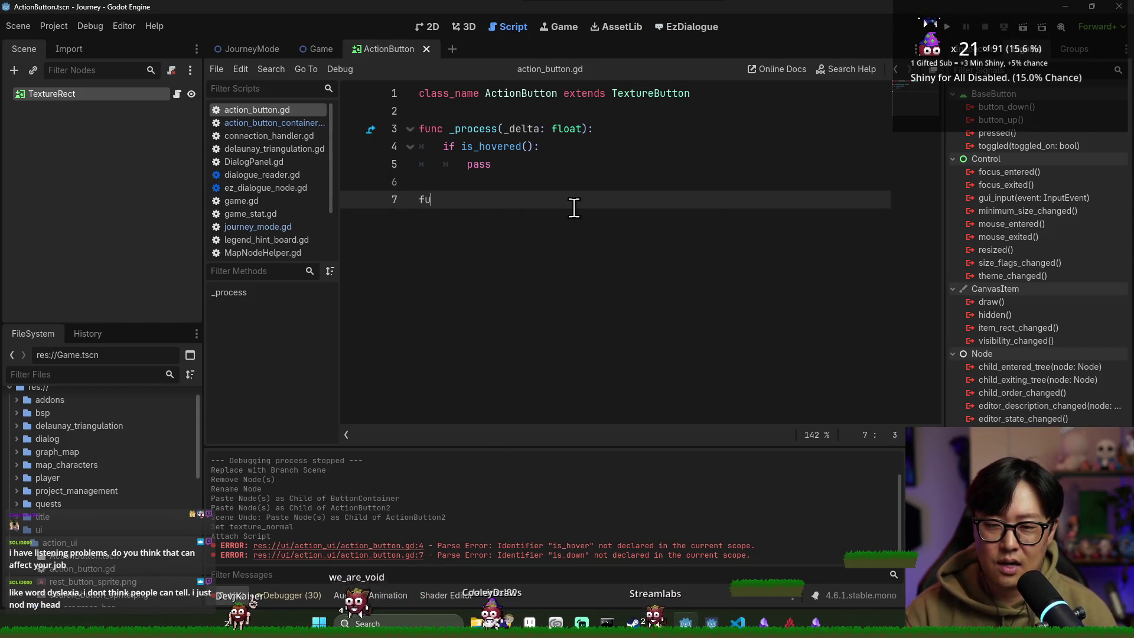
text(_o)
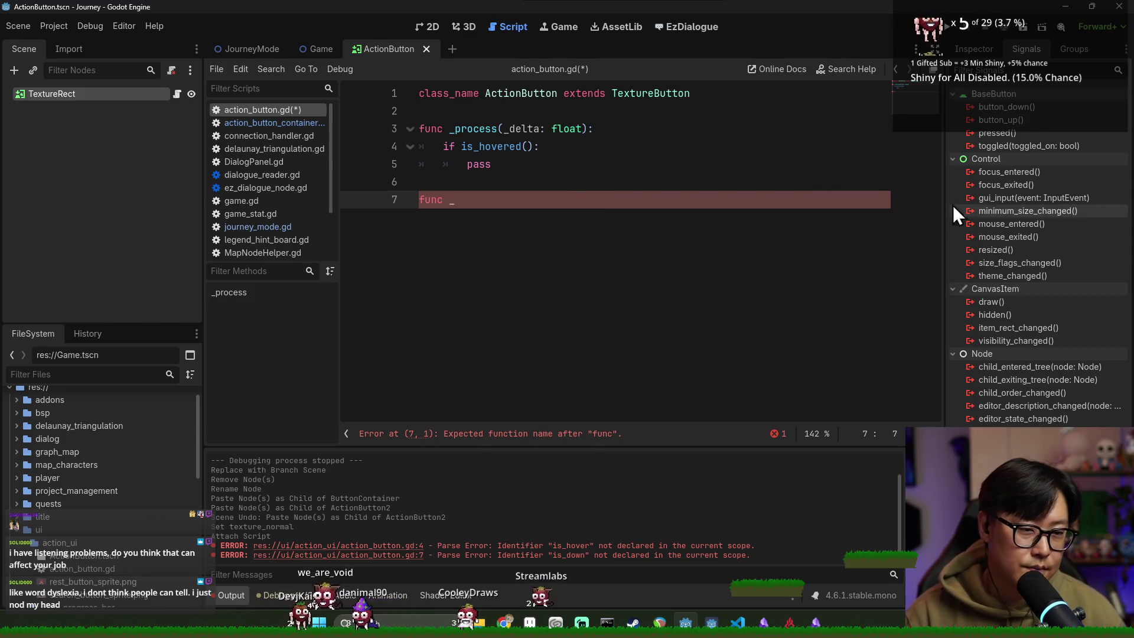
Step: Insert the _gui_input override from autocomplete and start its indented body
mouse_move(1014, 199)
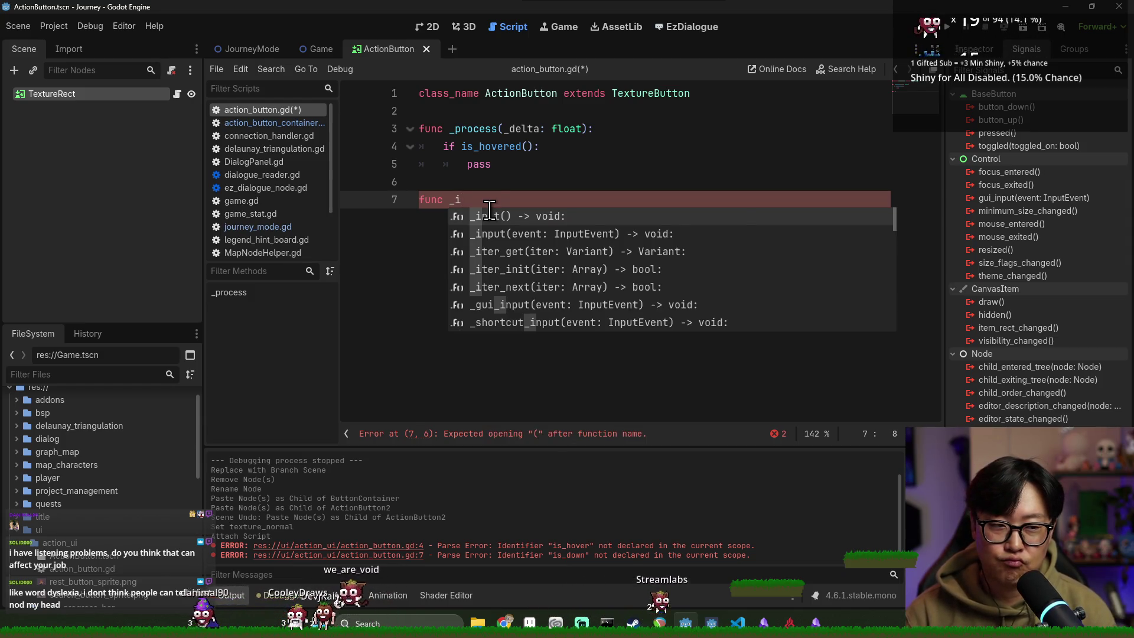
key(BackSpace)
text(gui)
key(Return)
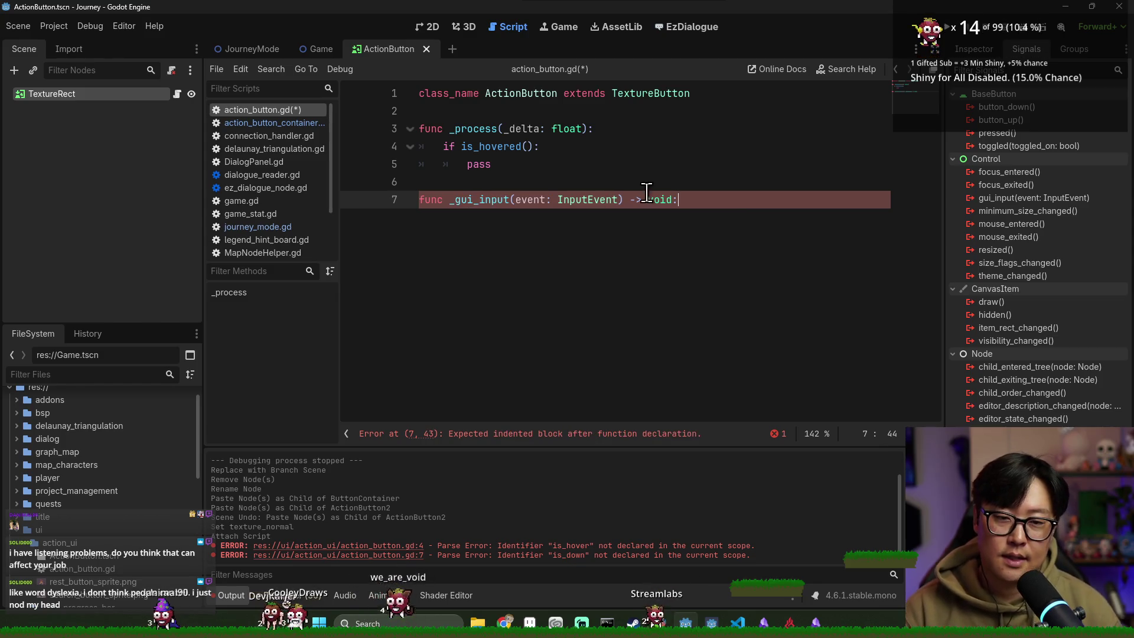
key(Return)
Step: Write an if condition checking that event is InputEventMouseButton
key(BackSpace)
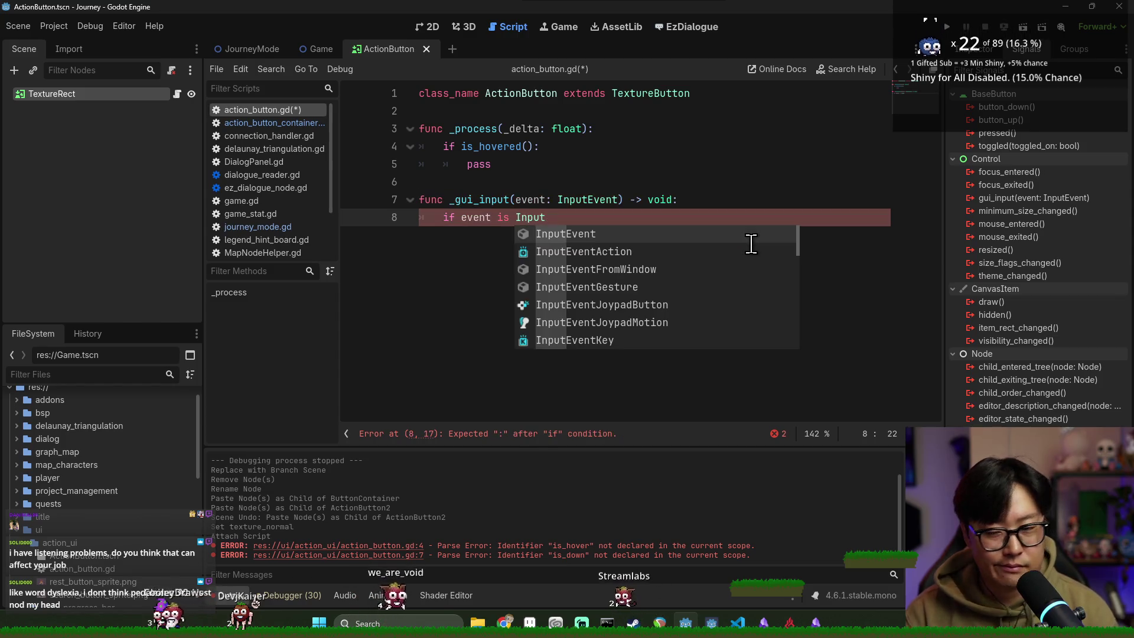
key(Return)
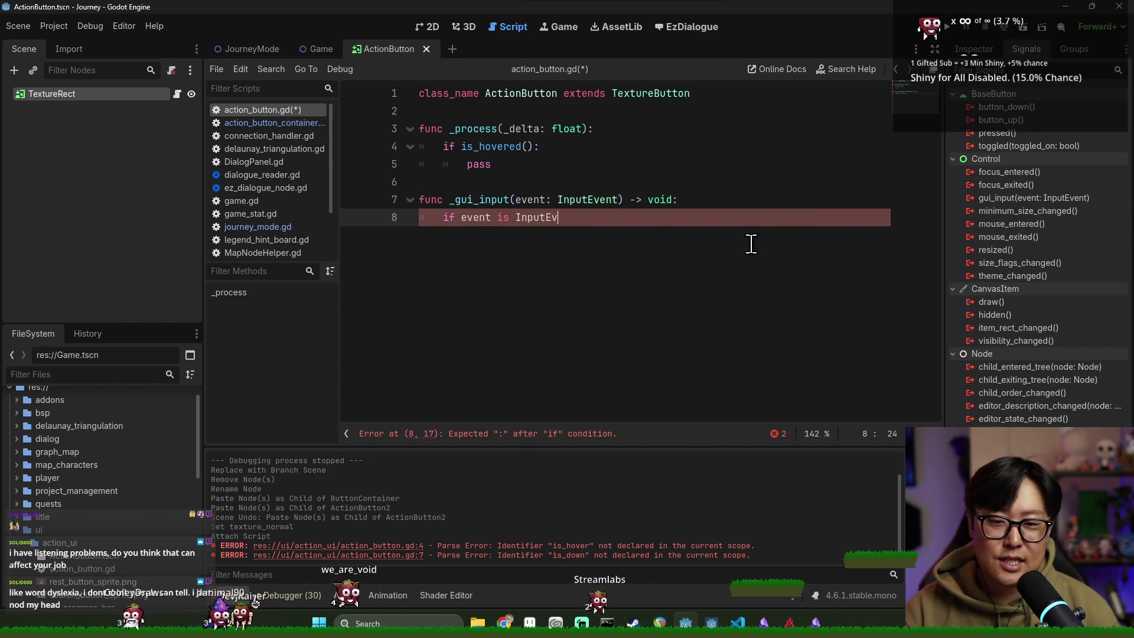
key(BackSpace)
key(BackSpace)
key(BackSpace)
text(MouseI)
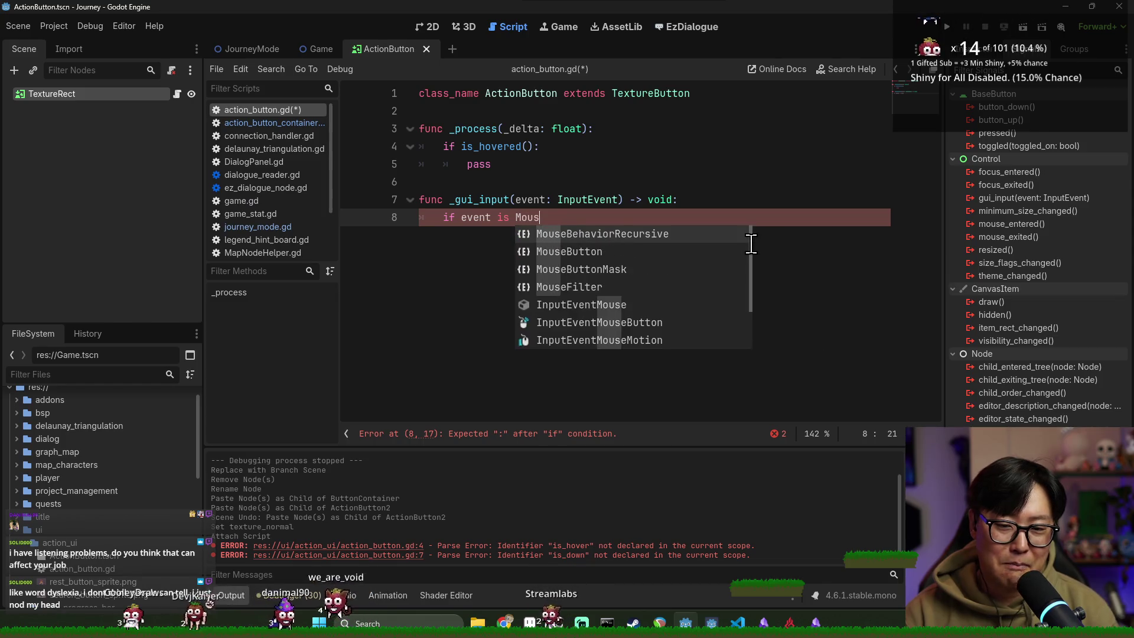
text(nput)
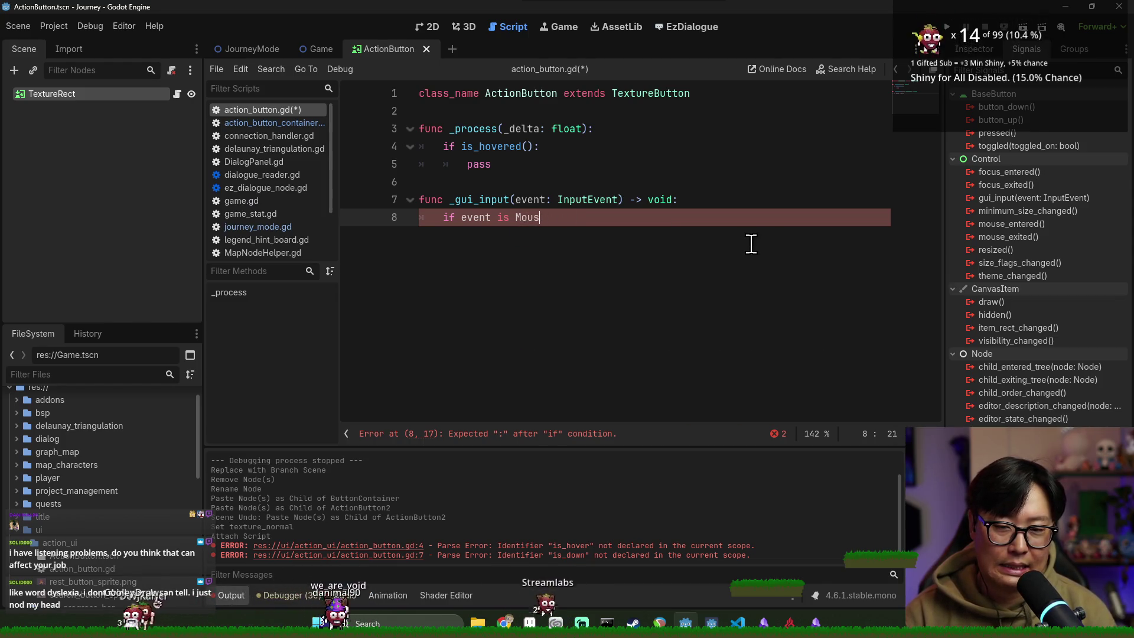
text(Event)
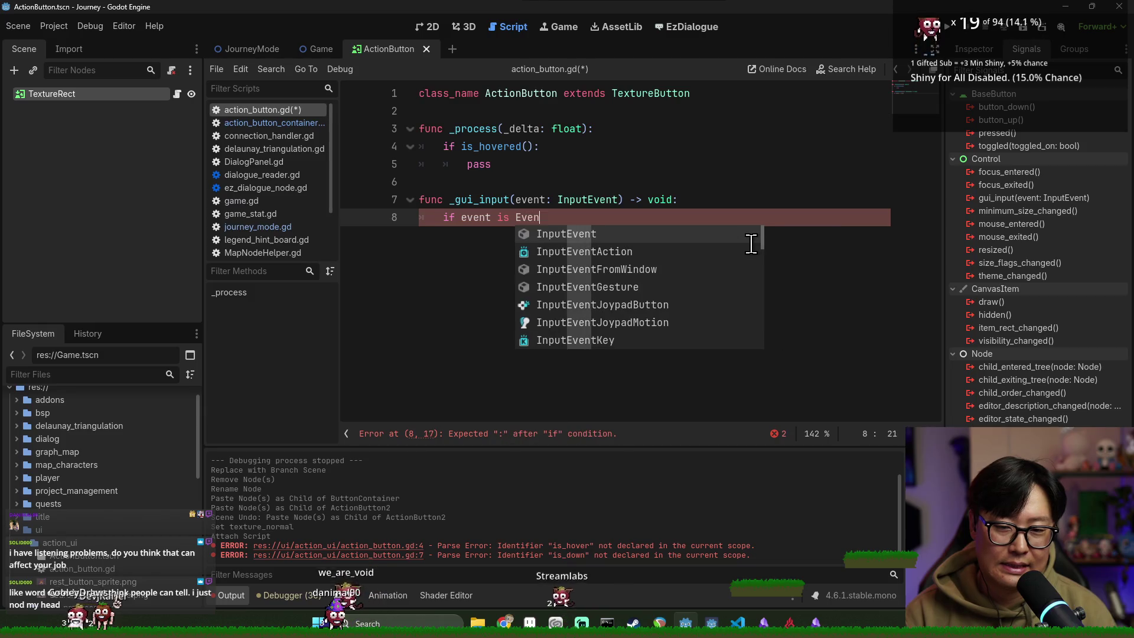
key(BackSpace)
key(BackSpace)
key(BackSpace)
text(MoustBu)
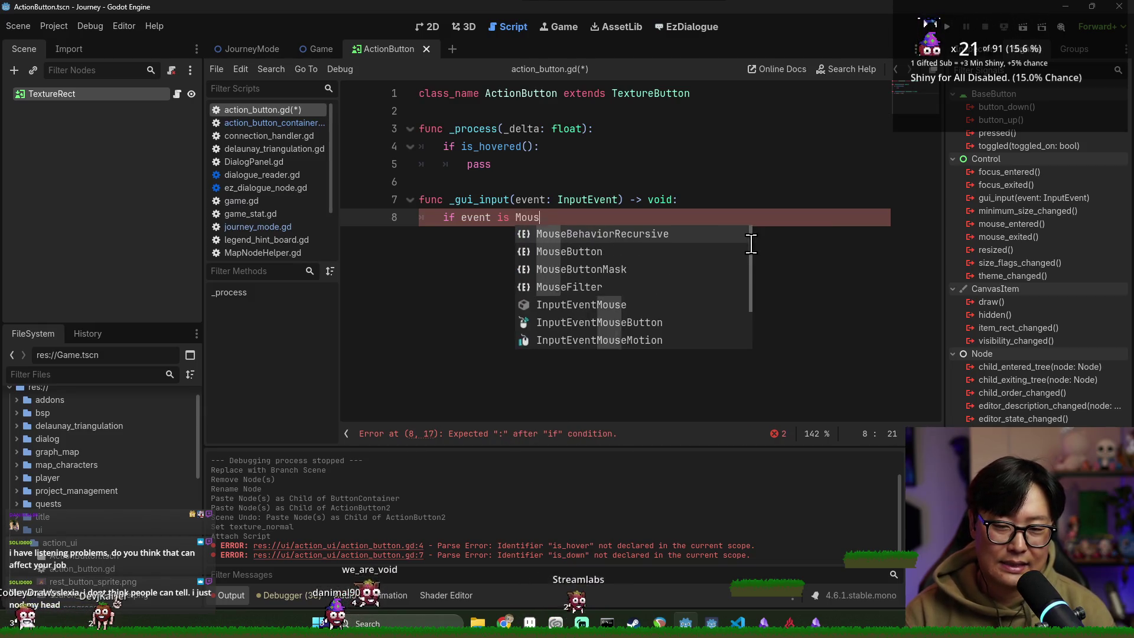
key(BackSpace)
key(BackSpace)
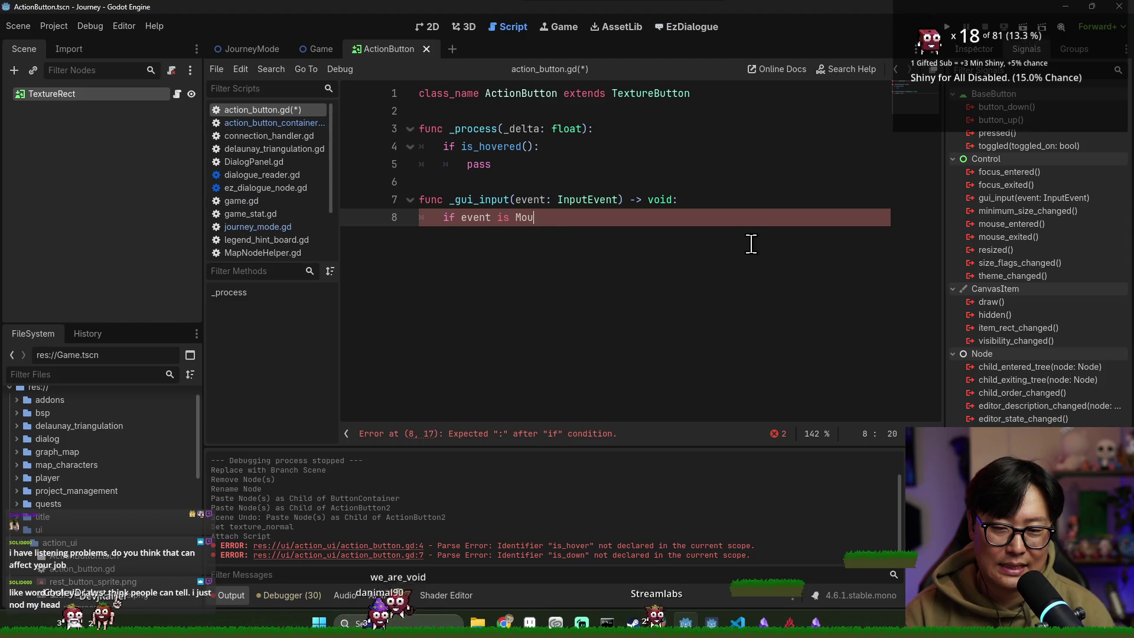
key(Down)
key(Down)
key(Down)
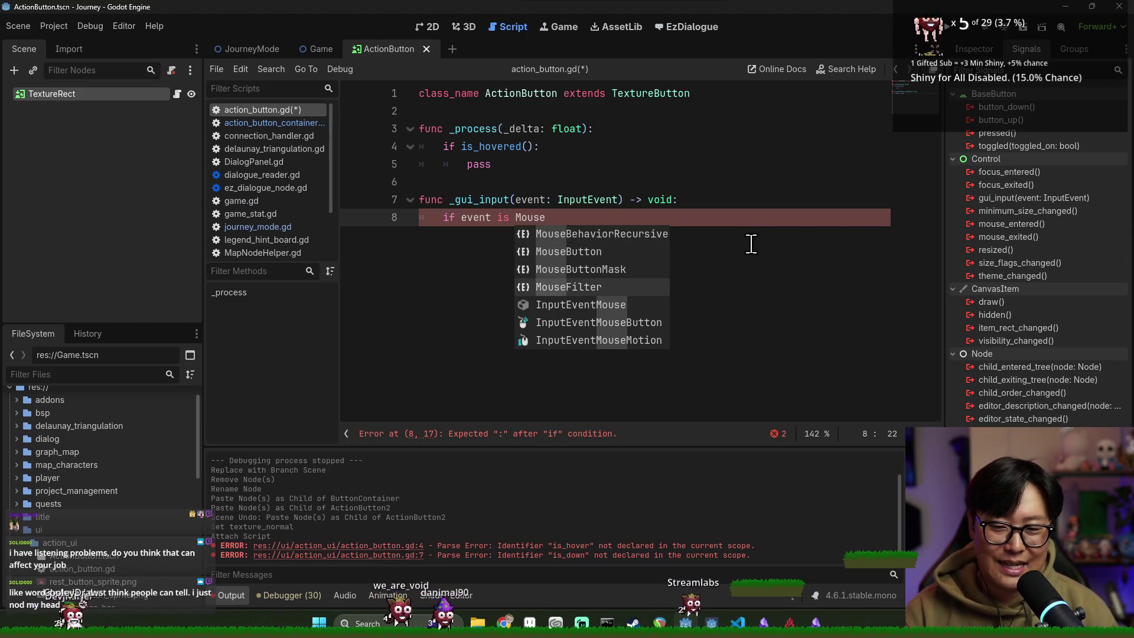
key(Down)
key(Down)
key(Return)
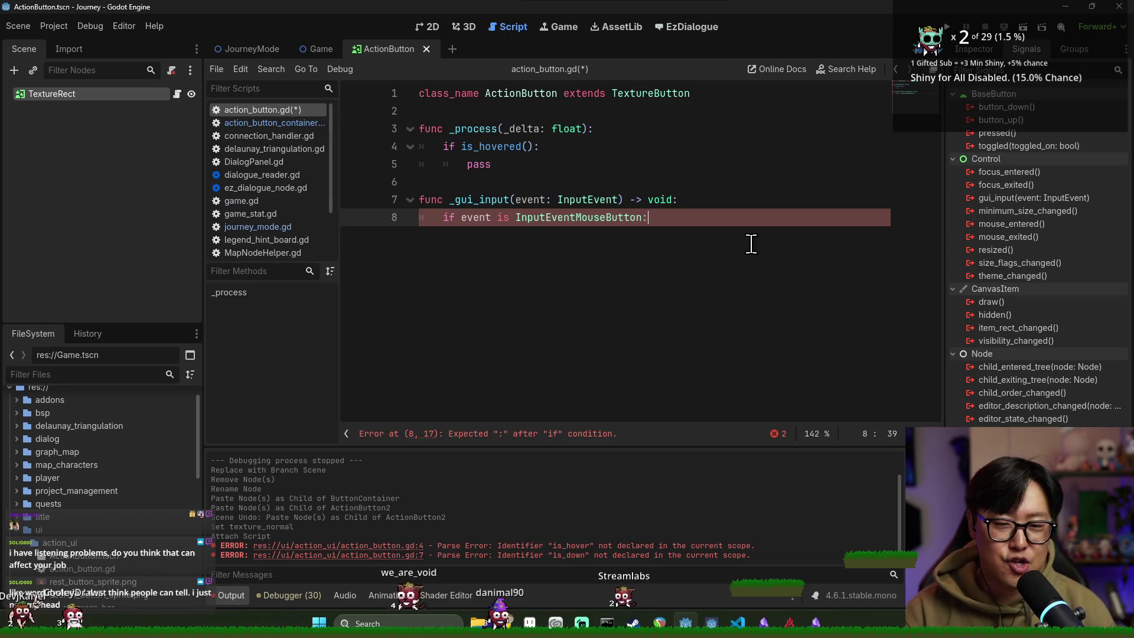
text(as)
key(BackSpace)
key(BackSpace)
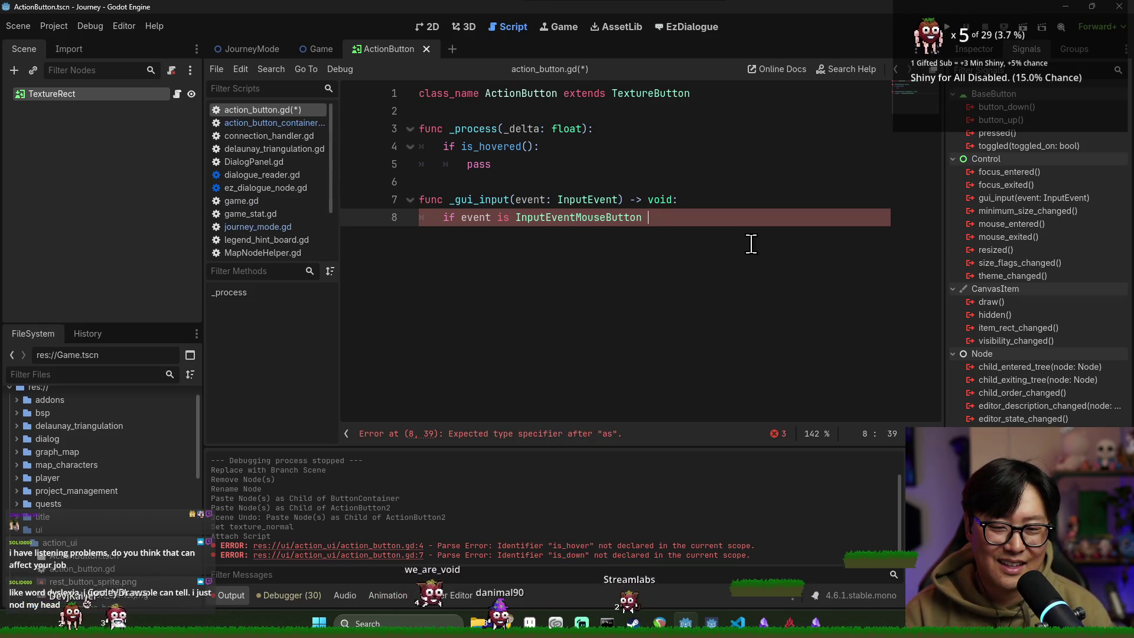
text(event)
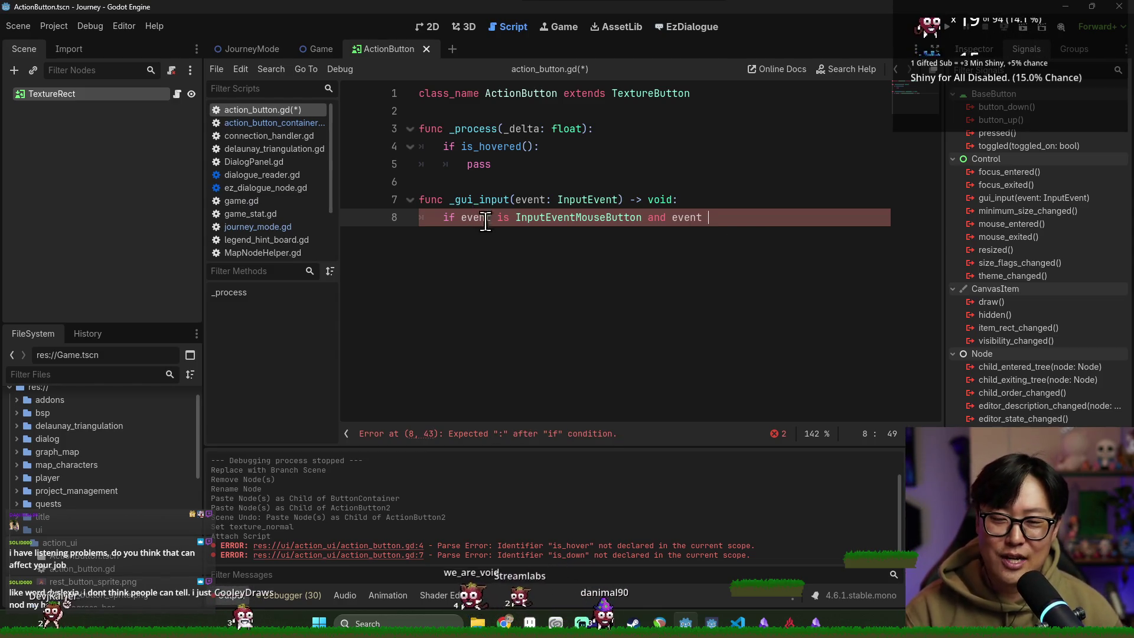
click(543, 169)
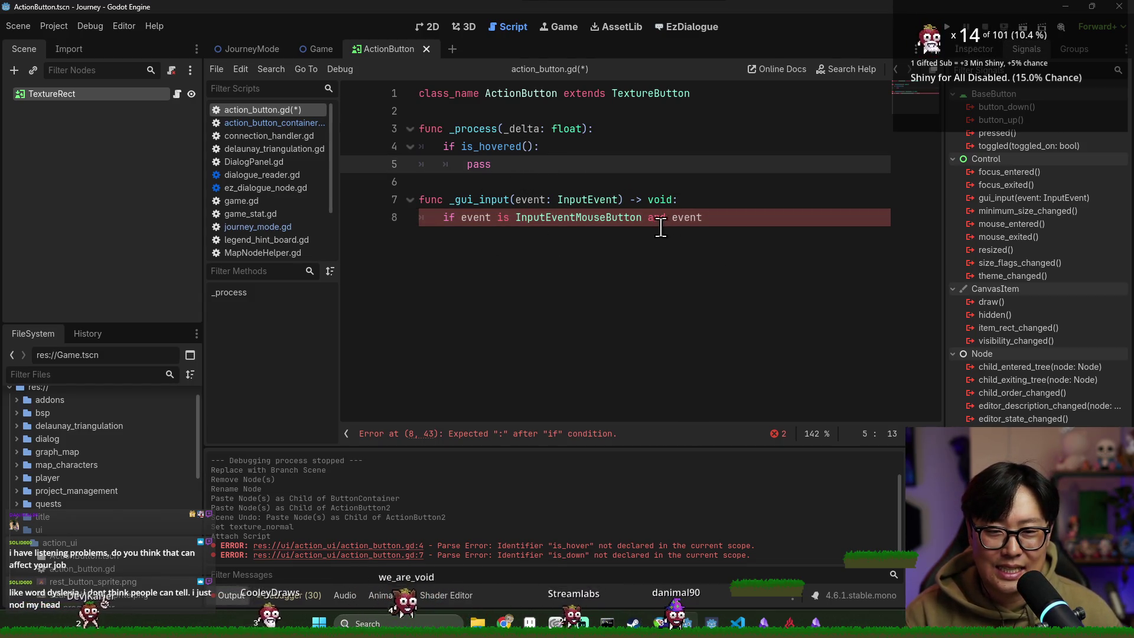
Step: Finish the condition with event.is_pressed(): and a pass body
double_click(483, 147)
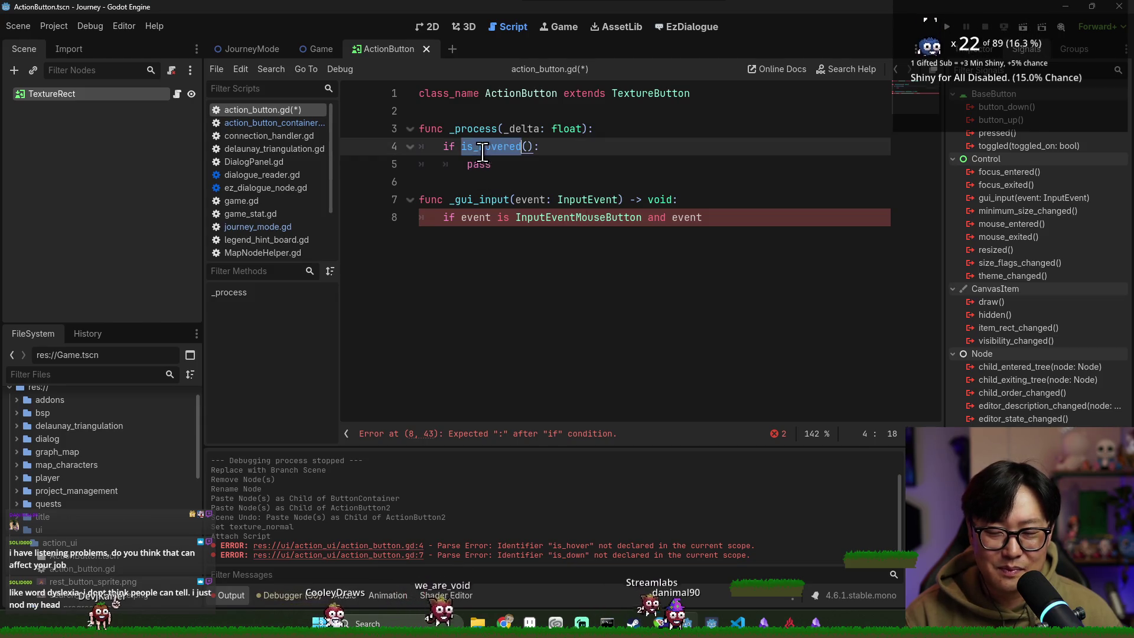
click(716, 217)
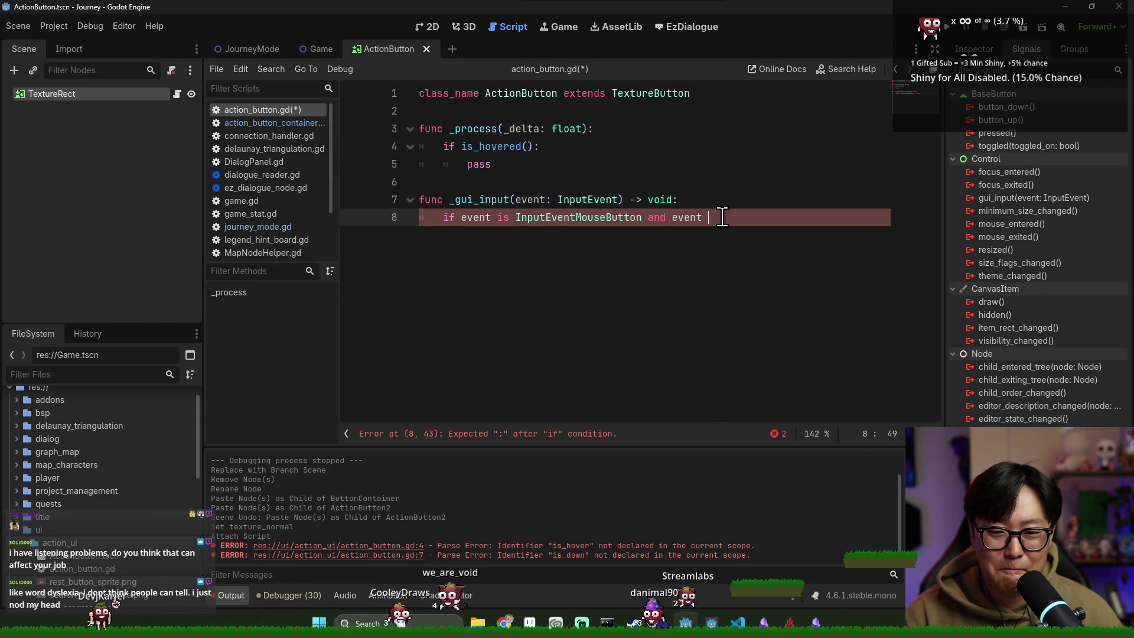
text(.is_action)
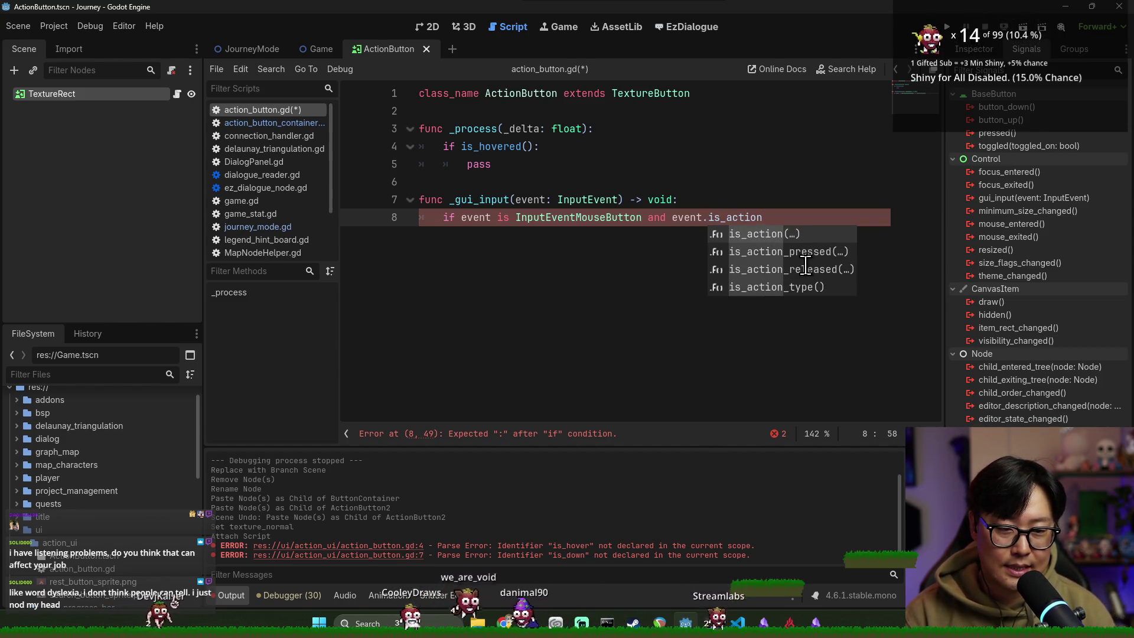
click(807, 251)
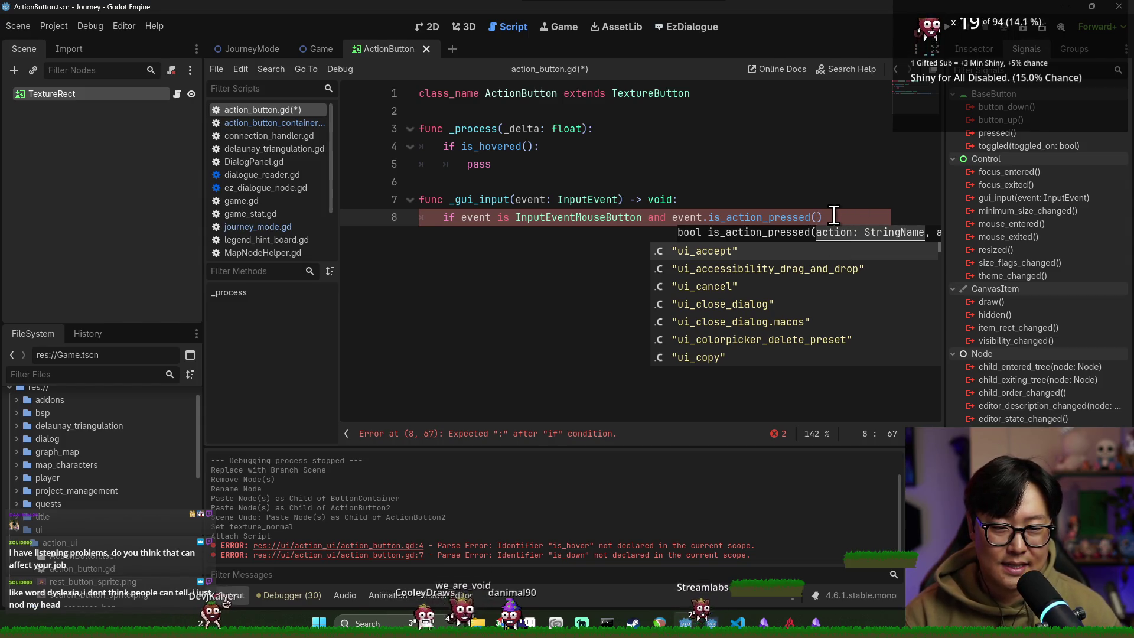
key(Escape)
key(ctrl+shift+Left)
key(BackSpace)
text(is_pr)
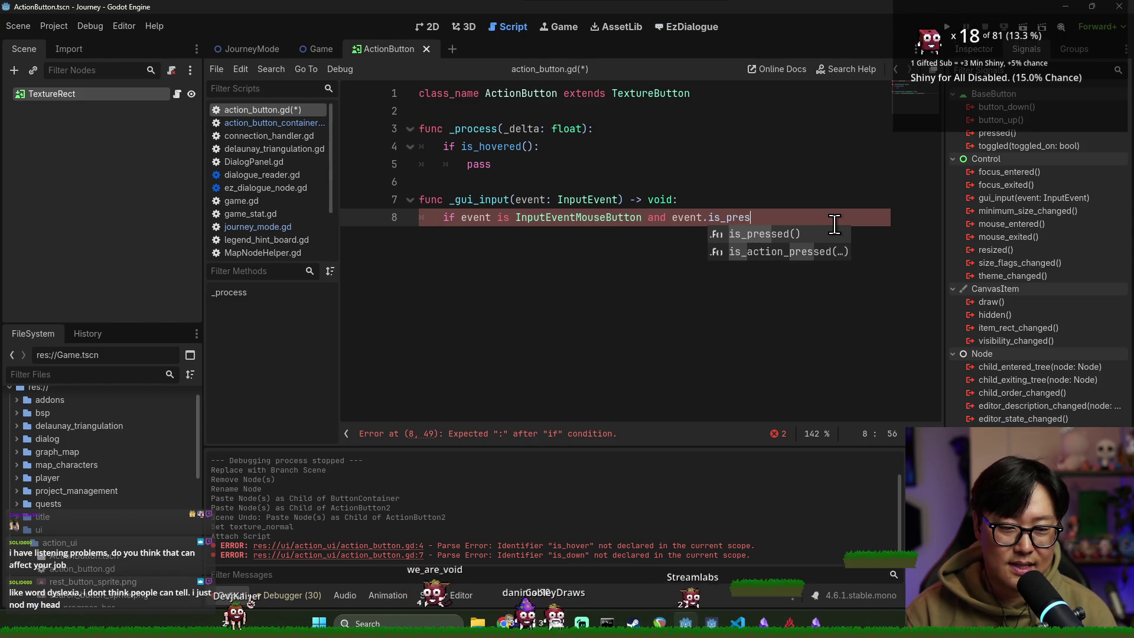
key(Return)
text(:)
key(Return)
text(pass)
key(Return)
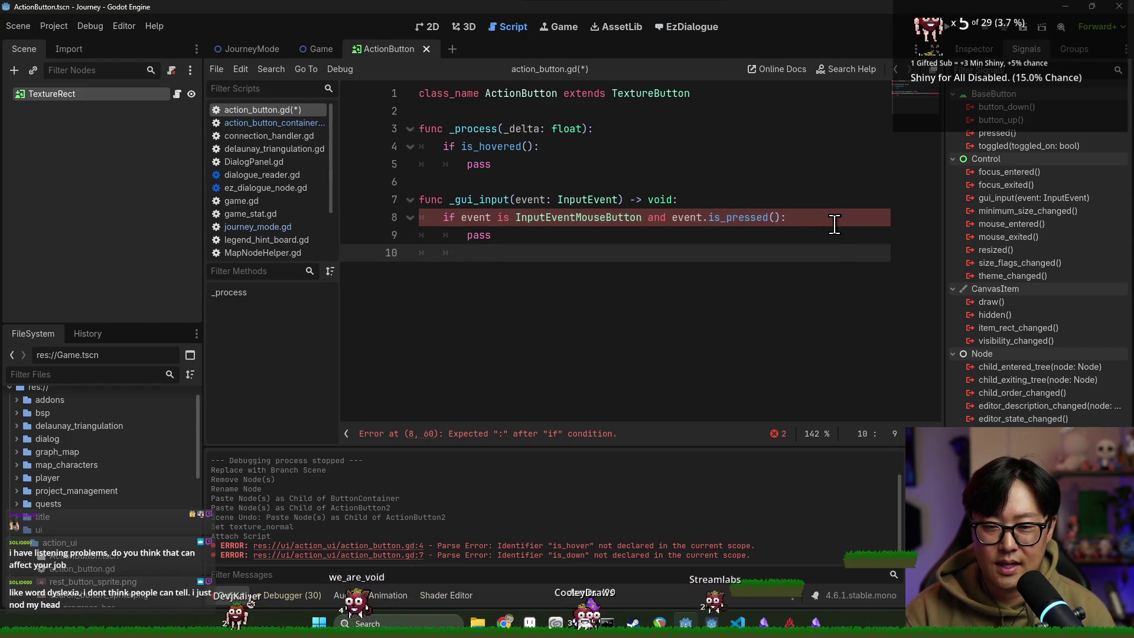
Step: Duplicate the pressed branch, change the copy to is_released(), and save
click(531, 235)
click(451, 253)
text(if event is InputEventMouseButton and event.is_pressed(): 		pass)
click(743, 264)
double_click(743, 270)
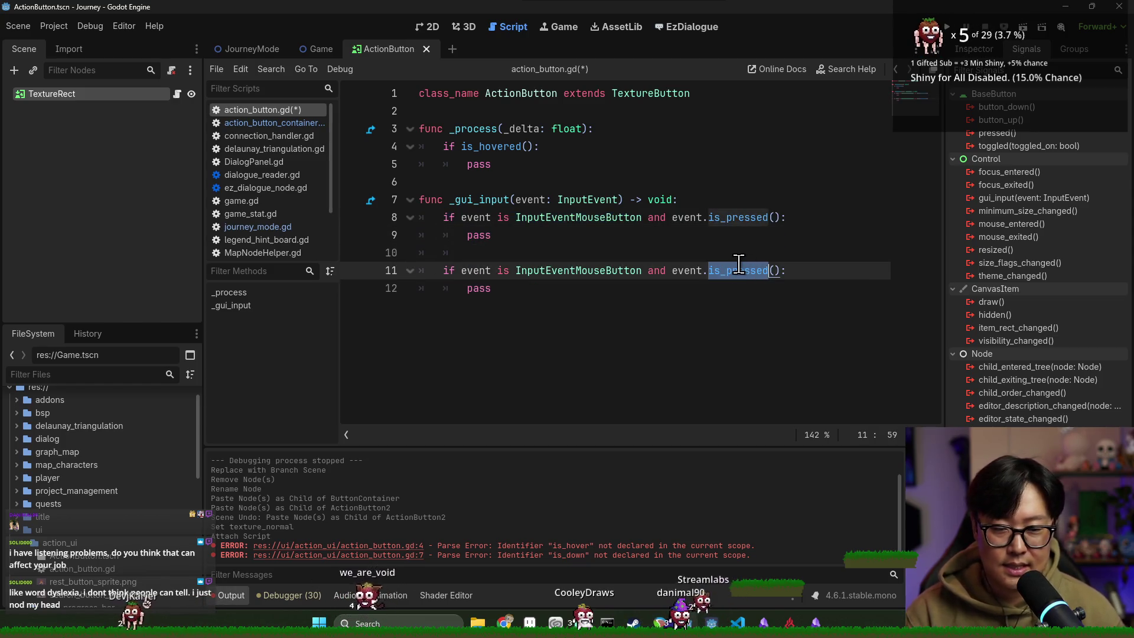
text(is_r)
text(ea)
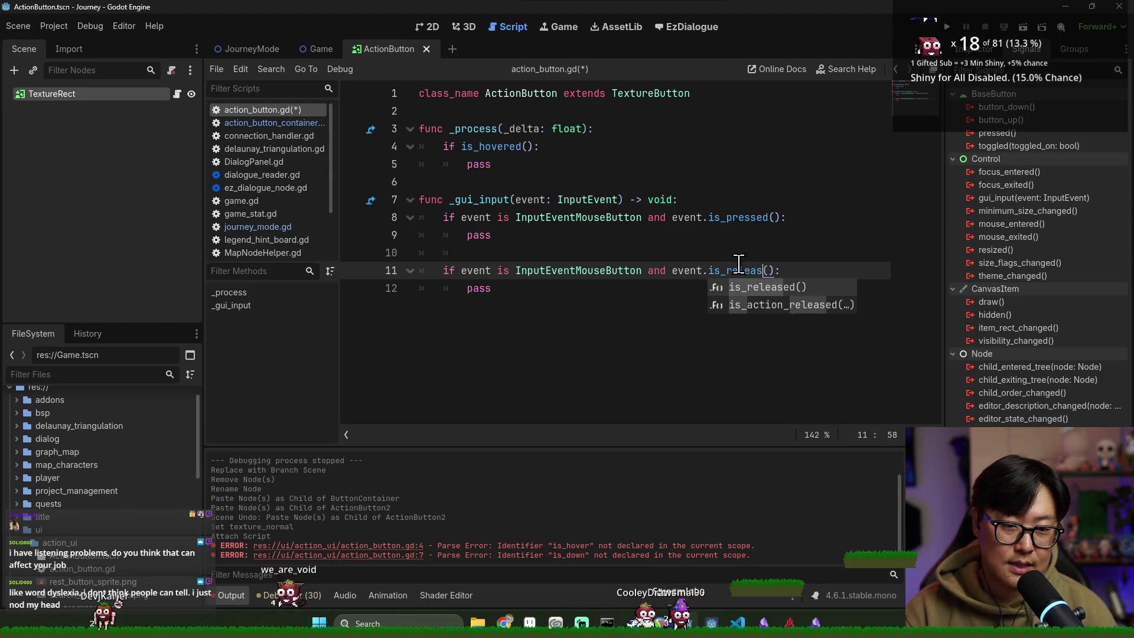
key(Return)
click(564, 236)
key(ctrl+s)
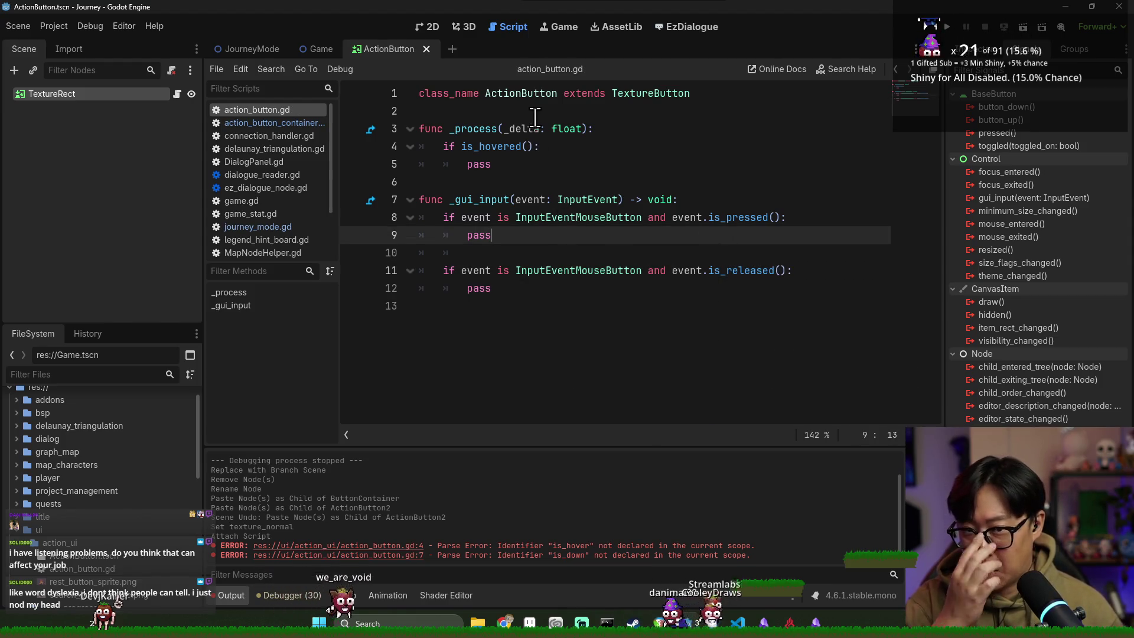
Step: Begin a member variable declaration under the class line
click(649, 114)
key(Return)
text(var is_pre)
Step: Declare the member variable is_down := false
key(BackSpace)
key(BackSpace)
key(BackSpace)
key(BackSpace)
key(BackSpace)
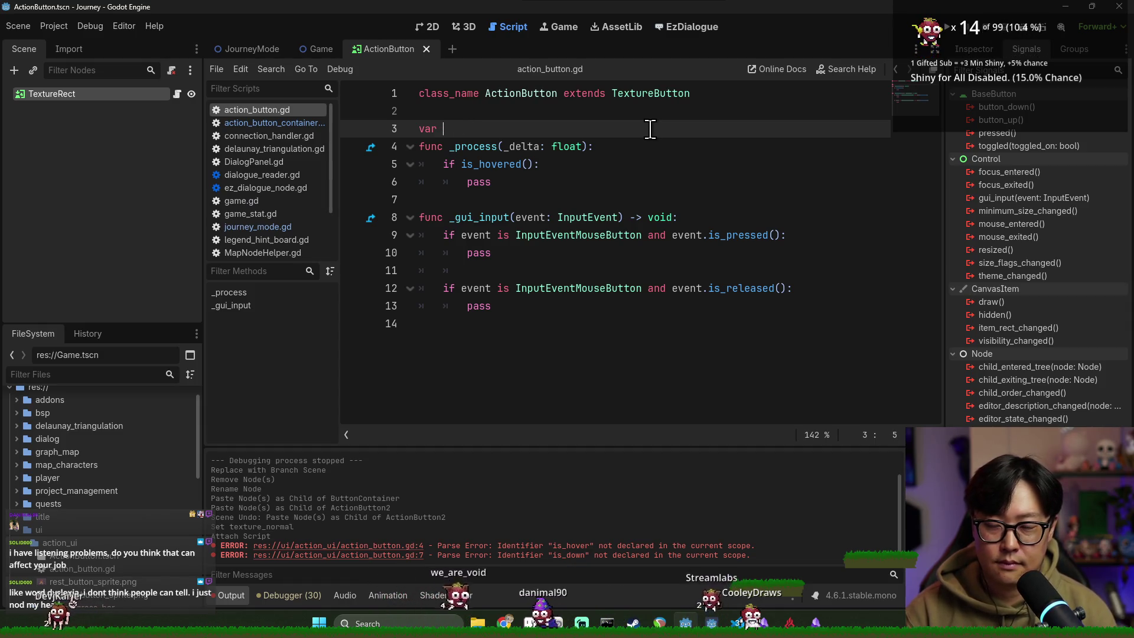
text(is_down:)
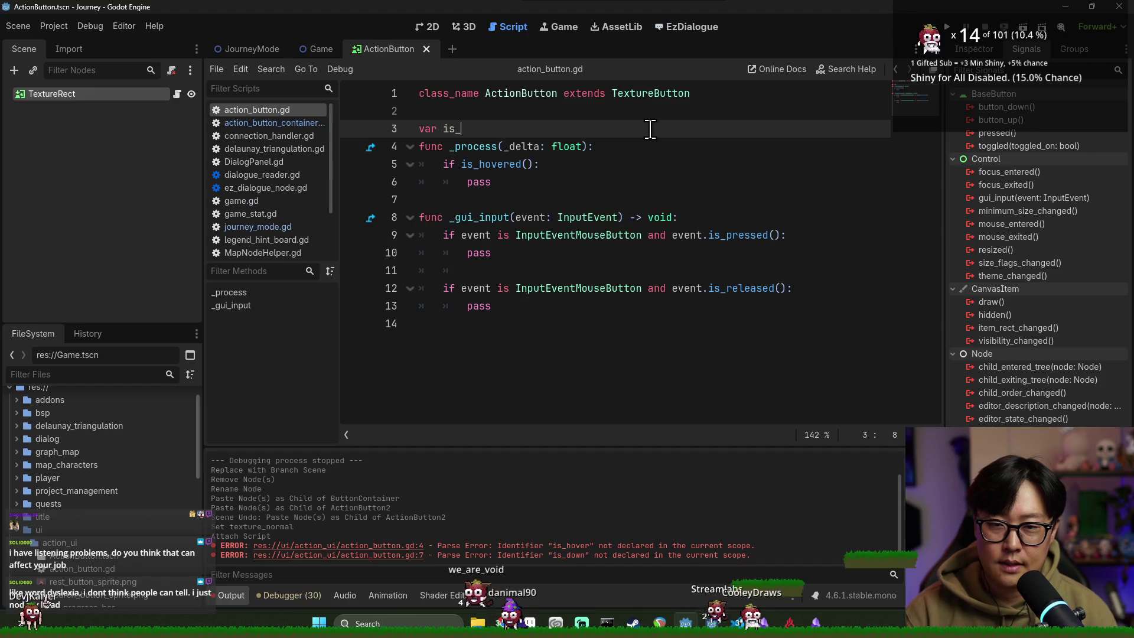
key(BackSpace)
text(:= false)
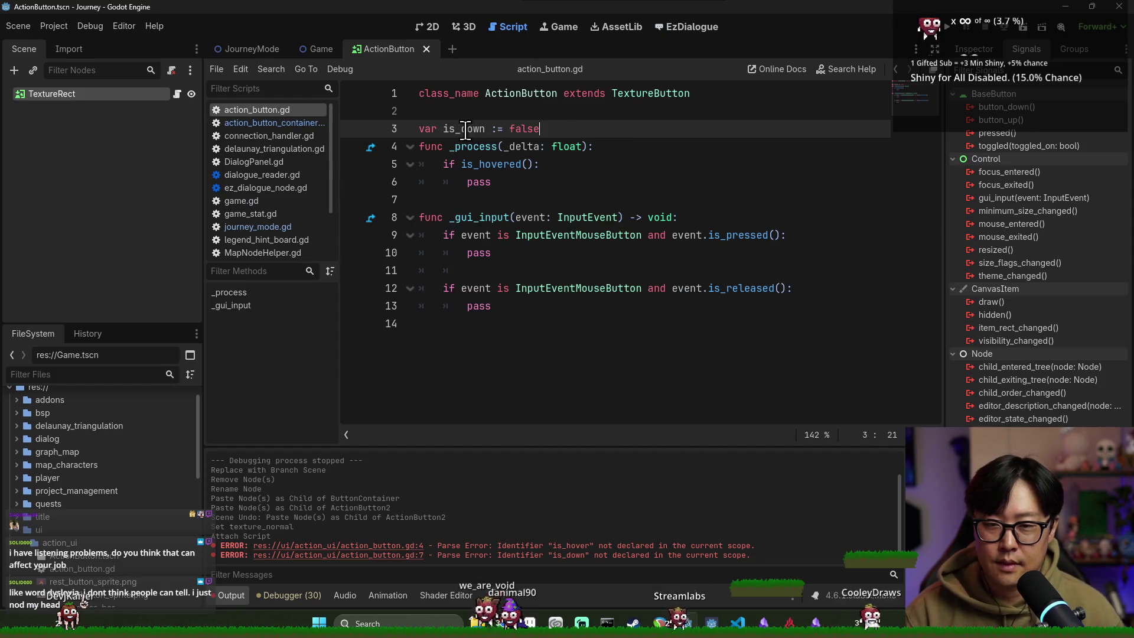
Step: Replace the pass lines with is_down = true on press and is_down = false on release, then save
click(529, 253)
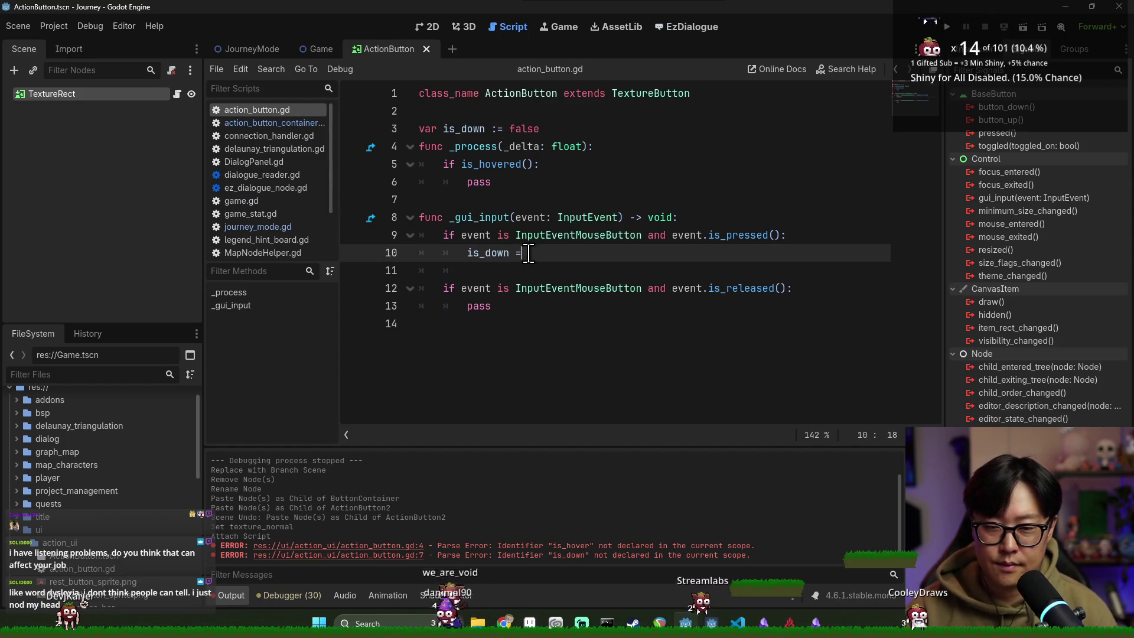
text(true)
click(476, 306)
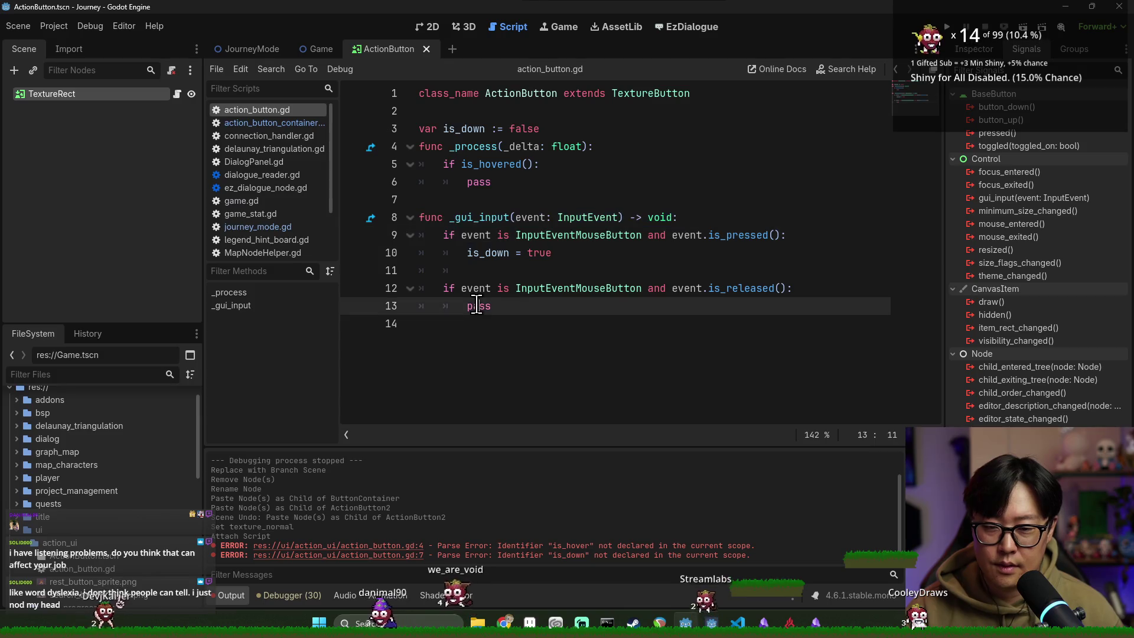
text(= false)
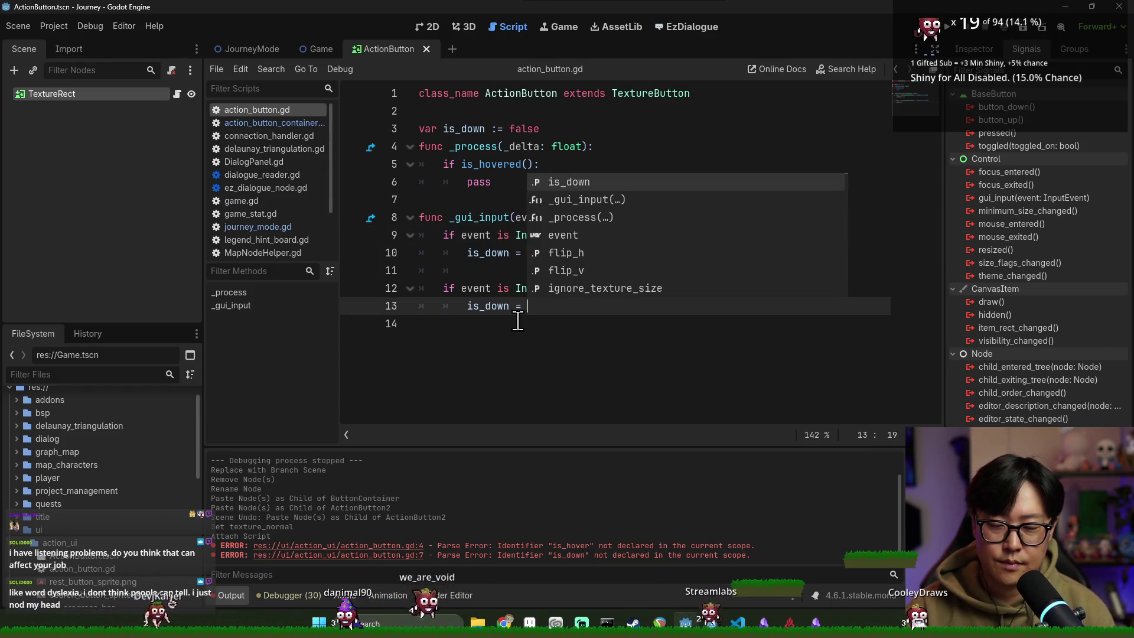
click(519, 181)
click(582, 235)
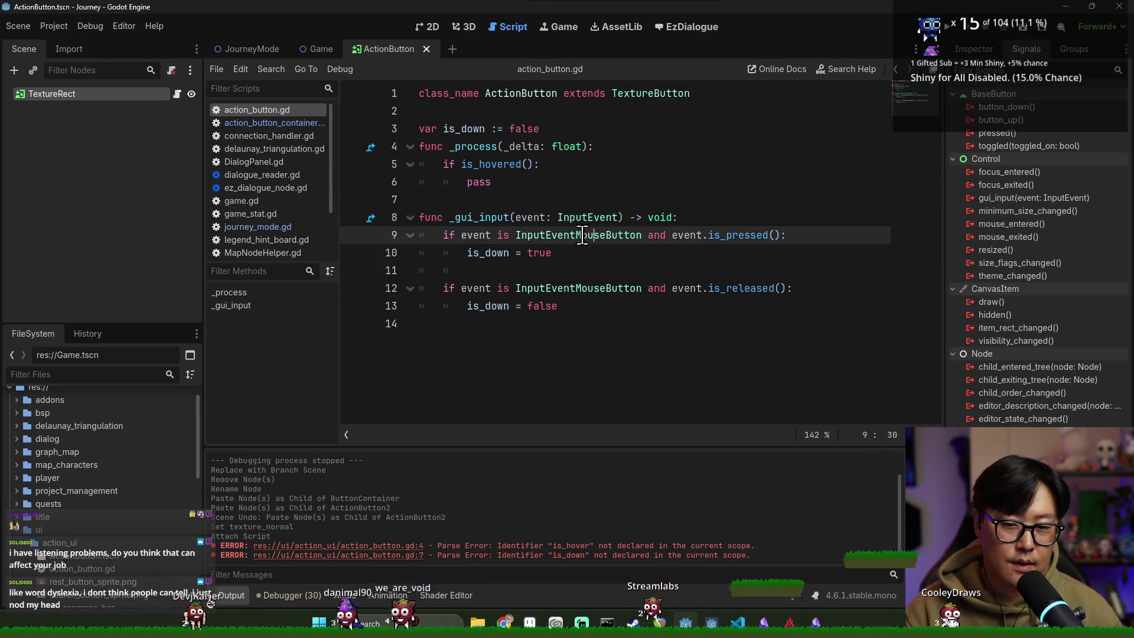
click(709, 217)
key(Return)
click(704, 271)
click(580, 307)
key(ctrl+s)
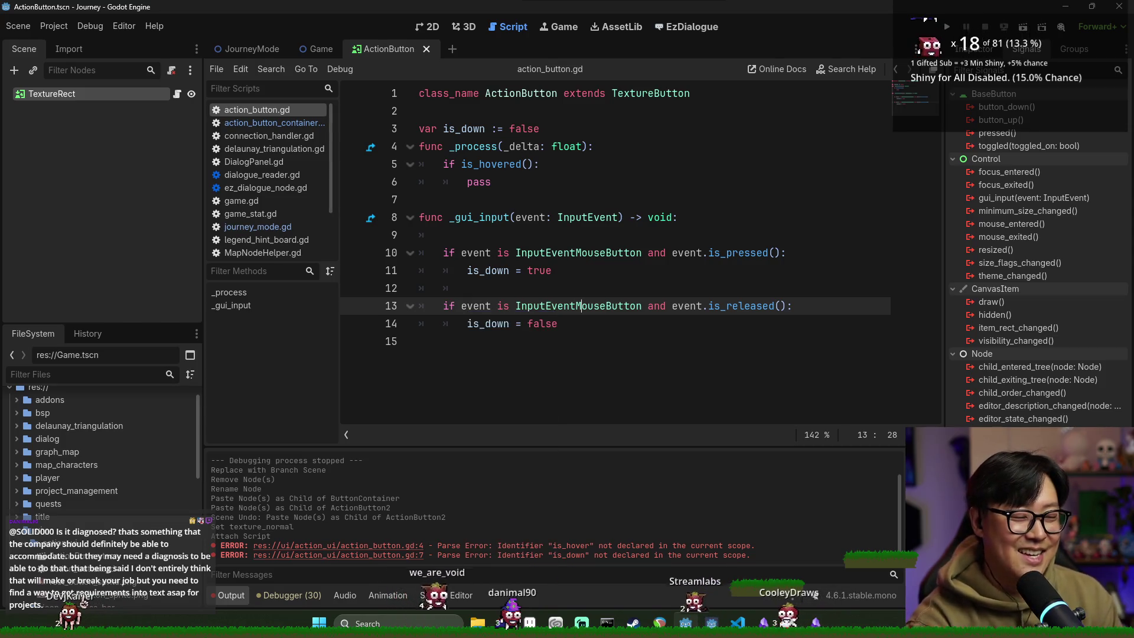
Step: Remove the blank line under the _gui_input header
click(449, 235)
key(BackSpace)
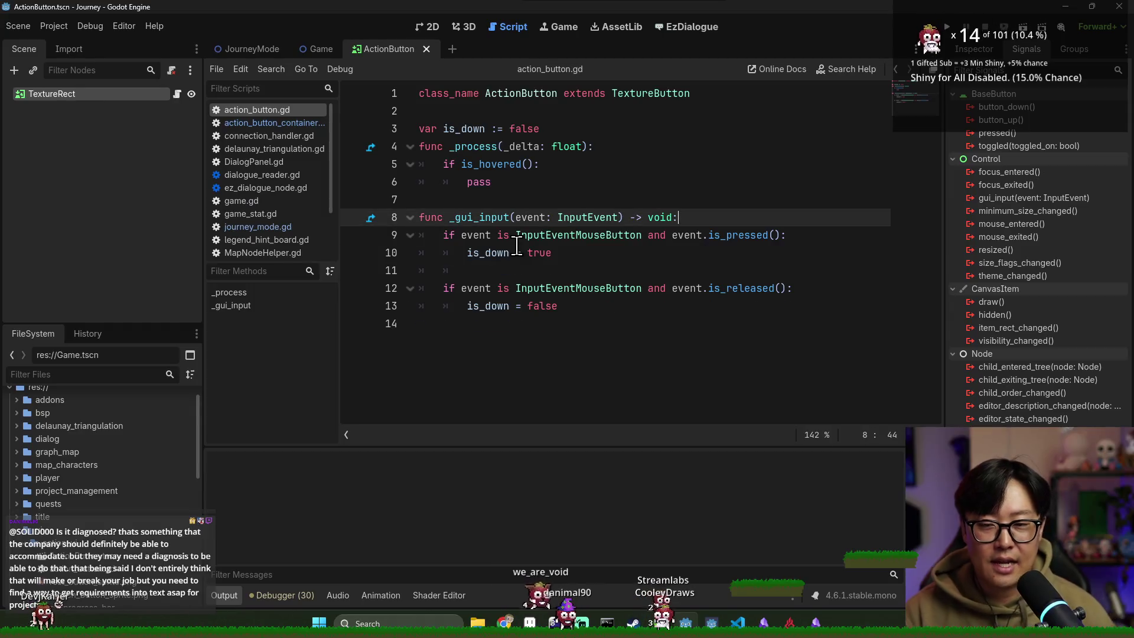
click(541, 253)
click(572, 270)
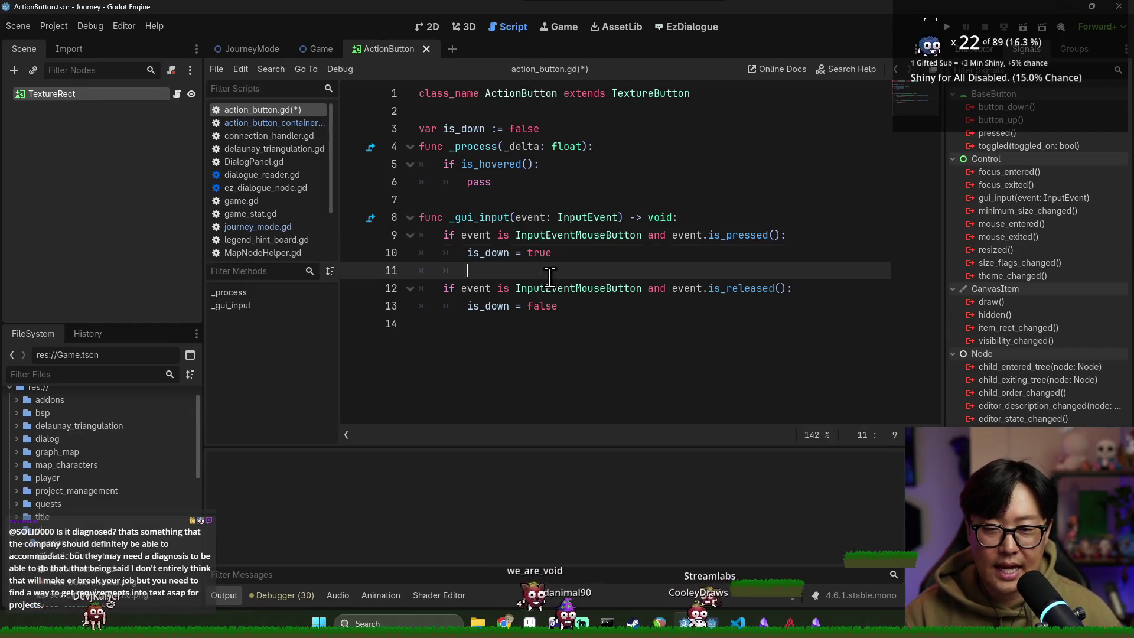
mouse_move(619, 297)
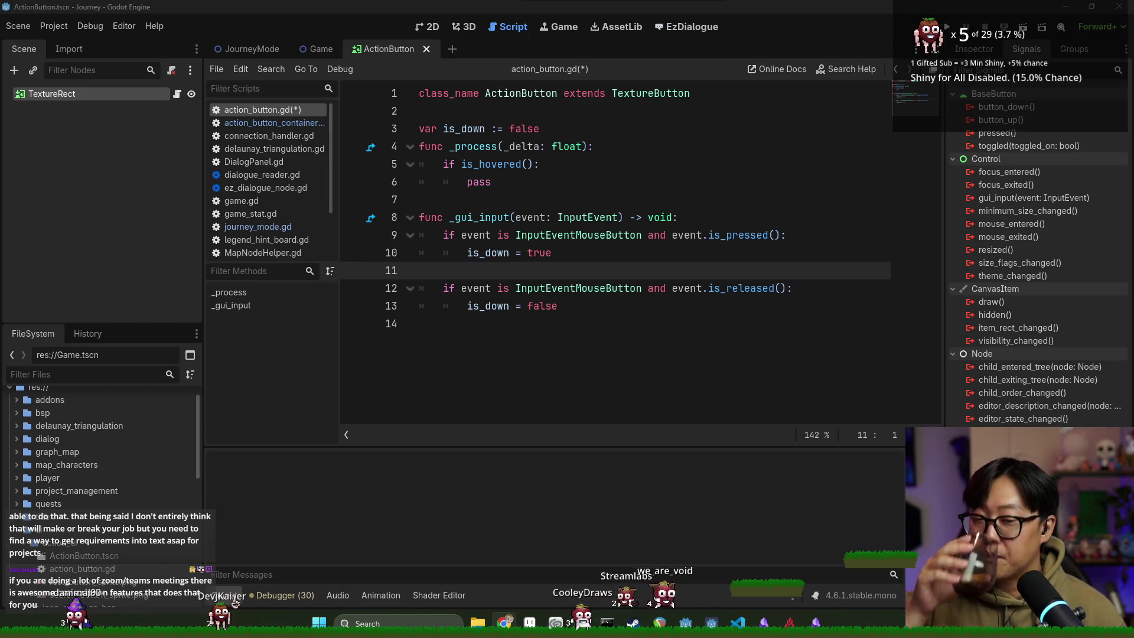
Step: Change the hover condition to is_hovered() && !is_down and delete its pass
click(593, 254)
key(ctrl+s)
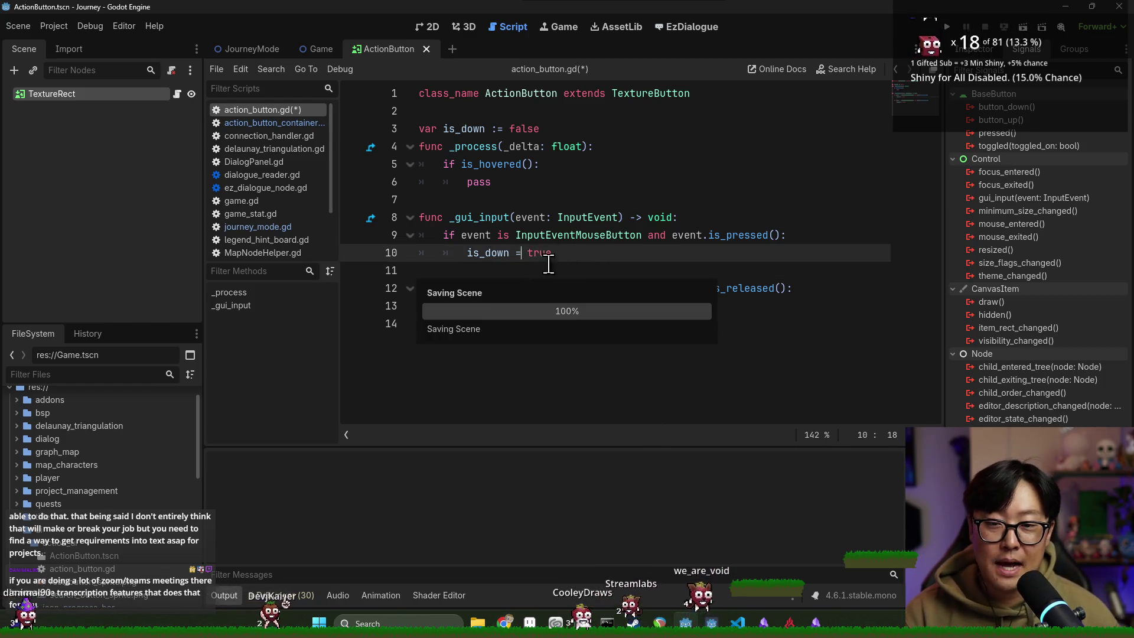
click(534, 164)
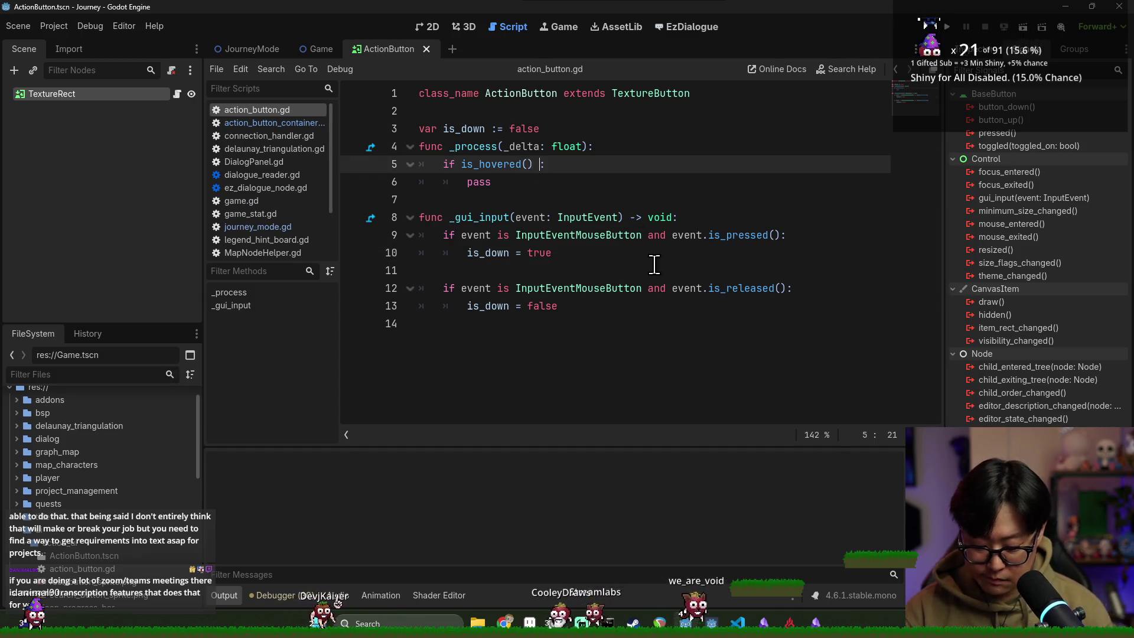
text(_)
text(_down)
click(558, 163)
key(Down)
key(ctrl+shift+Left)
key(BackSpace)
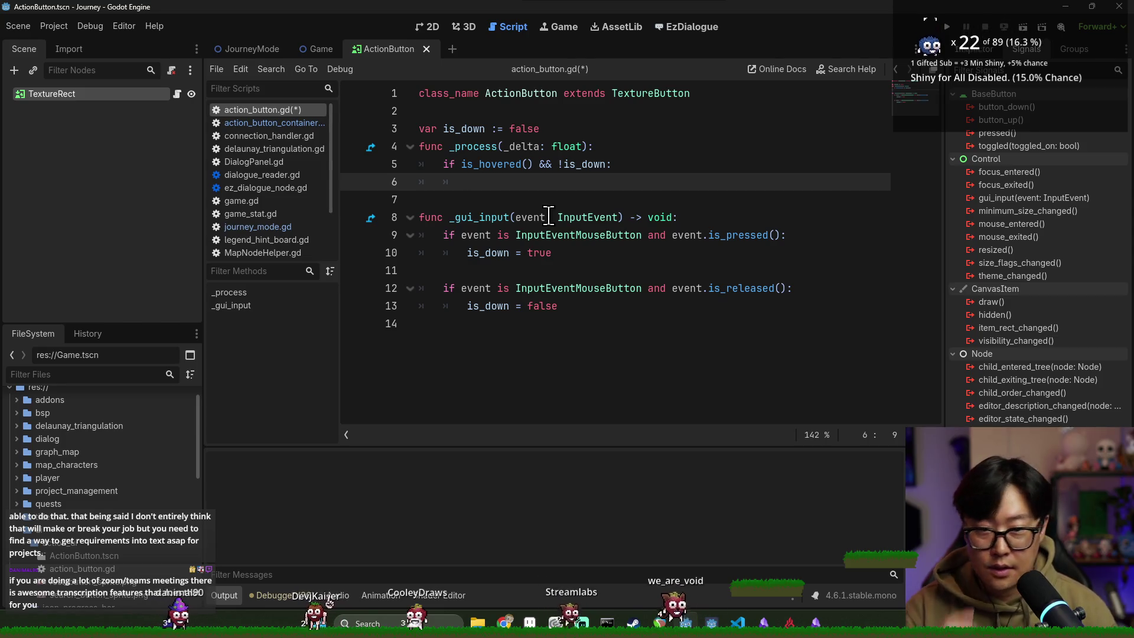
Step: Add a _ready function setting pivot_offset_ratio to Vector2(0.5, 0.5) and save
click(570, 129)
key(Return)
key(Return)
text(func _)
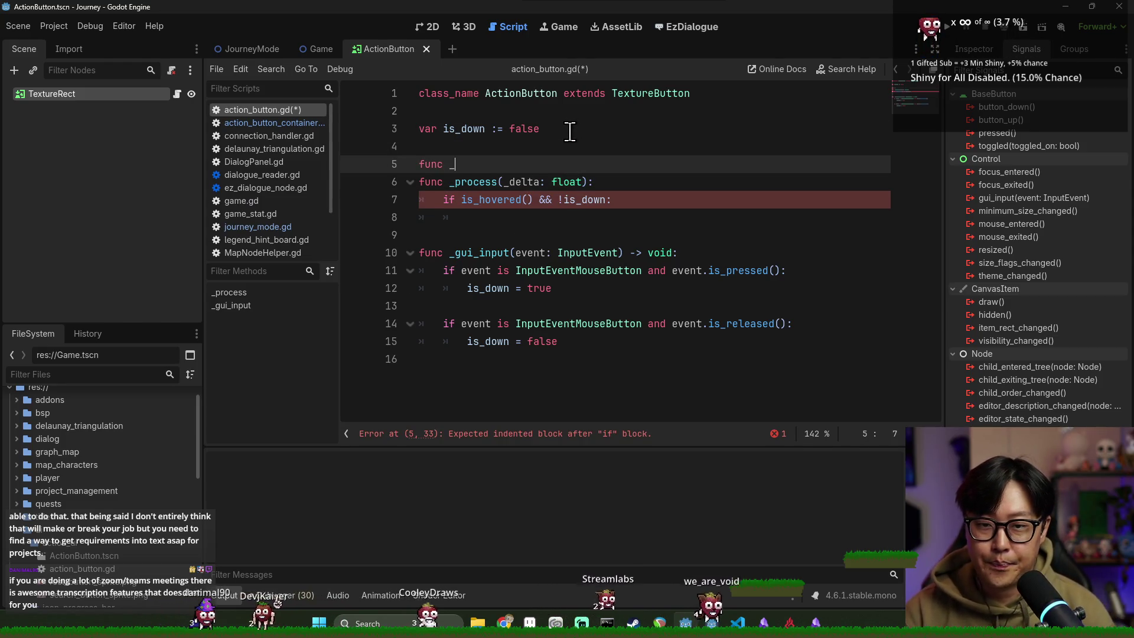
text(ready(0:)
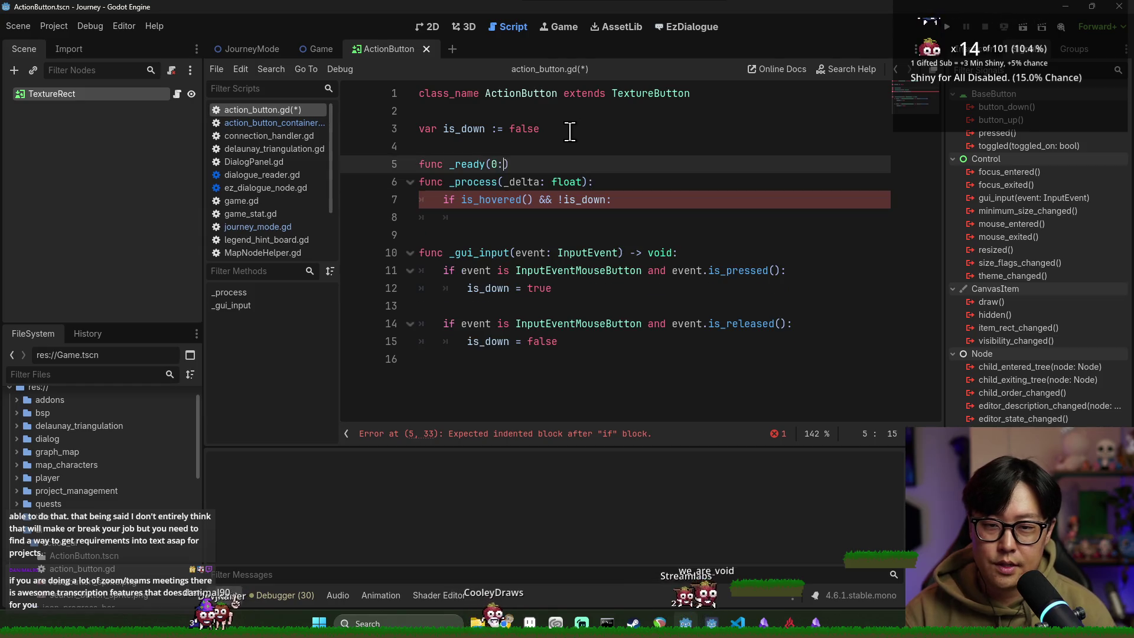
text():)
key(Return)
text(vot)
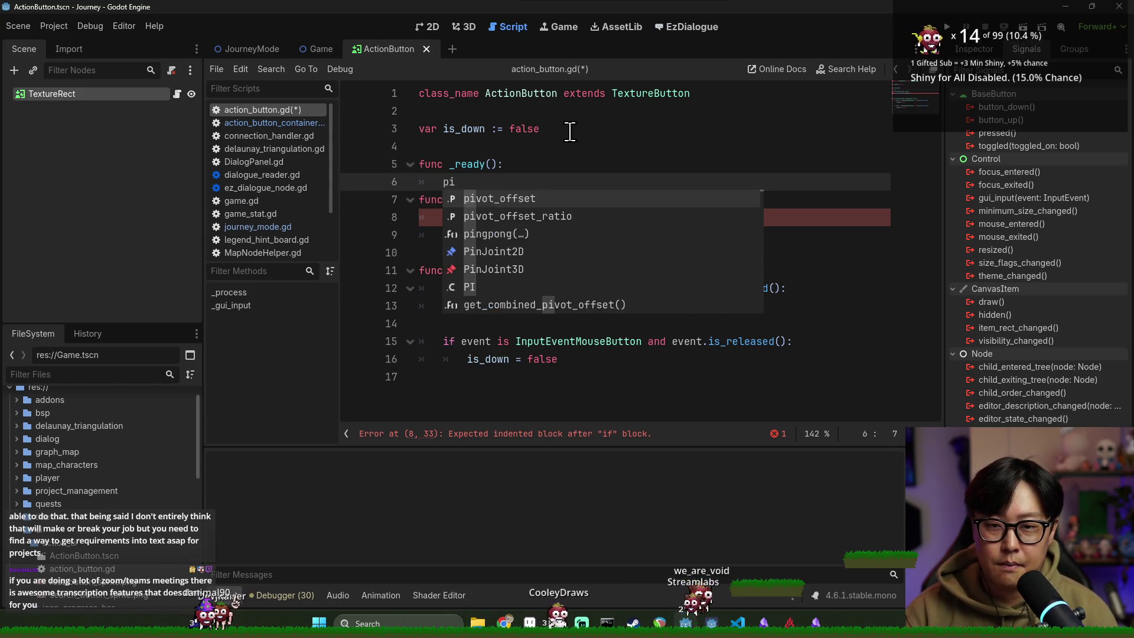
key(Down)
key(Return)
key(BackSpace)
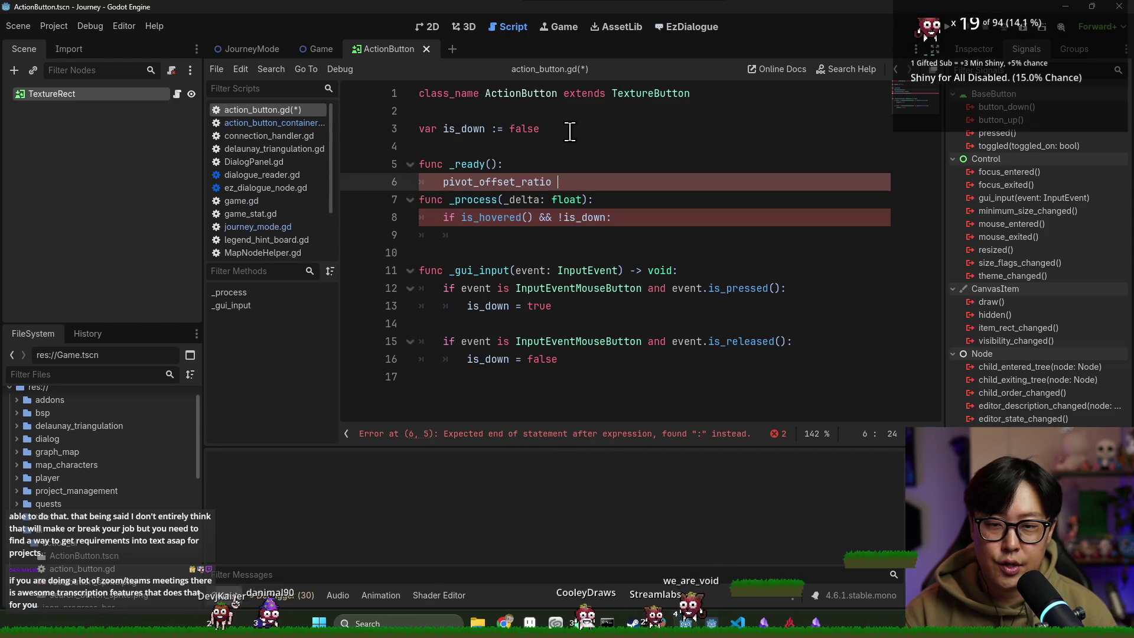
text(Vector2(0.4,)
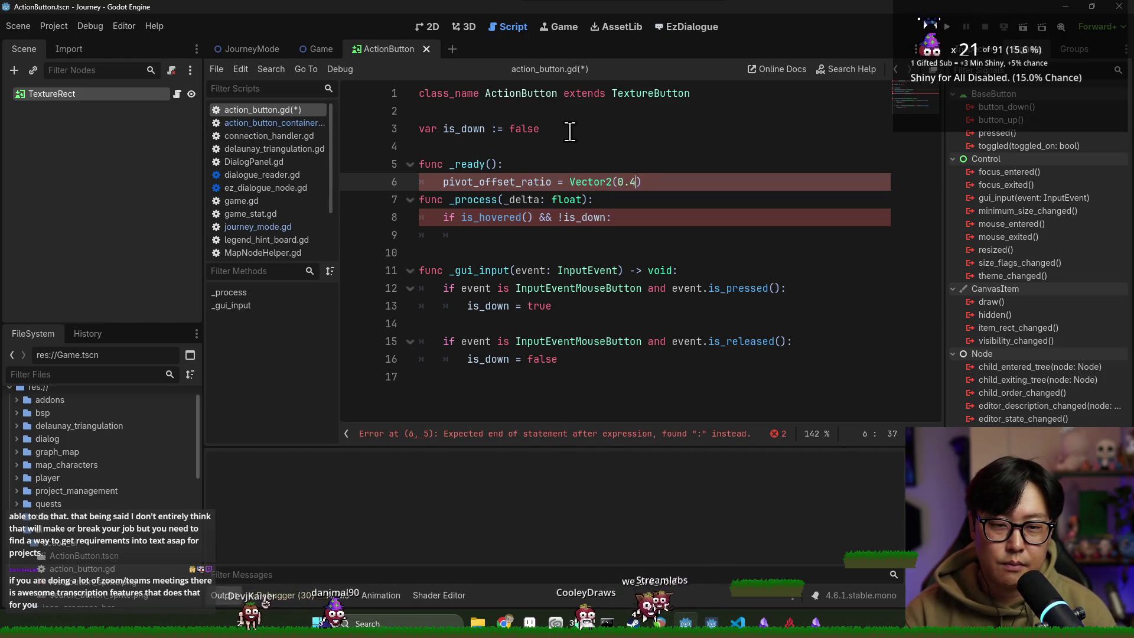
key(BackSpace)
key(BackSpace)
text(5, 0.5)
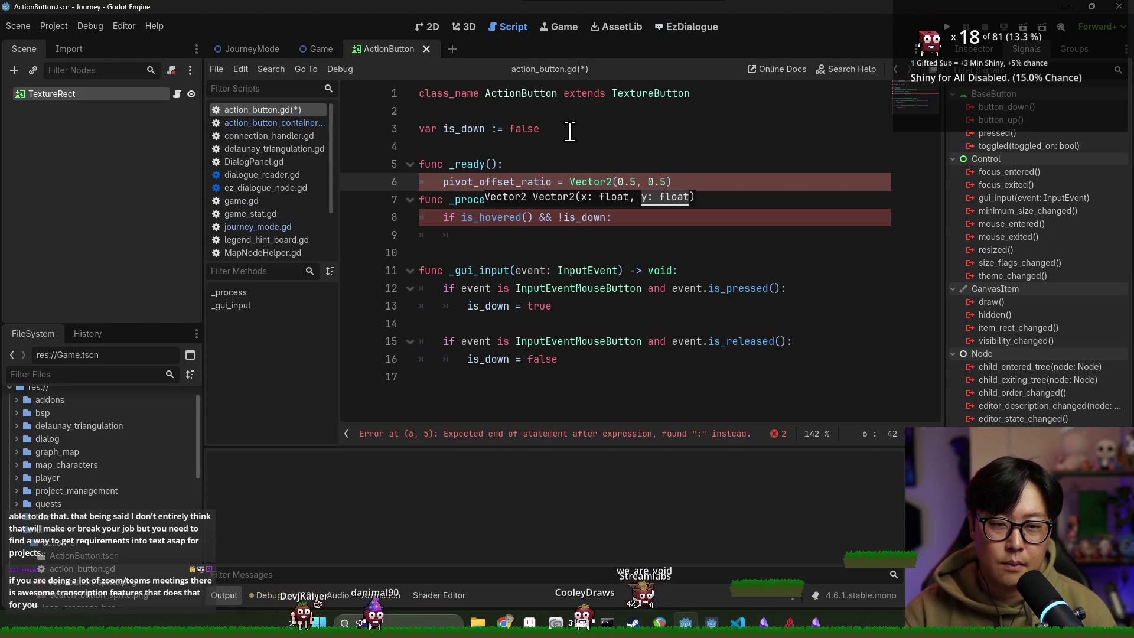
key(ctrl+s)
key(Return)
key(ctrl+s)
click(478, 252)
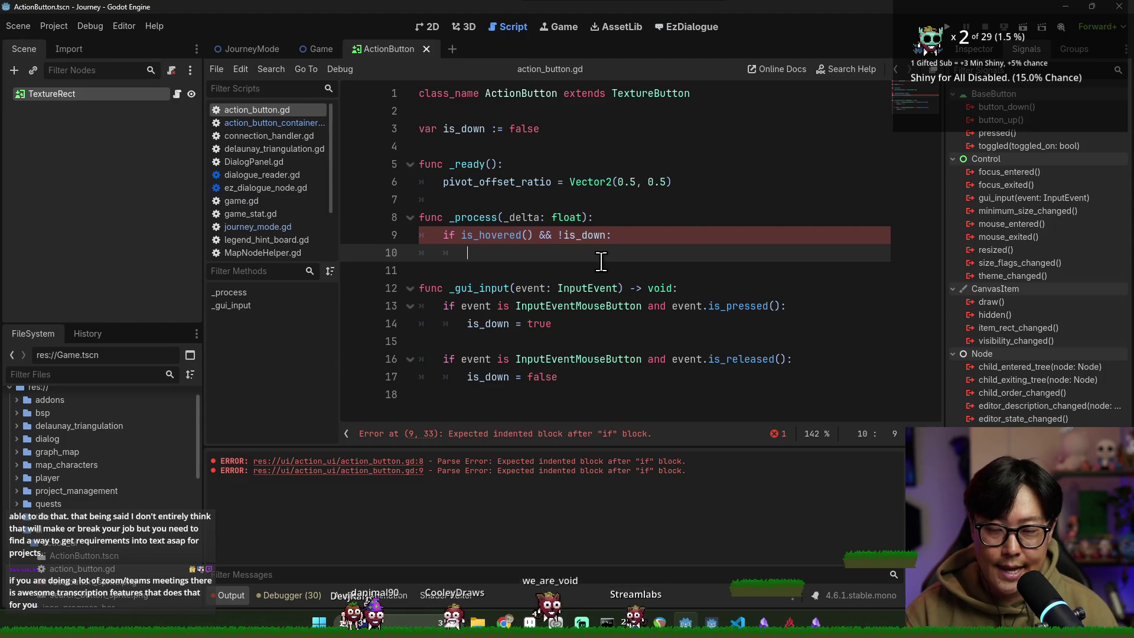
Step: Make the hover branch assign scale = HOVER_ZOOM
text(scale = Vector)
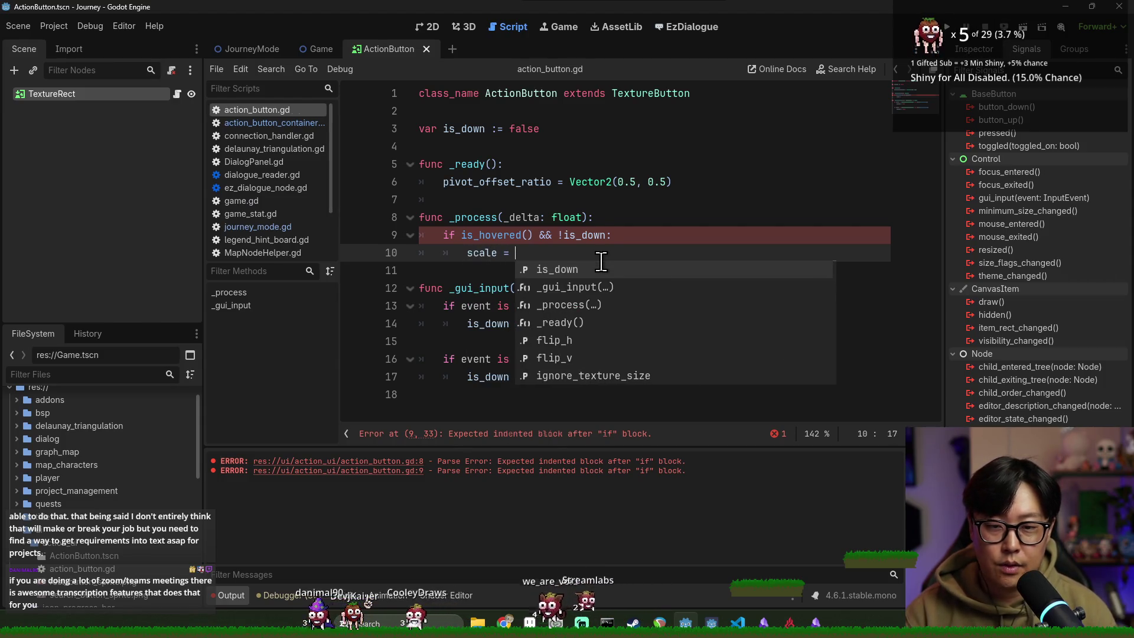
key(BackSpace)
key(BackSpace)
key(BackSpace)
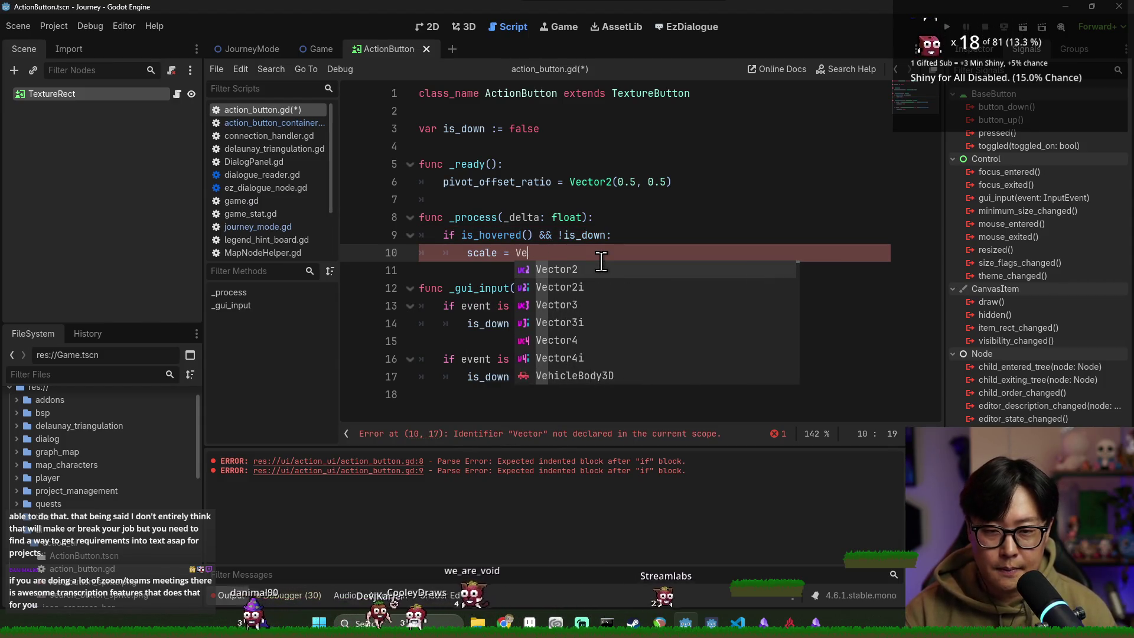
text(HOVER_ZOOM)
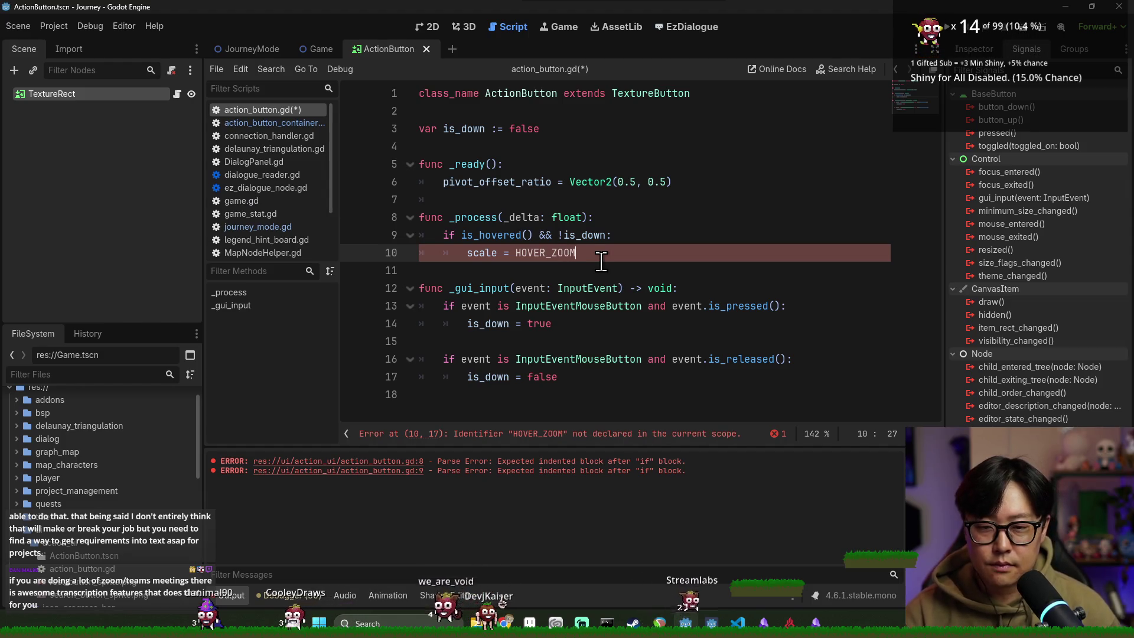
key(Return)
key(Return)
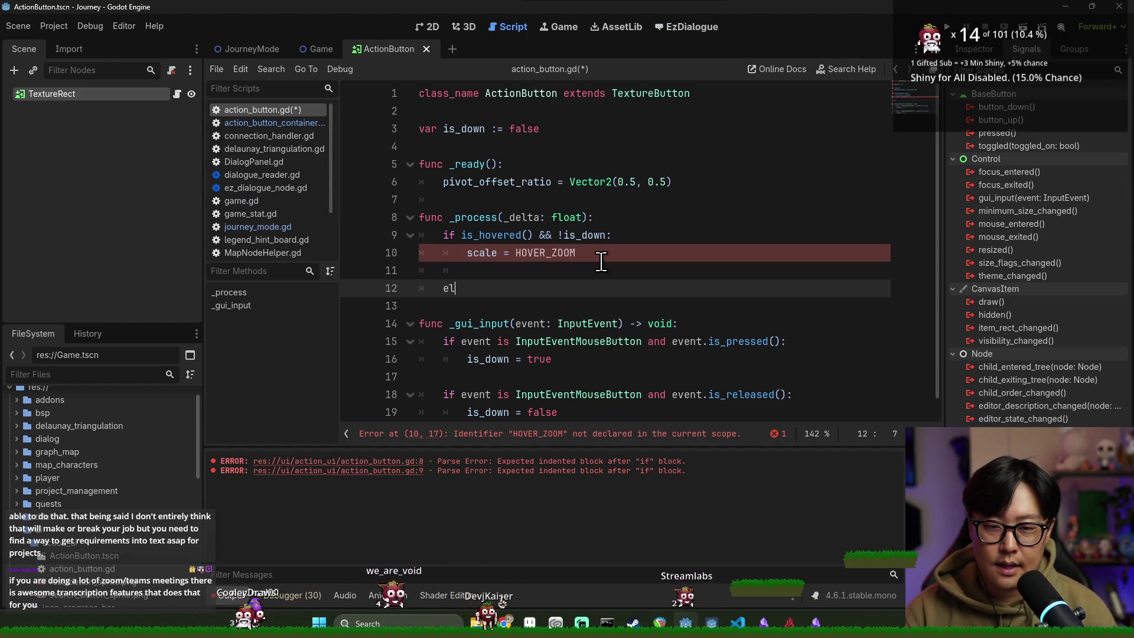
key(BackSpace)
key(BackSpace)
key(BackSpace)
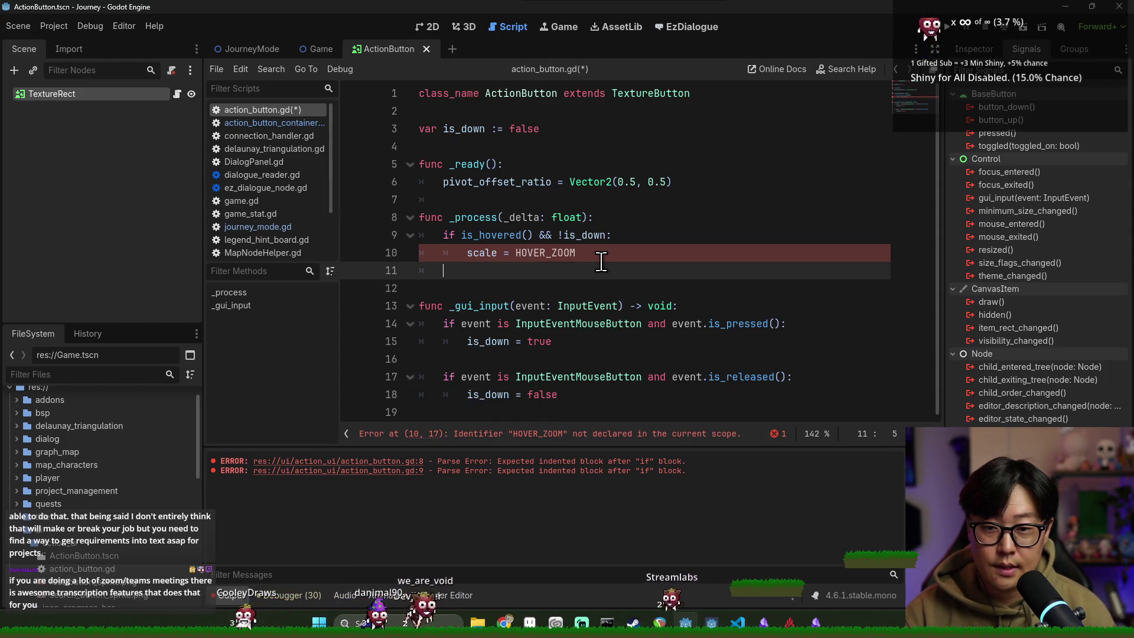
Step: Start an unfinished elif branch below the HOVER_ZOOM assignment
key(Return)
text(if scal)
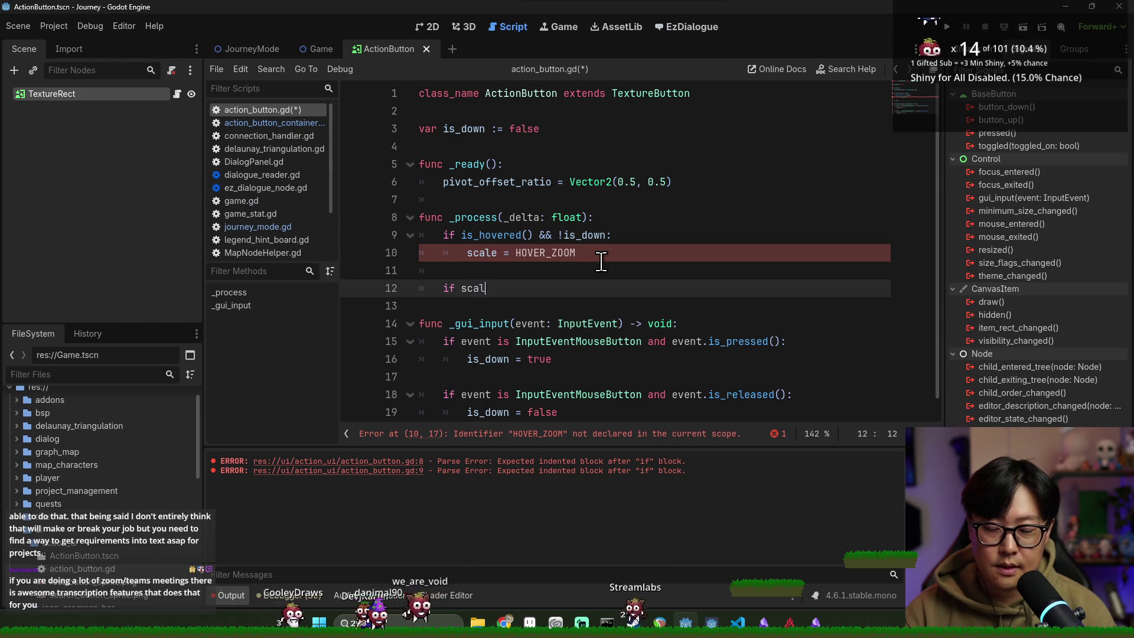
key(BackSpace)
key(BackSpace)
key(BackSpace)
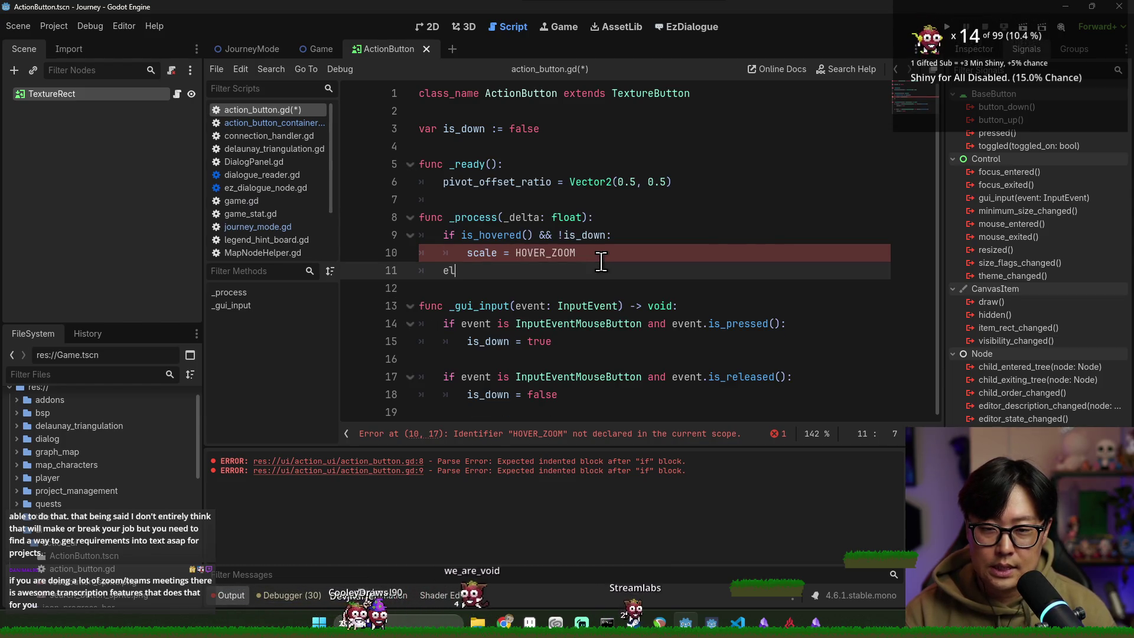
text(se:)
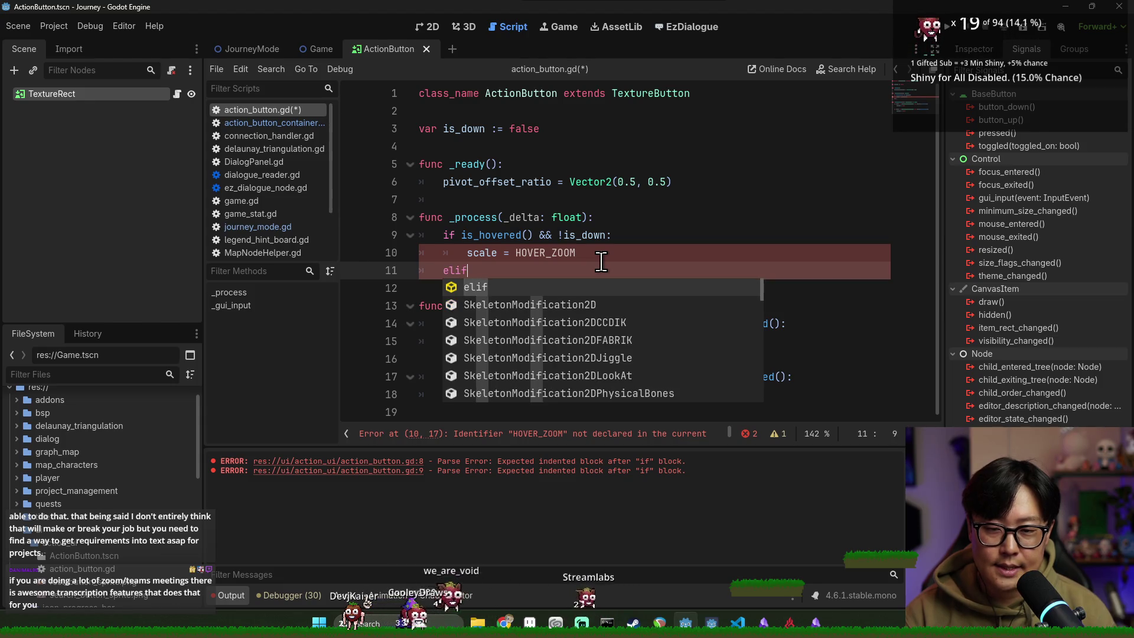
key(Return)
text(cal)
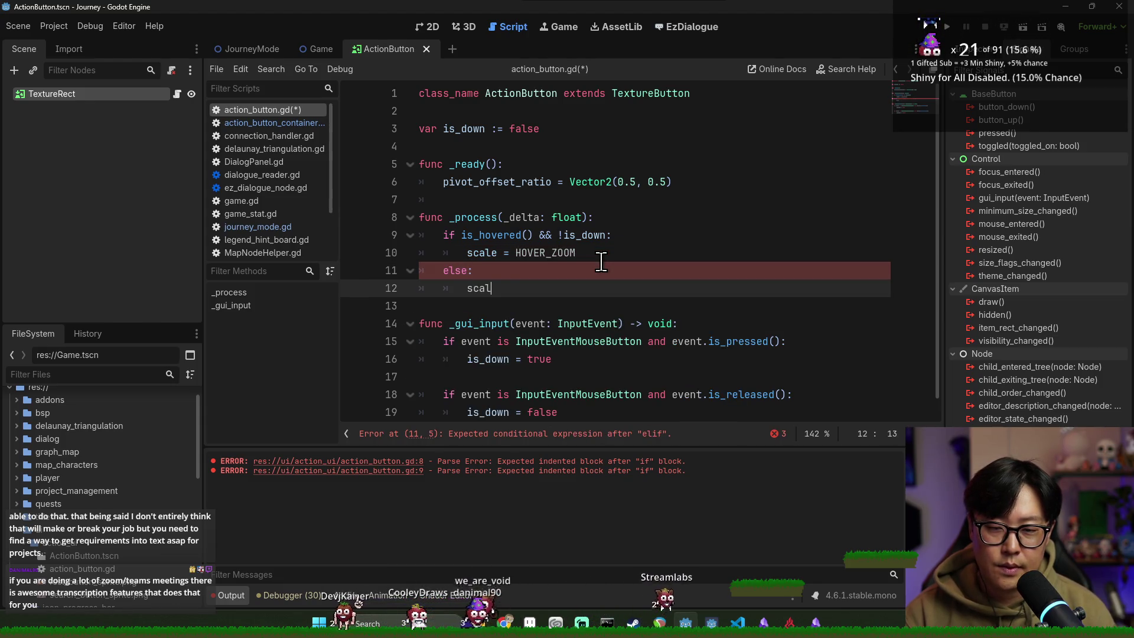
key(BackSpace)
key(BackSpace)
key(BackSpace)
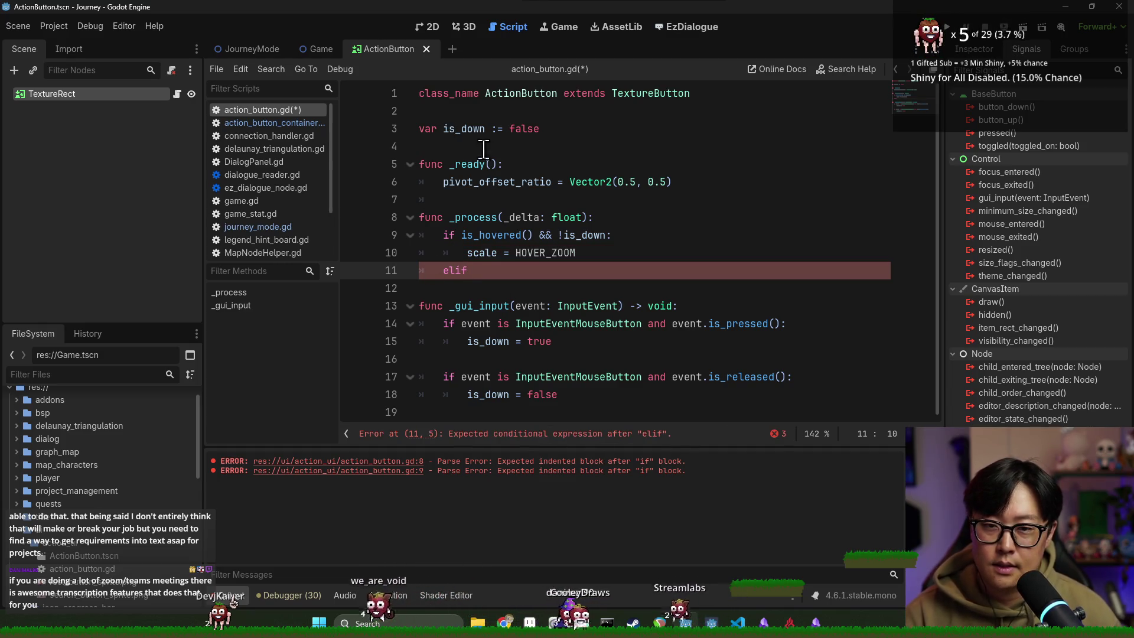
Step: Declare a new variable scale_tween of type Tween below is_down
click(578, 130)
key(Return)
key(Return)
text(var twee)
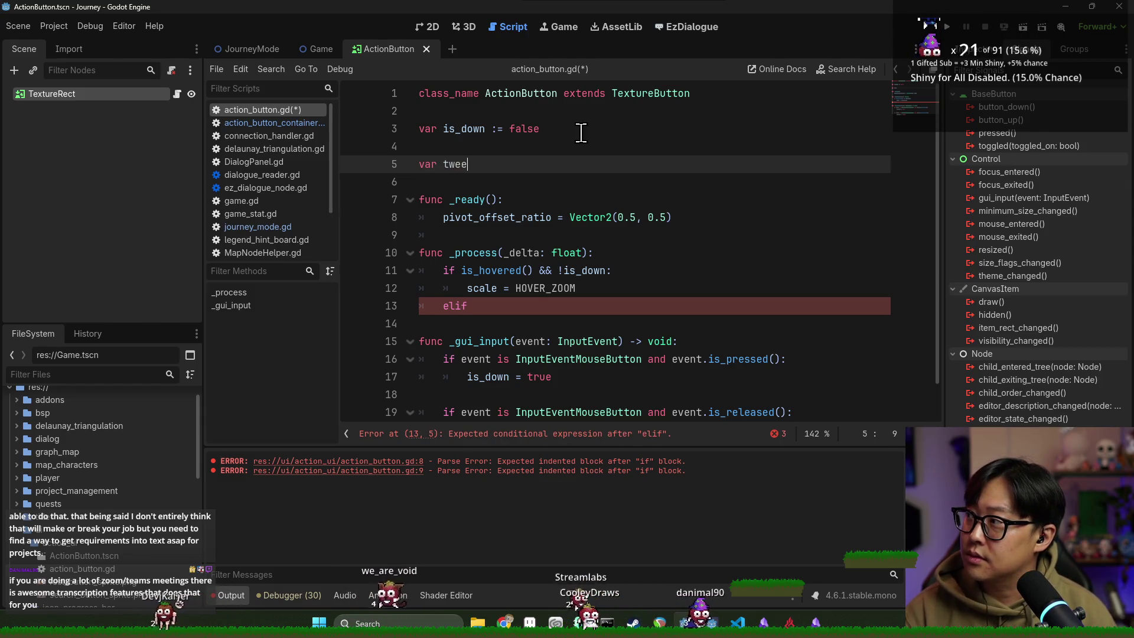
key(BackSpace)
text(scale_tween: Tween)
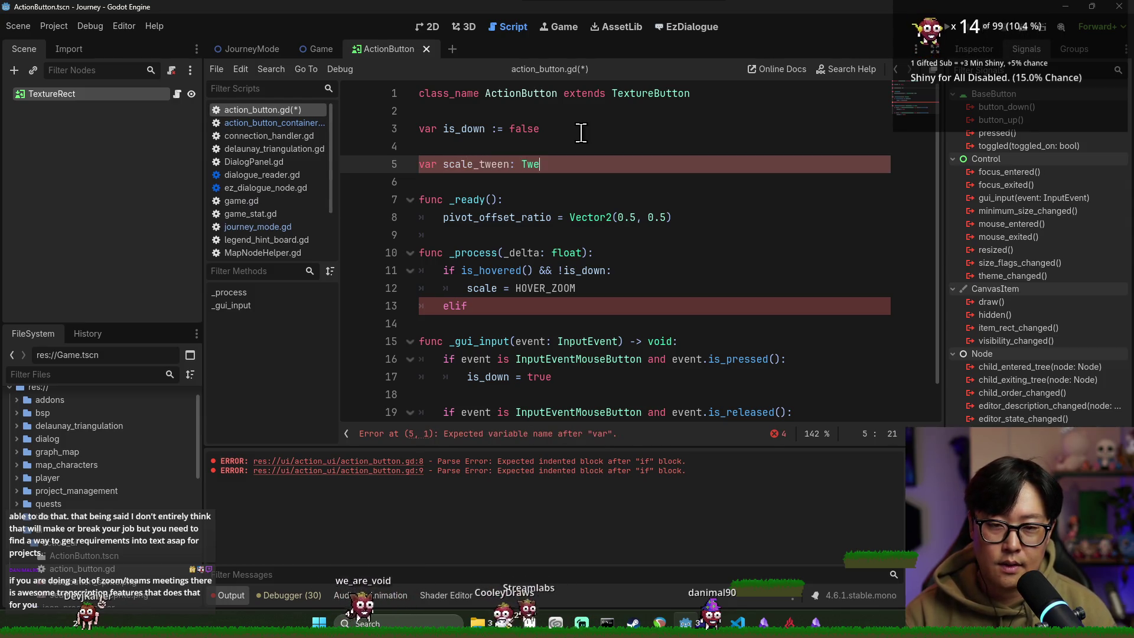
key(Return)
Step: Assign scale_tween = create_tween() in _ready after the pivot line
click(677, 217)
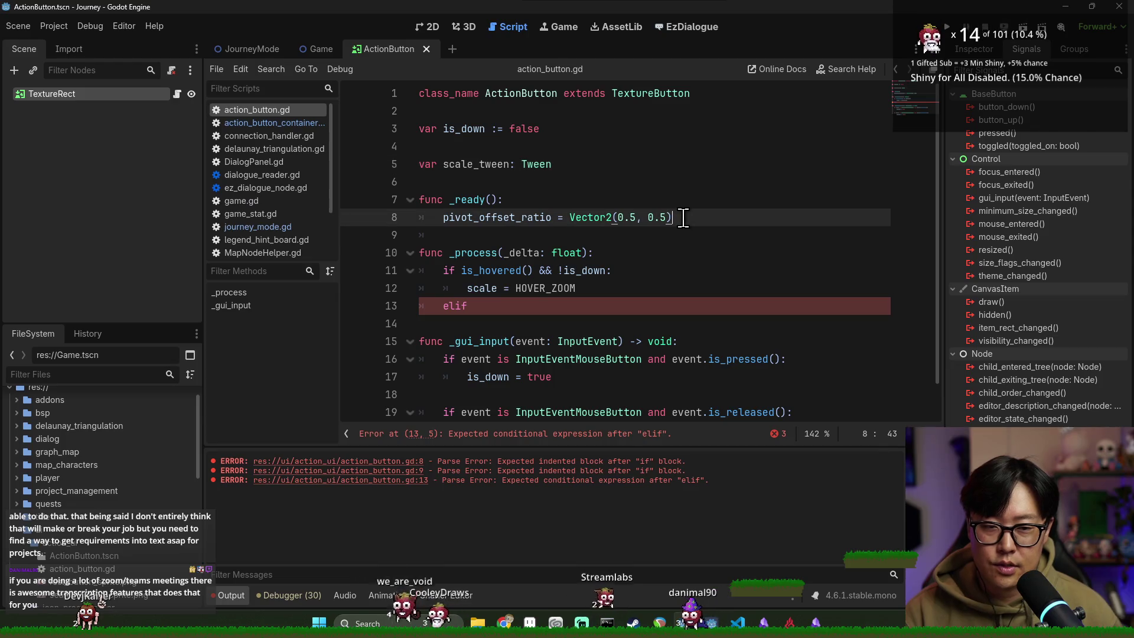
key(Return)
text(scale_tween = create_twee)
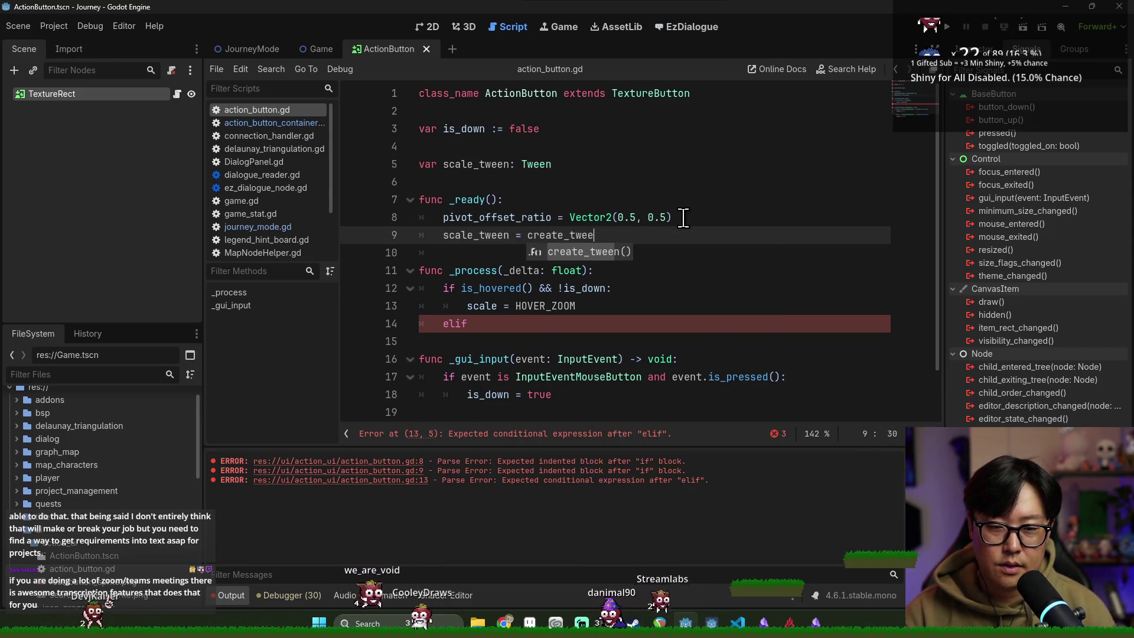
key(Return)
key(BackSpace)
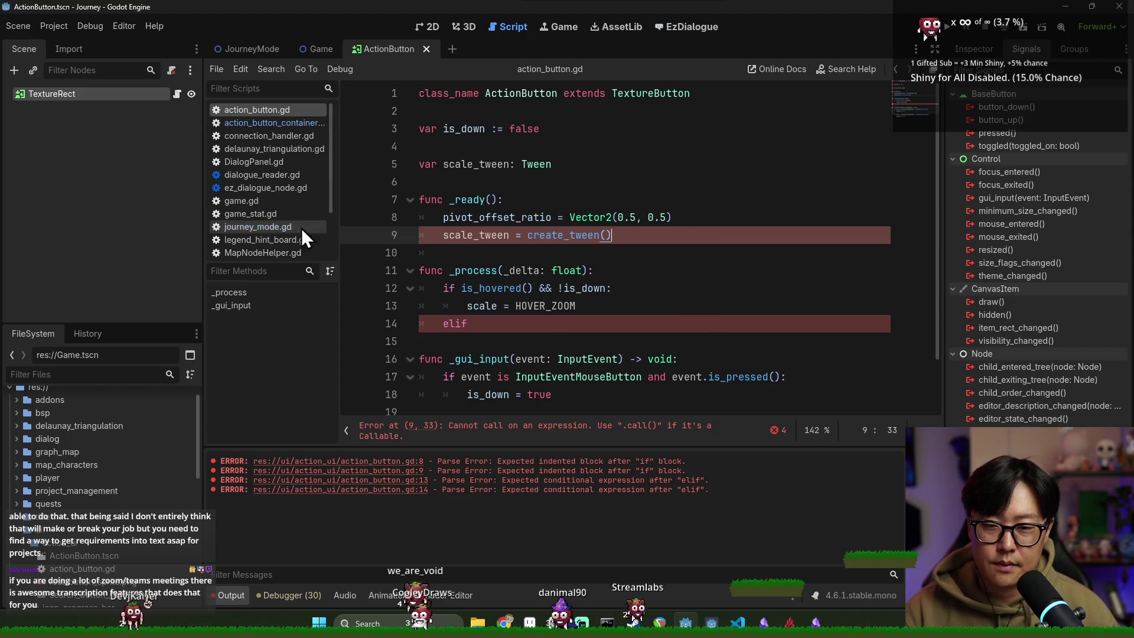
Step: Start a scale_tween.tween_property(self, "scale", ...) call in the hover branch
click(551, 306)
double_click(476, 235)
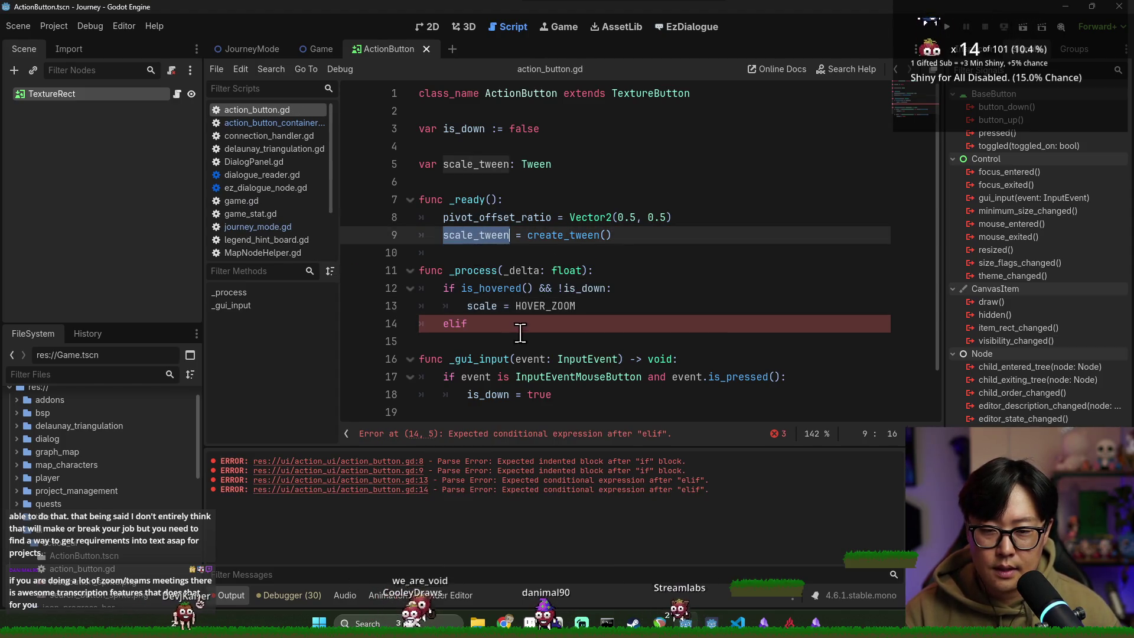
click(646, 287)
key(Return)
text(scale_tween.)
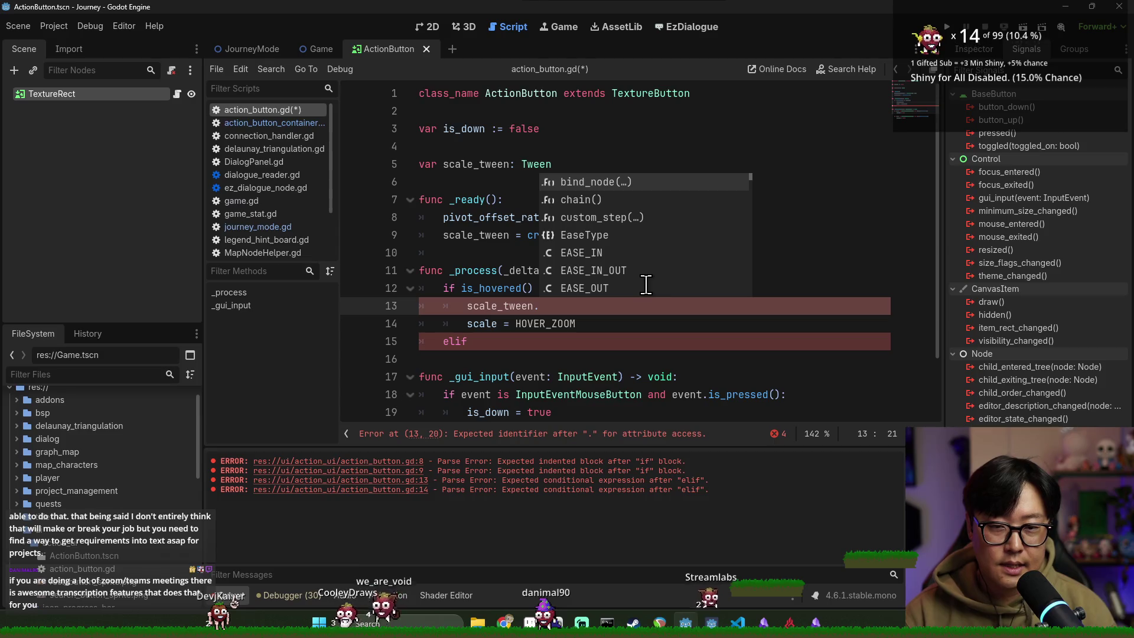
text(twee)
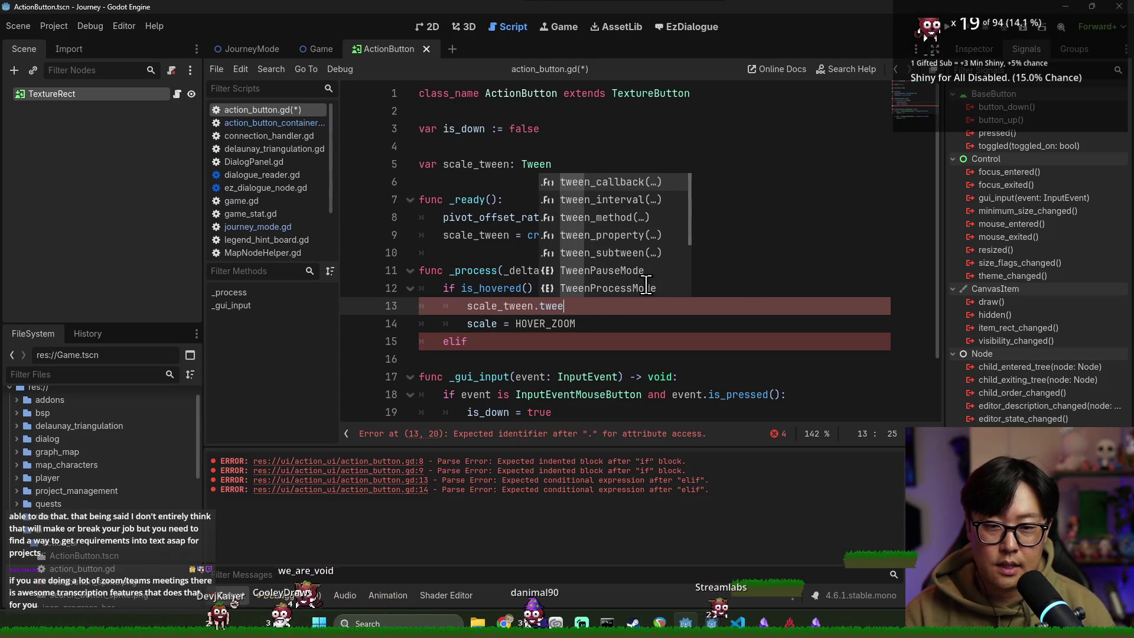
key(Down)
key(Down)
key(Down)
key(Return)
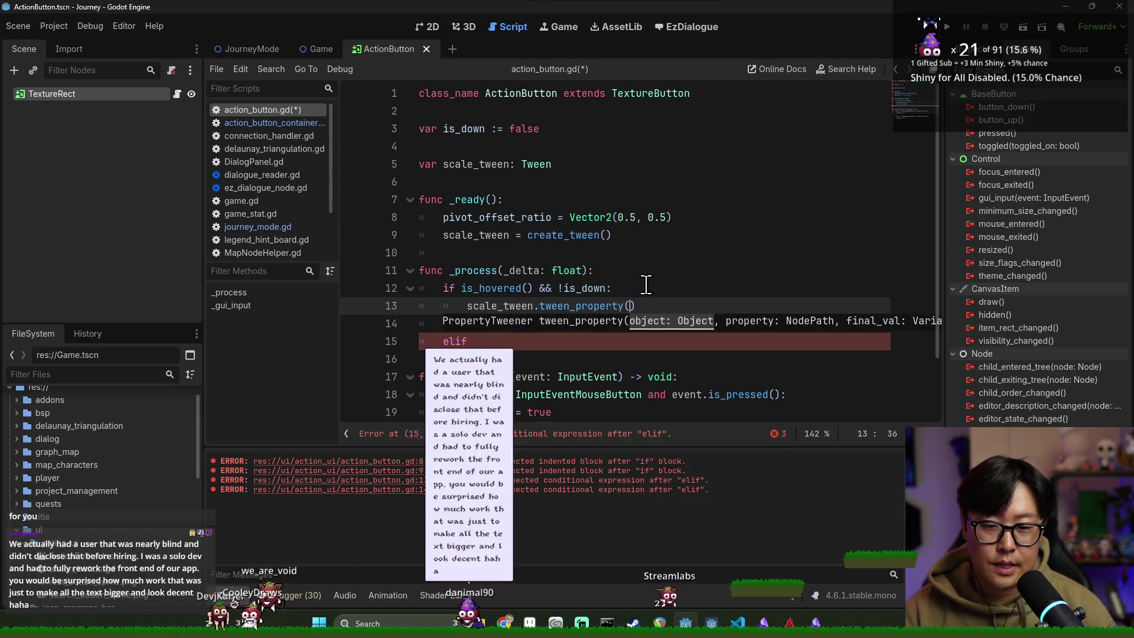
text(self, "s)
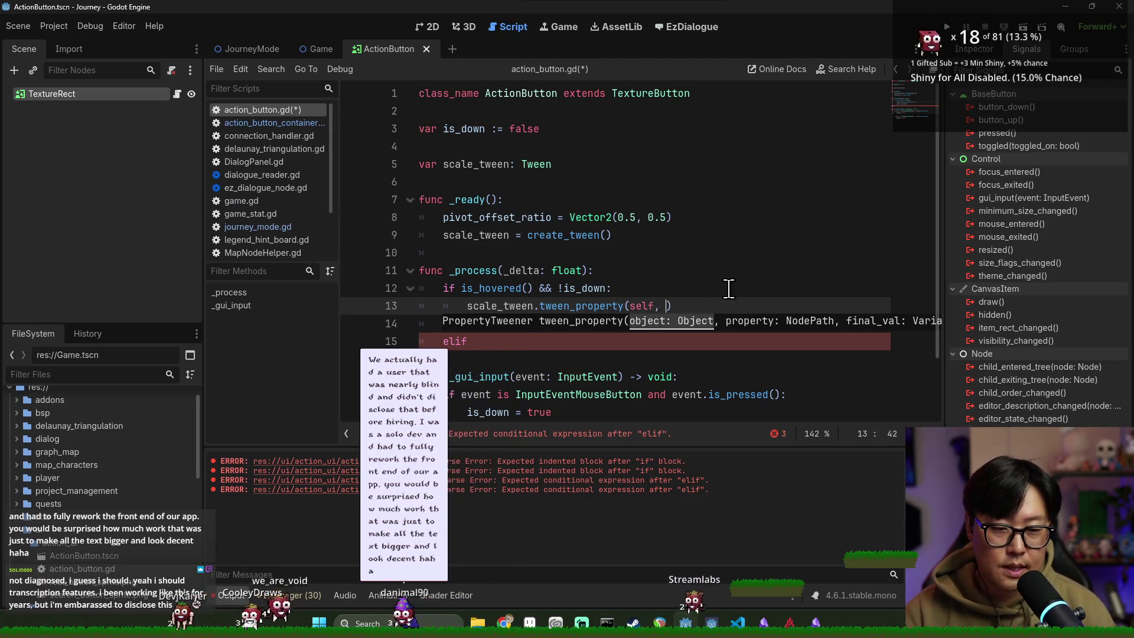
key(Down)
key(Return)
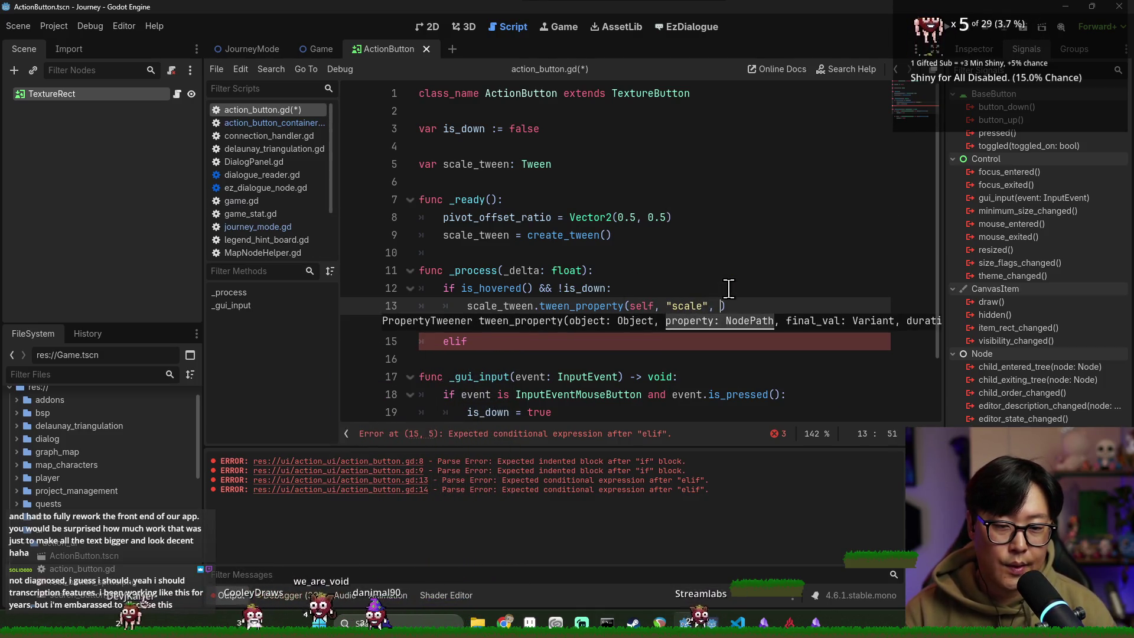
click(736, 248)
Step: Add const HOVER_ZOOM := Vector2(1.1, 1.1) and use it as the tween target, duration 0.1
click(533, 323)
click(585, 166)
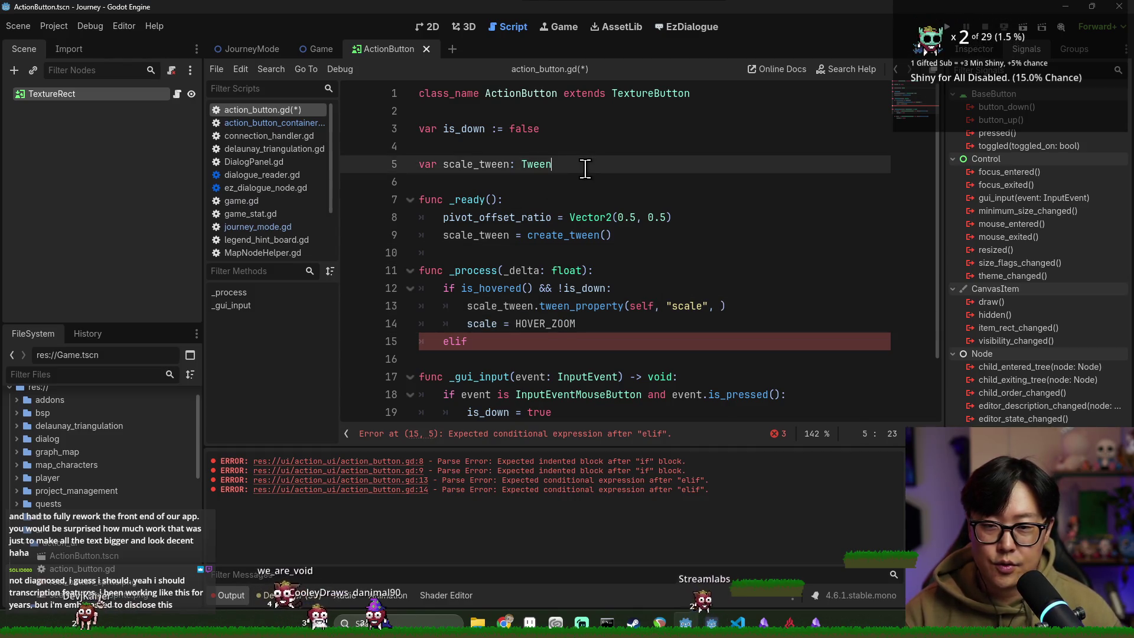
key(Return)
key(Return)
text(const HOVER_ZOOM := Vector2()
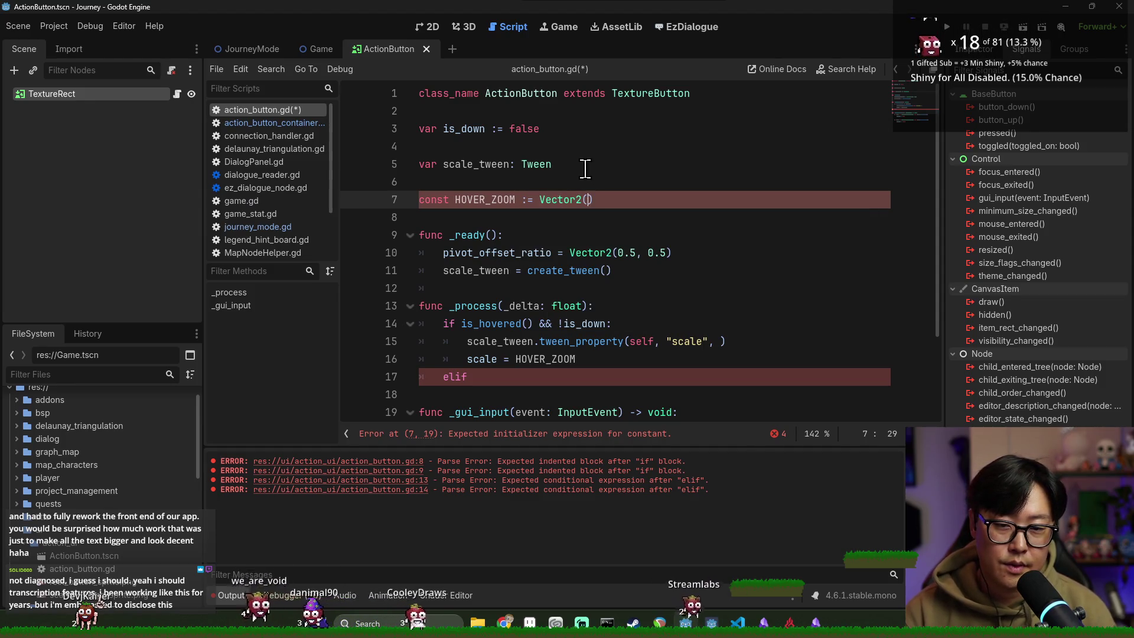
text( 1.)
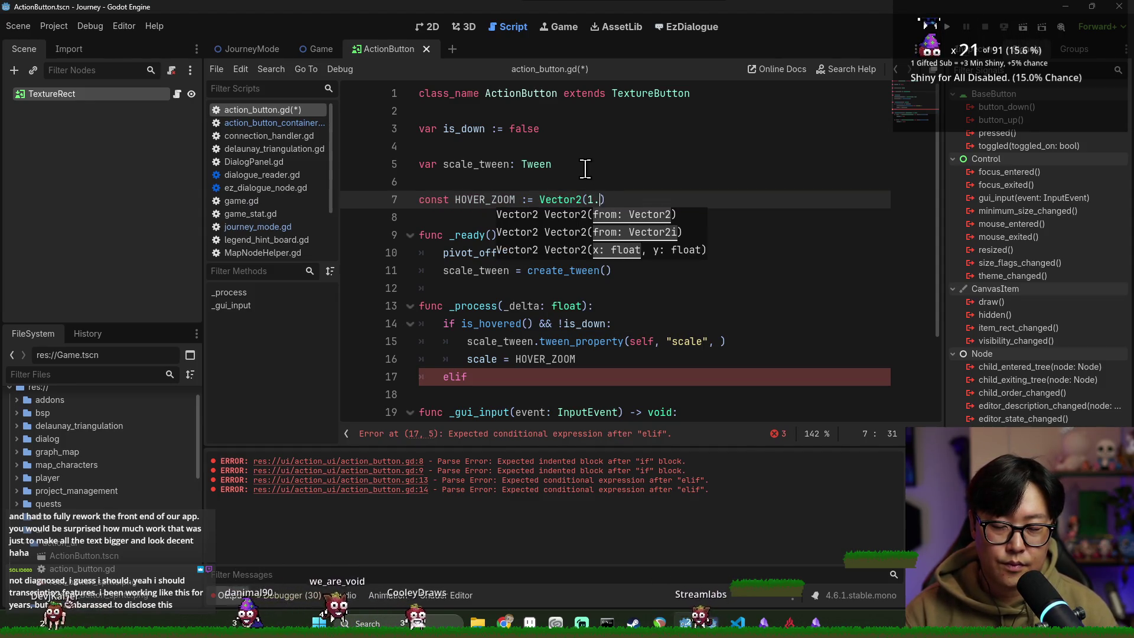
text(.1))
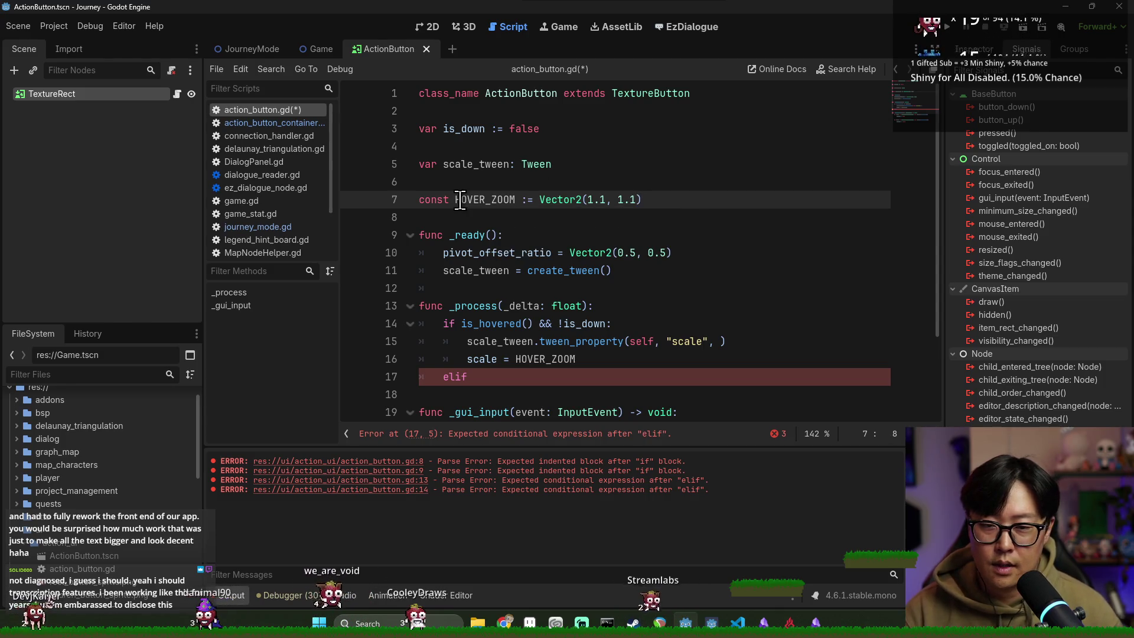
double_click(459, 200)
key(ctrl+c)
click(721, 341)
key(ctrl+v)
text(,)
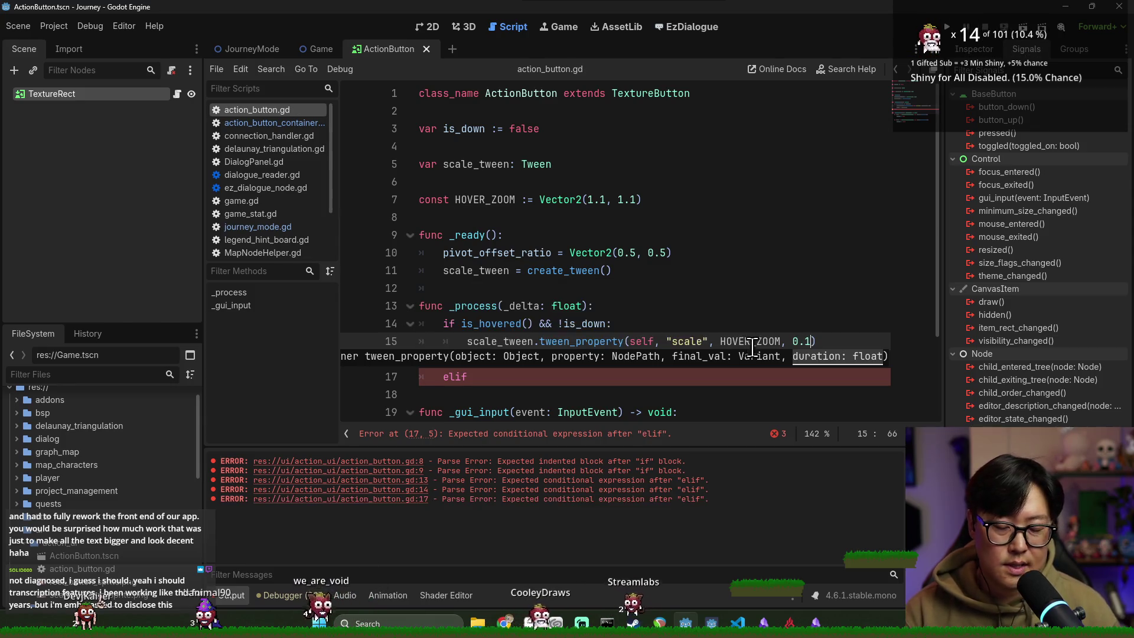
key(Return)
text(scale = HOVER_ZOOM)
key(ctrl+s)
Step: Delete the old scale assignment line from the hover branch and save the script
scroll(750, 322, down, 2)
click(502, 253)
key(ctrl+shift+k)
key(ctrl+s)
click(524, 251)
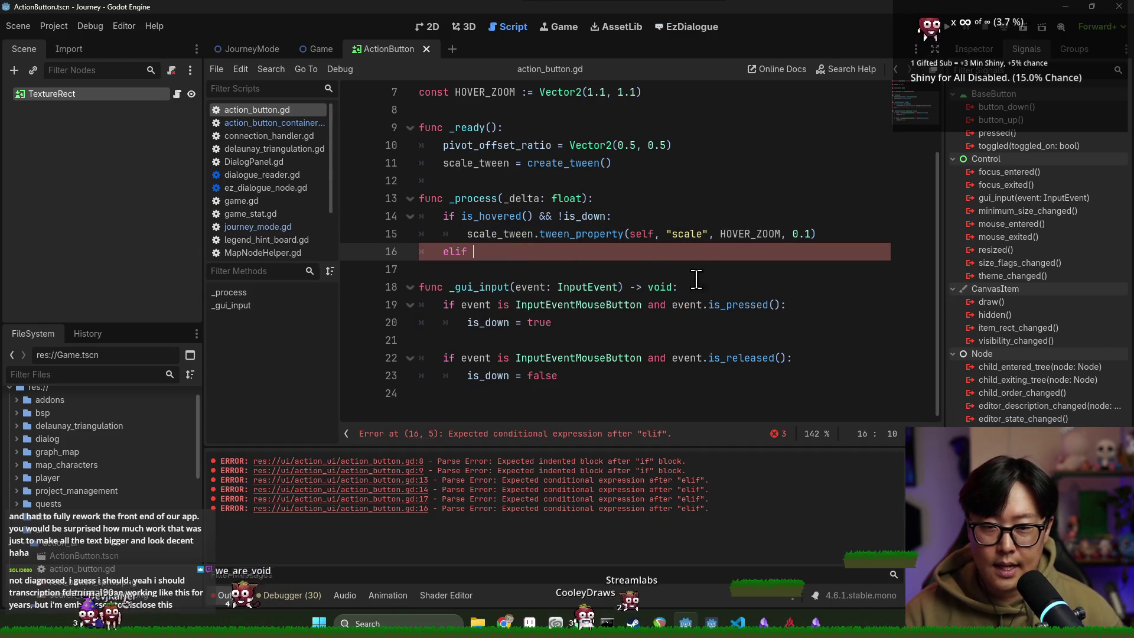
key(ctrl+s)
double_click(523, 235)
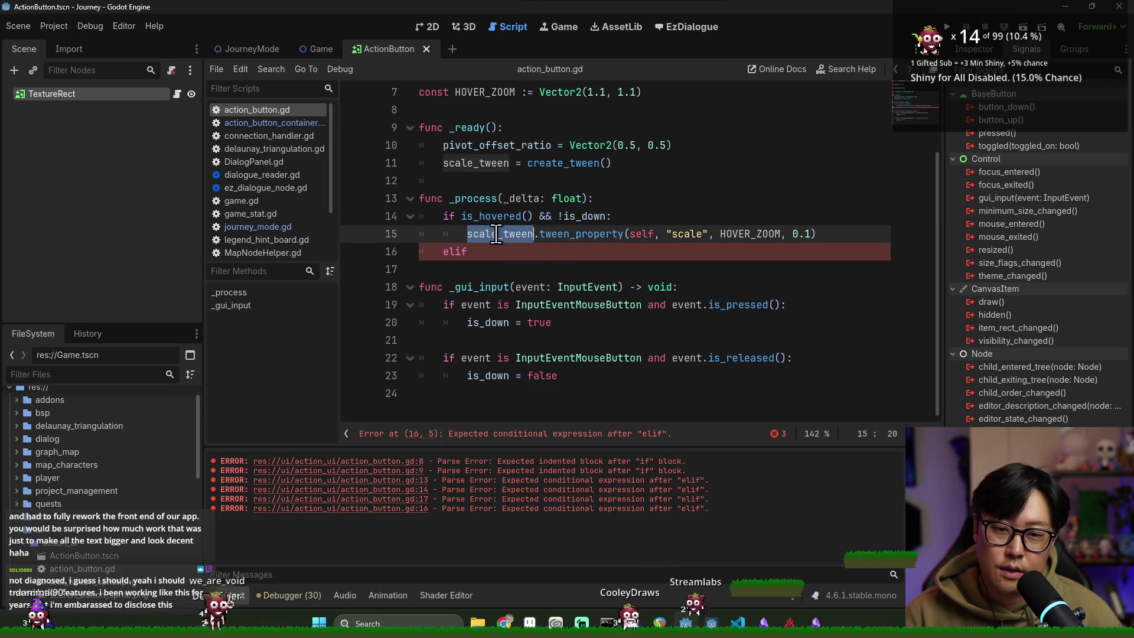
click(606, 214)
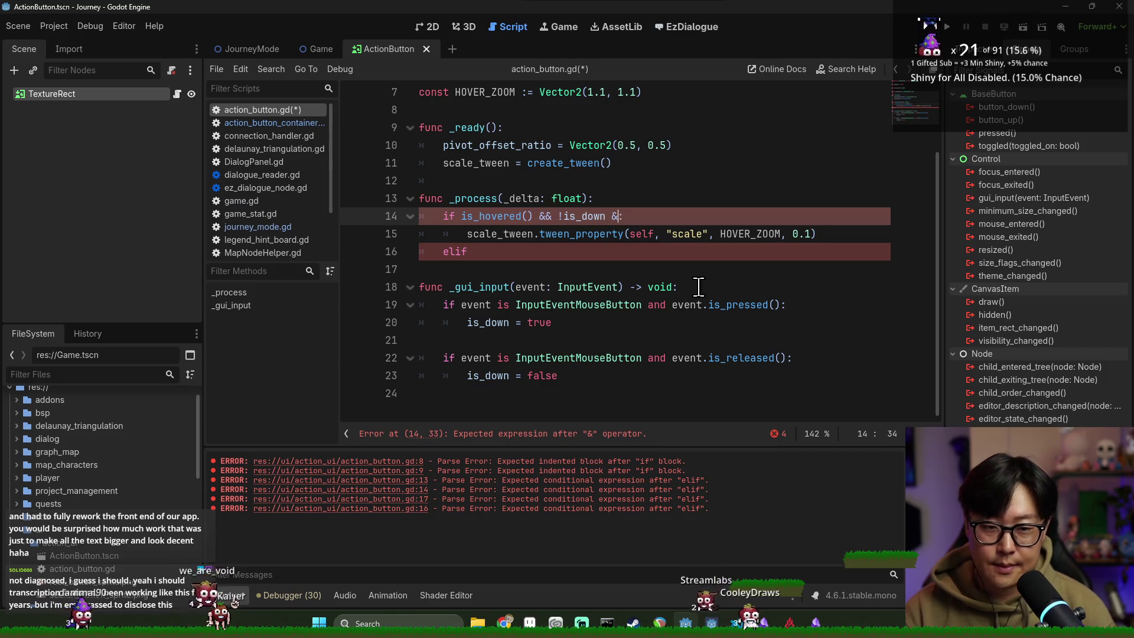
Step: Try adding a scale_tween.is_running() check to the hover condition and save
text(.)
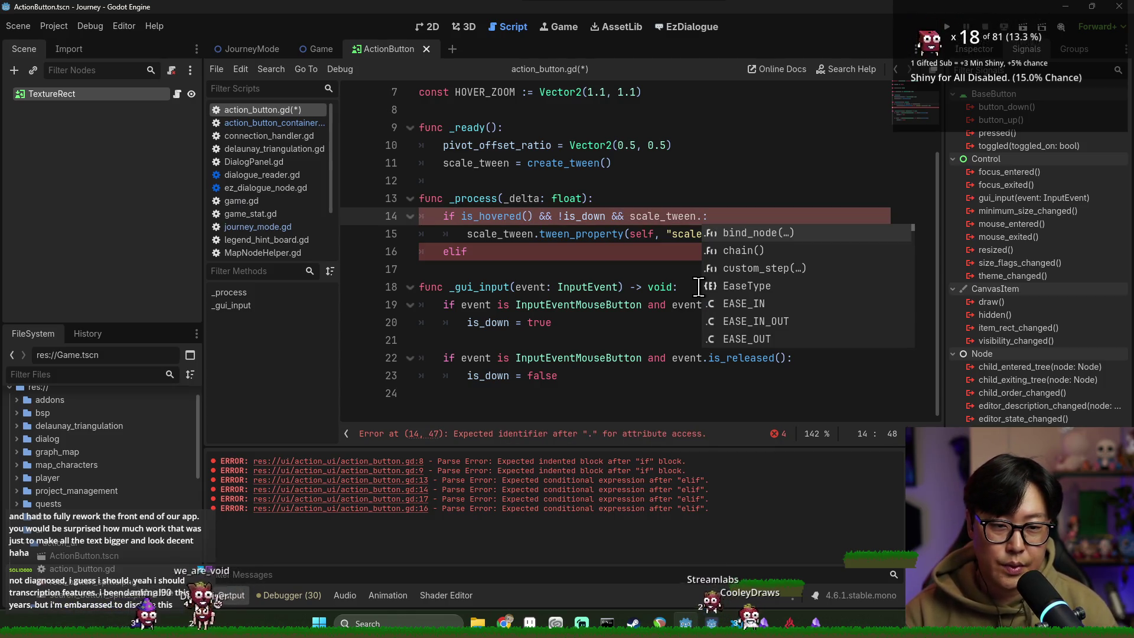
key(BackSpace)
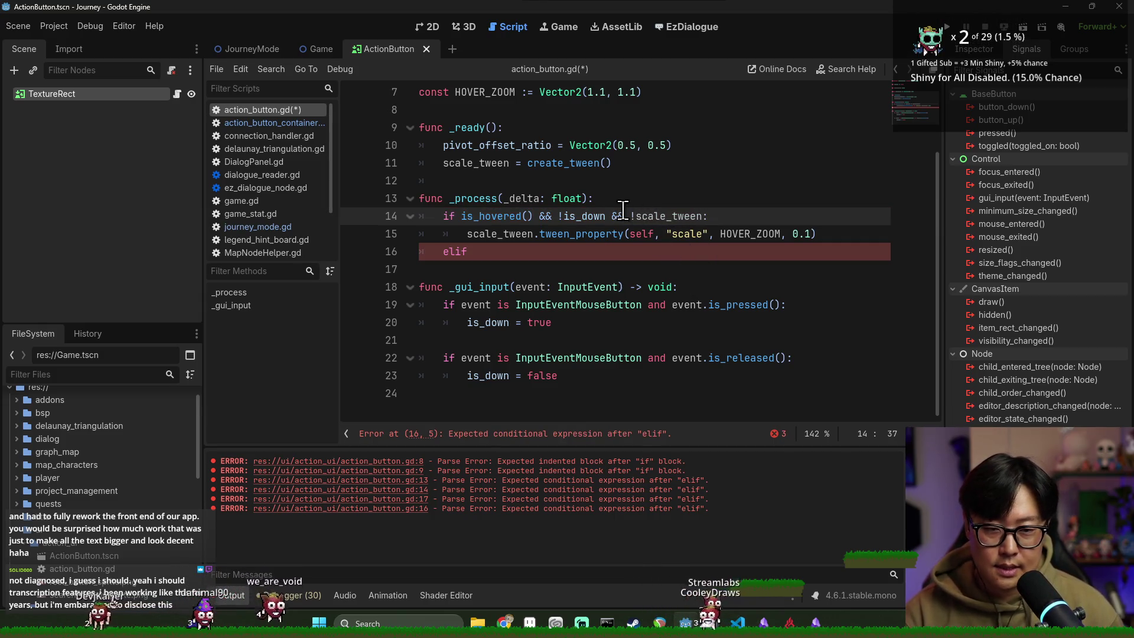
key(Delete)
click(714, 216)
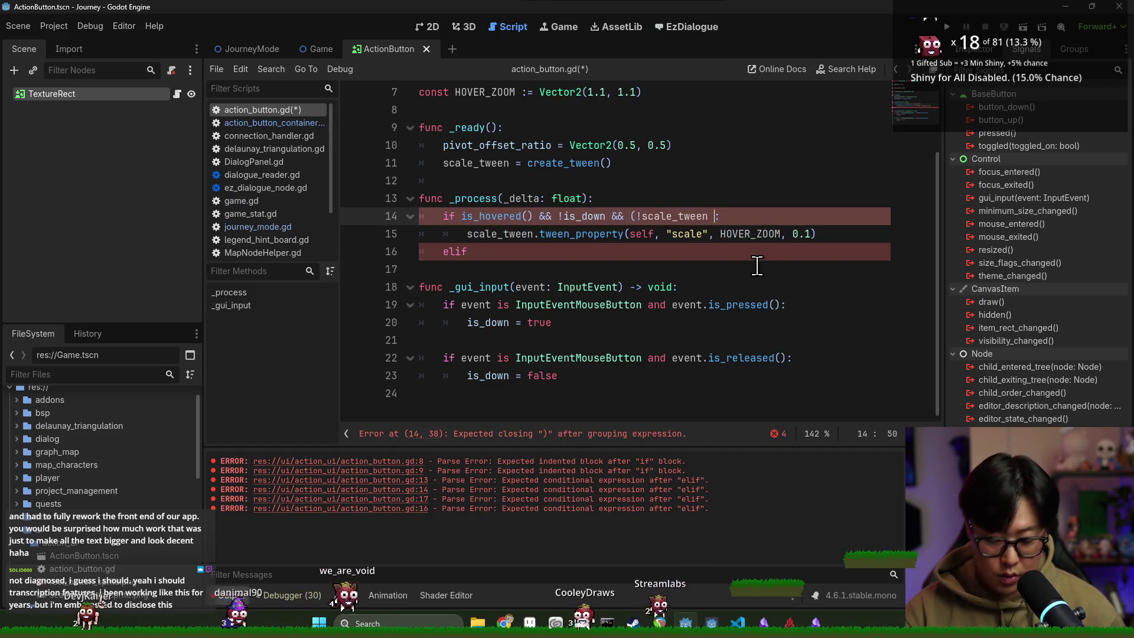
text(is_)
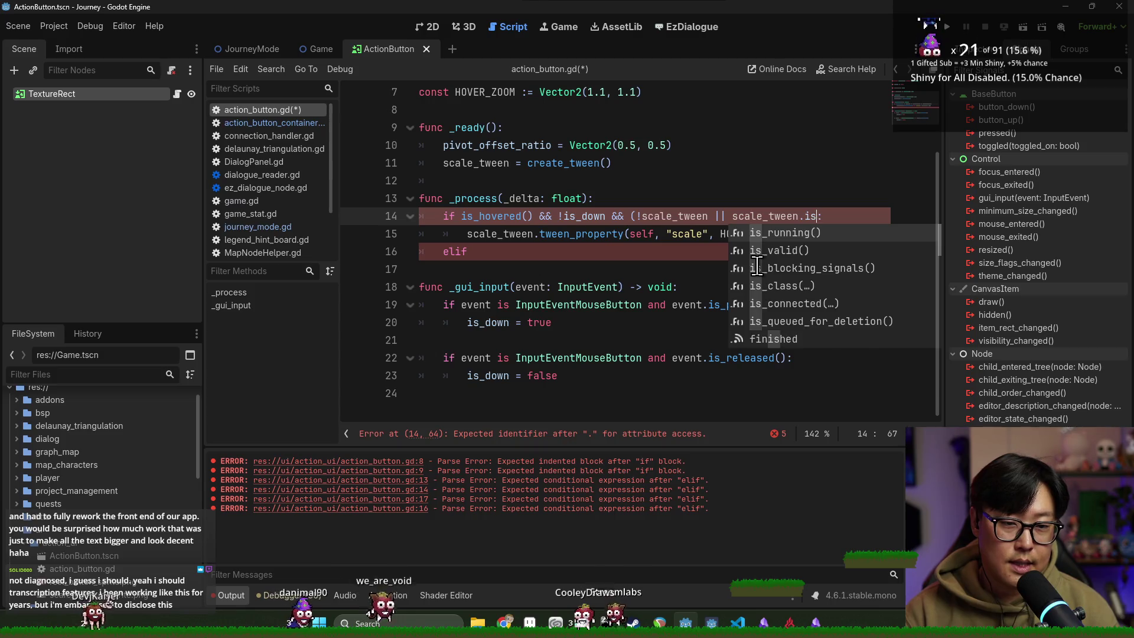
key(Return)
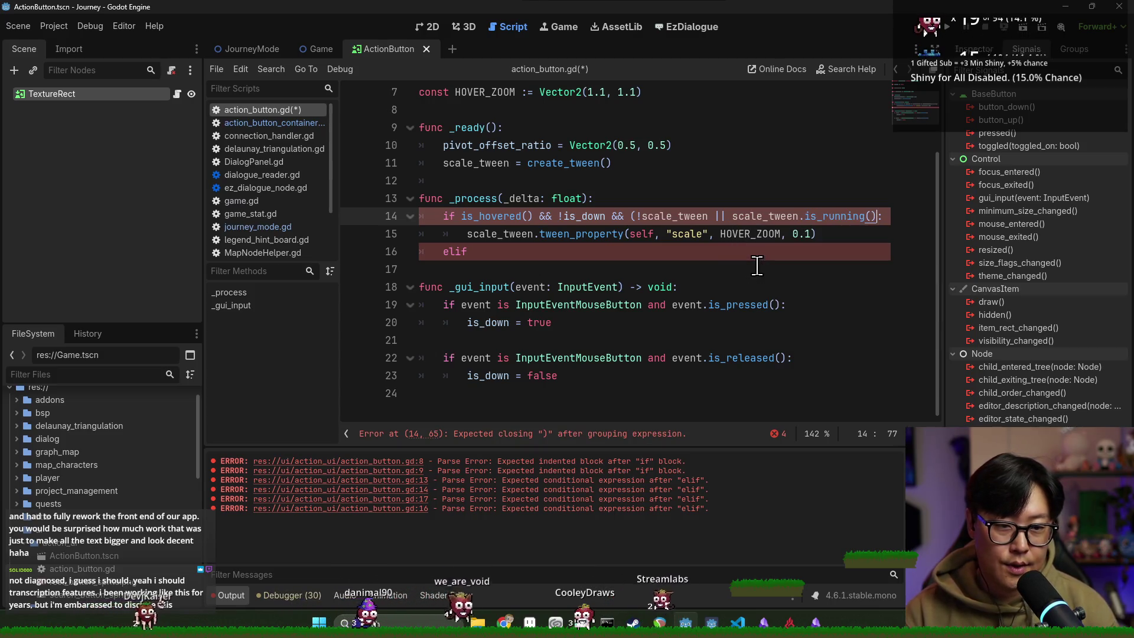
text(!)
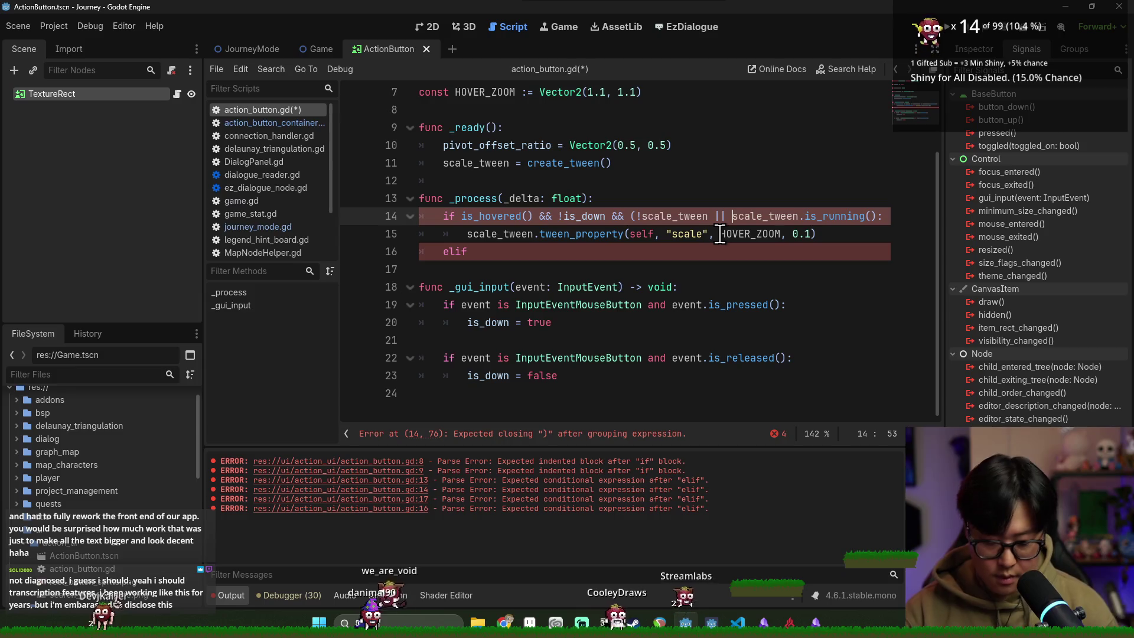
text())
key(ctrl+s)
Step: Review where scale_tween is used in the hover condition and tween line
scroll(704, 198, up, 1)
click(478, 234)
click(588, 234)
click(750, 233)
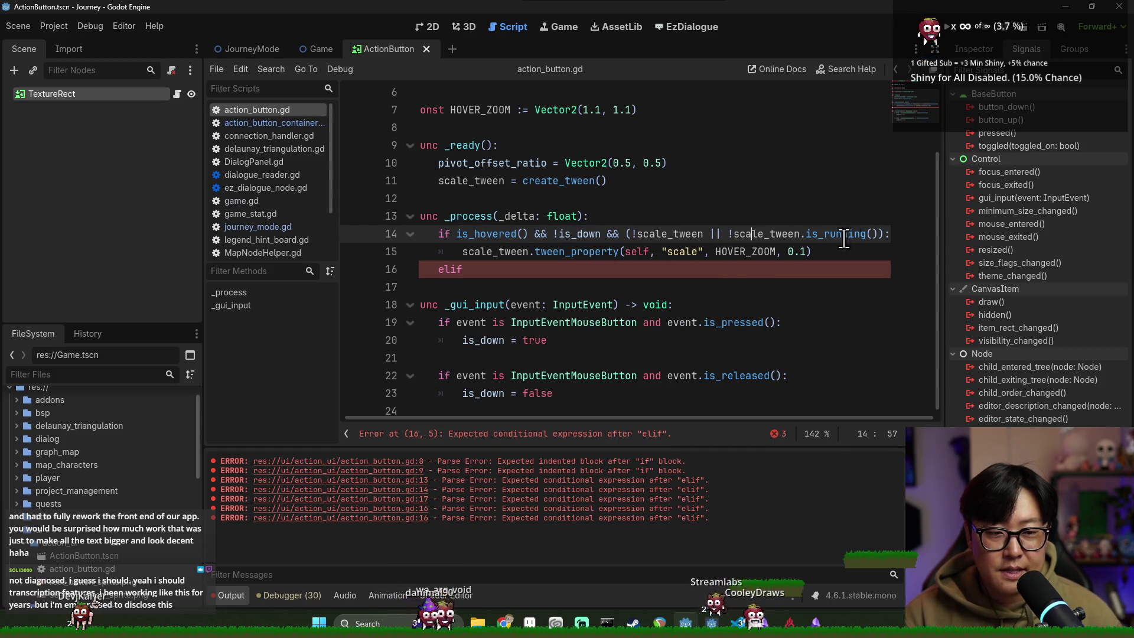
double_click(528, 252)
click(730, 252)
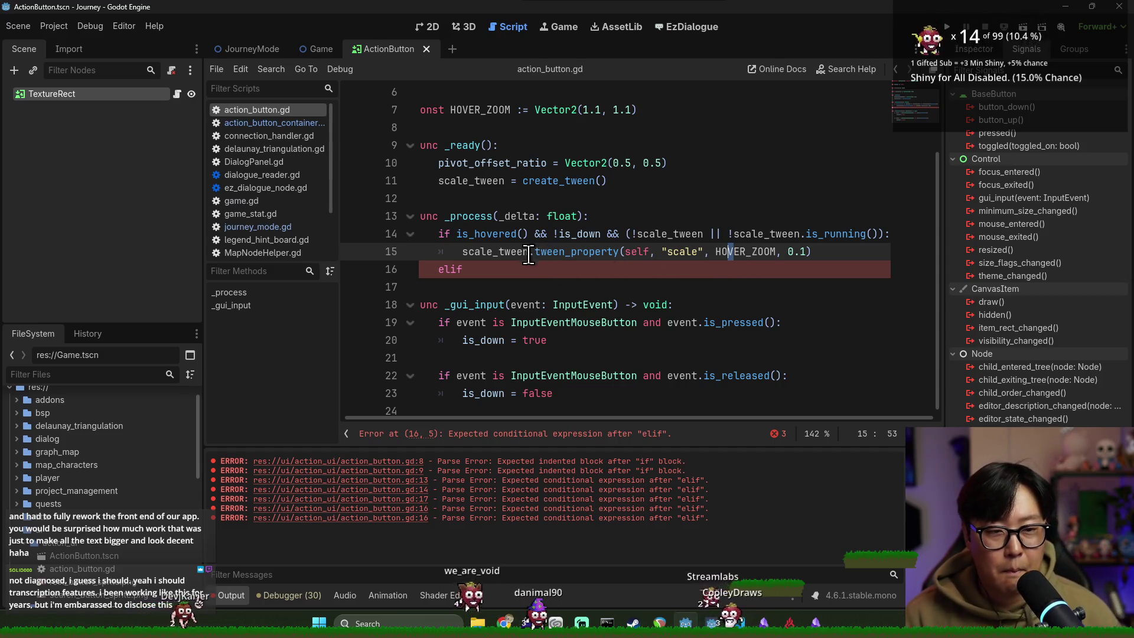
mouse_move(543, 254)
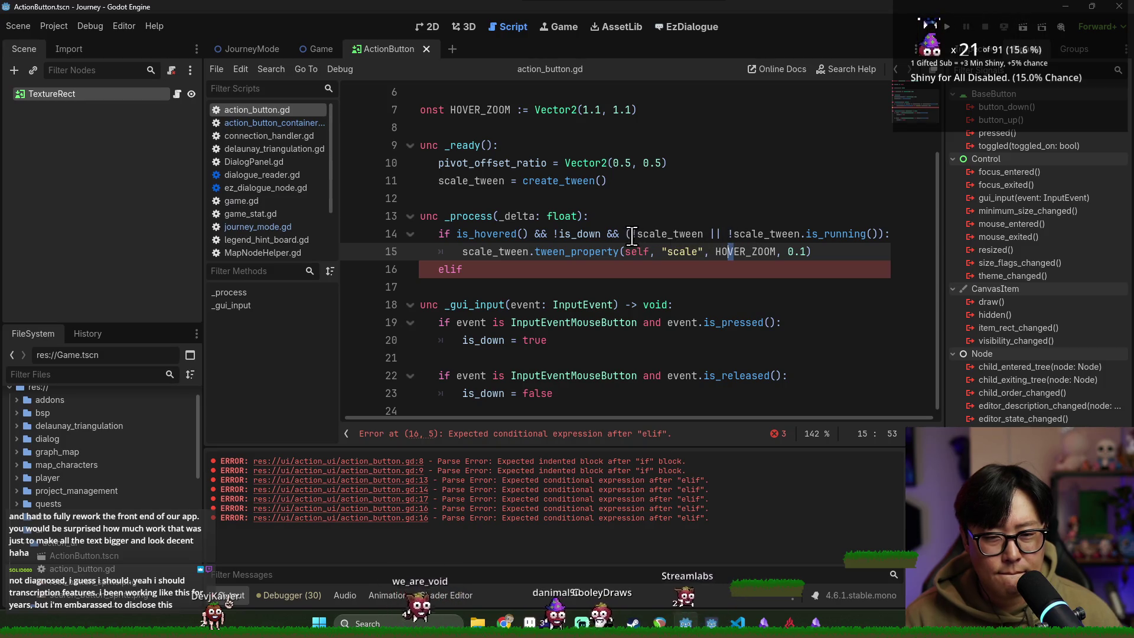
double_click(486, 253)
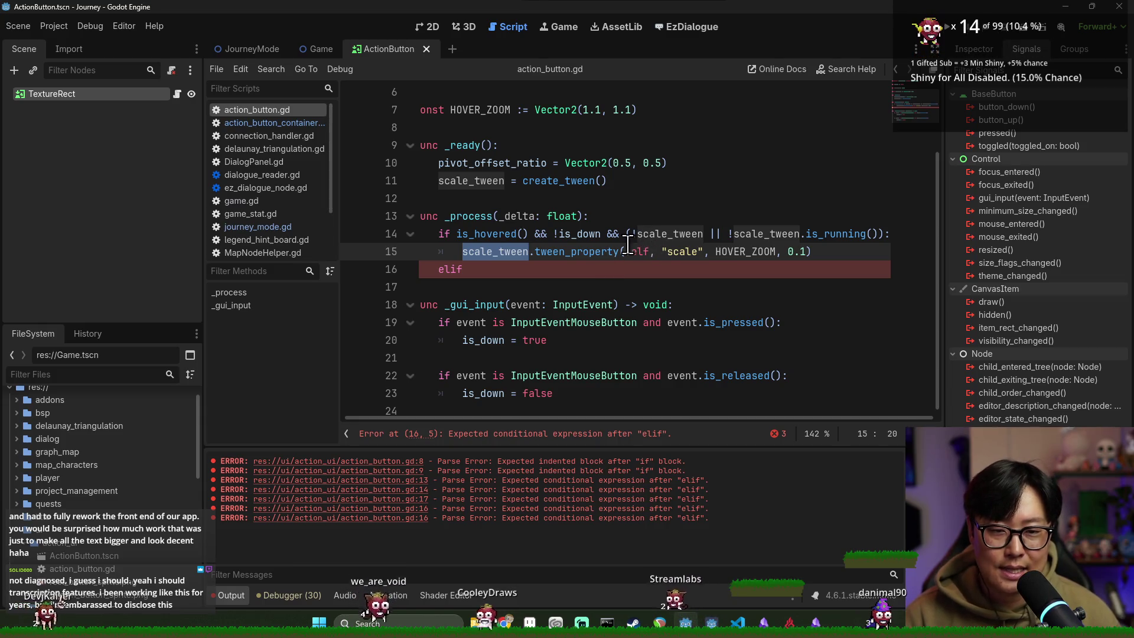
Step: Replace the is_running check with !scale_tween in the hover condition and save
click(703, 234)
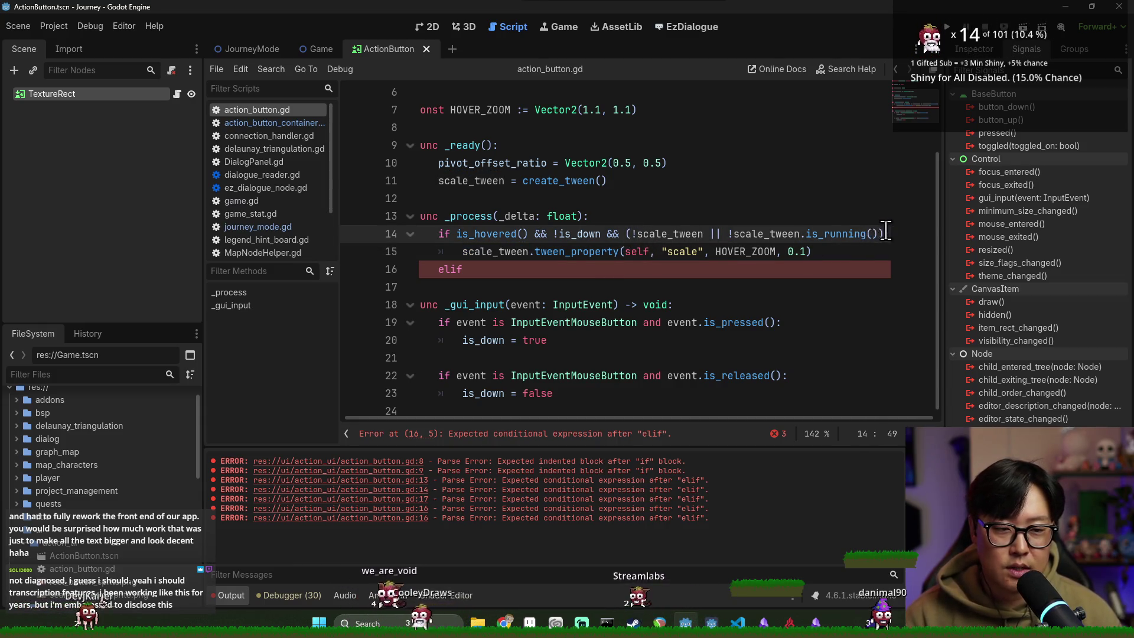
shift+click(884, 234)
key(BackSpace)
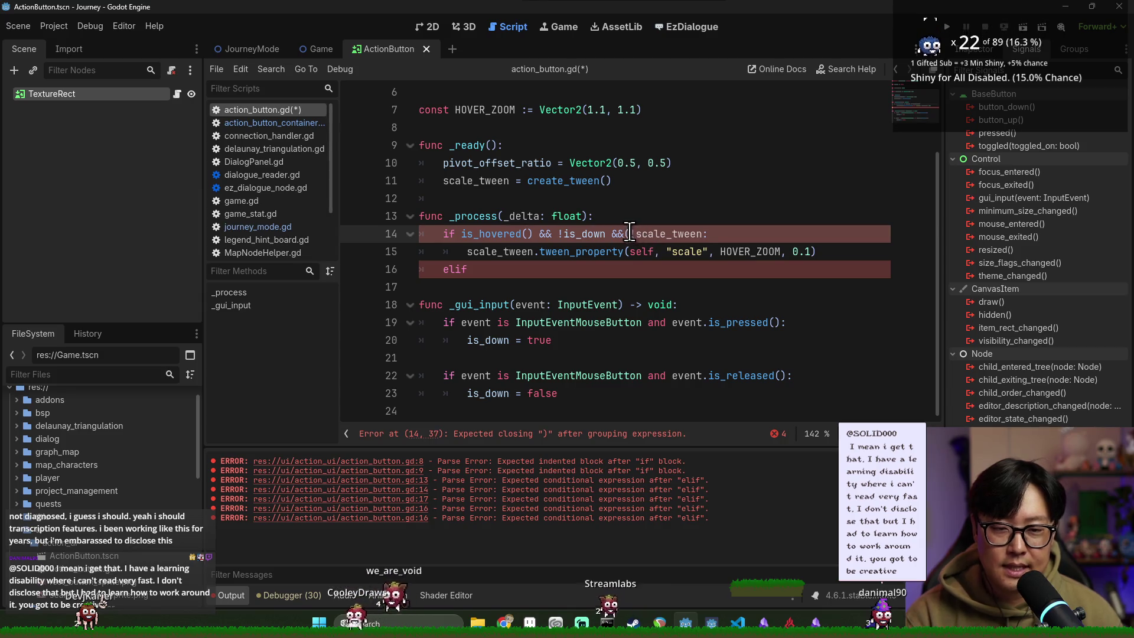
click(628, 234)
key(BackSpace)
key(ctrl+s)
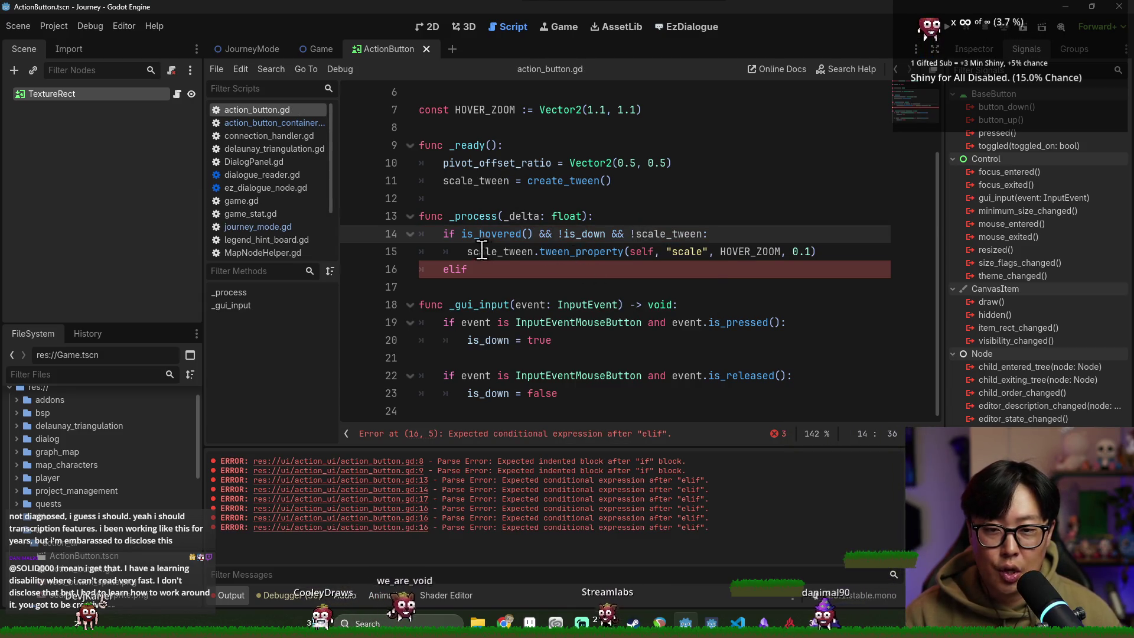
double_click(482, 251)
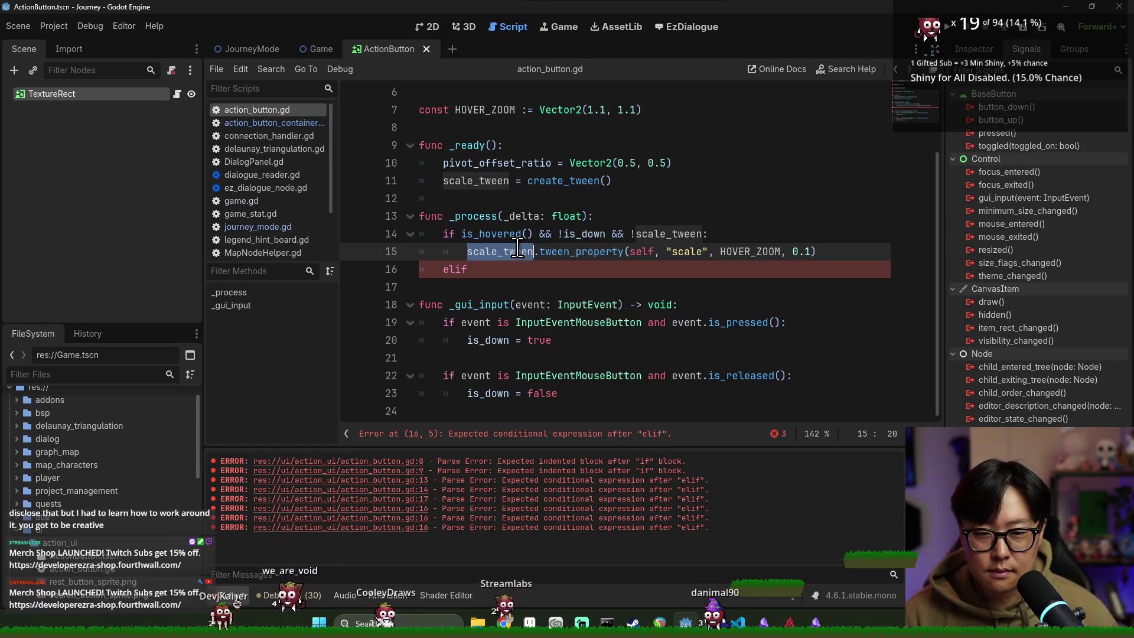
click(495, 265)
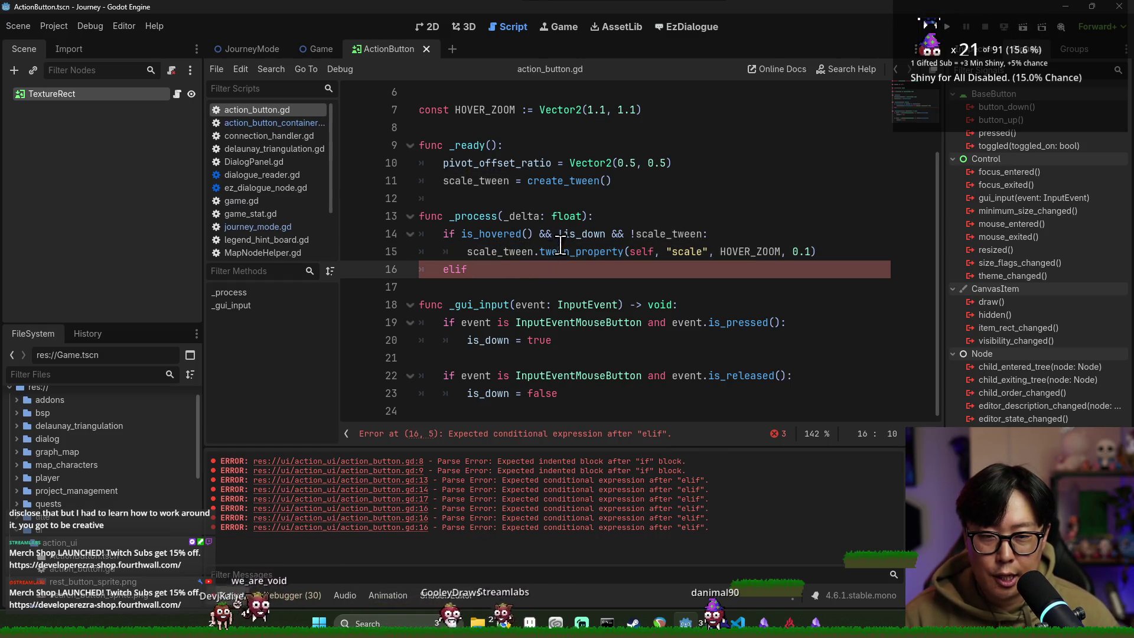
Step: Add an 'elif is_hovered() && is_down:' branch resetting scale to Vector2(1., 1.)
click(857, 251)
key(Return)
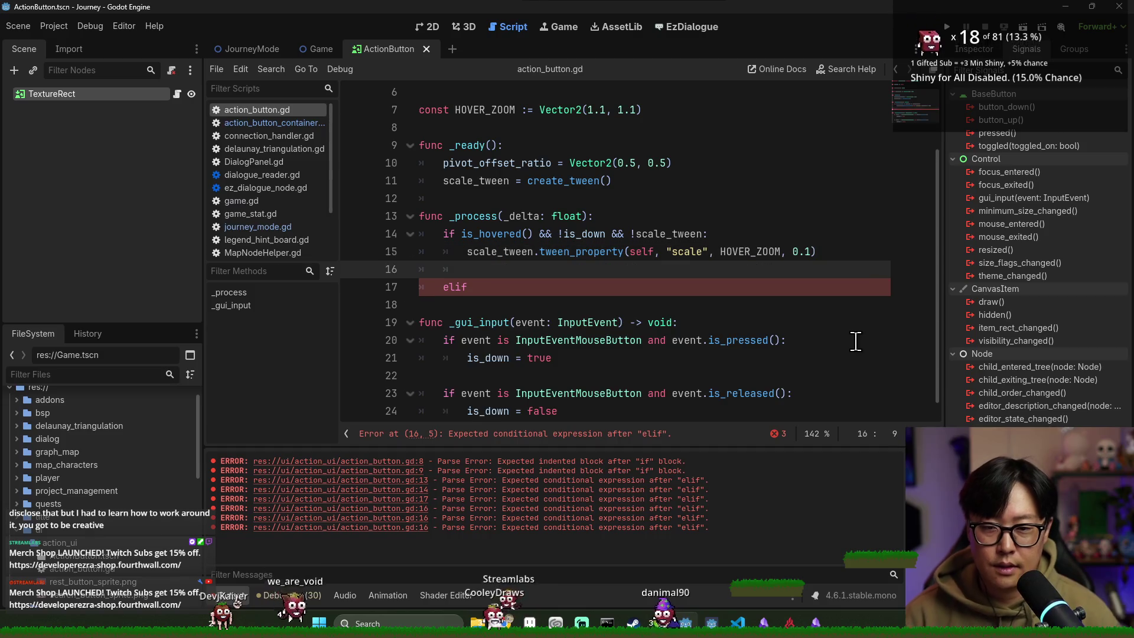
text(elif is_hovered())
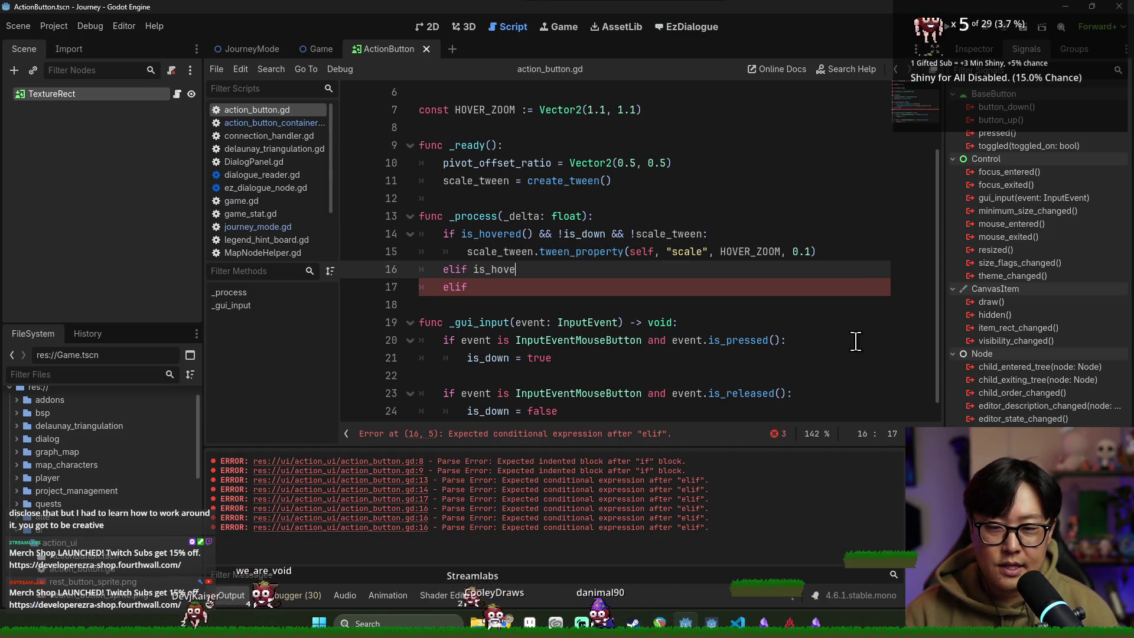
text( && is_down:)
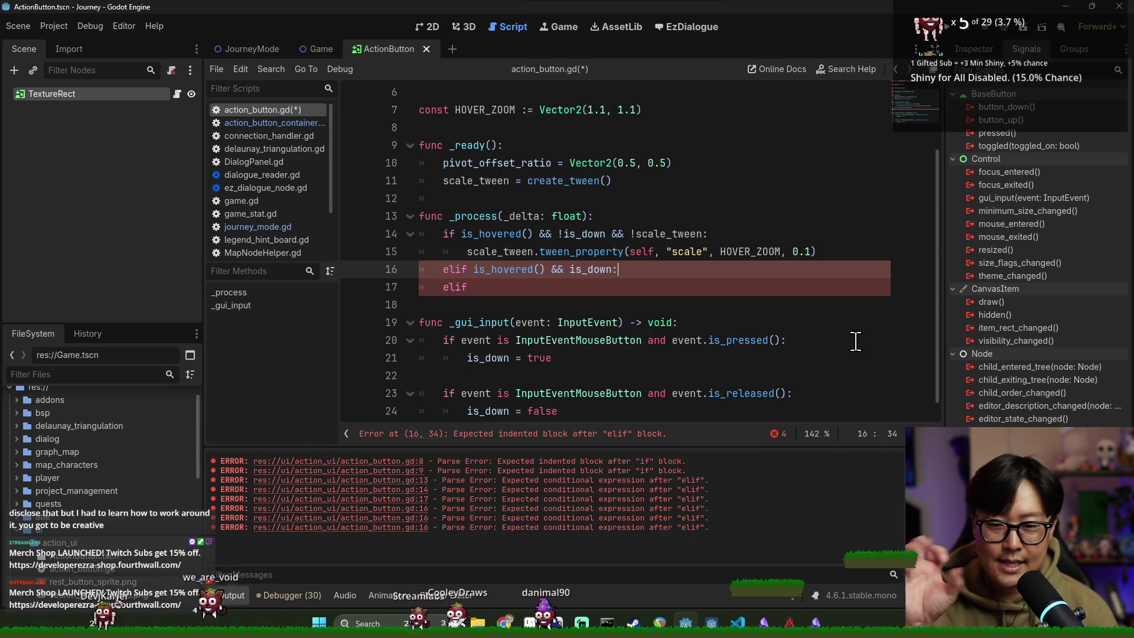
key(Return)
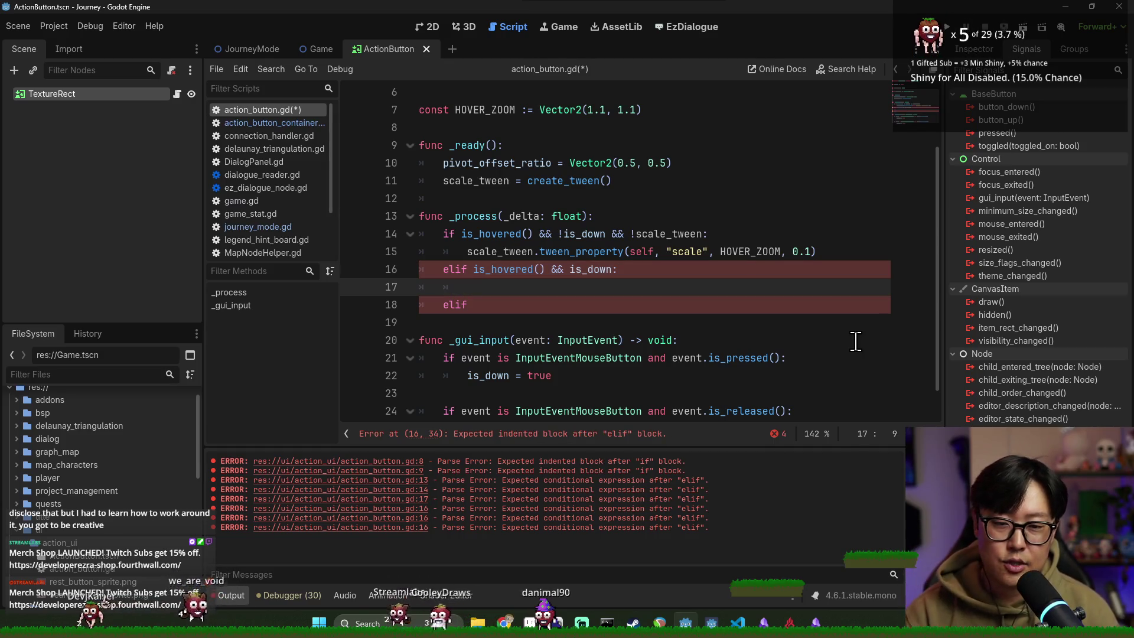
text(cale = )
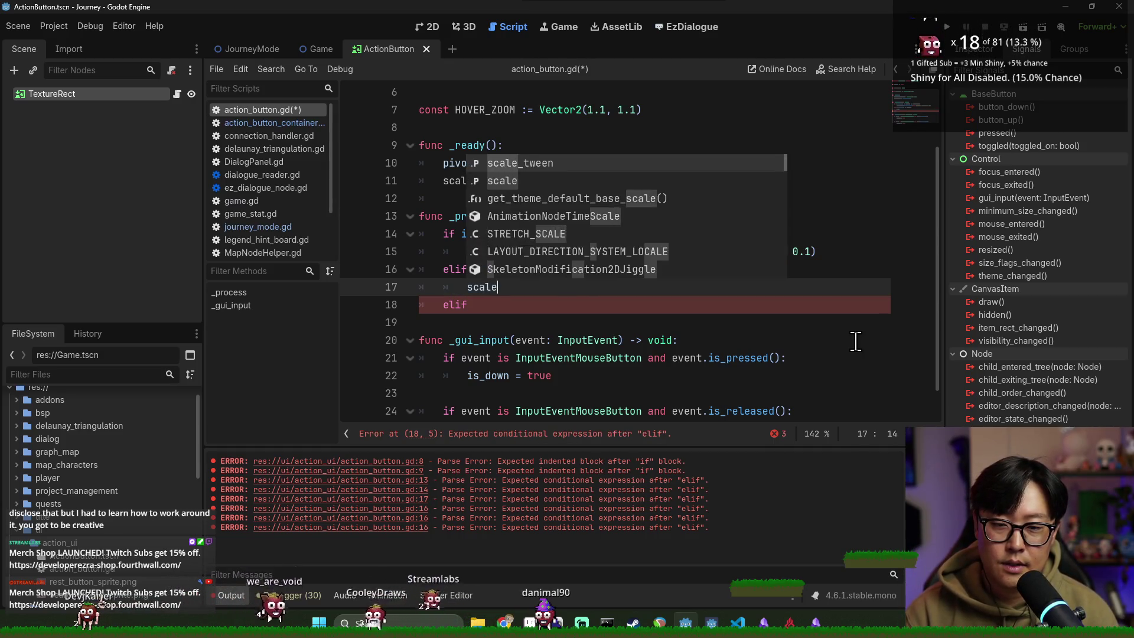
text(Vector2(1.)
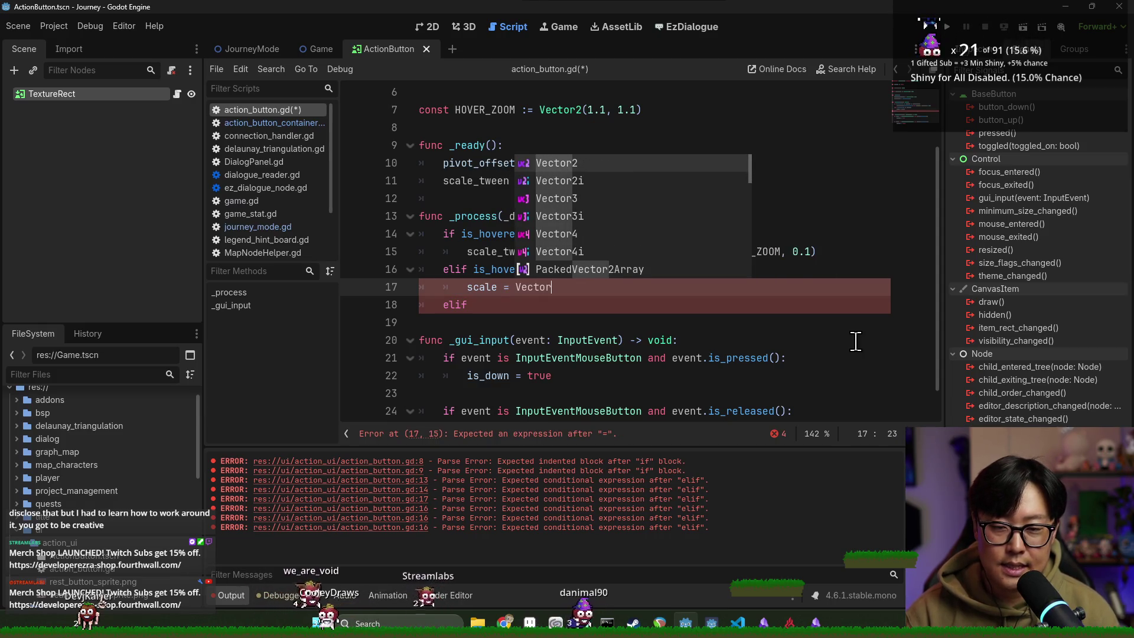
text(, 1.))
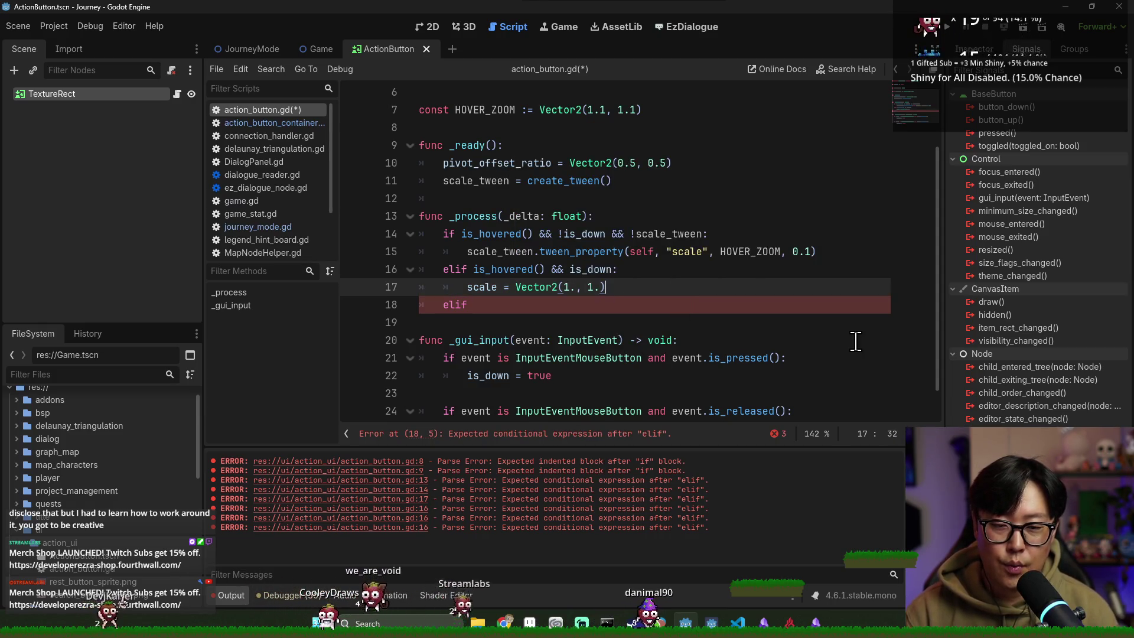
double_click(476, 251)
click(664, 272)
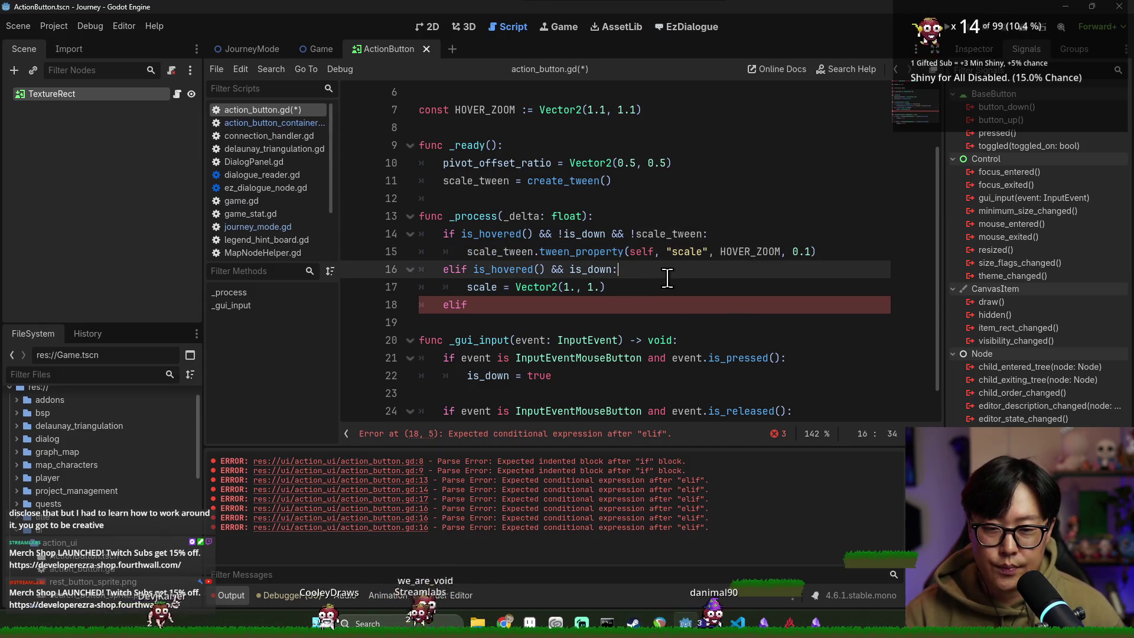
key(Return)
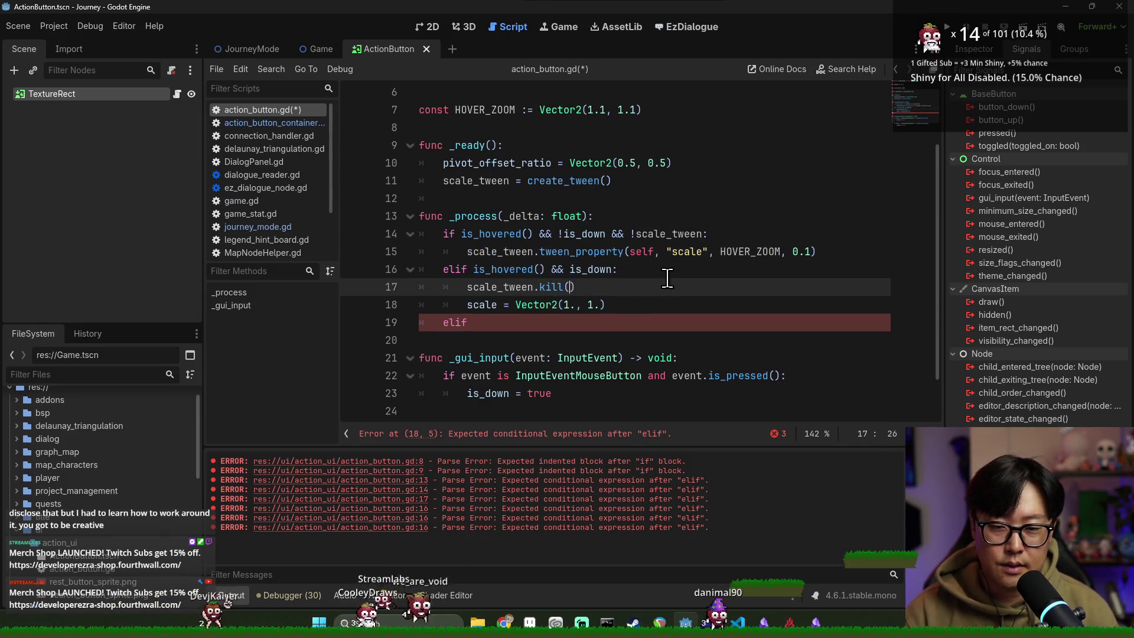
key(ctrl+s)
Step: Nest scale_tween.kill() under an 'if scale_tween:' check in that branch
click(623, 272)
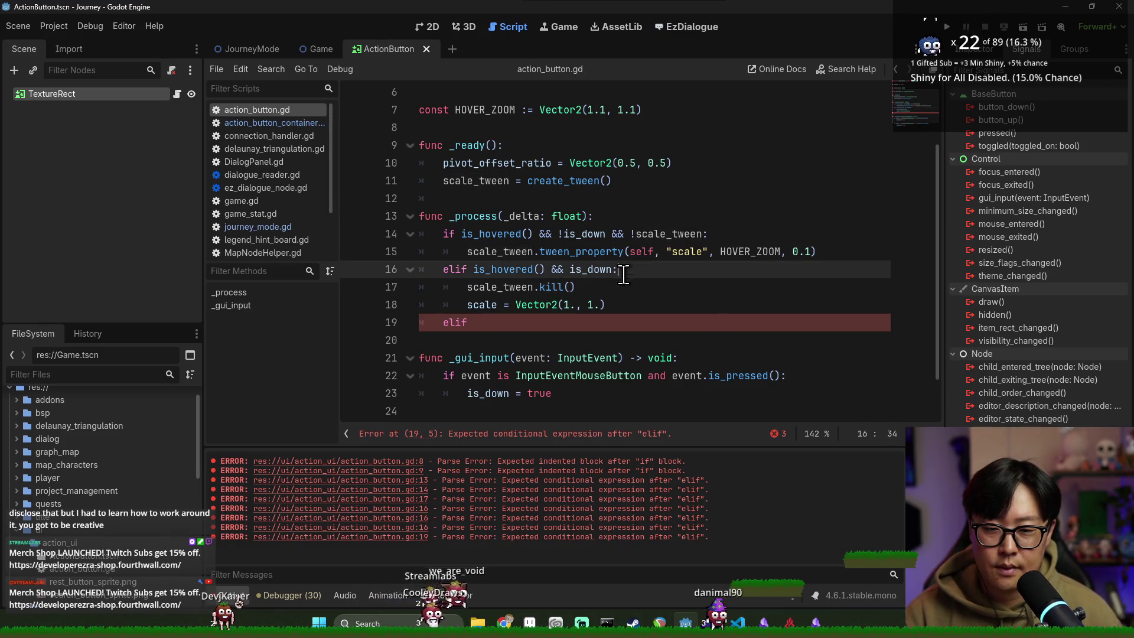
click(467, 289)
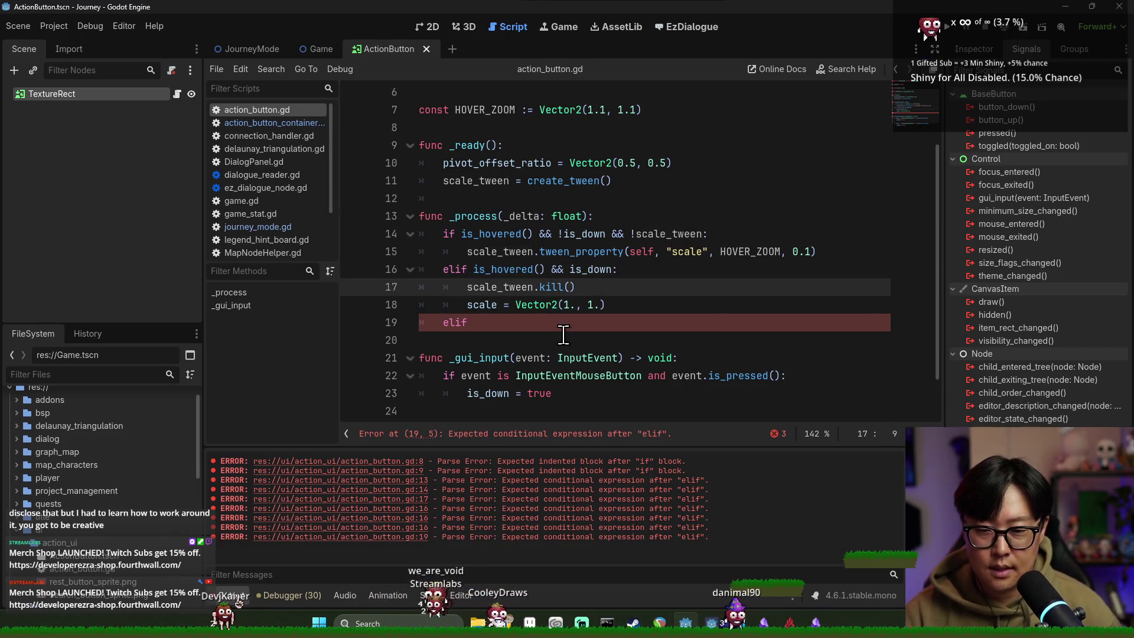
key(Return)
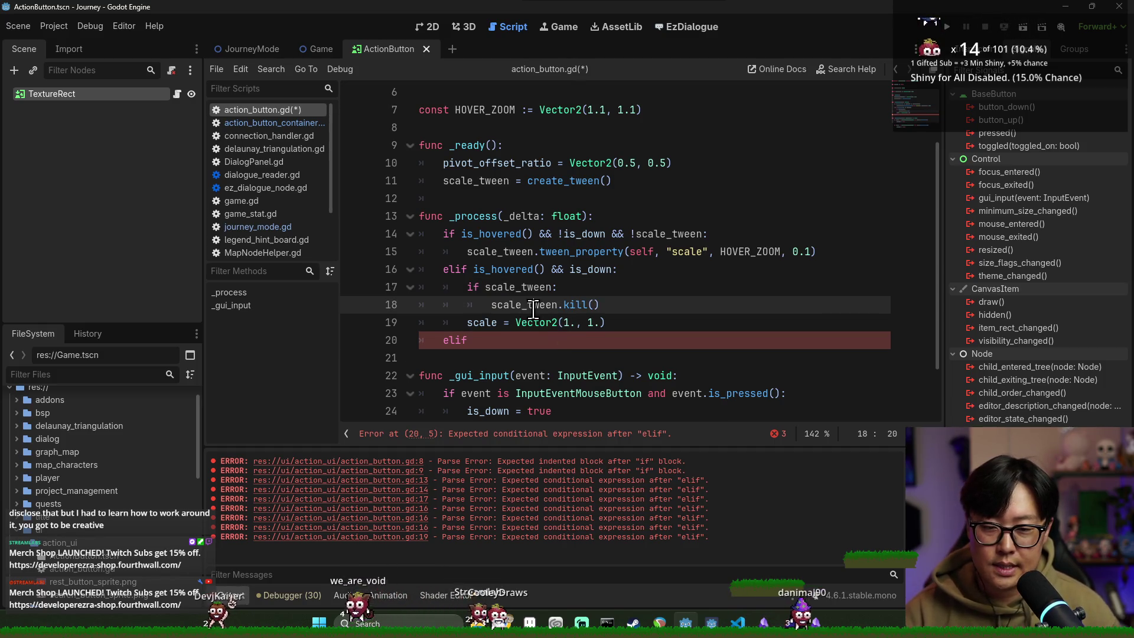
click(520, 308)
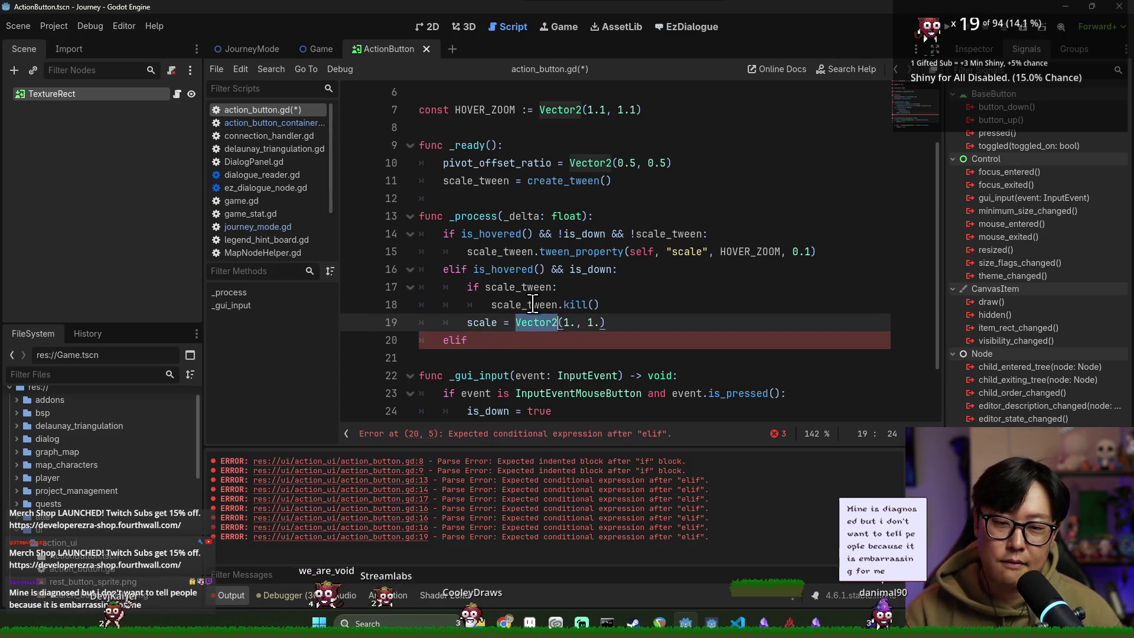
key(ctrl+d)
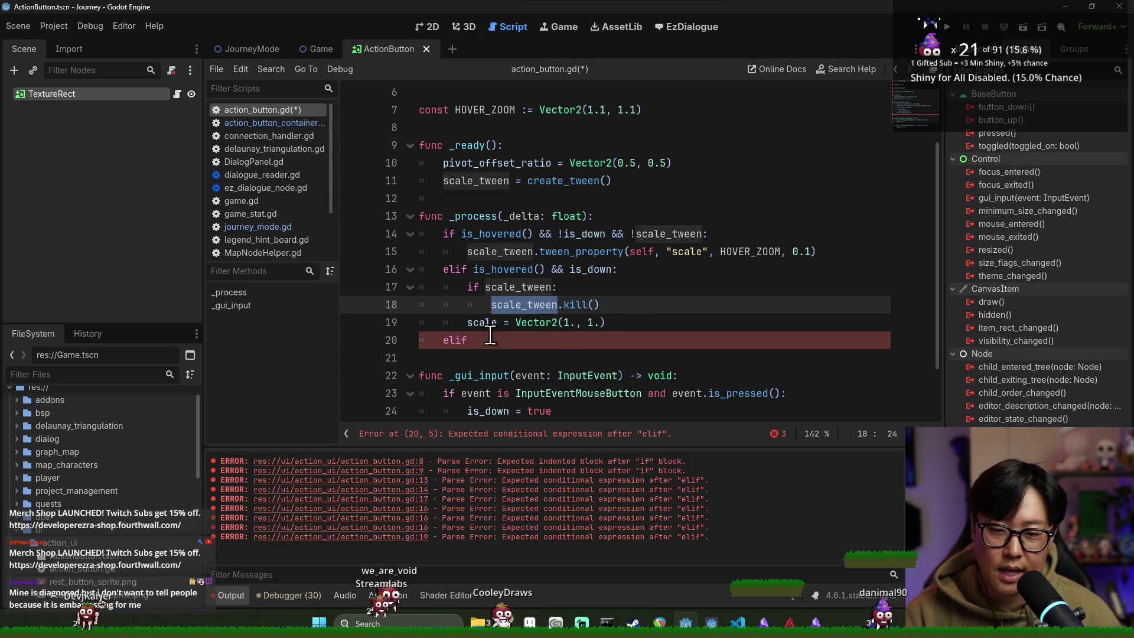
click(490, 337)
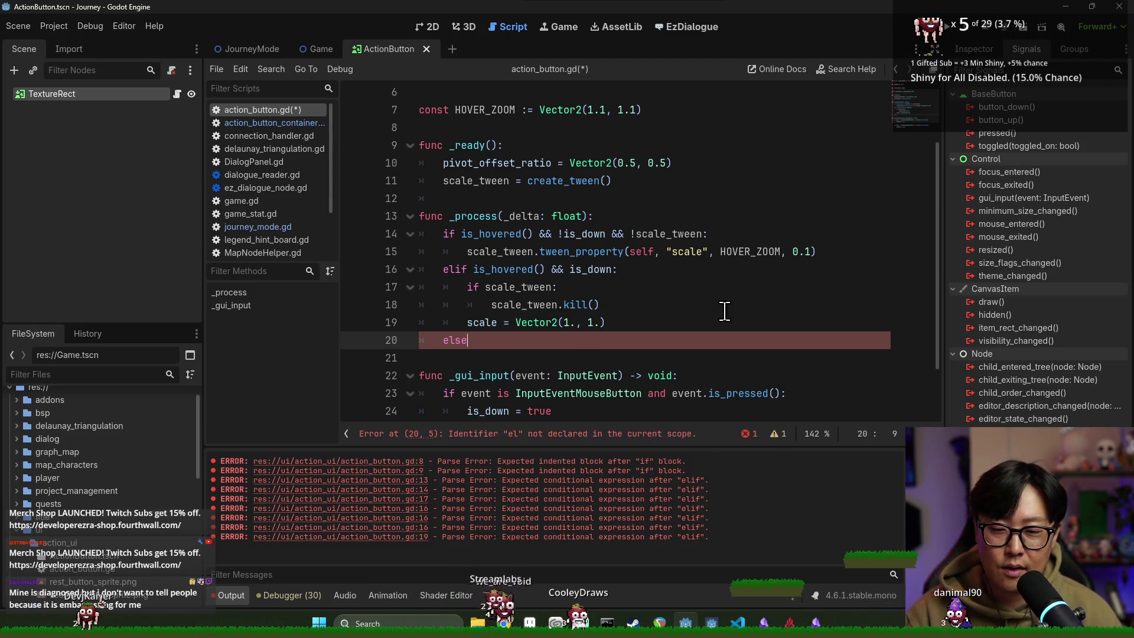
Step: Rework the final branch header below the reset branch, editing its condition
double_click(534, 305)
click(598, 343)
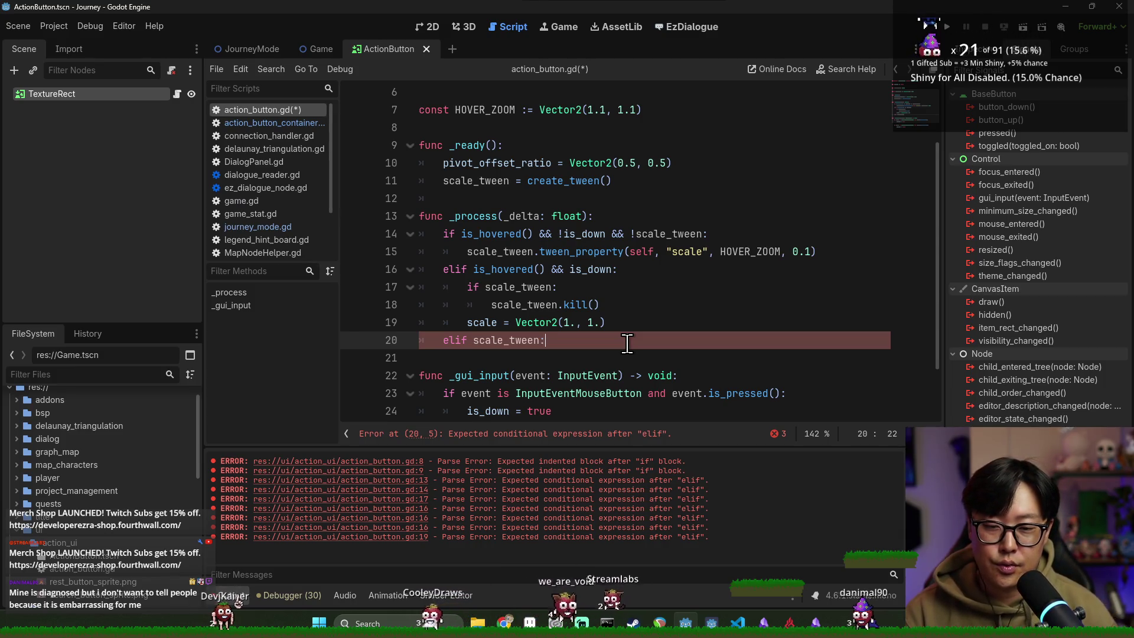
key(Return)
double_click(482, 343)
key(Left)
key(Left)
text(se)
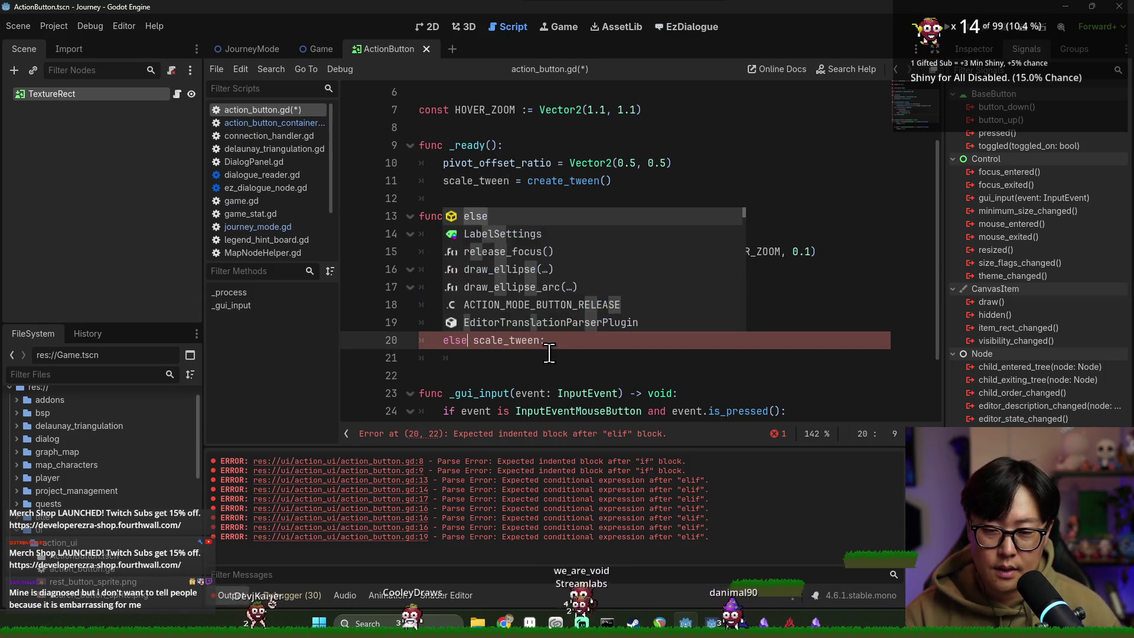
double_click(557, 345)
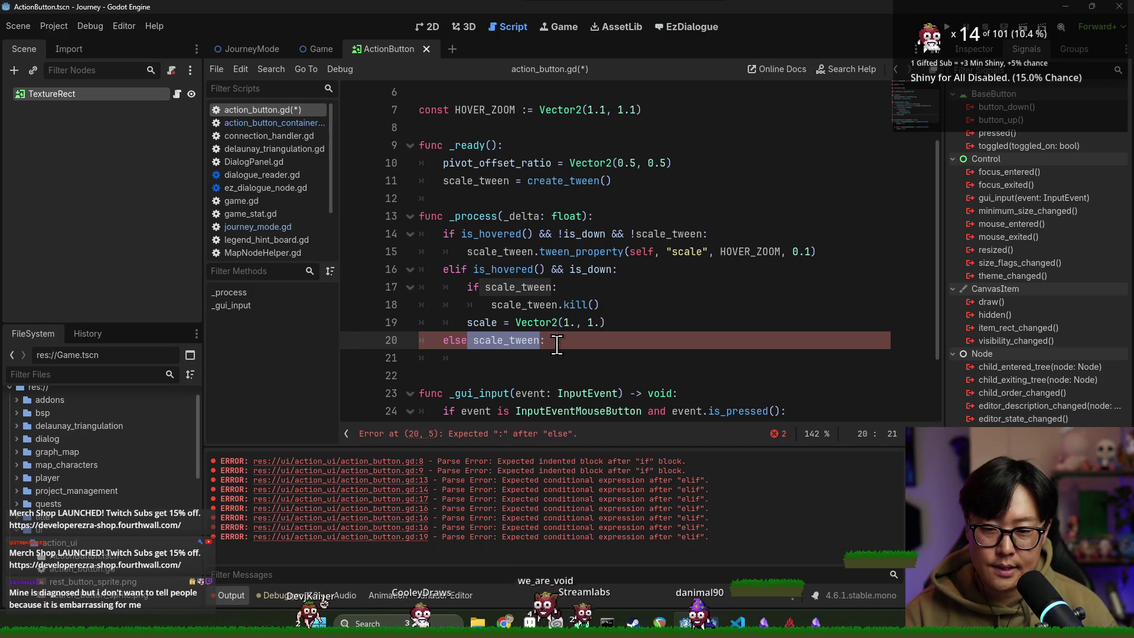
key(BackSpace)
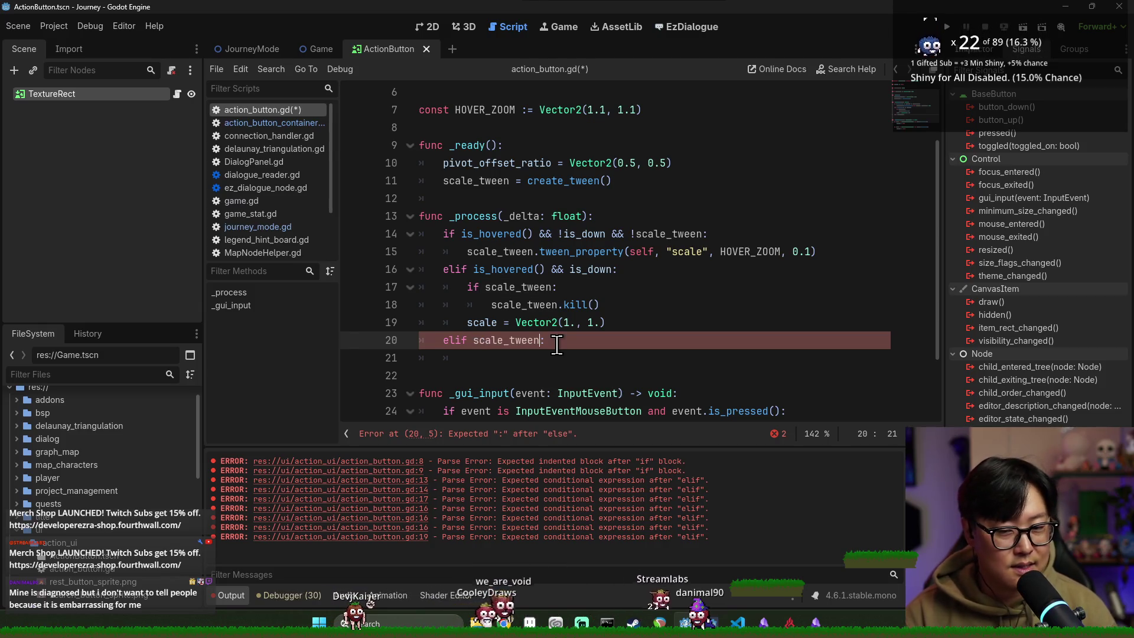
Step: Write scale_tween = null as the final branch's body and save the script
click(612, 362)
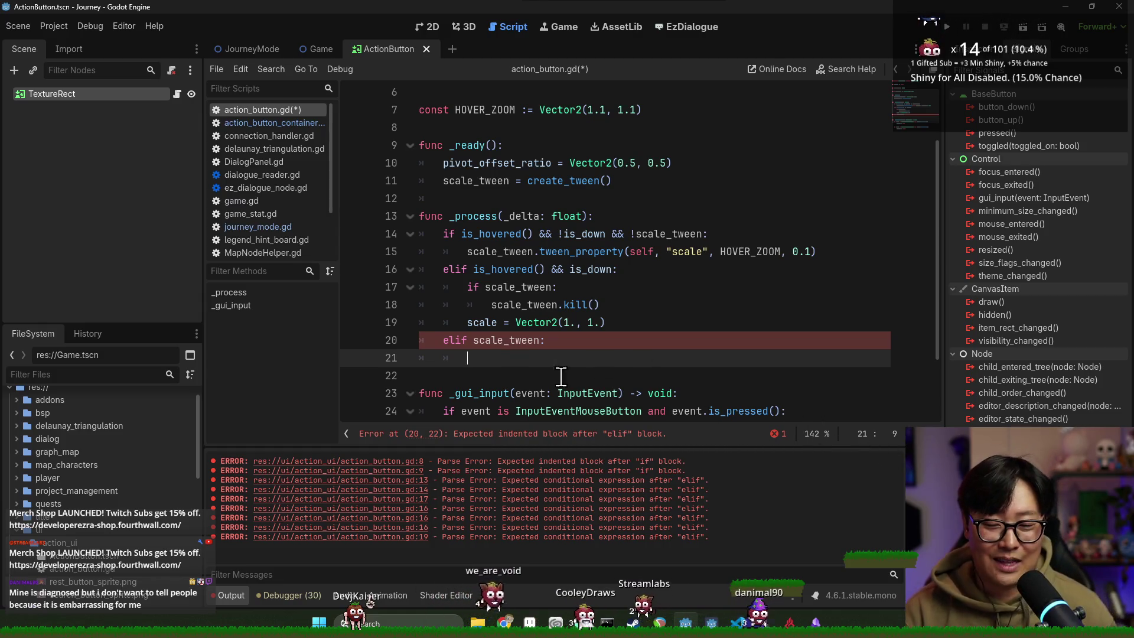
click(574, 334)
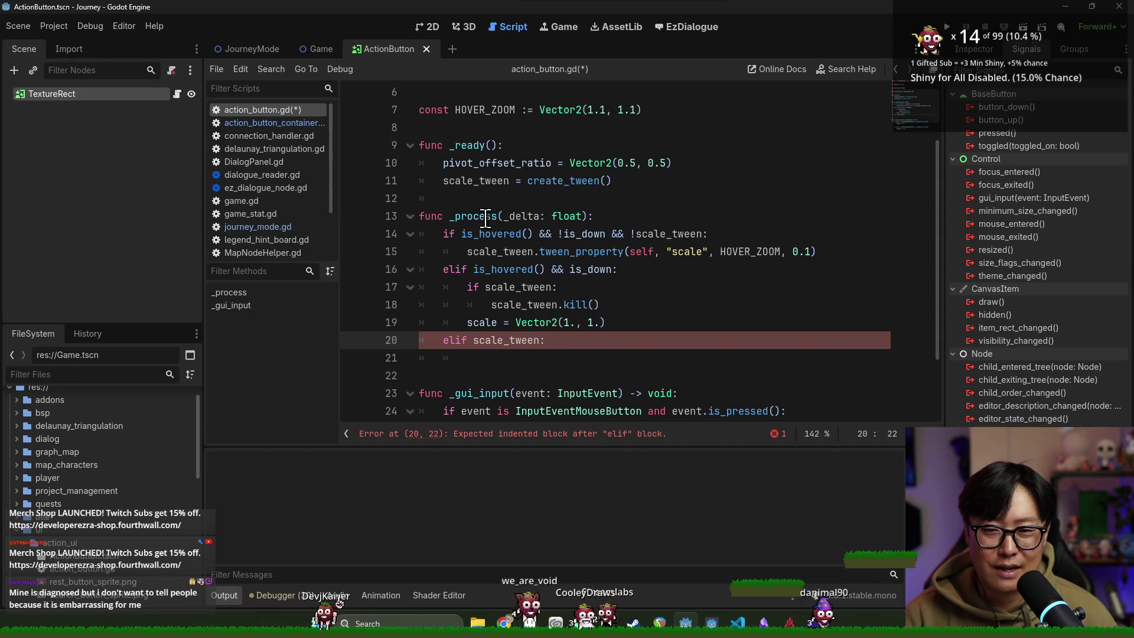
scroll(485, 220, up, 1)
scroll(530, 298, down, 1)
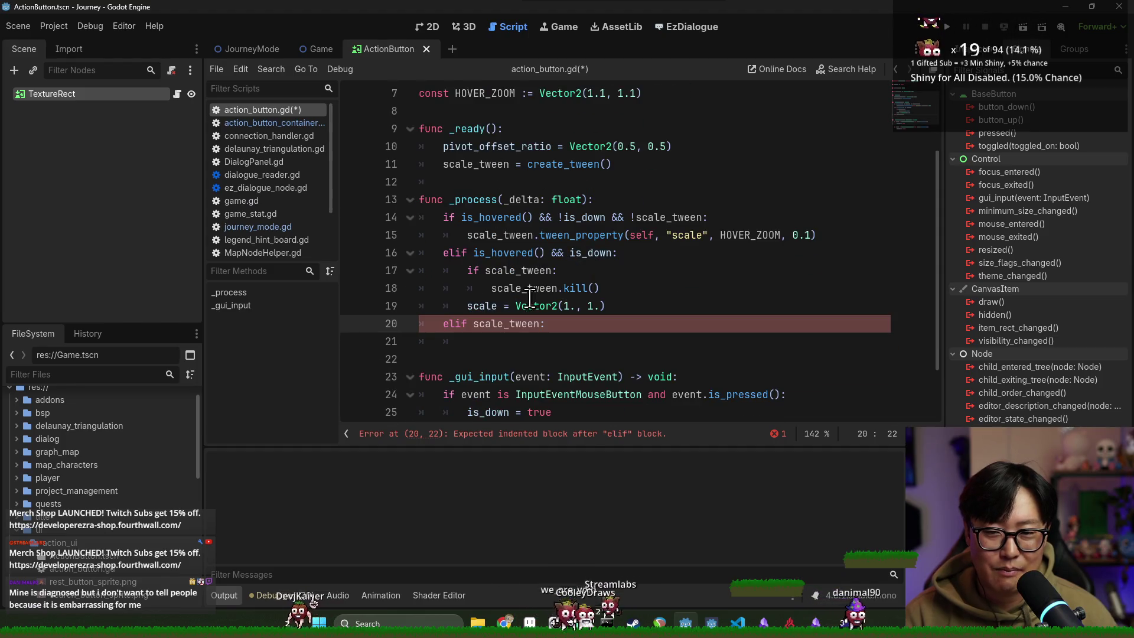
click(537, 345)
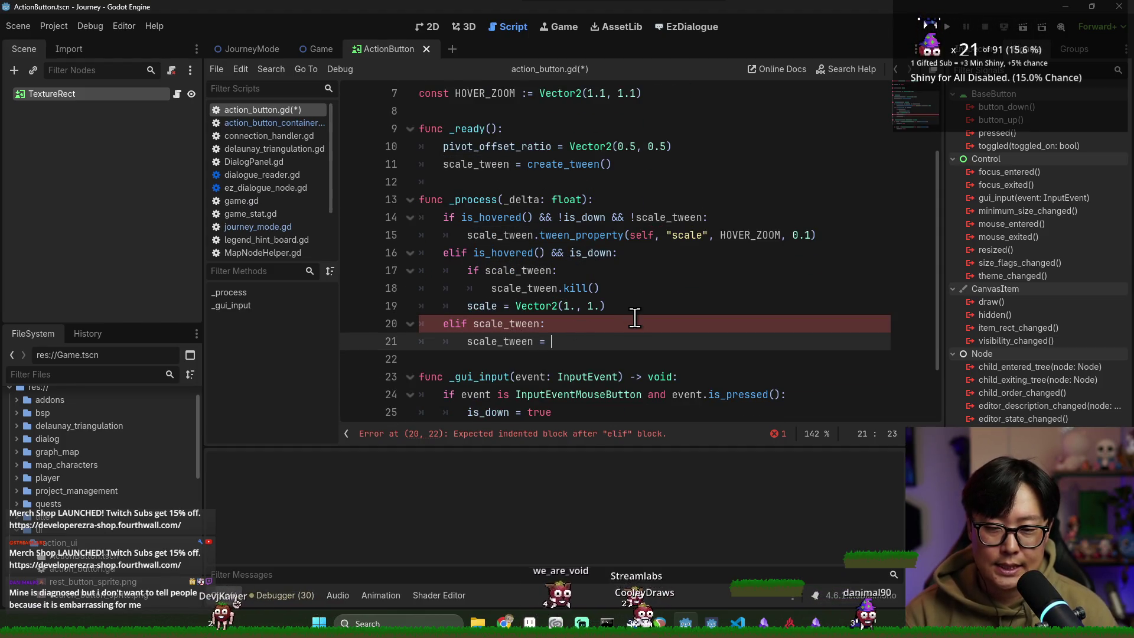
text(ll)
key(ctrl+s)
click(614, 321)
key(Return)
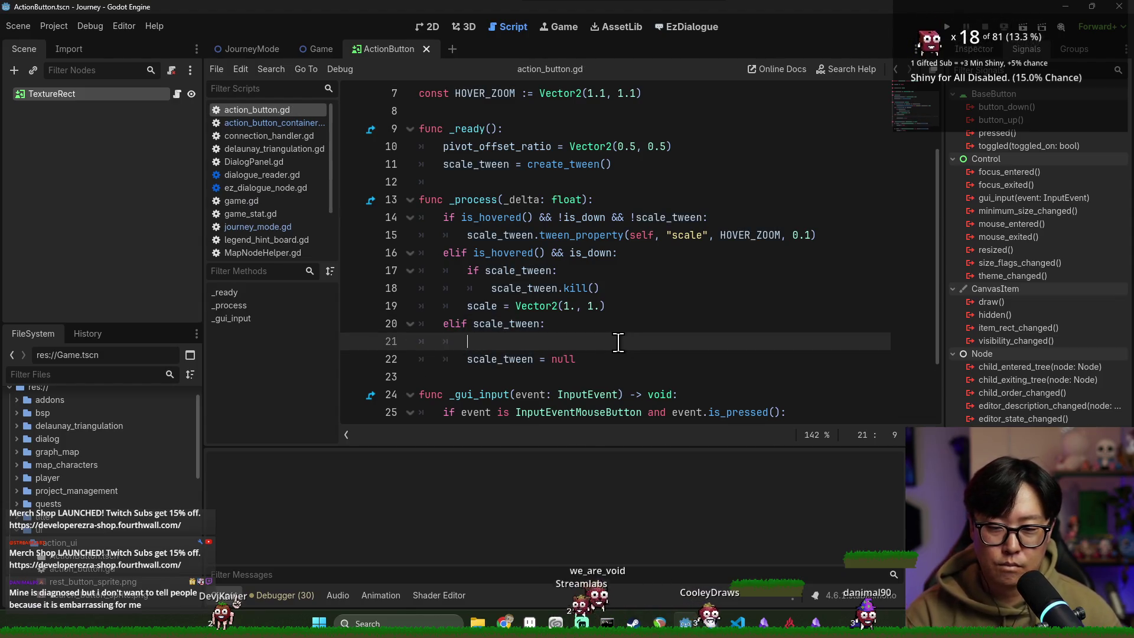
text(scale_tween.ki)
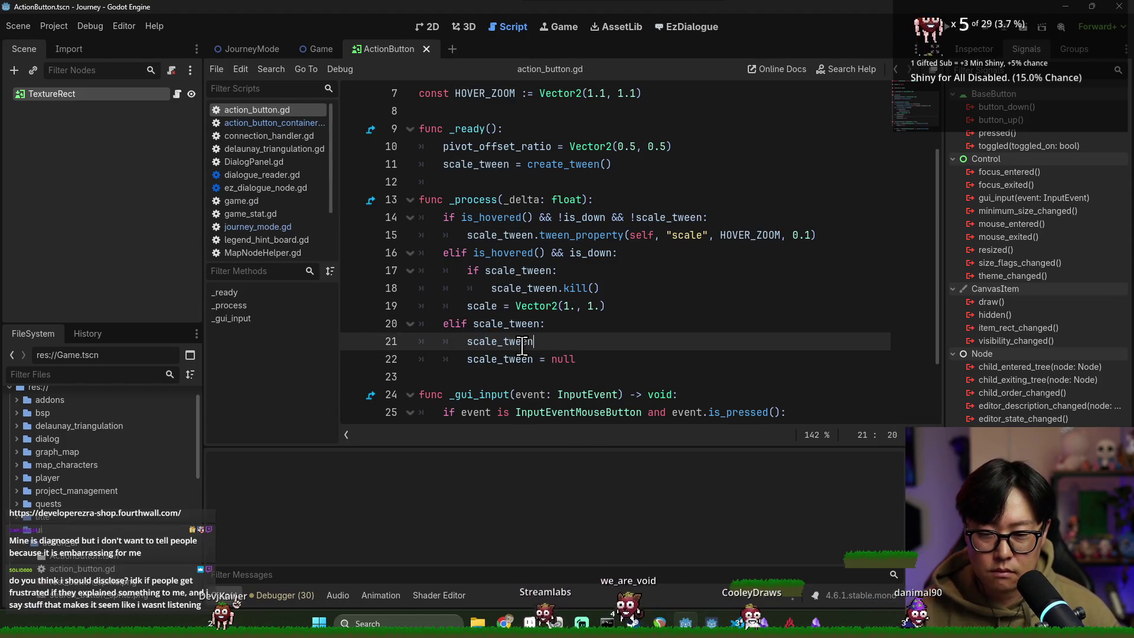
text(ll)
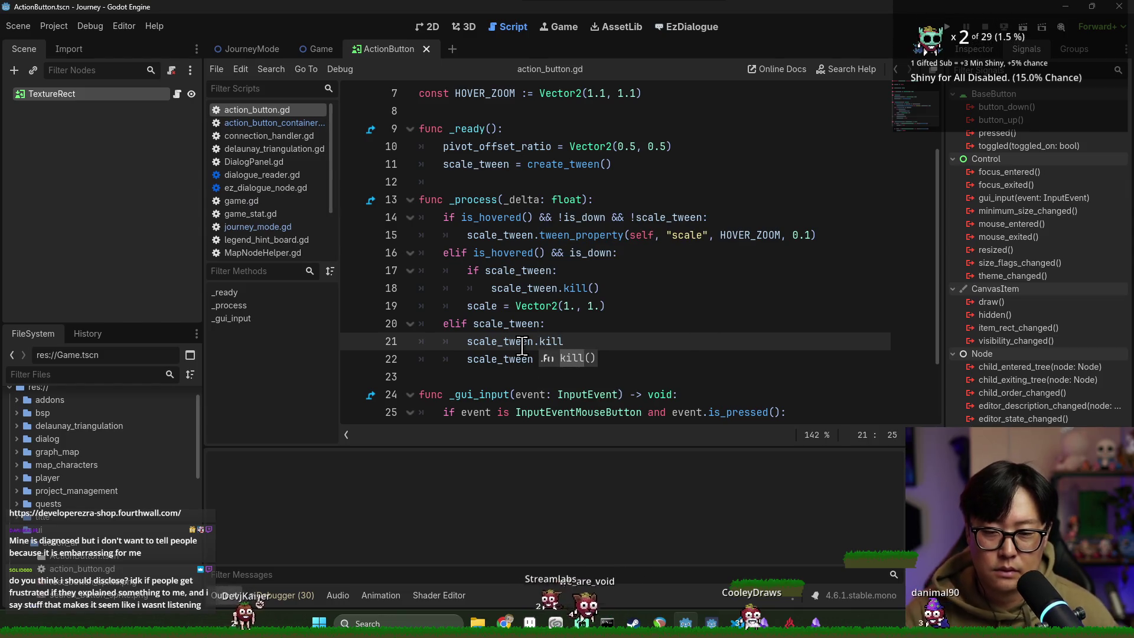
key(shift+Home)
key(BackSpace)
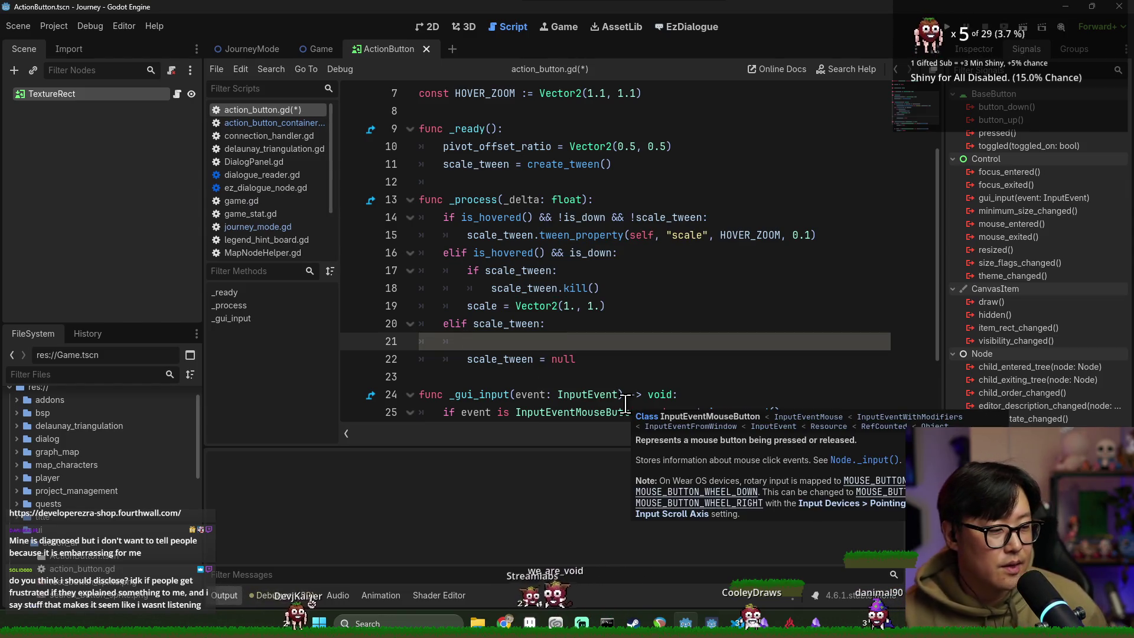
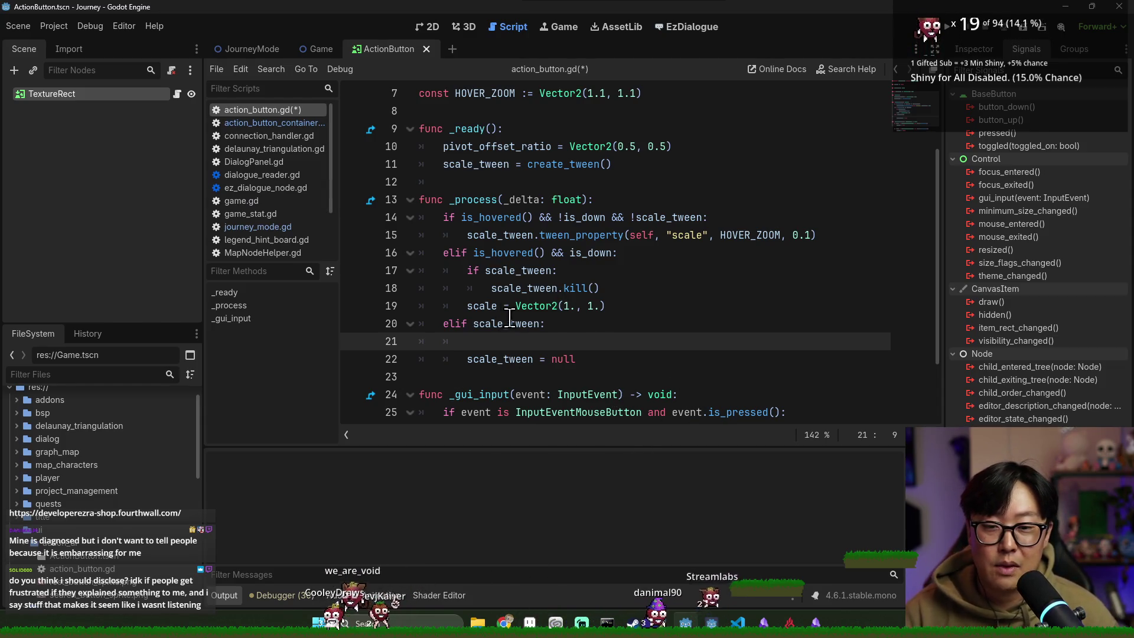
Step: Delete the _process hover-zoom tween function from action_button.gd and save the script
double_click(482, 306)
scroll(565, 304, down, 2)
click(579, 296)
scroll(642, 332, up, 1)
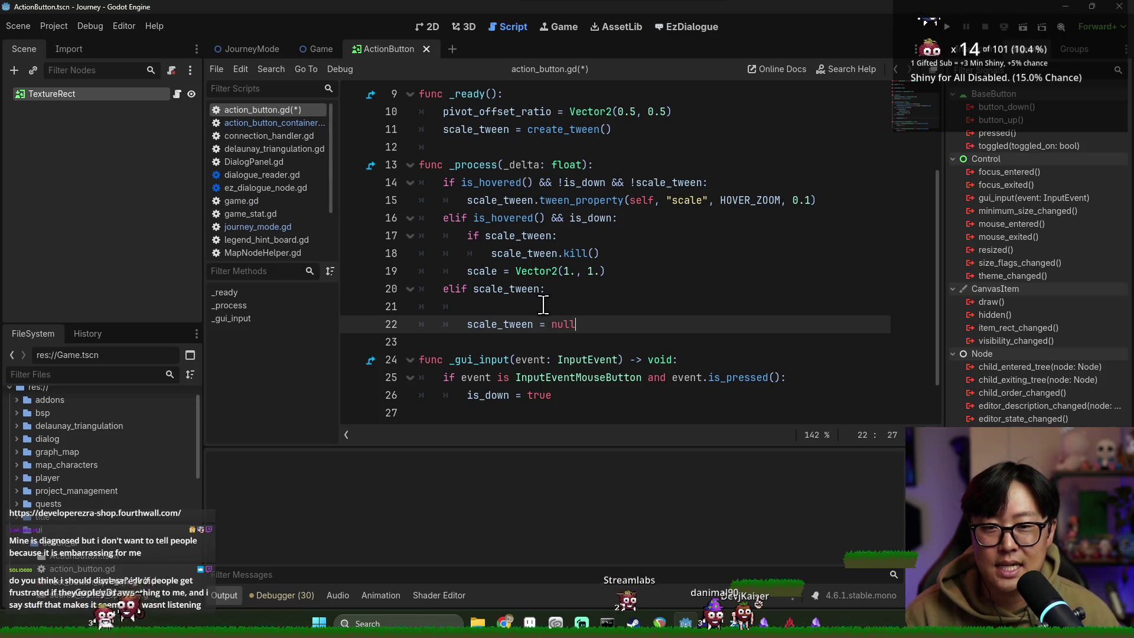
scroll(580, 310, down, 1)
scroll(579, 313, up, 2)
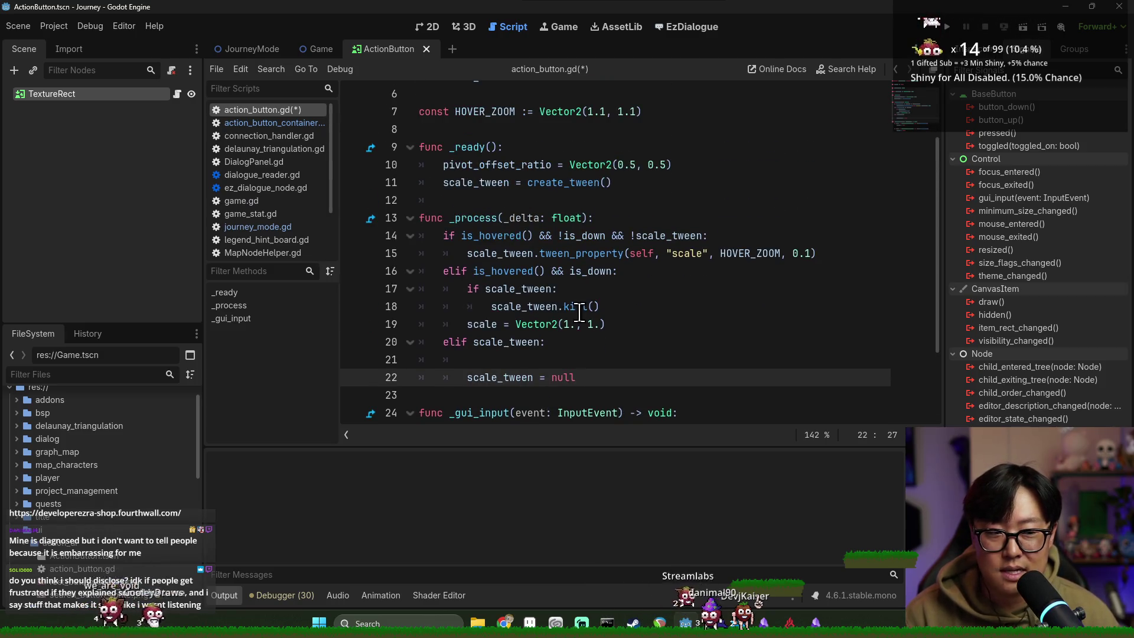
shift+click(492, 206)
key(BackSpace)
key(ctrl+s)
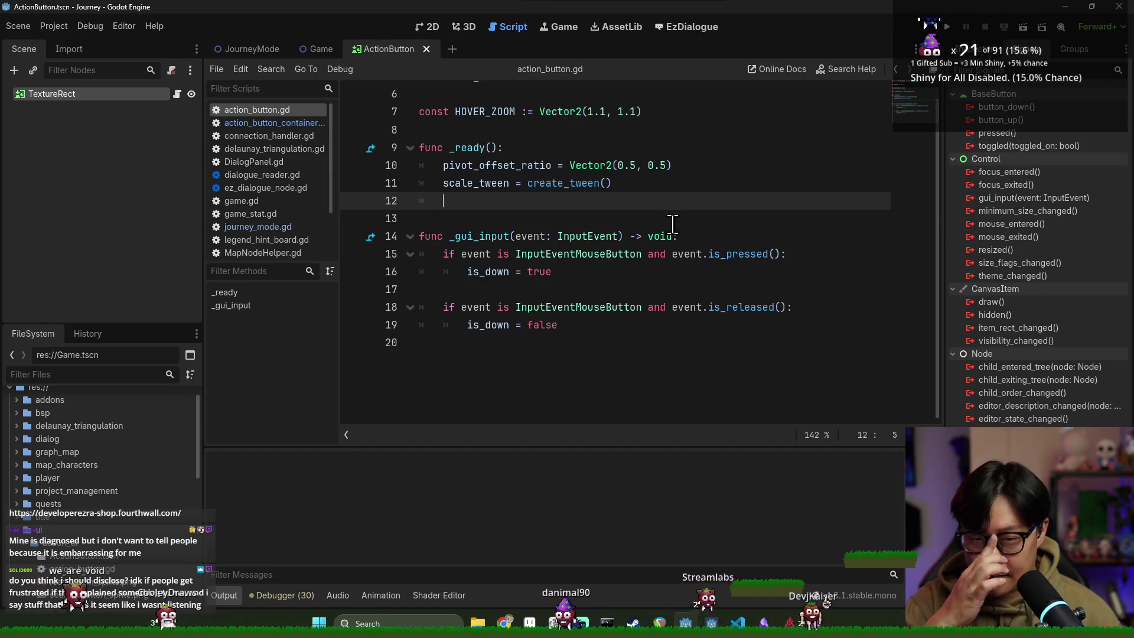
Step: Connect mouse_entered to a new _on_mouse_entered handler and remove the extra blank line above it
double_click(1004, 223)
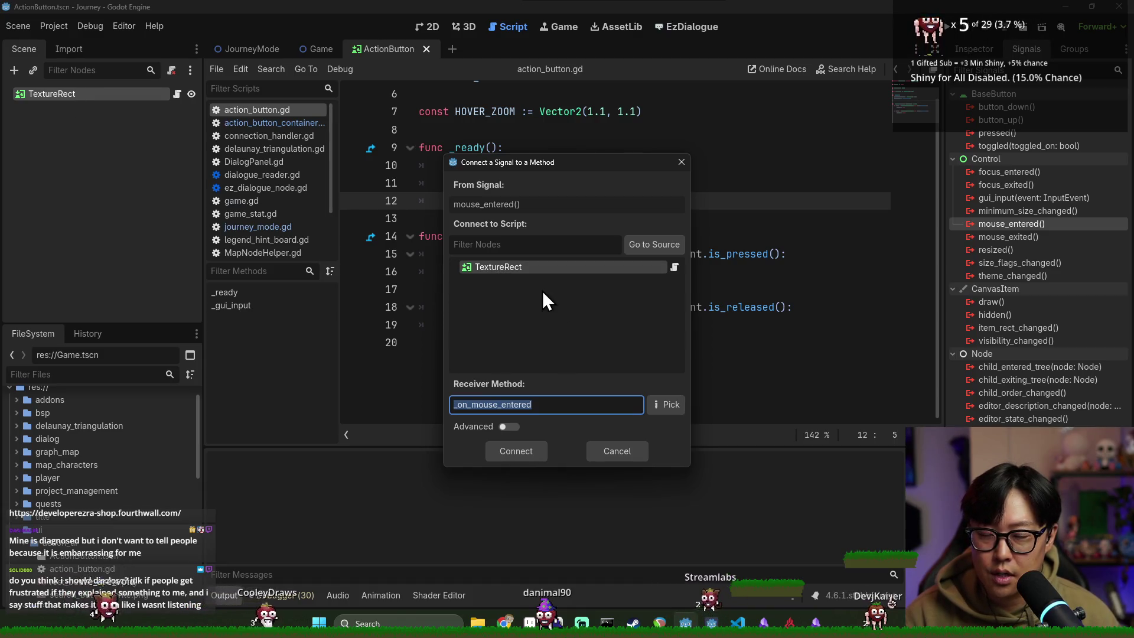
key(Return)
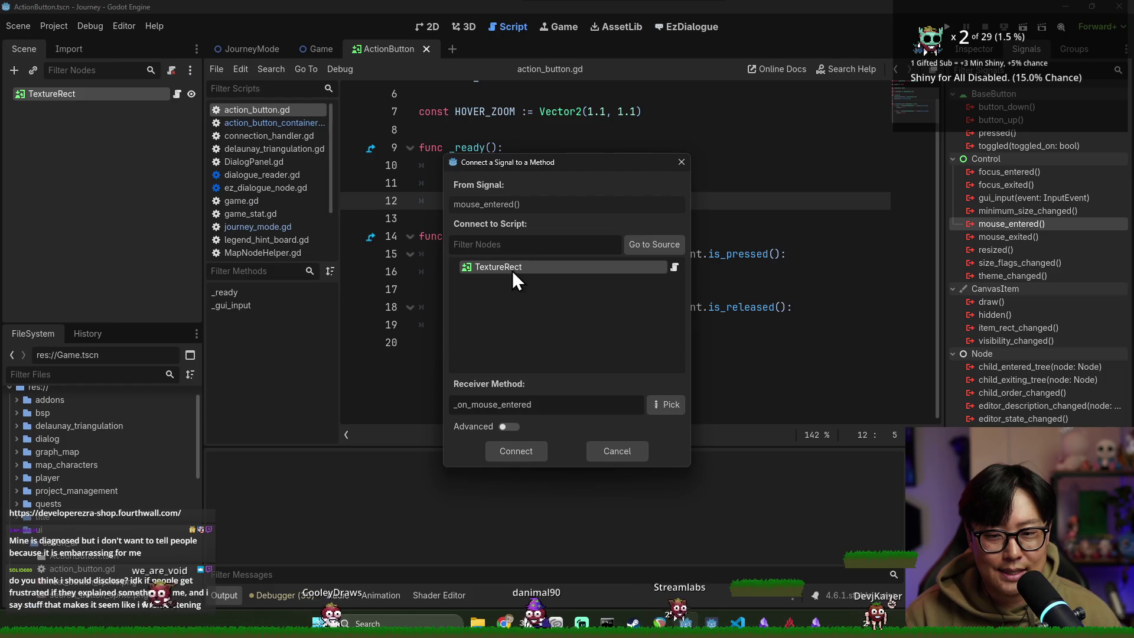
click(494, 361)
key(Delete)
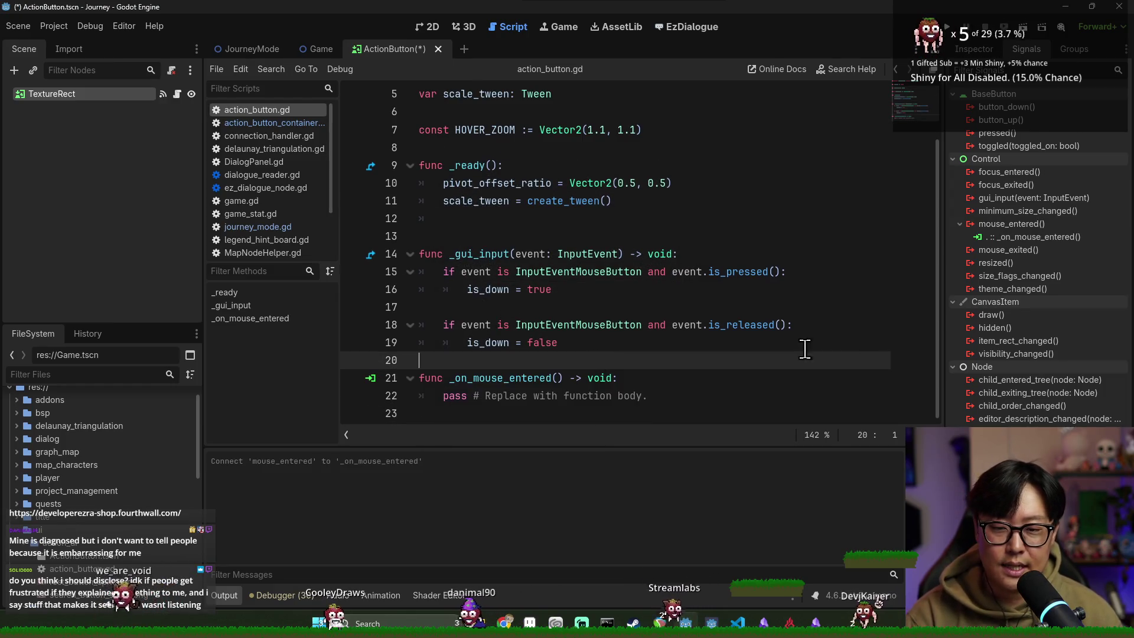
Step: Connect mouse_exited to a new _on_mouse_exited handler stub
double_click(1007, 250)
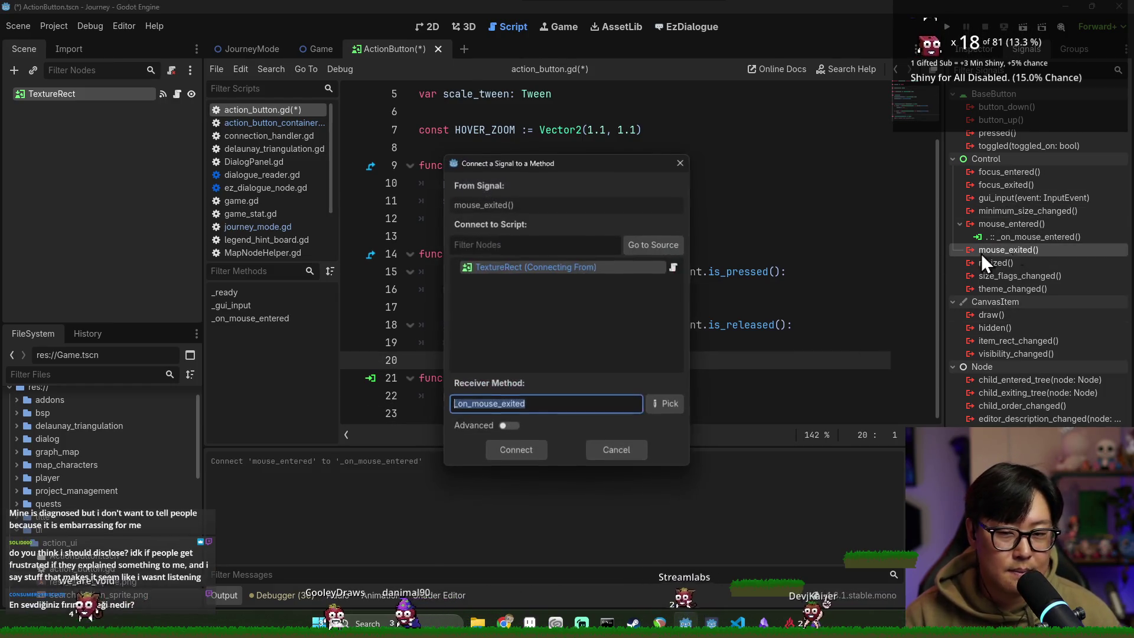
key(Return)
key(Up)
key(Up)
key(Up)
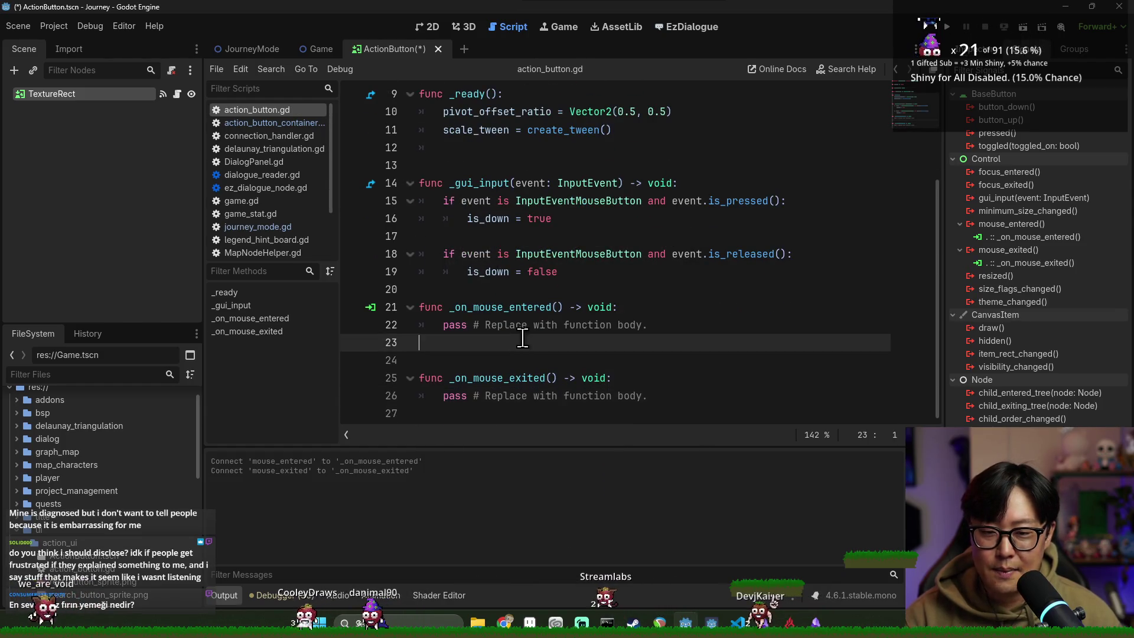
scroll(475, 261, up, 3)
click(475, 261)
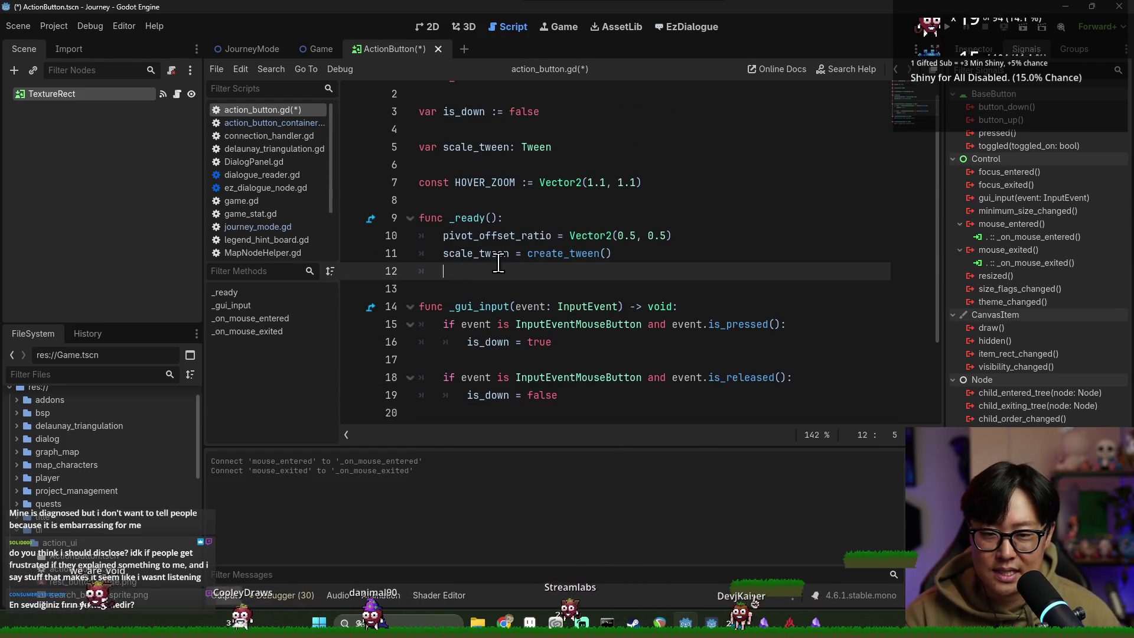
Step: Delete the scale_tween declaration and its creation line in _ready, then save
key(ctrl+shift+k)
key(ctrl+shift+k)
triple_click(476, 253)
key(BackSpace)
triple_click(468, 147)
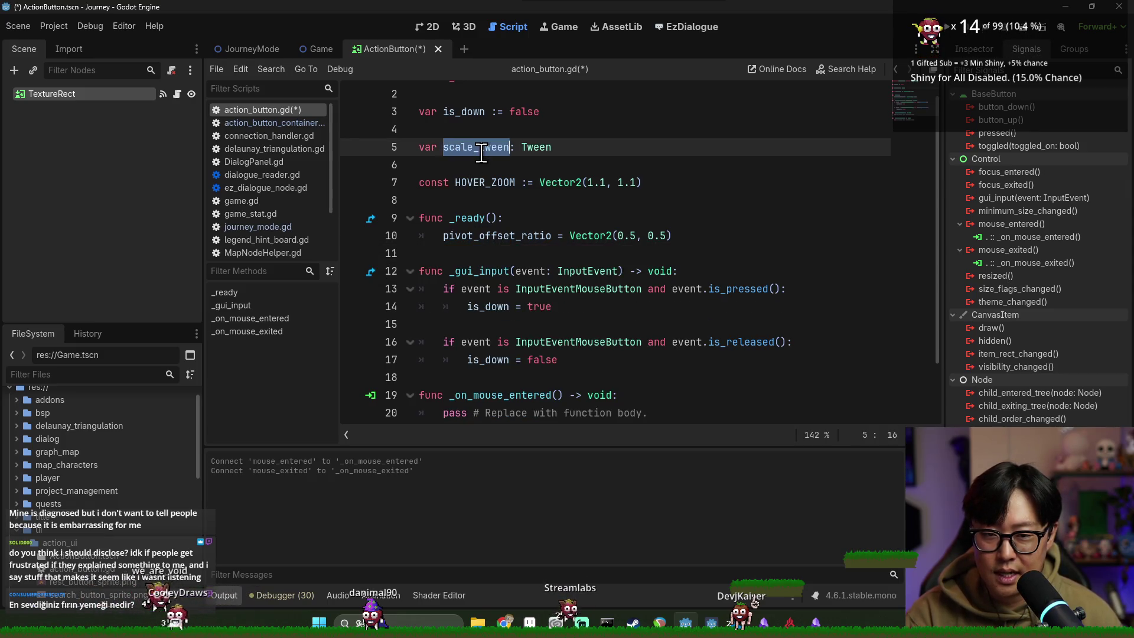
key(BackSpace)
key(BackSpace)
key(BackSpace)
key(ctrl+s)
Step: Start _on_mouse_entered with a local tween := create_tween() line
double_click(475, 359)
scroll(476, 360, down, 1)
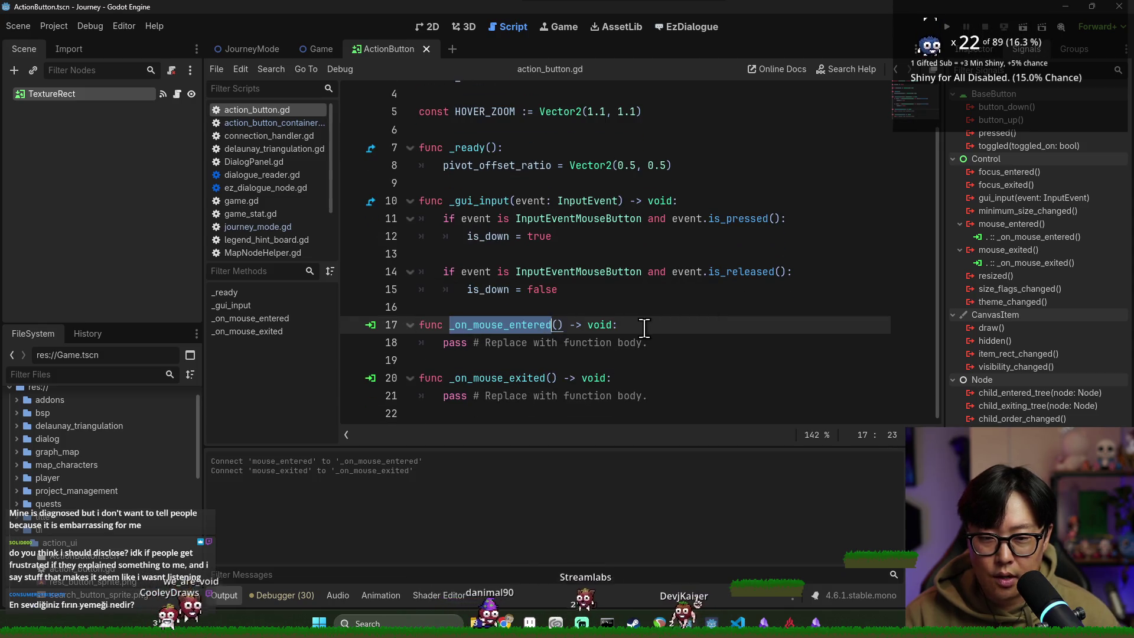
click(674, 328)
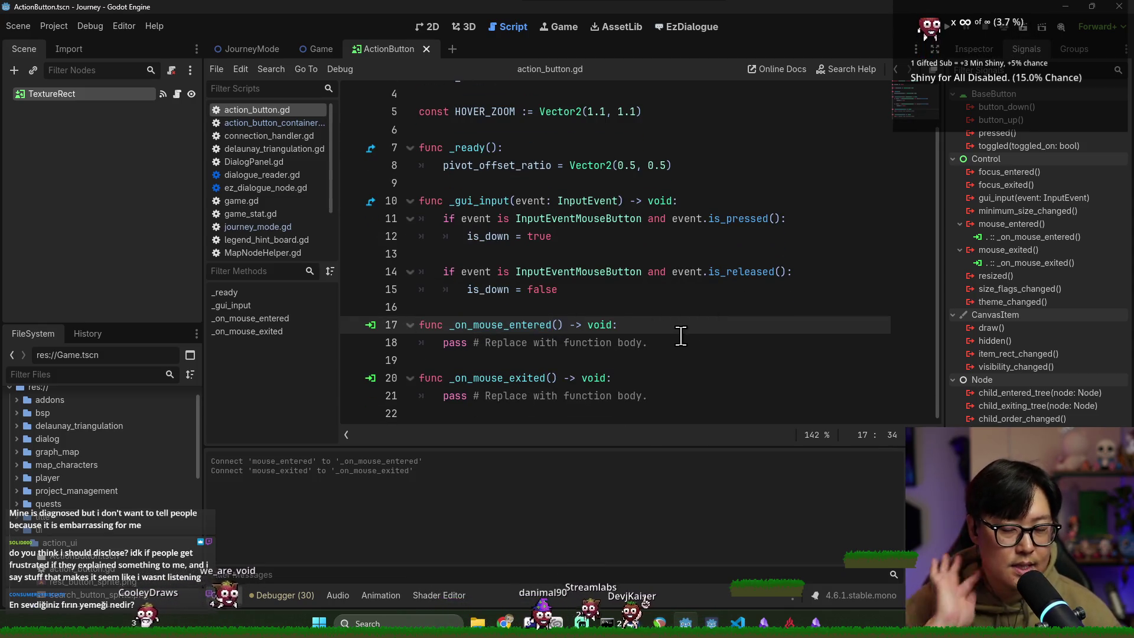
key(Return)
text(scale_tween)
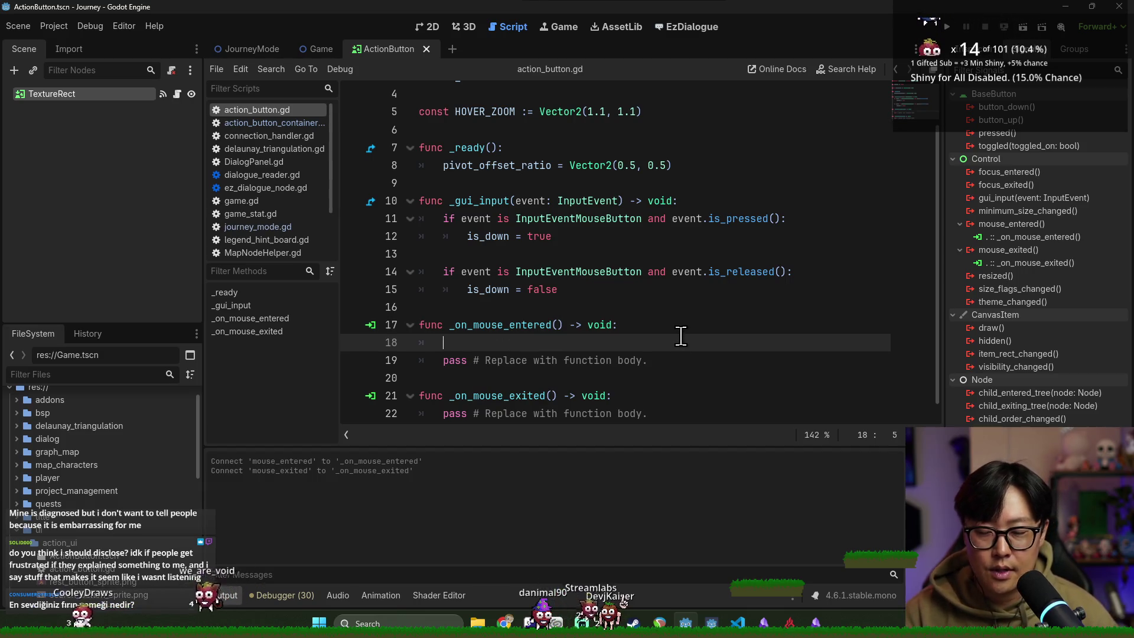
key(BackSpace)
key(BackSpace)
key(BackSpace)
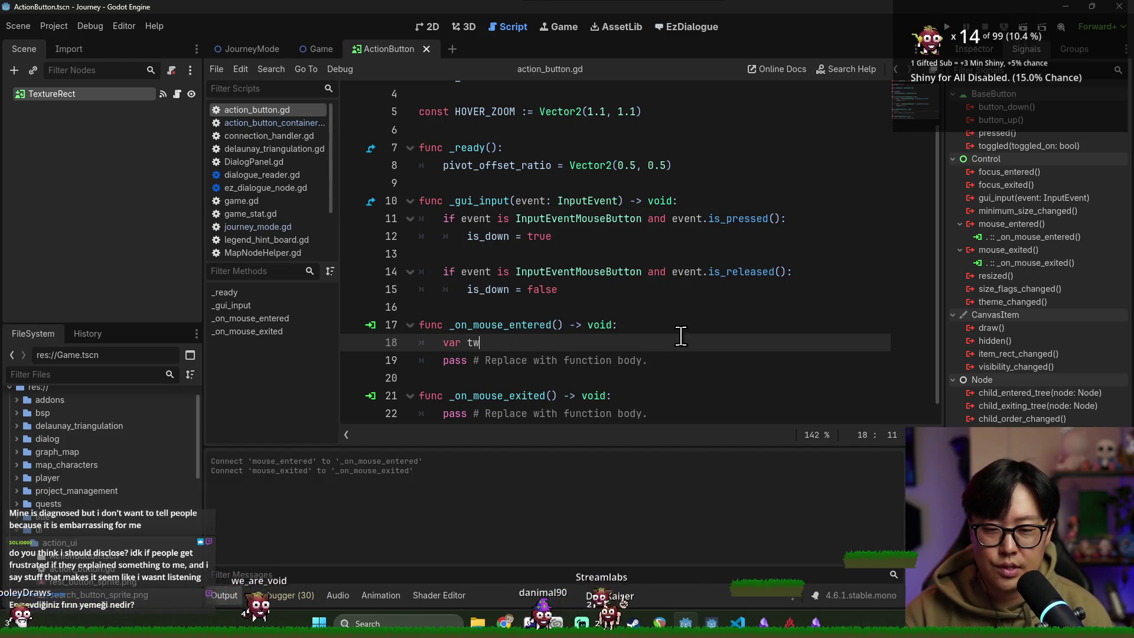
text(:= create_tw)
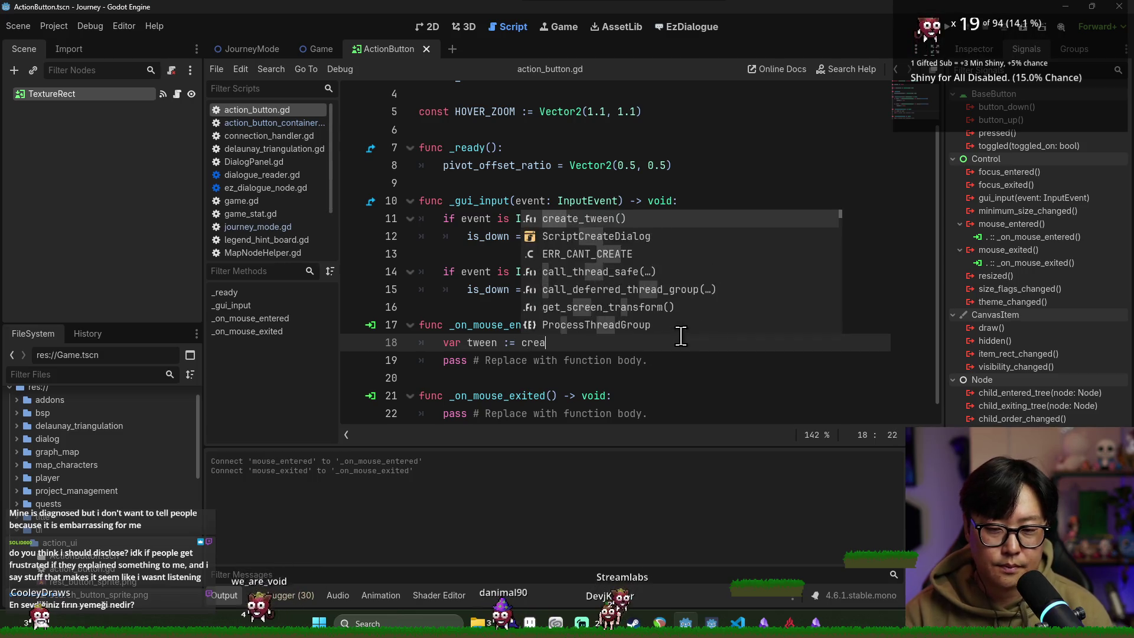
key(Return)
key(Return)
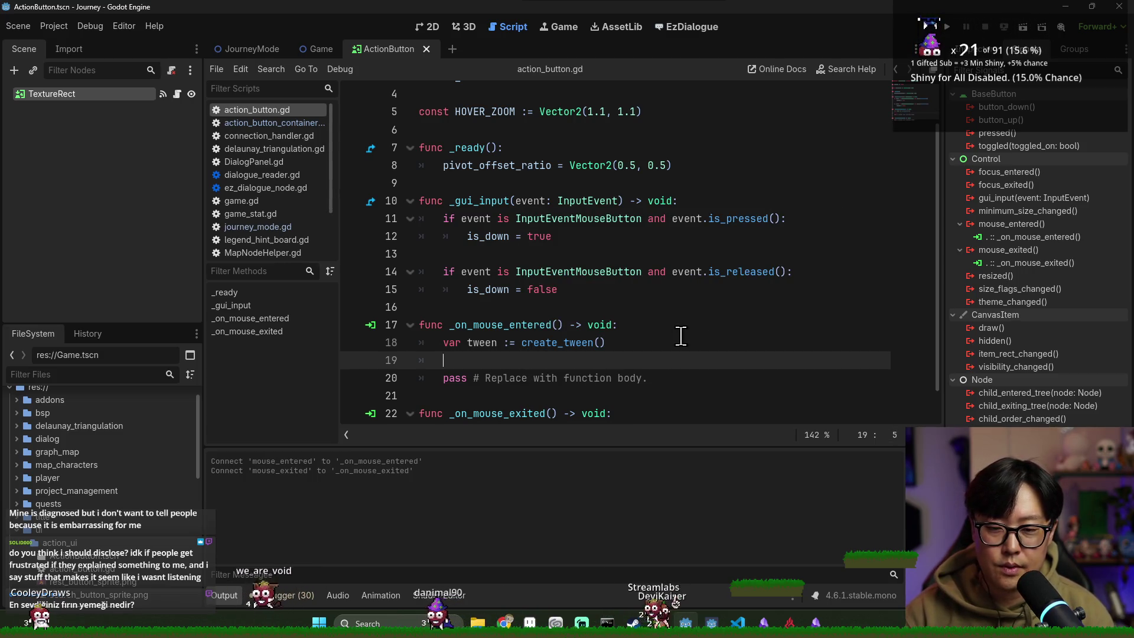
Step: Add tween_property(self, "scale", HOVER_ZOOM, 0.1), remove the pass stub, and save
key(BackSpace)
key(BackSpace)
text(tween.tween)
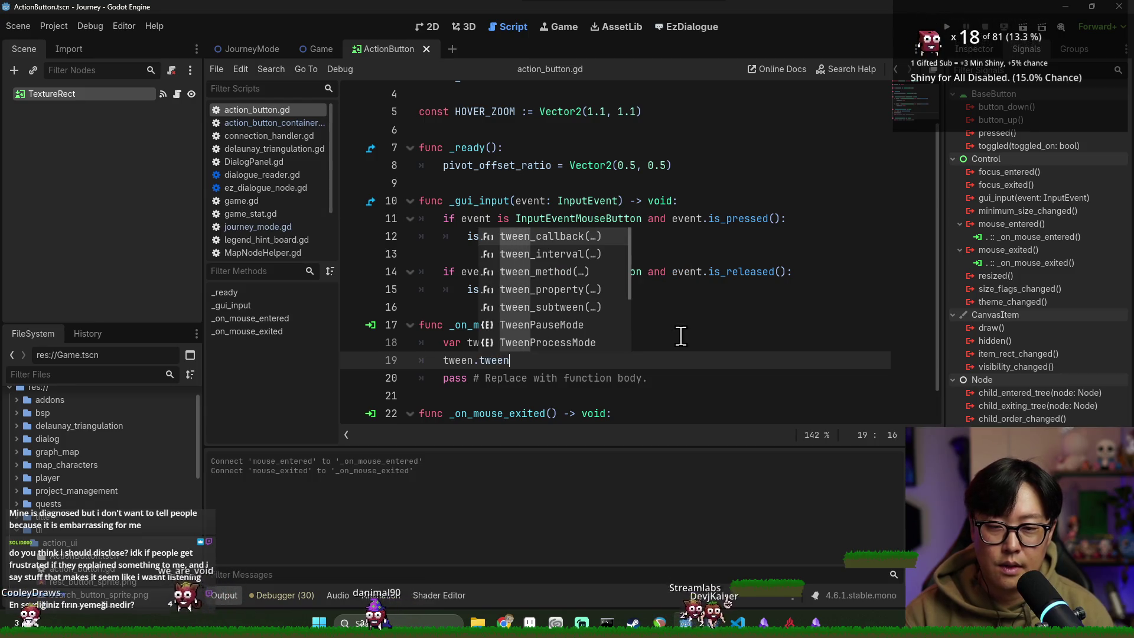
text(-pr)
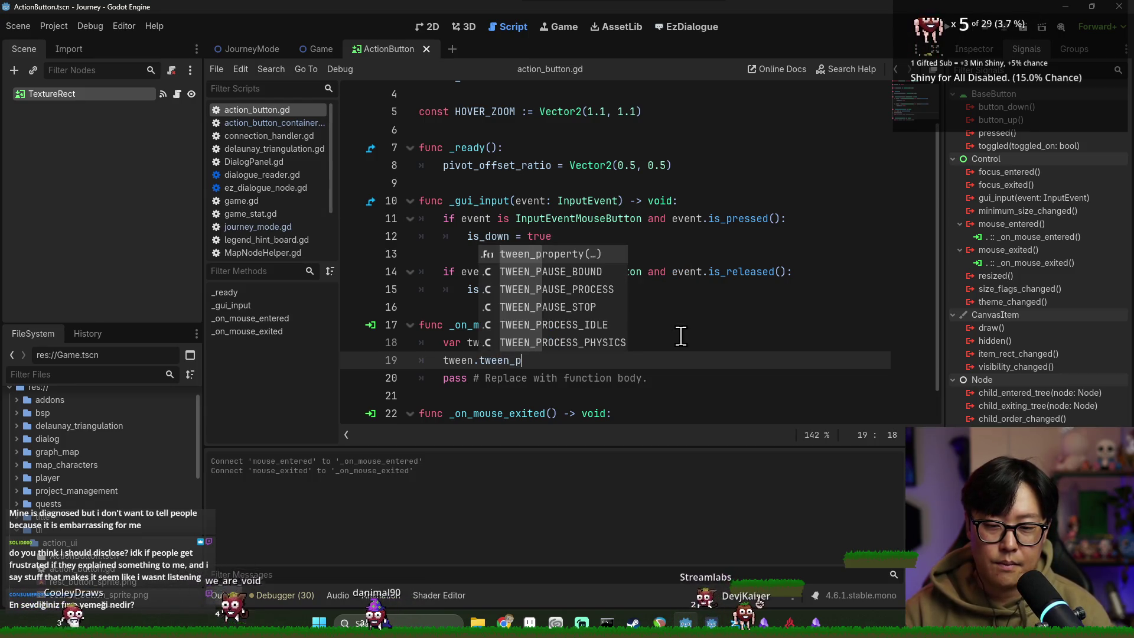
key(Return)
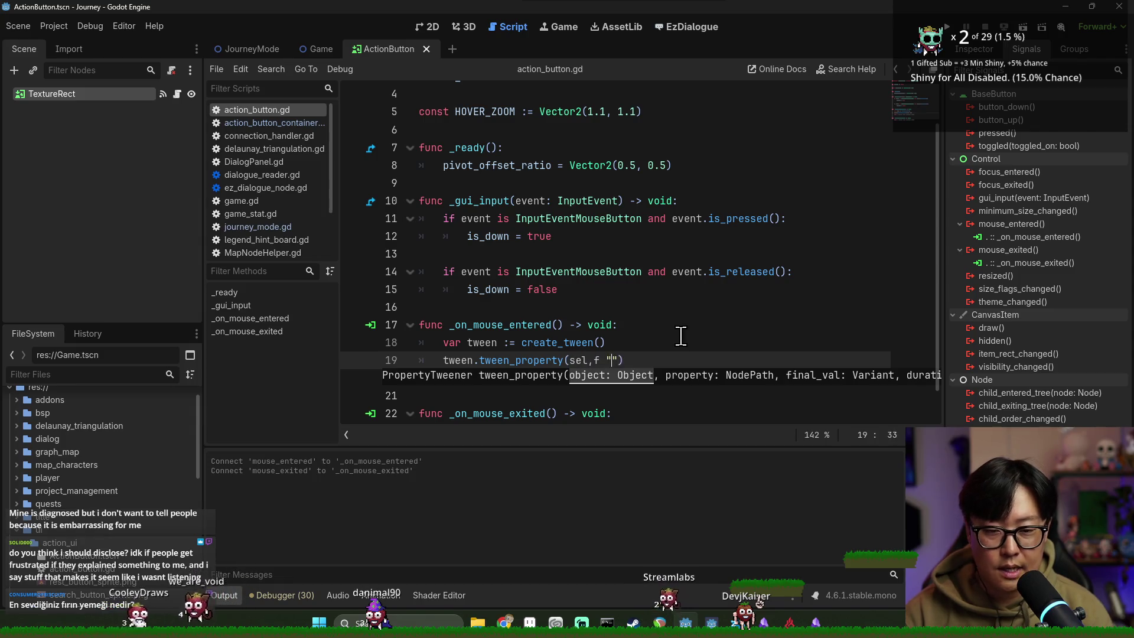
text(sc)
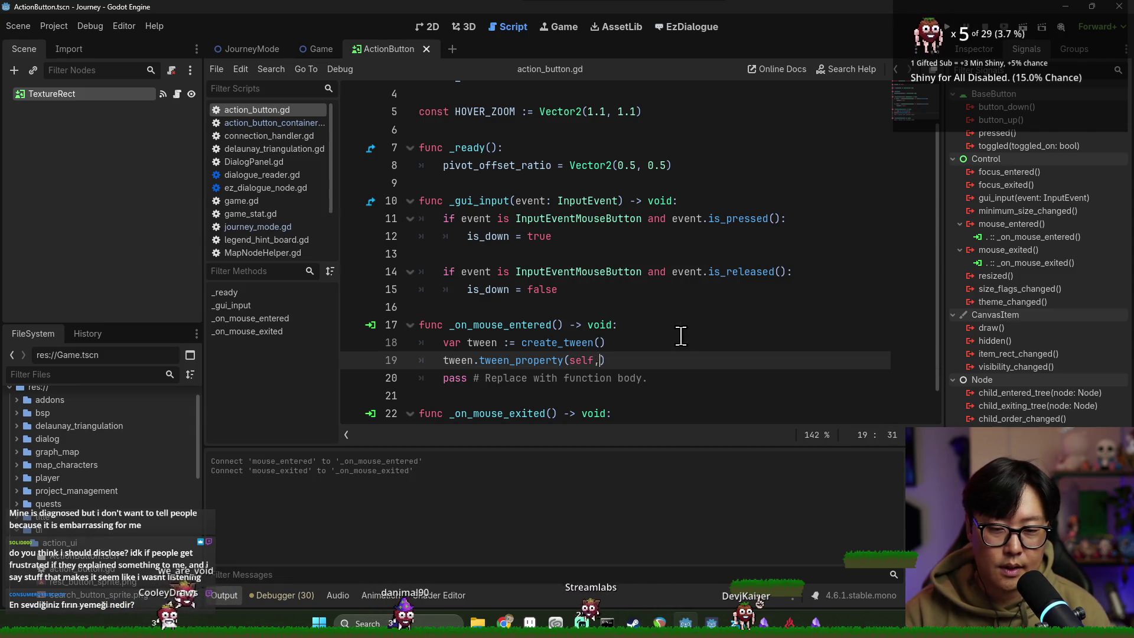
text(ale", )
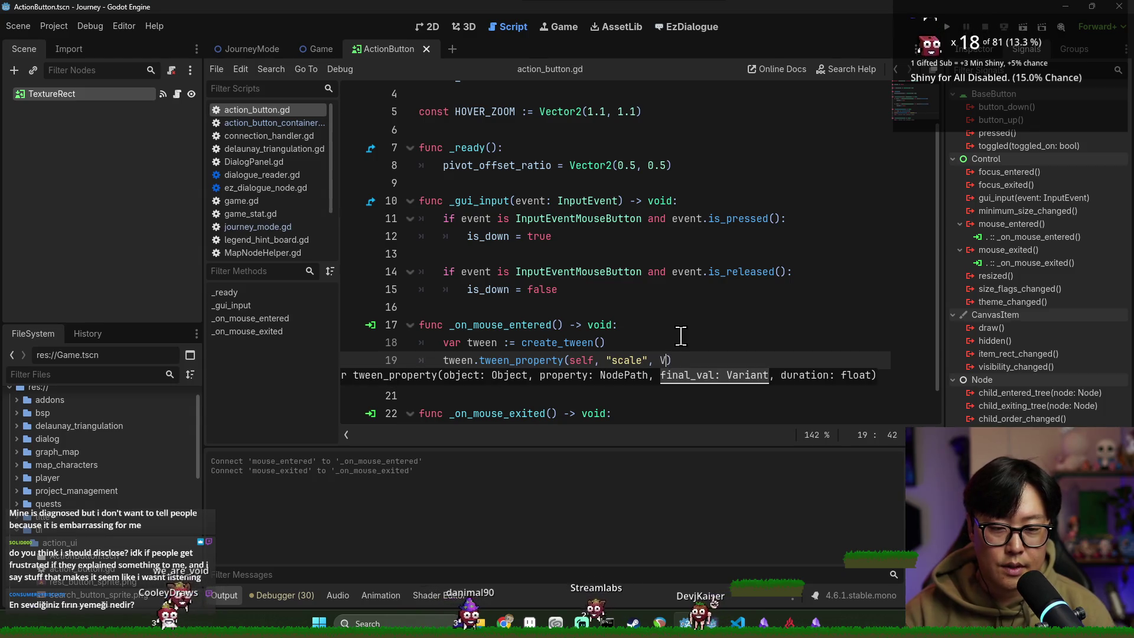
text(HO)
key(Return)
text(, 0.)
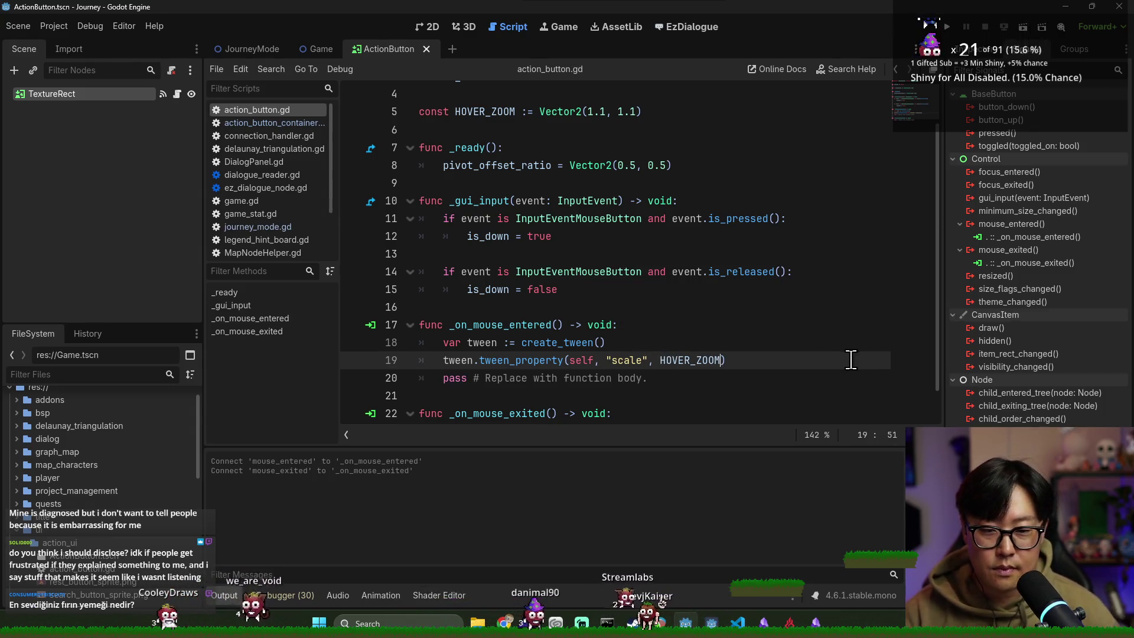
text(1)
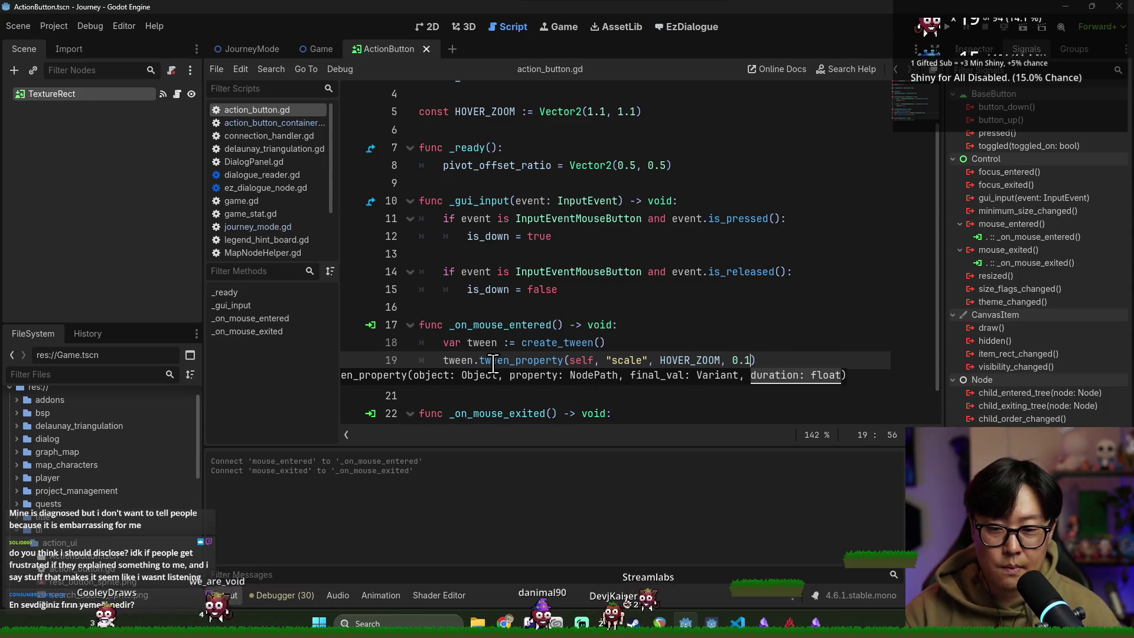
text())
key(shift+Down)
key(shift+Down)
key(Delete)
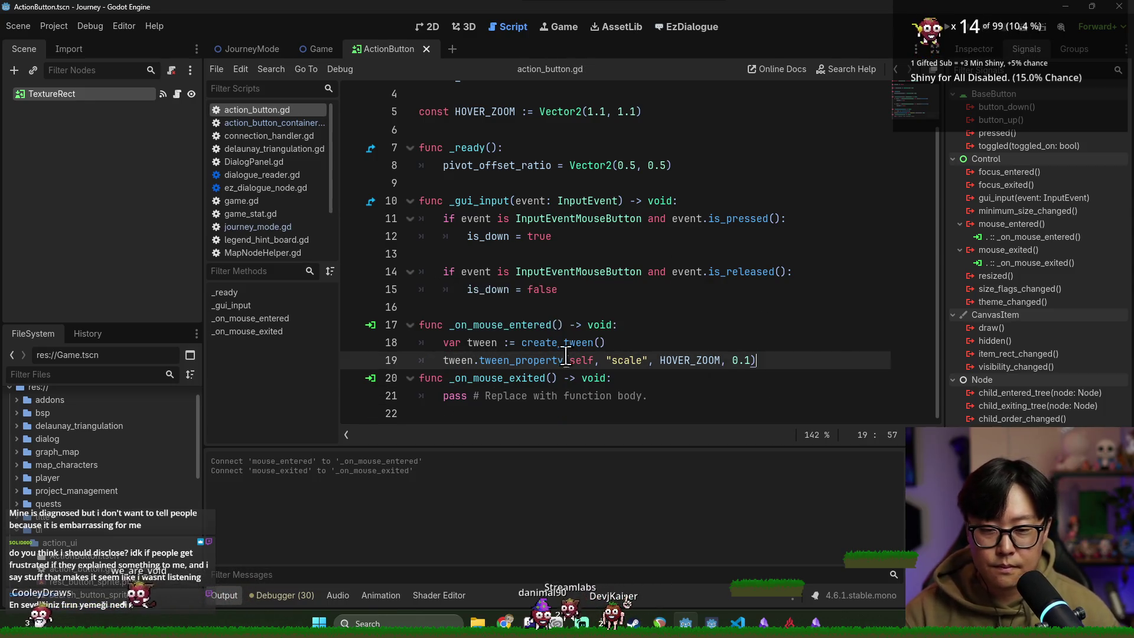
key(Return)
key(ctrl+s)
Step: Place the cursor on the line above const HOVER_ZOOM for a new variable declaration
double_click(459, 361)
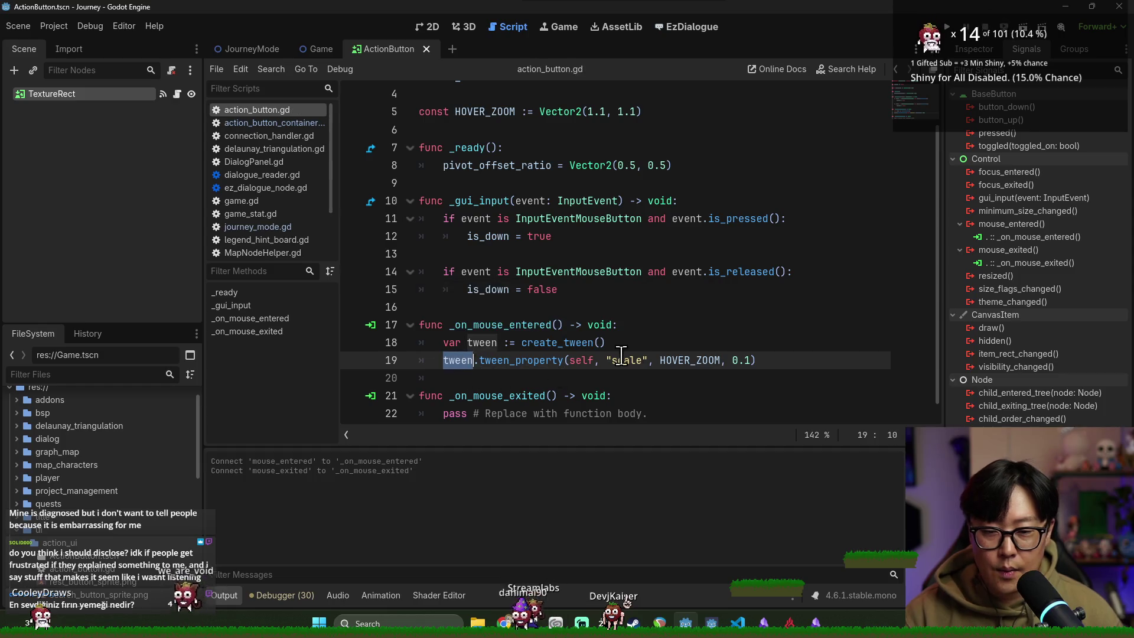
scroll(474, 351, up, 2)
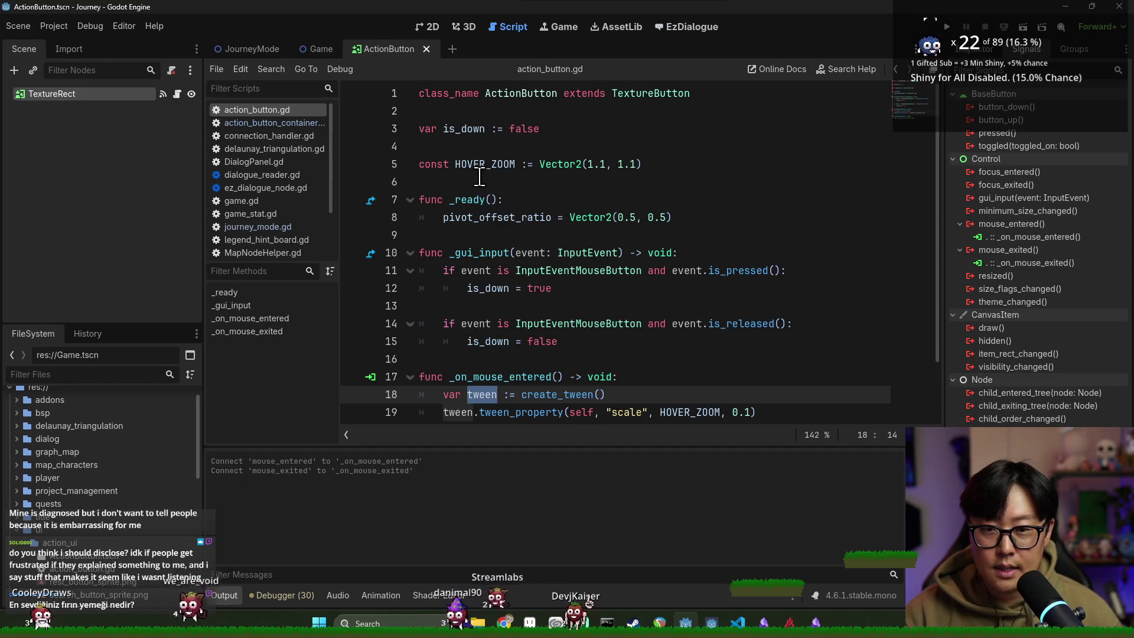
click(685, 177)
click(663, 146)
Step: Declare var hover_tween: Tween above HOVER_ZOOM and save
key(Return)
text(var)
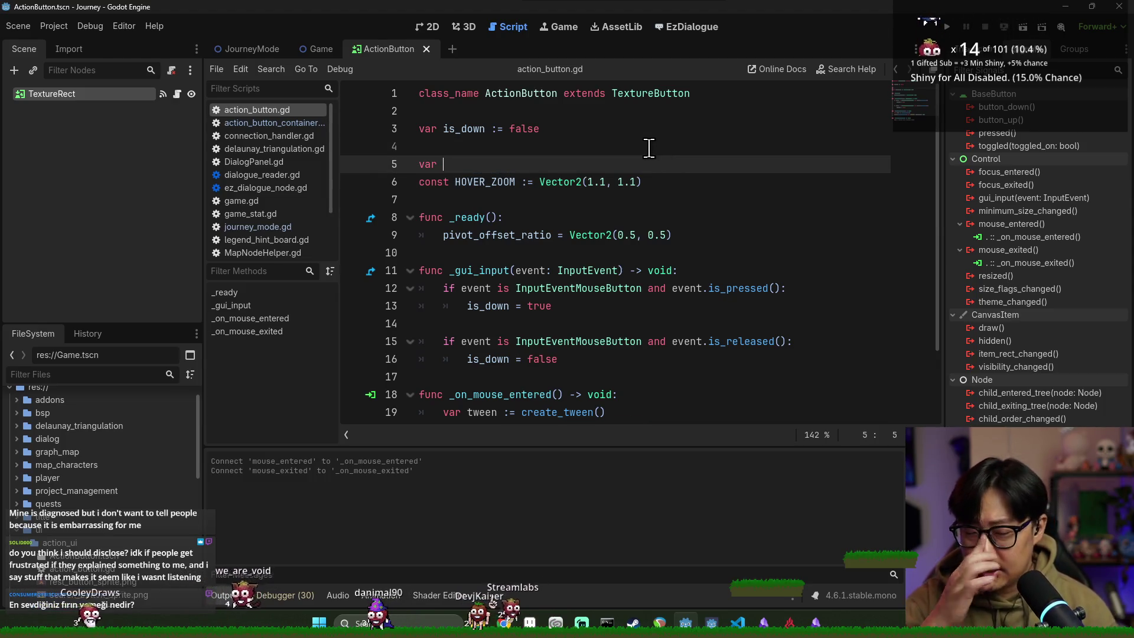
scroll(615, 228, down, 2)
scroll(649, 234, up, 2)
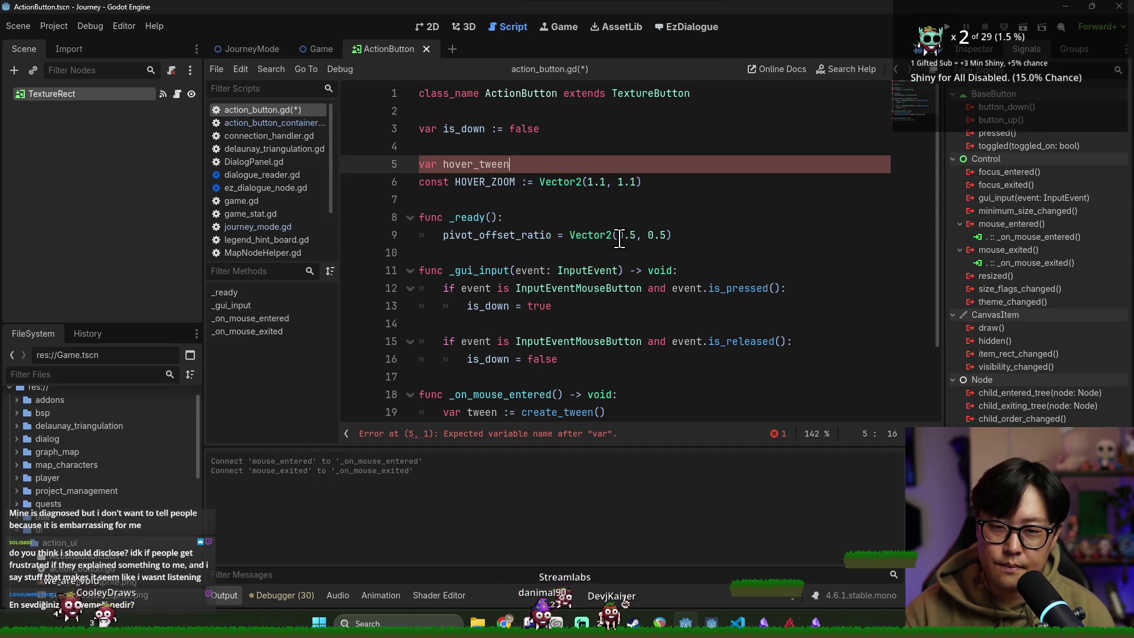
text(Tween)
key(ctrl+s)
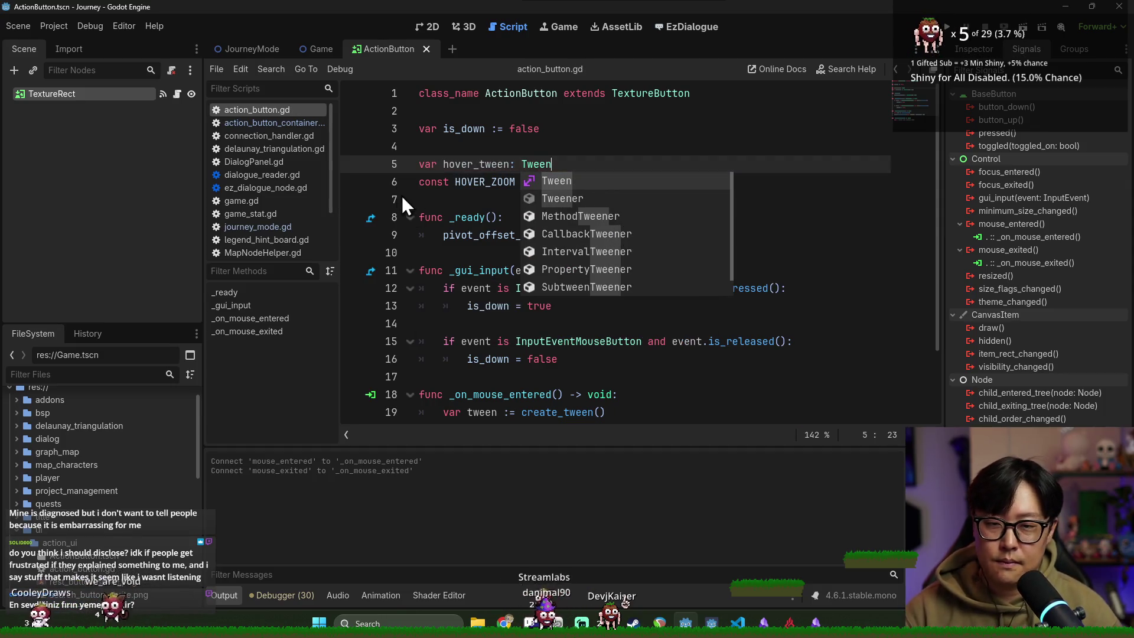
Step: Store create_tween() in hover_tween instead of the local tween variable
double_click(505, 160)
scroll(506, 158, down, 2)
double_click(481, 325)
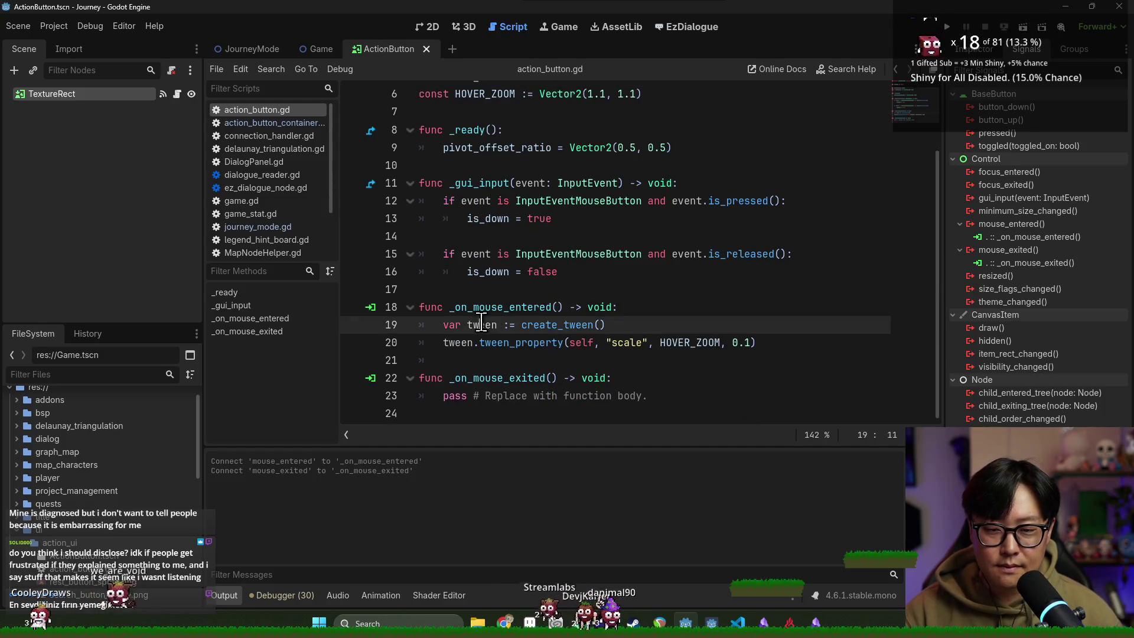
drag(444, 325, 467, 325)
text(hover_)
click(596, 310)
click(521, 325)
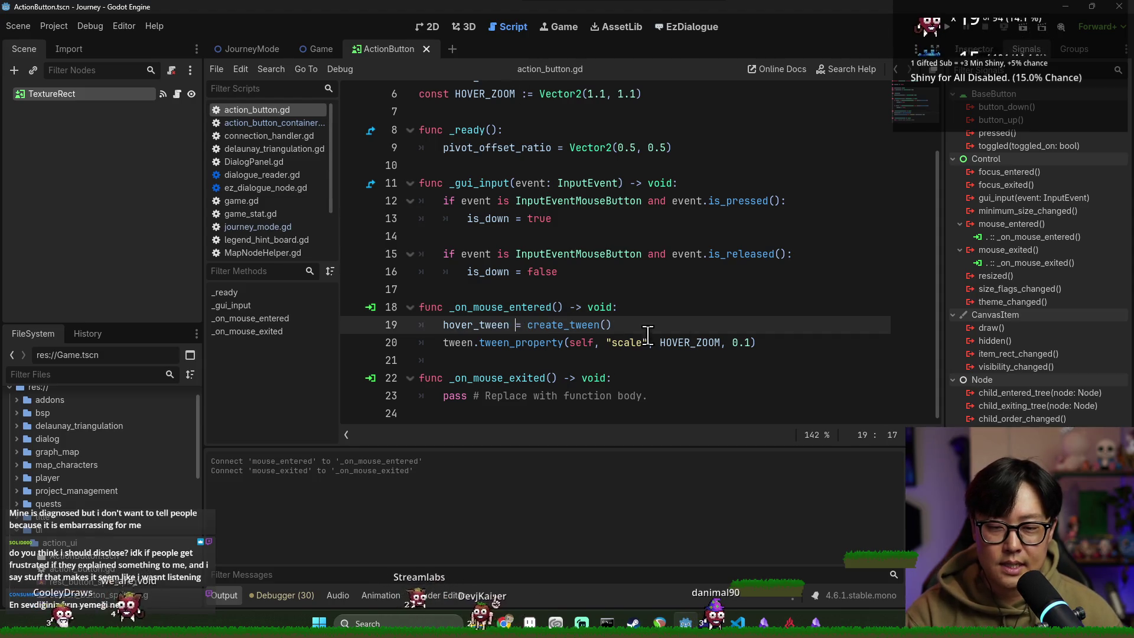
Step: Draft an 'if hover_tween.is_running():' check in _on_mouse_entered, then delete it
click(673, 309)
key(Return)
text(if hover_tween:L)
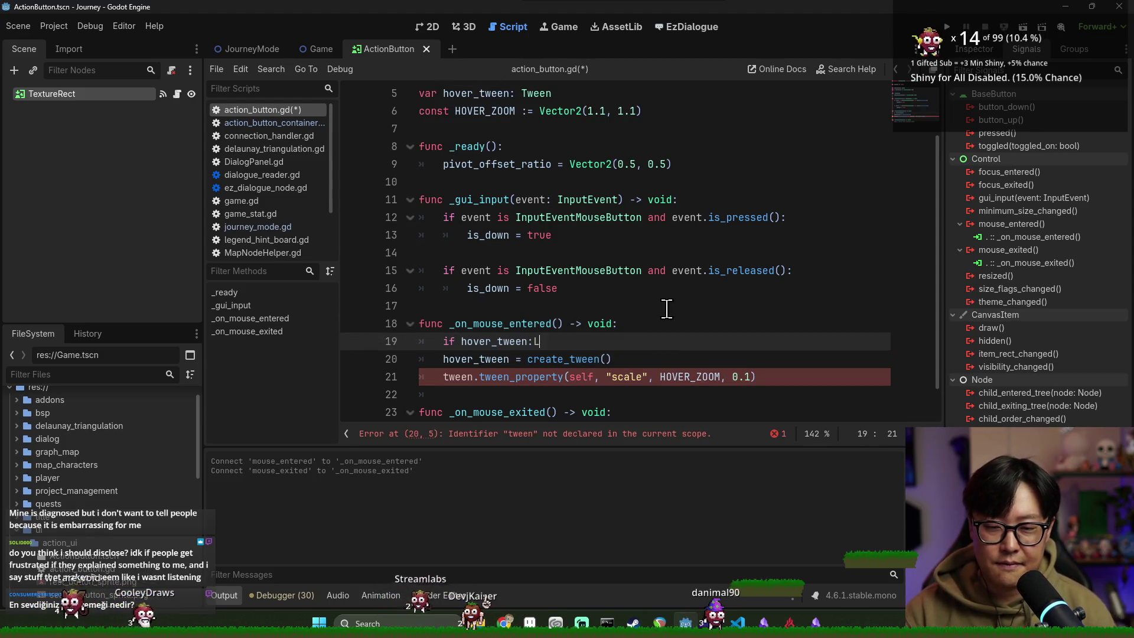
key(BackSpace)
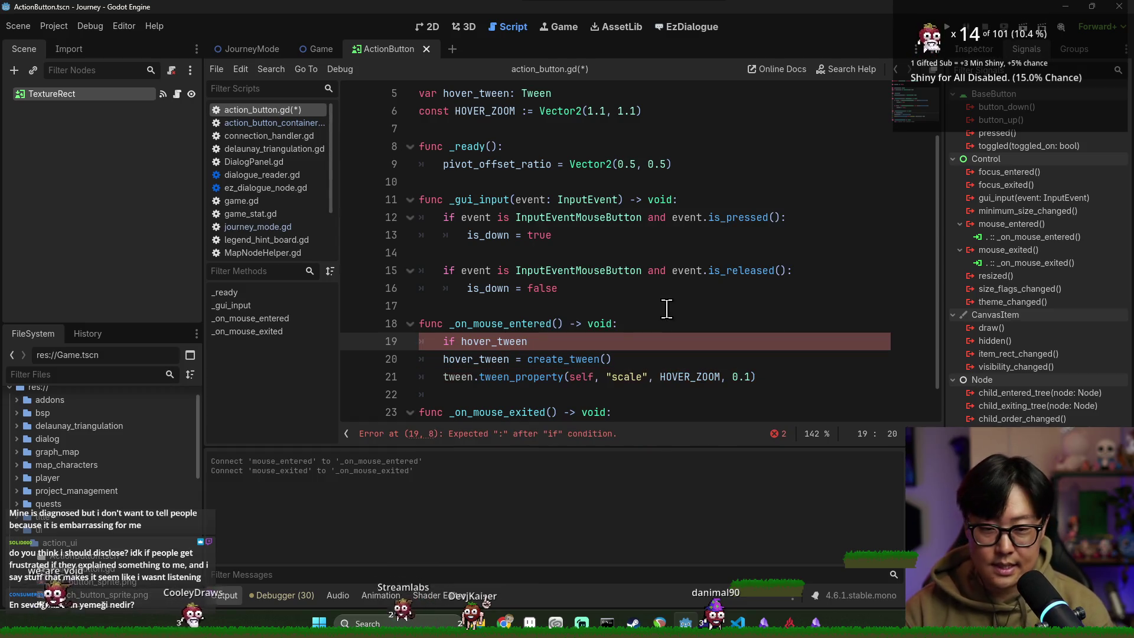
text(.is_r)
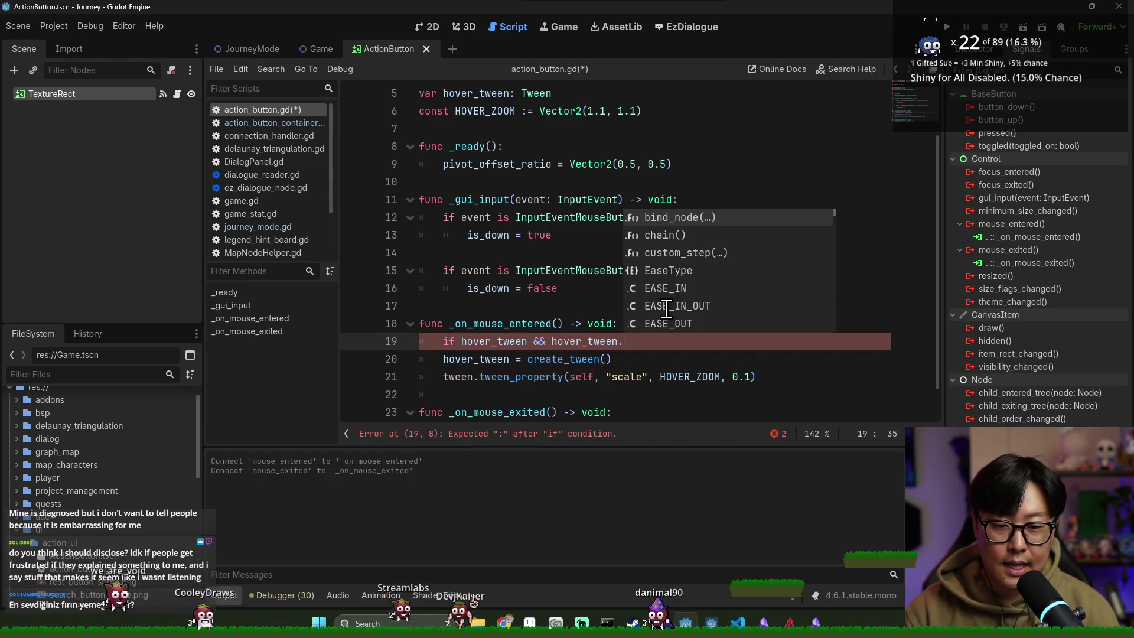
key(Return)
text(:)
key(Return)
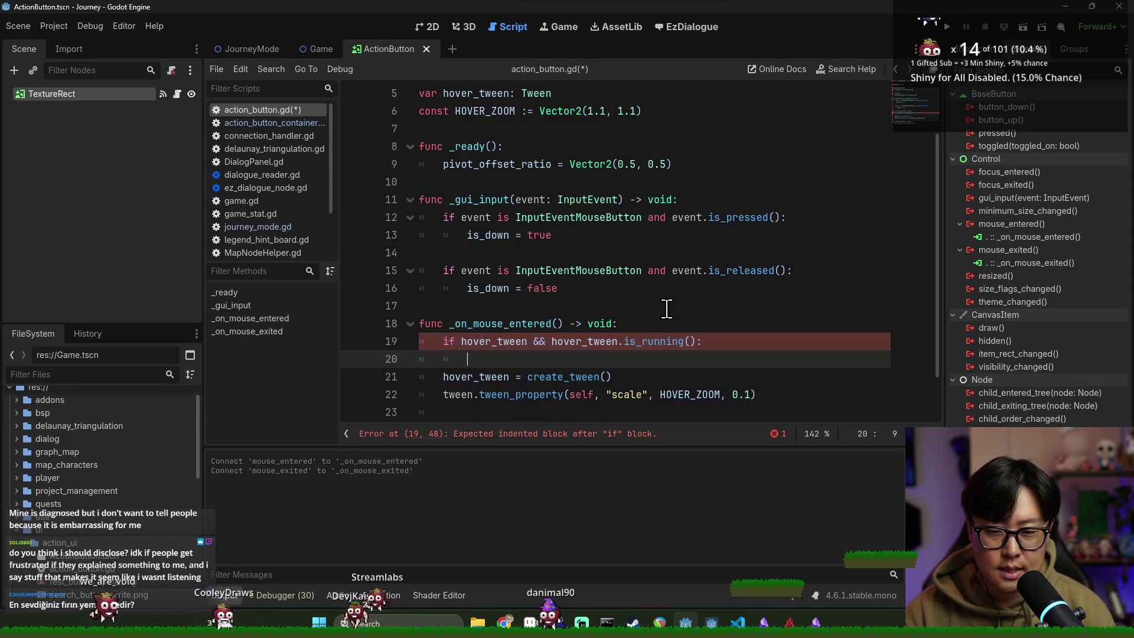
scroll(555, 339, down, 1)
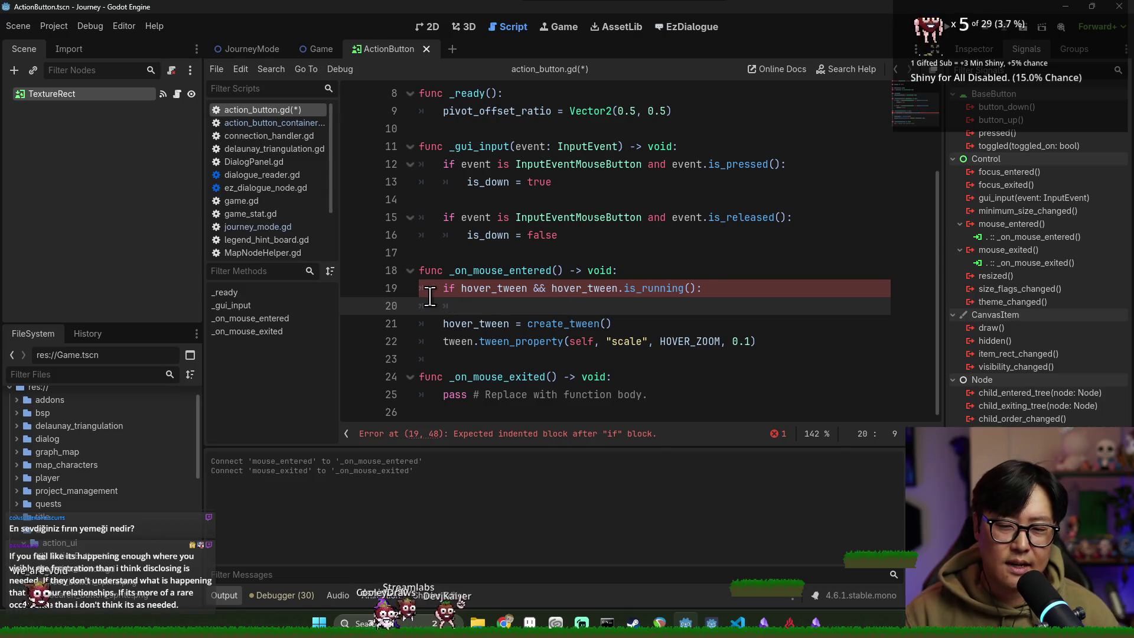
key(shift+Up)
key(BackSpace)
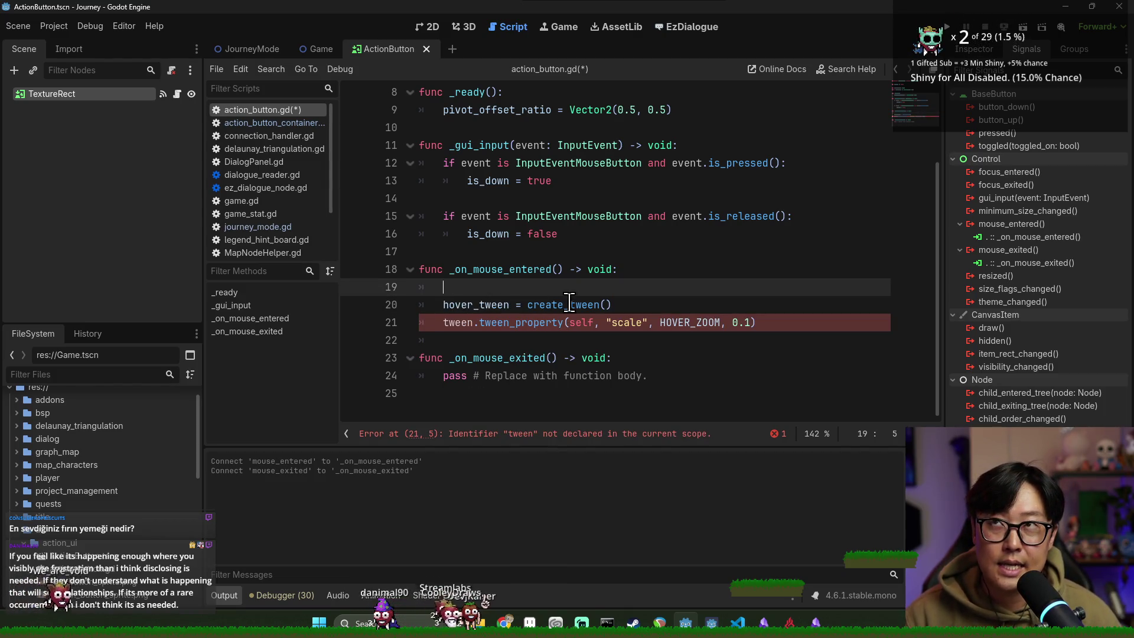
Step: Add 'if hover_tween: hover_tween.kill()' at the start of _on_mouse_entered
scroll(569, 302, up, 3)
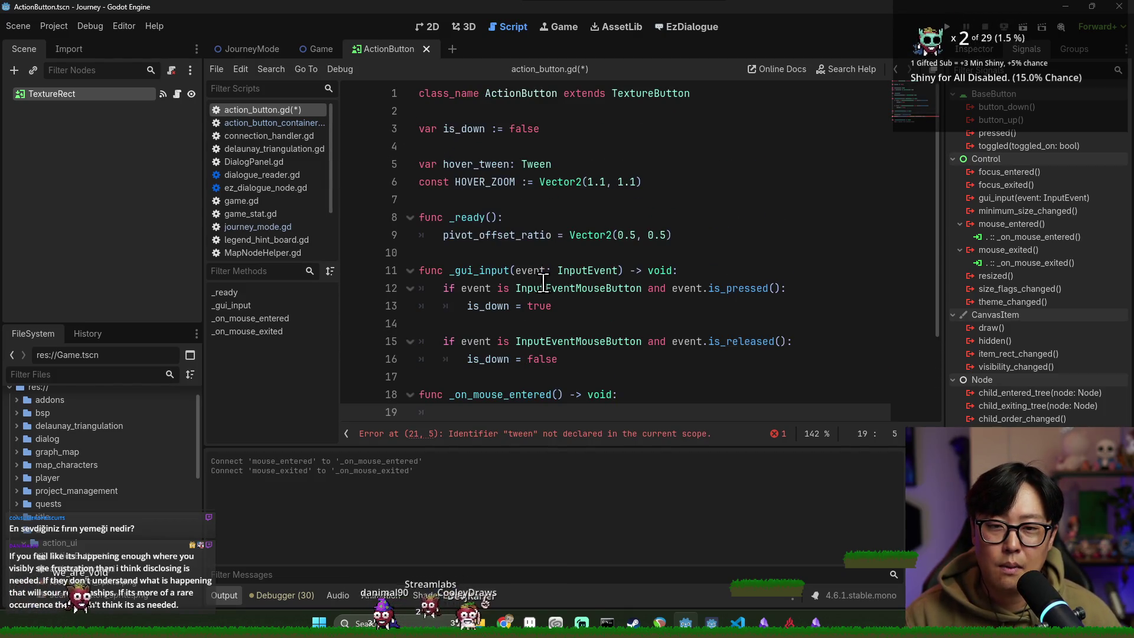
double_click(490, 167)
scroll(523, 240, down, 2)
click(484, 306)
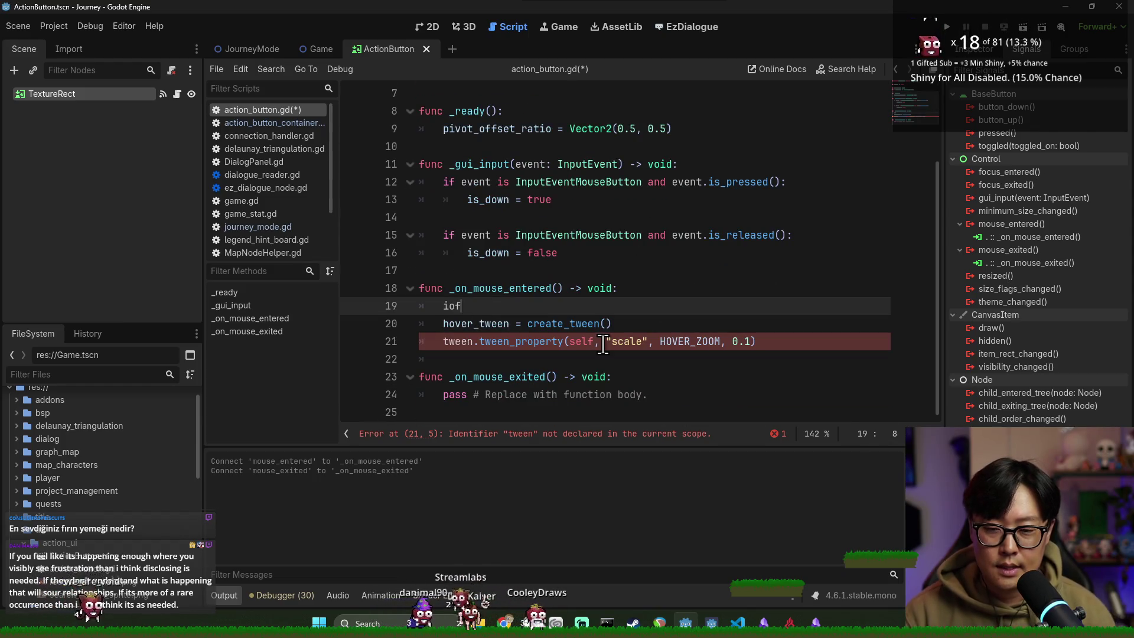
key(BackSpace)
key(BackSpace)
text(f hover_tween:)
key(Return)
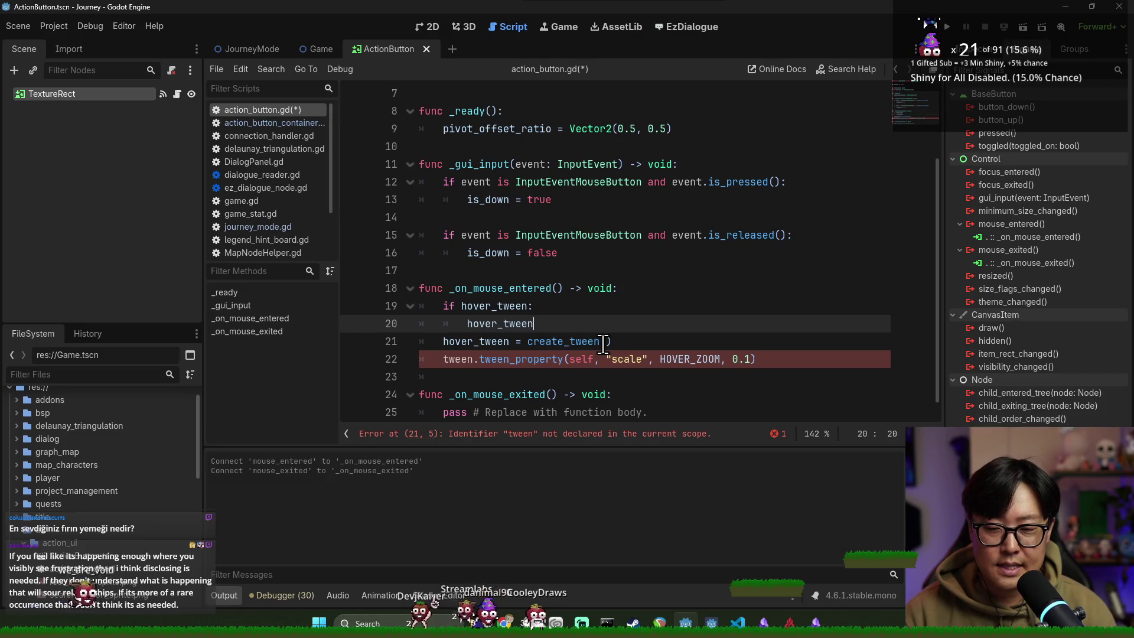
text(l)
key(Return)
key(Return)
key(ctrl+s)
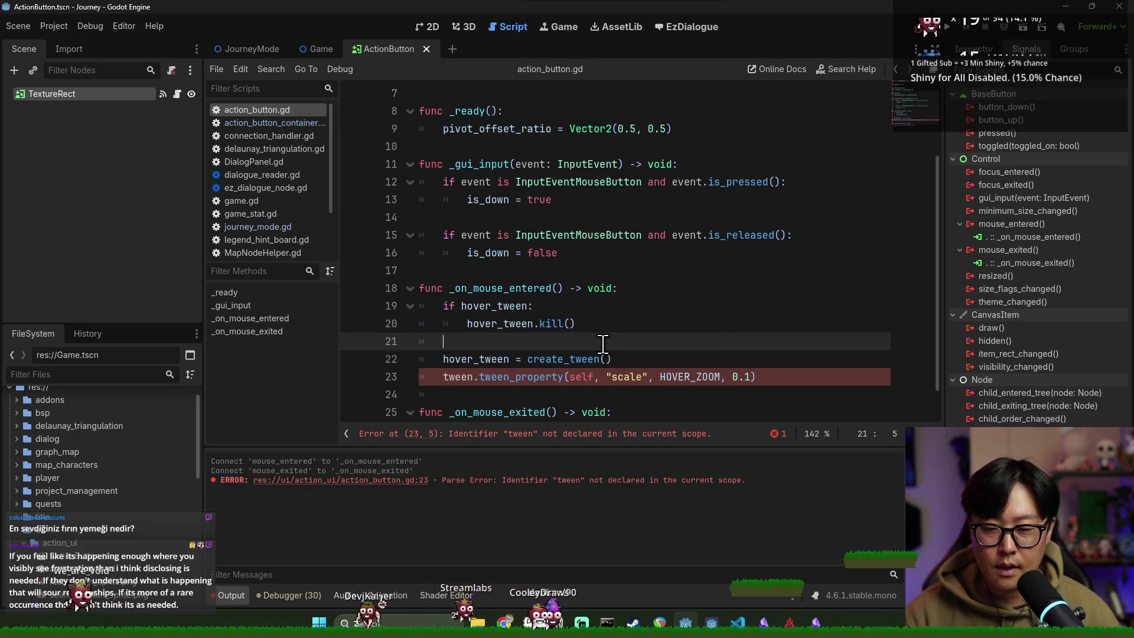
Step: Add a scale = Vector2(1,1) reset line after the kill check
key(BackSpace)
key(Return)
text(Vector2(0)
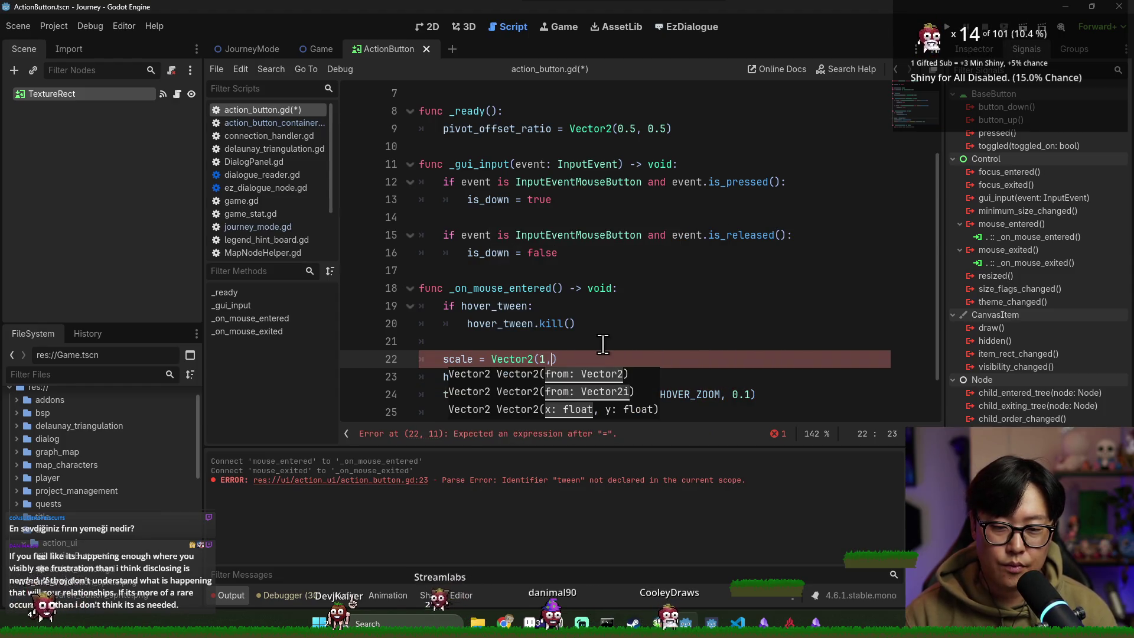
key(BackSpace)
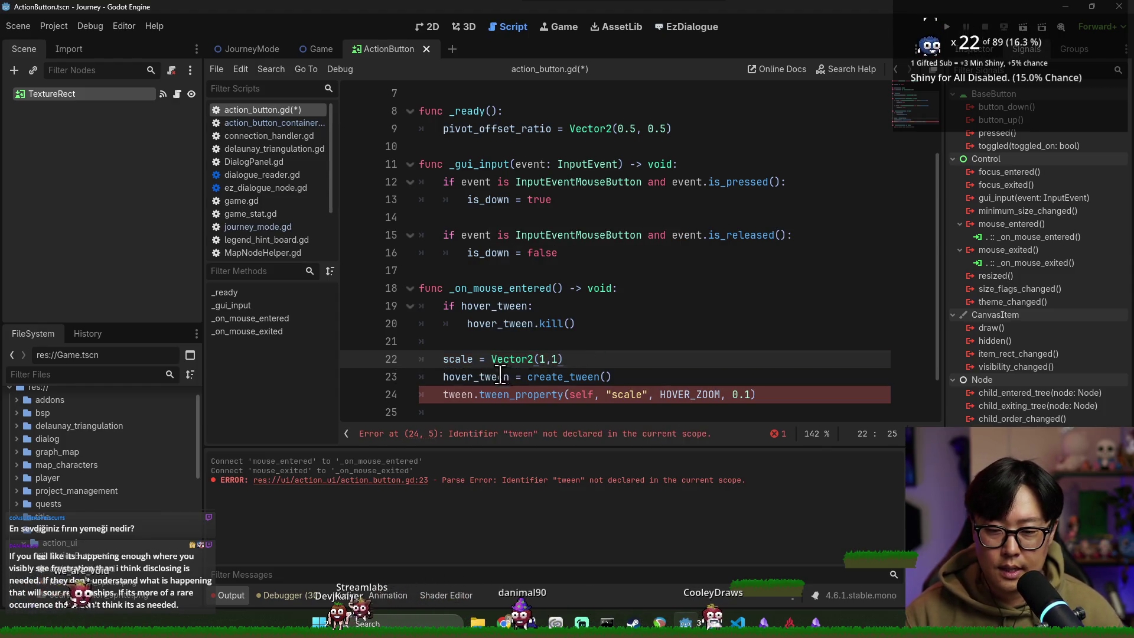
Step: Replace the undeclared tween in the tween_property call with hover_tween and save
double_click(458, 358)
scroll(665, 404, down, 1)
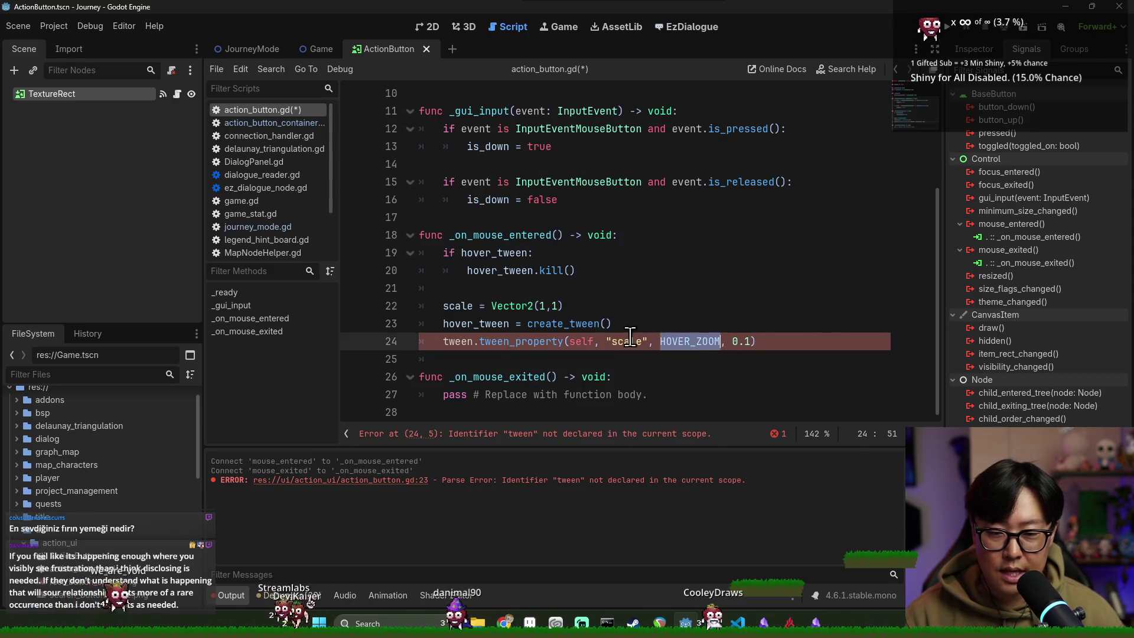
click(448, 324)
double_click(448, 324)
key(ctrl+c)
double_click(458, 341)
key(ctrl+v)
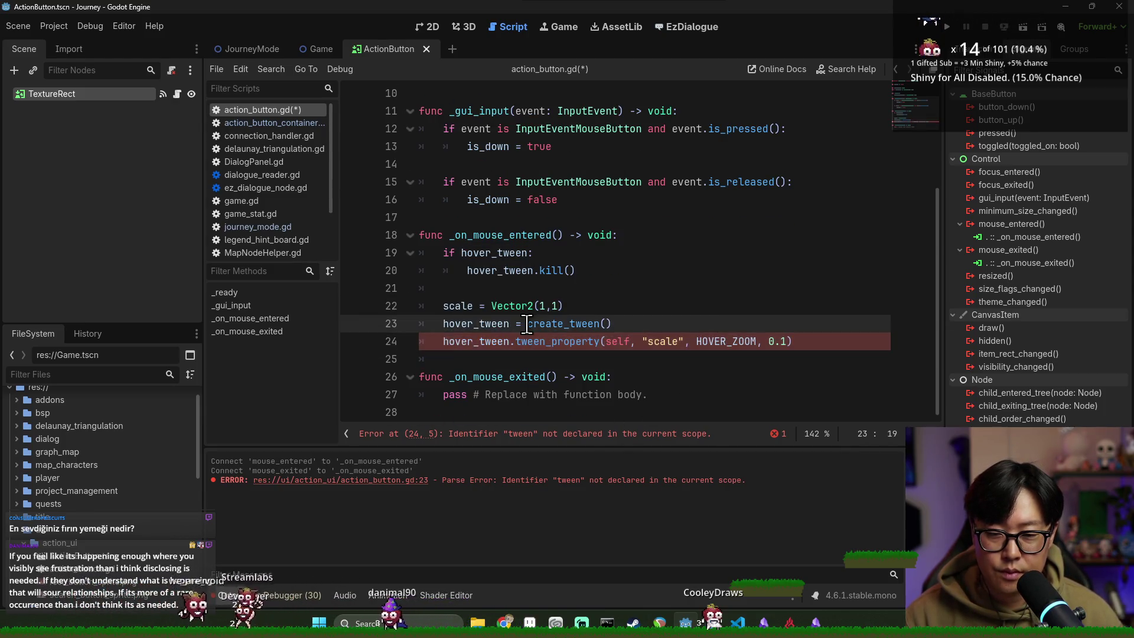
key(ctrl+s)
click(468, 329)
double_click(468, 328)
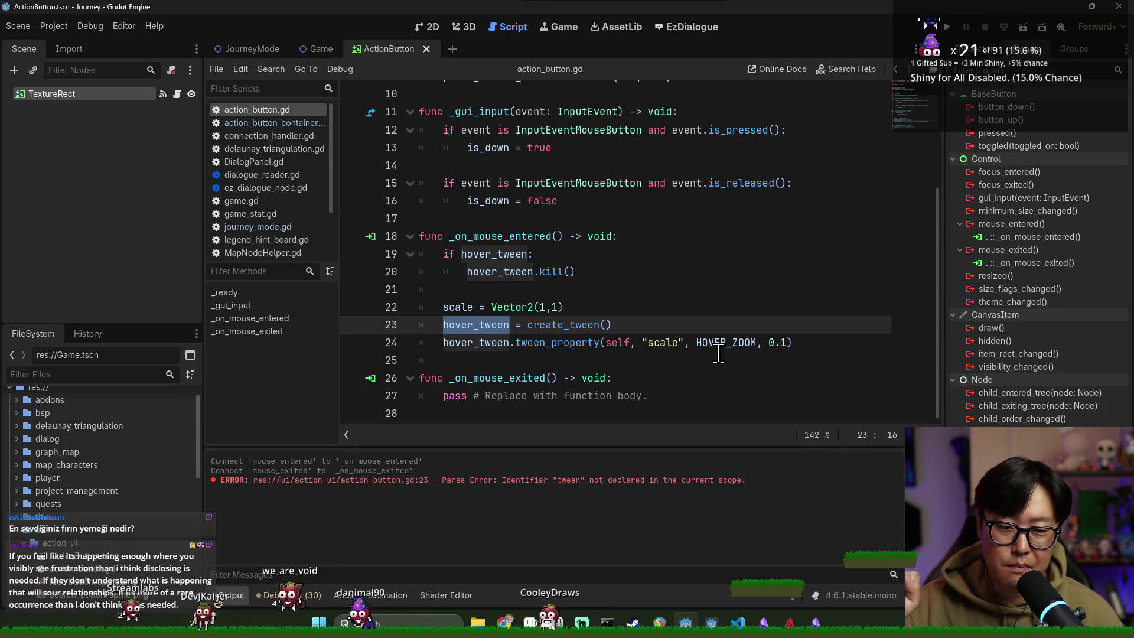
Step: Copy the enter handler's body into _on_mouse_exited, replacing its pass line
double_click(506, 236)
double_click(497, 377)
click(721, 396)
key(Up)
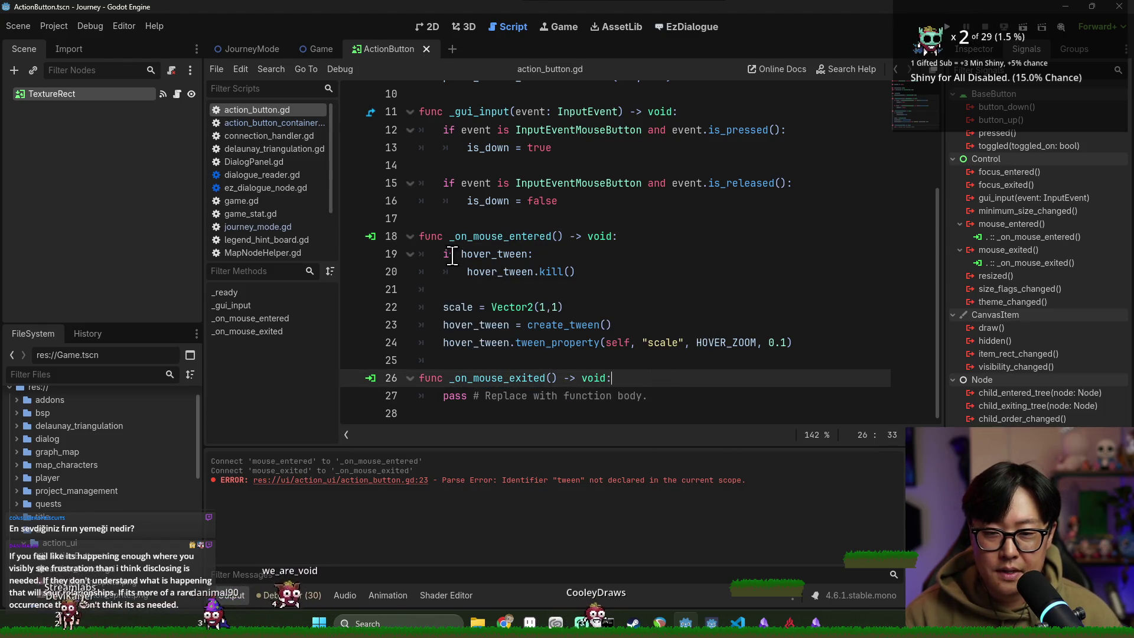
click(444, 254)
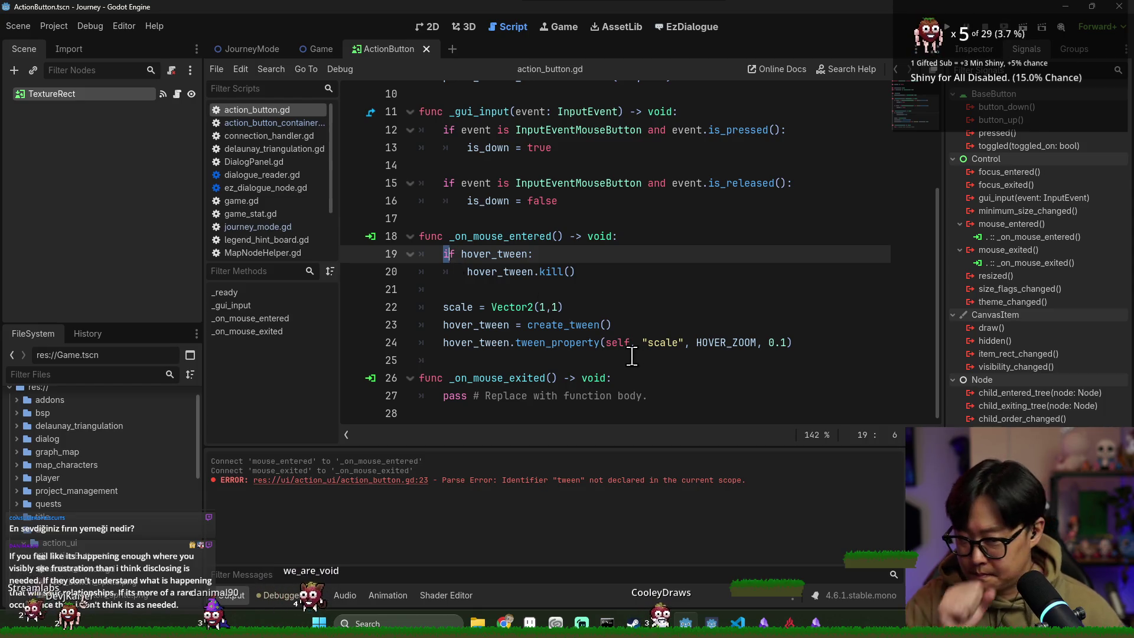
double_click(489, 274)
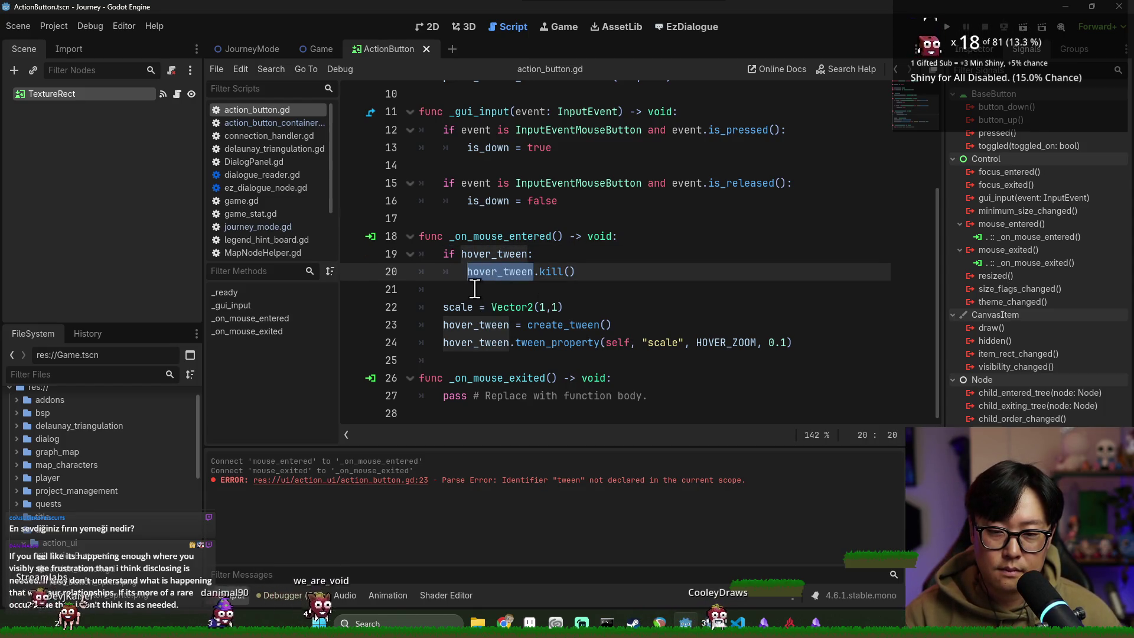
click(445, 259)
shift+click(824, 349)
key(ctrl+c)
click(587, 378)
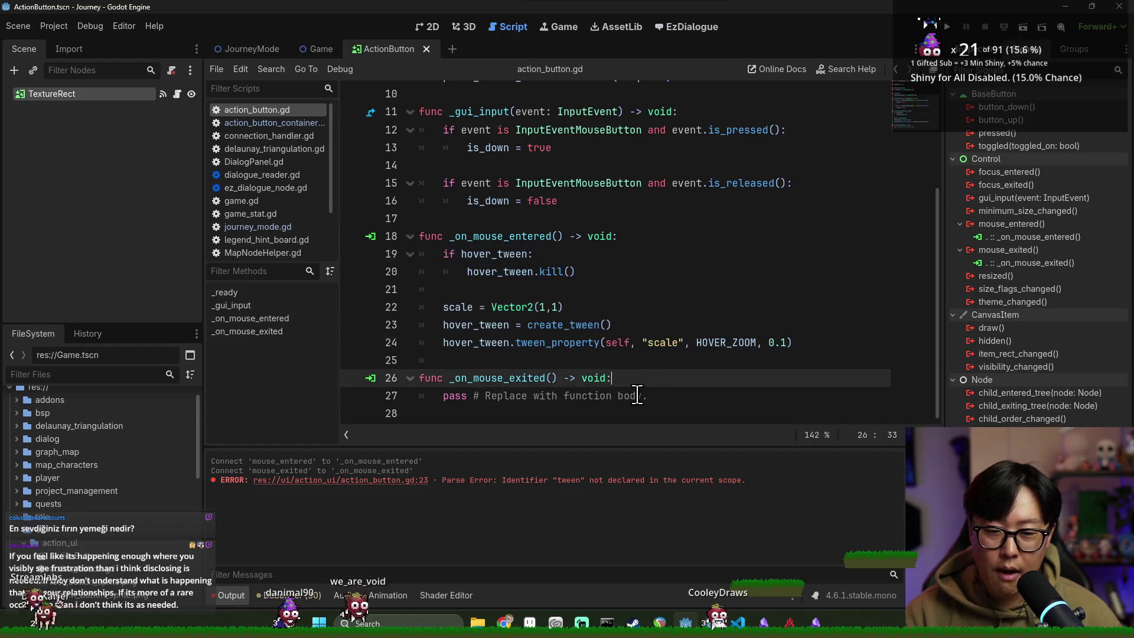
key(Return)
key(ctrl+v)
drag(822, 383, 785, 399)
key(BackSpace)
Step: In _on_mouse_exited, drop the scale reset and tween scale to Vector2(1.,1.) instead of HOVER_ZOOM; save
click(497, 309)
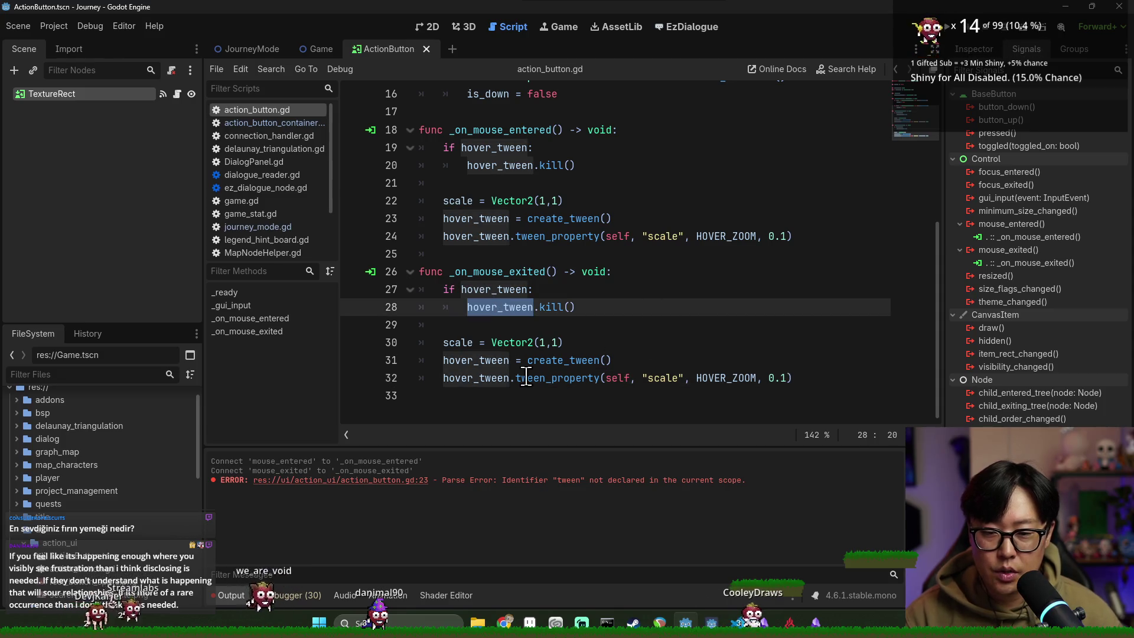
triple_click(472, 343)
key(BackSpace)
click(491, 361)
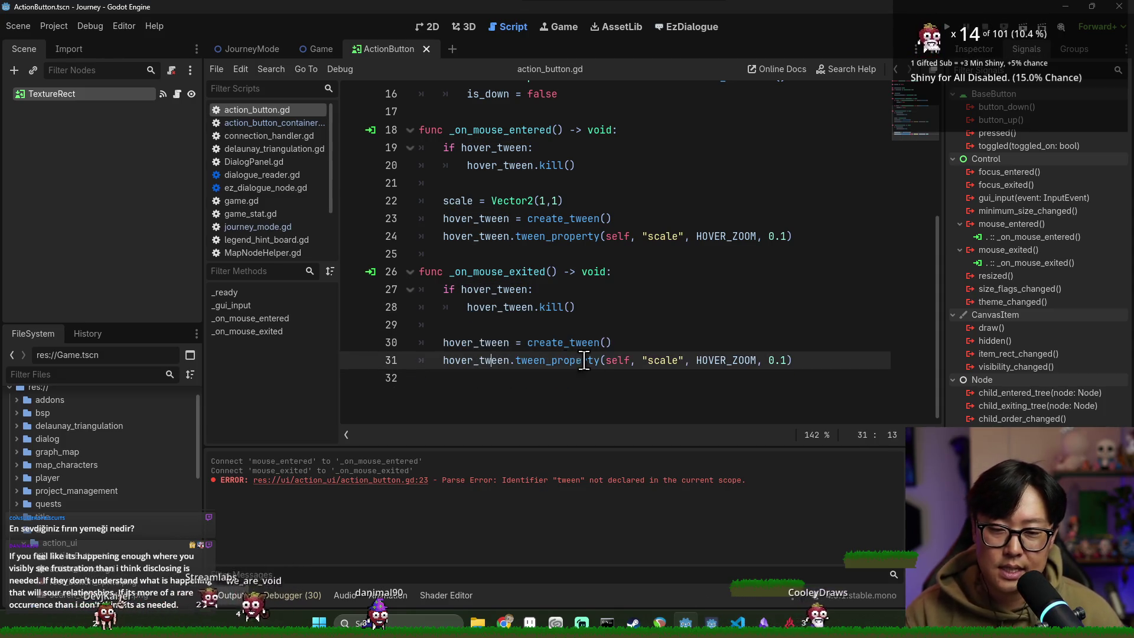
double_click(743, 360)
text(Vecto)
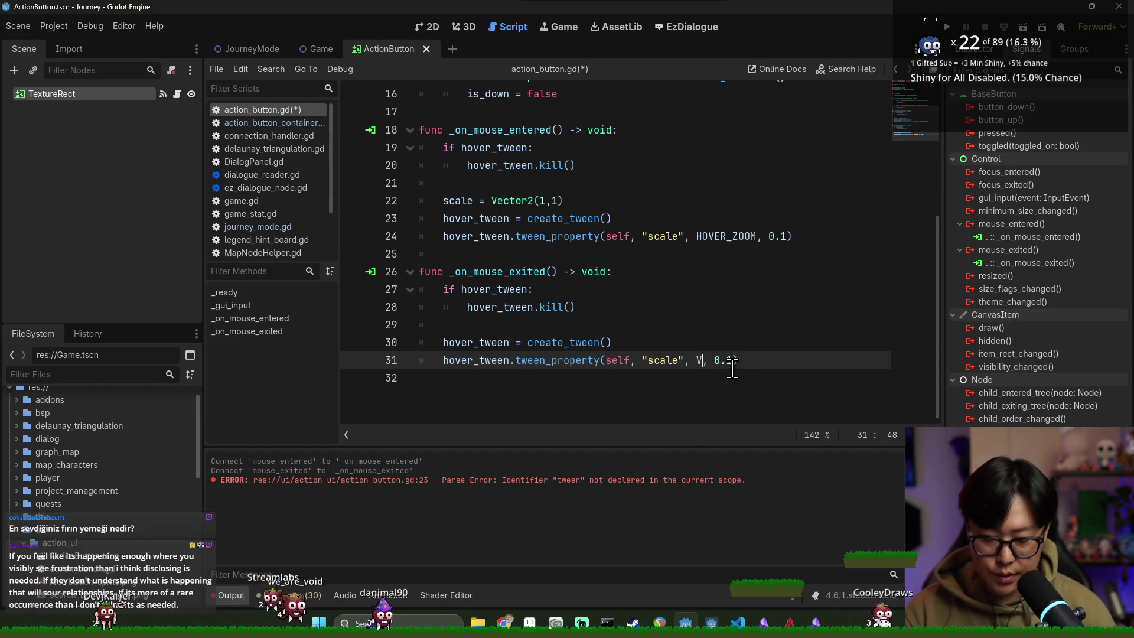
text(r)
key(Return)
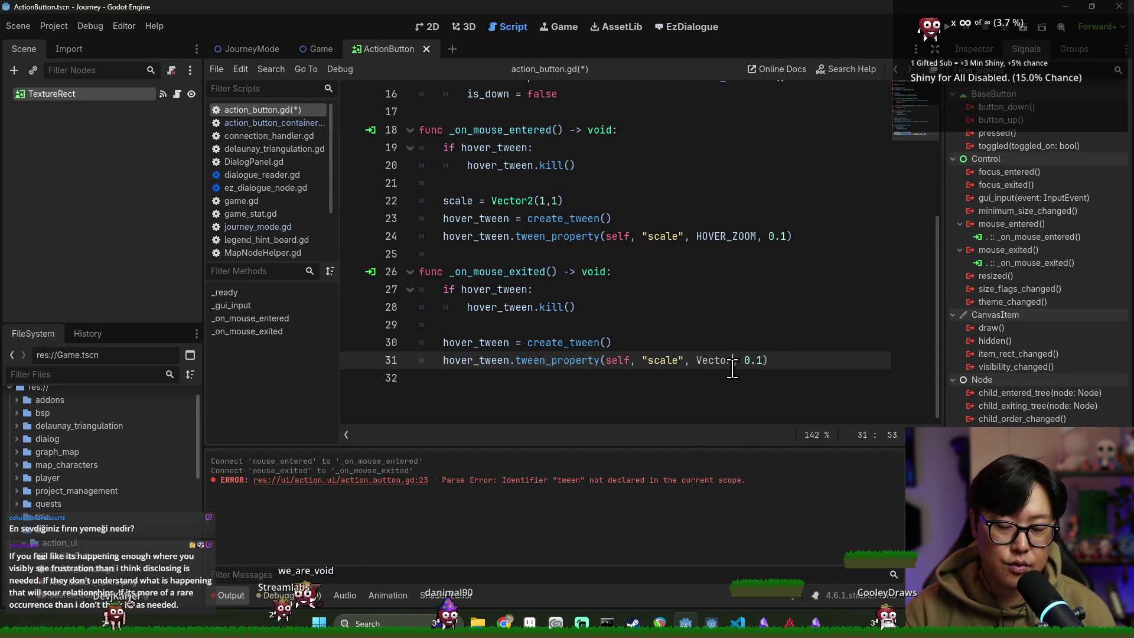
text(2(1.,1.)
click(471, 342)
click(473, 308)
scroll(468, 279, up, 2)
click(492, 271)
key(ctrl+s)
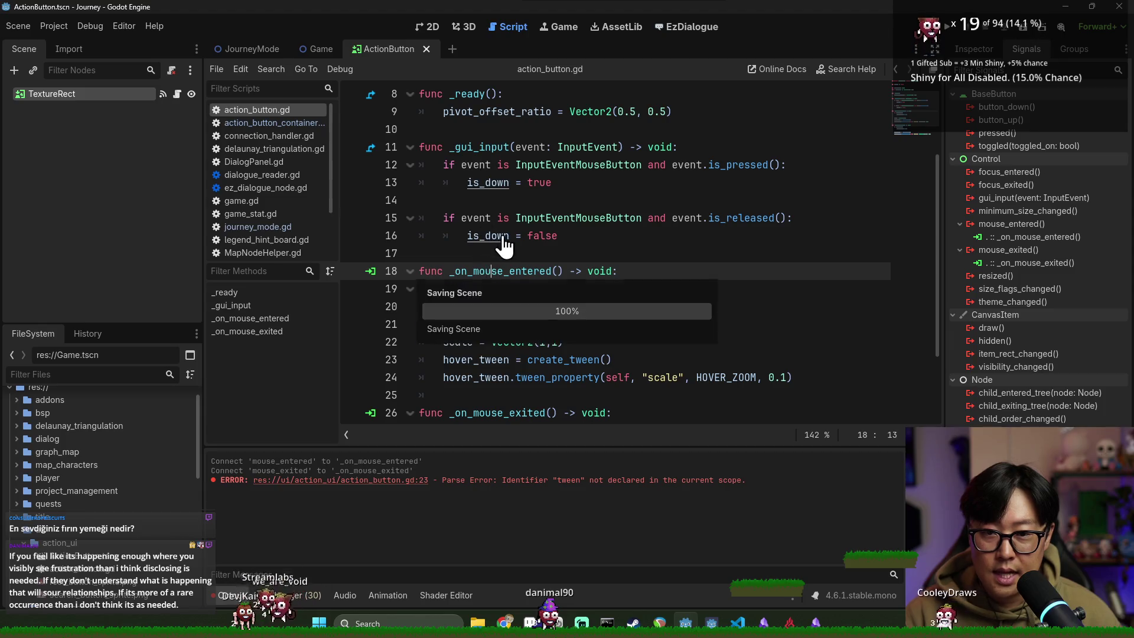
Step: Add scale = Vector2(1.,1.) inside the press branch of _gui_input and save
double_click(475, 165)
scroll(770, 203, down, 2)
scroll(630, 255, up, 2)
click(804, 167)
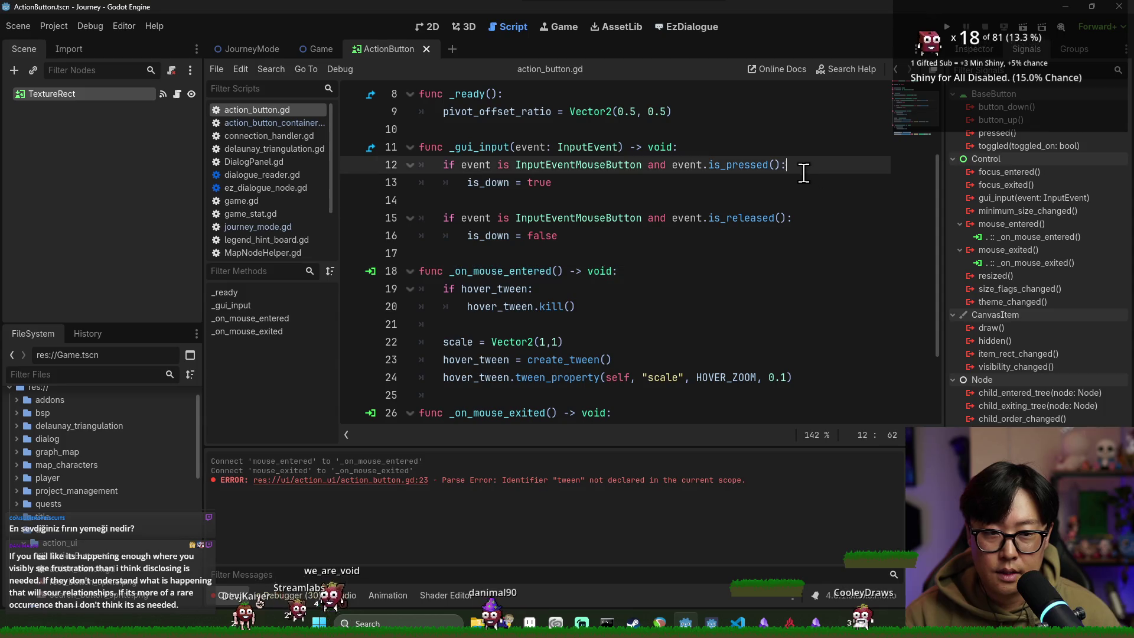
double_click(495, 183)
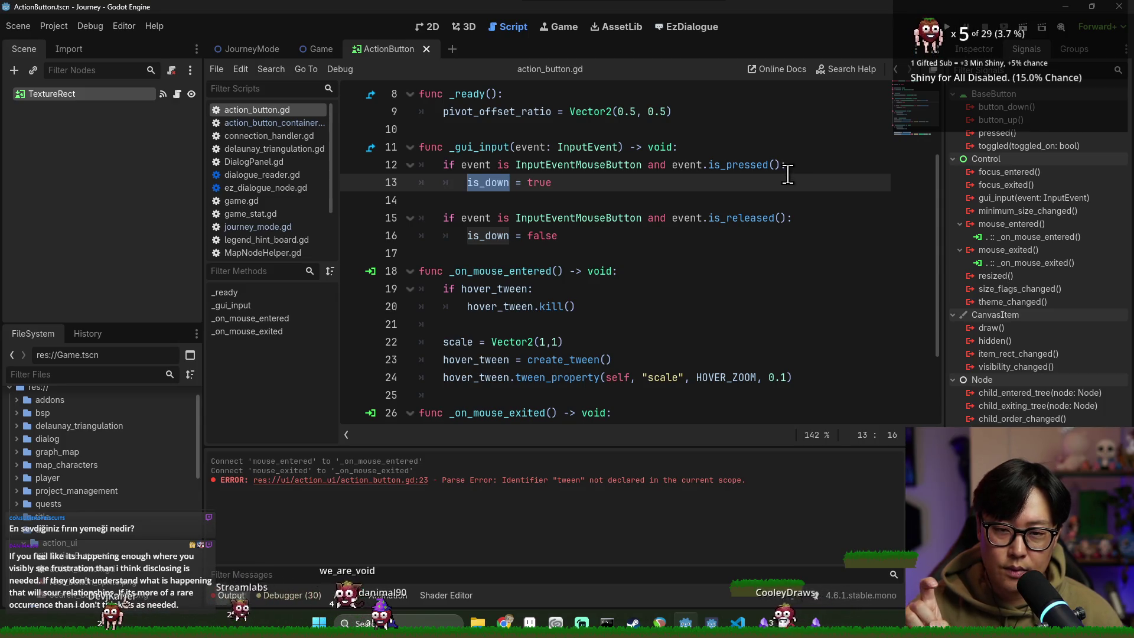
scroll(653, 261, down, 3)
scroll(631, 254, up, 3)
scroll(521, 225, down, 2)
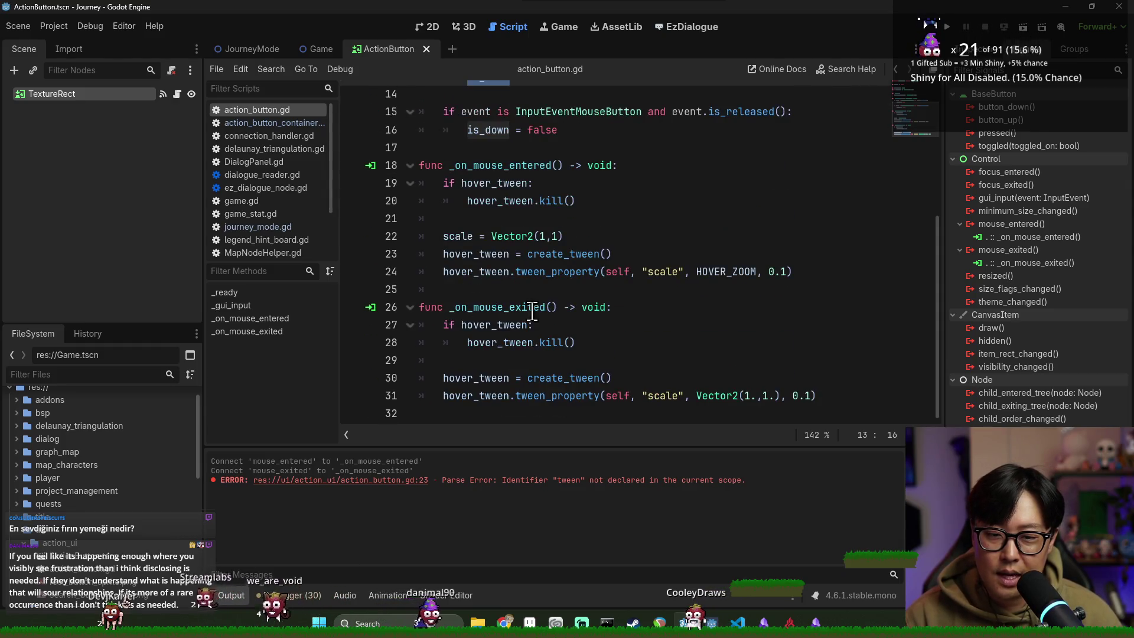
scroll(788, 169, up, 2)
click(819, 166)
key(Return)
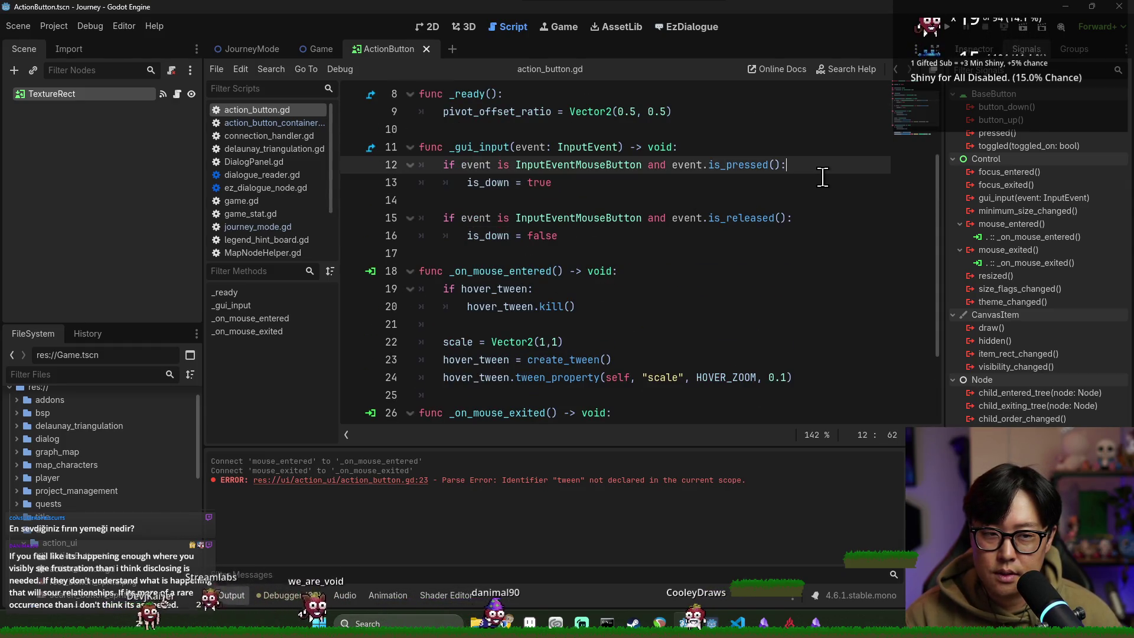
text(scale = Vect)
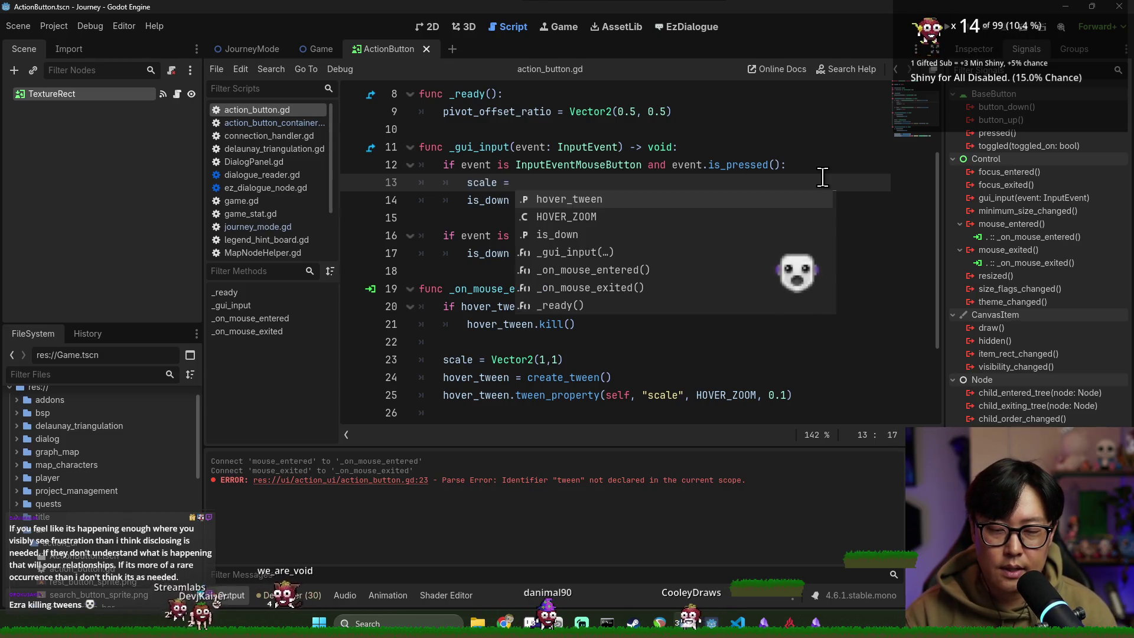
key(Return)
text(1.,1.))
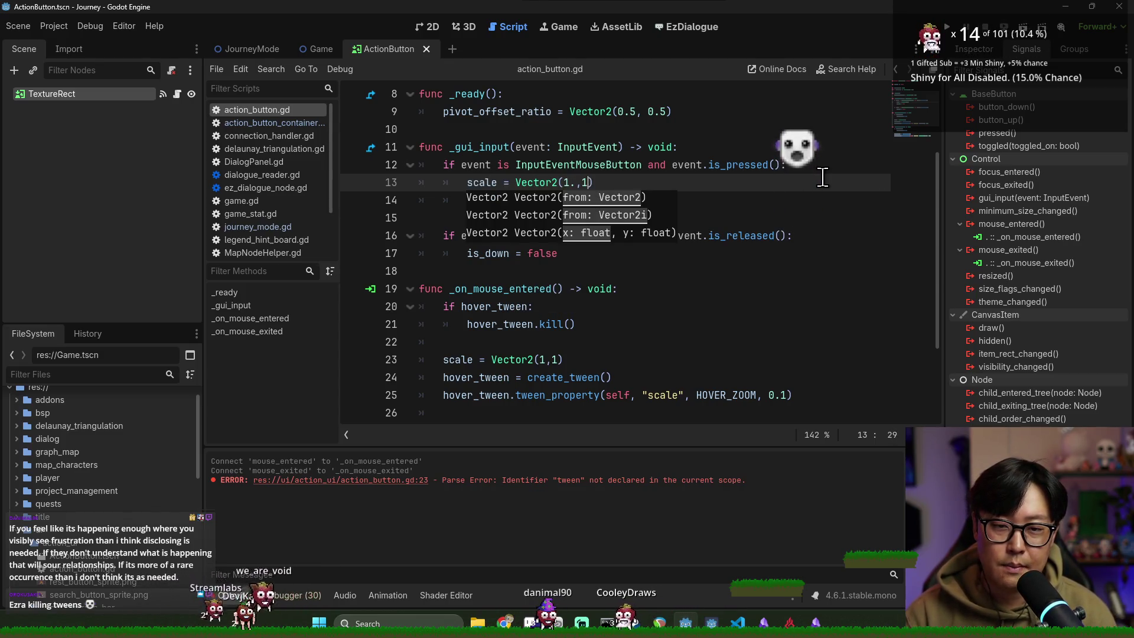
key(ctrl+s)
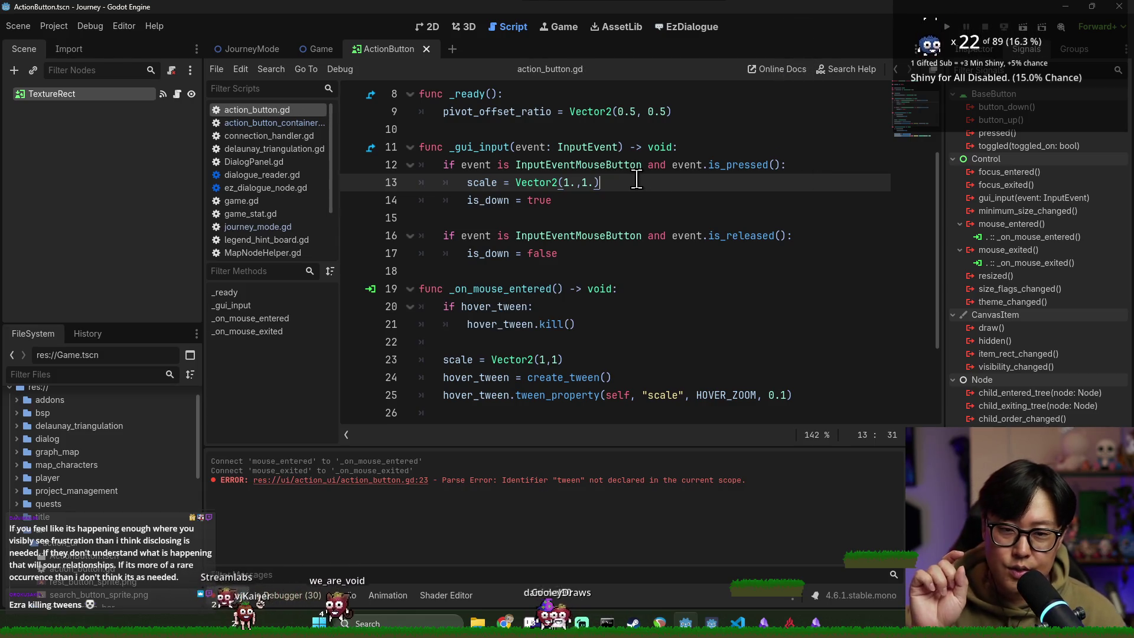
Step: Save the ActionButton scene and action_button.gd again
click(602, 254)
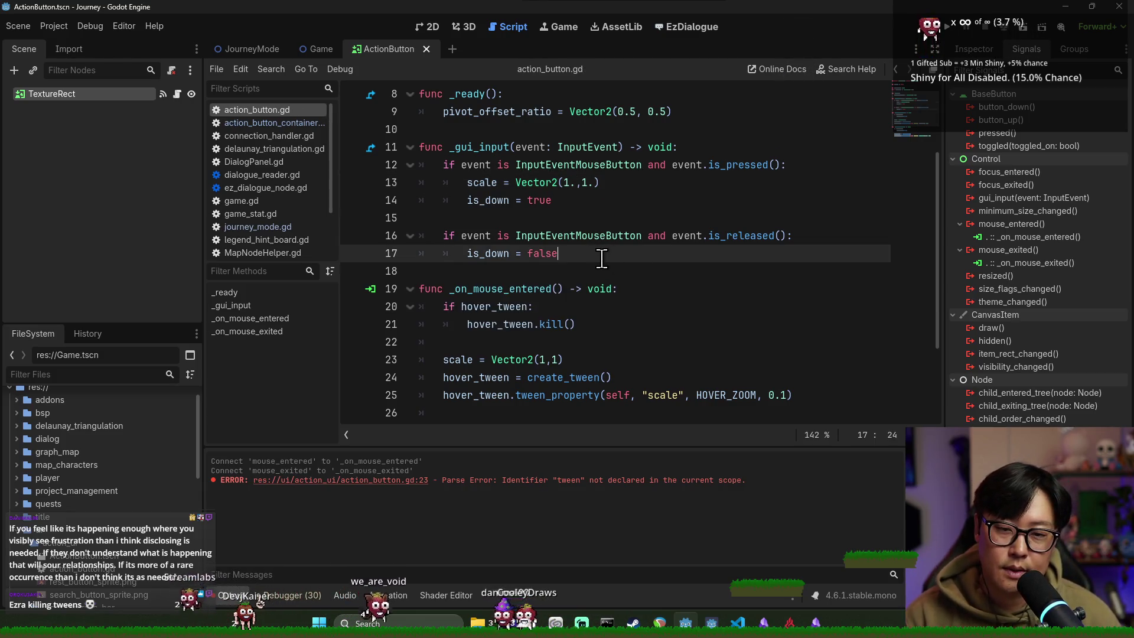
scroll(587, 256, down, 2)
key(ctrl+s)
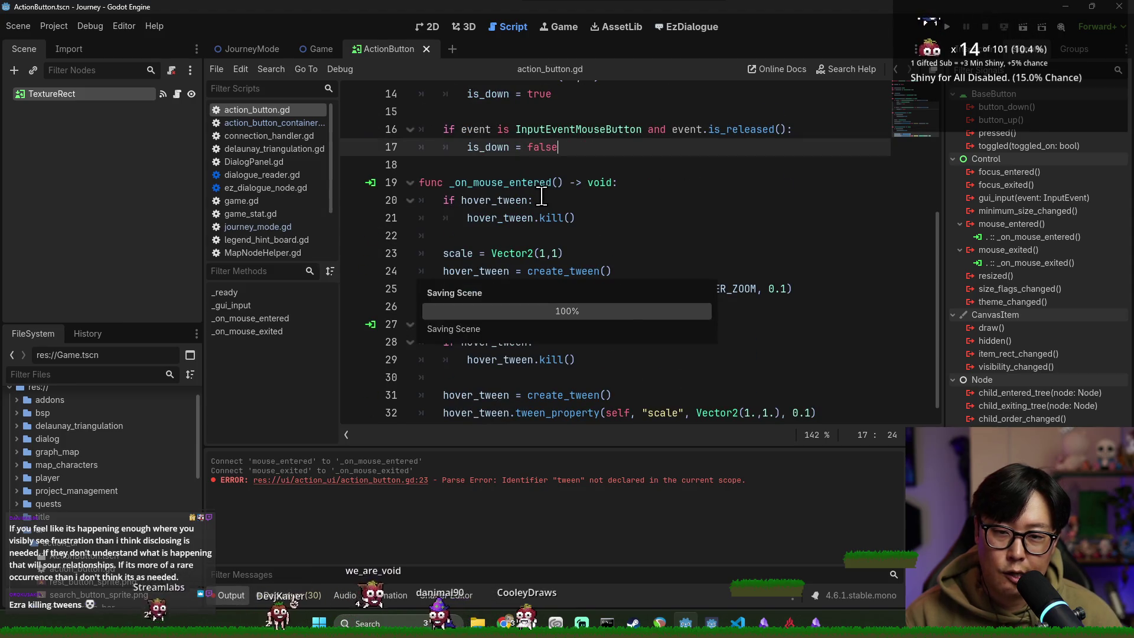
scroll(477, 211, up, 1)
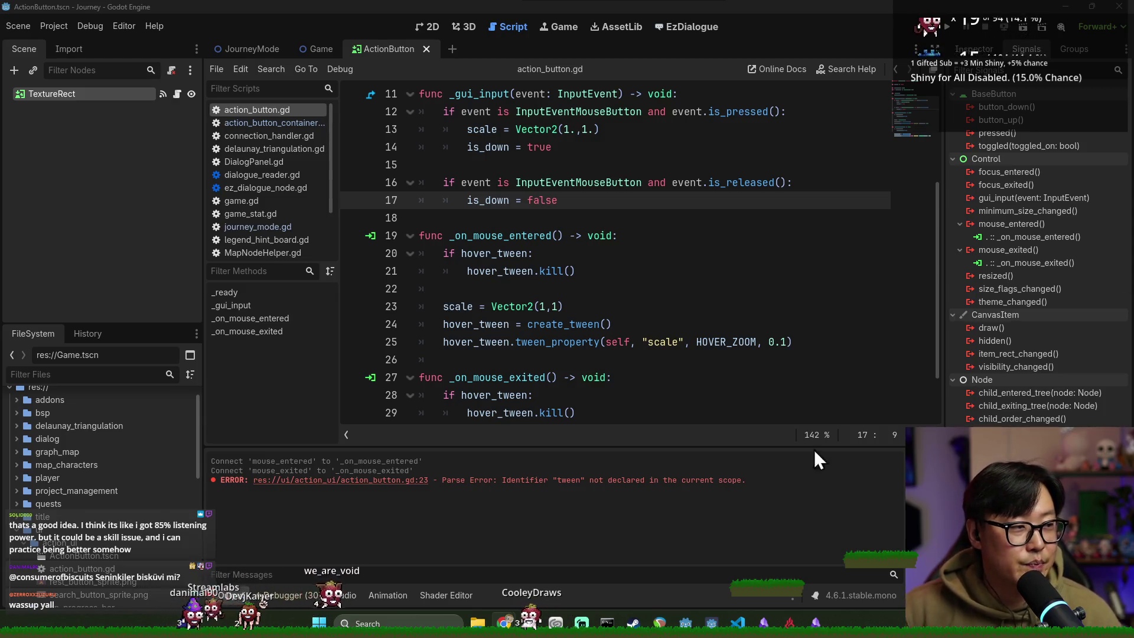
Step: Save action_button.gd and look over the _on_mouse_exited function and its create_tween call
key(ctrl+s)
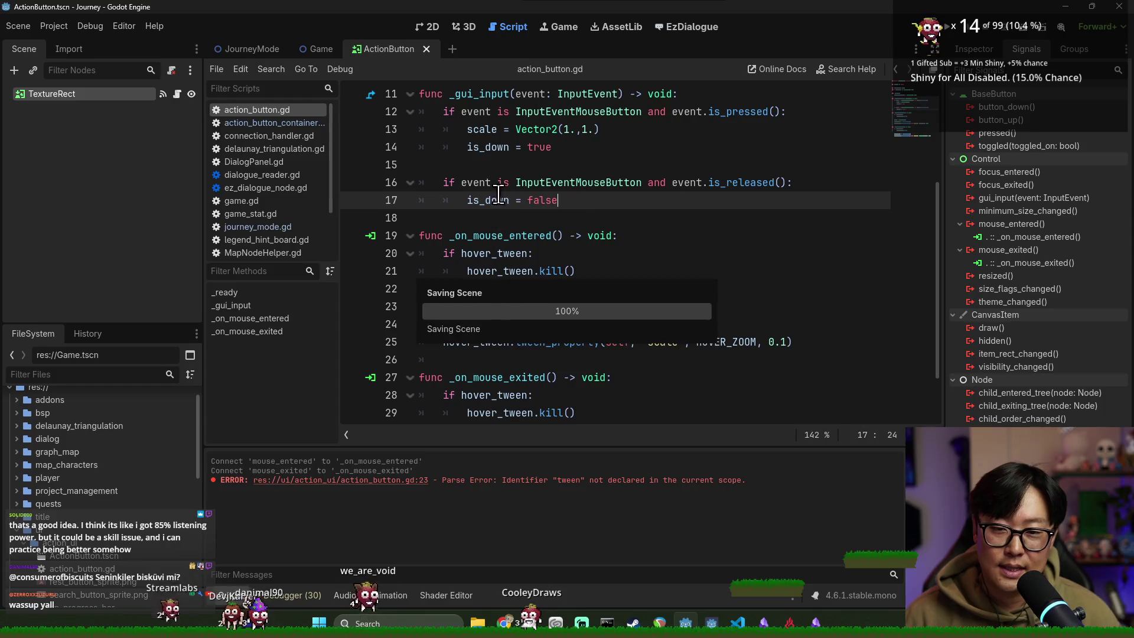
scroll(481, 315, down, 2)
double_click(481, 310)
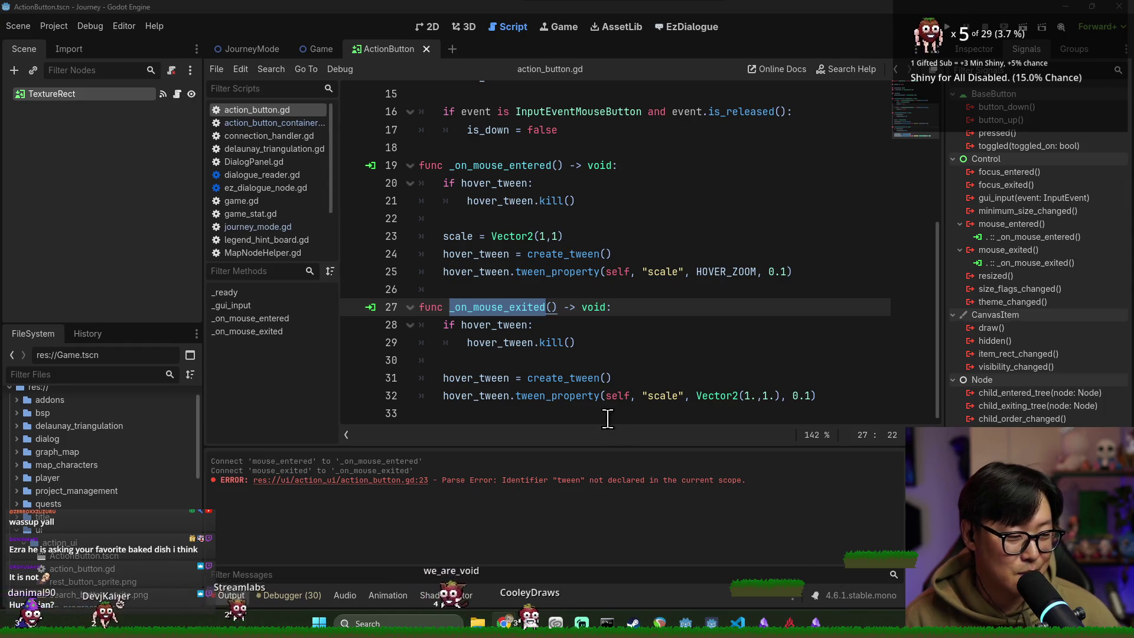
click(555, 289)
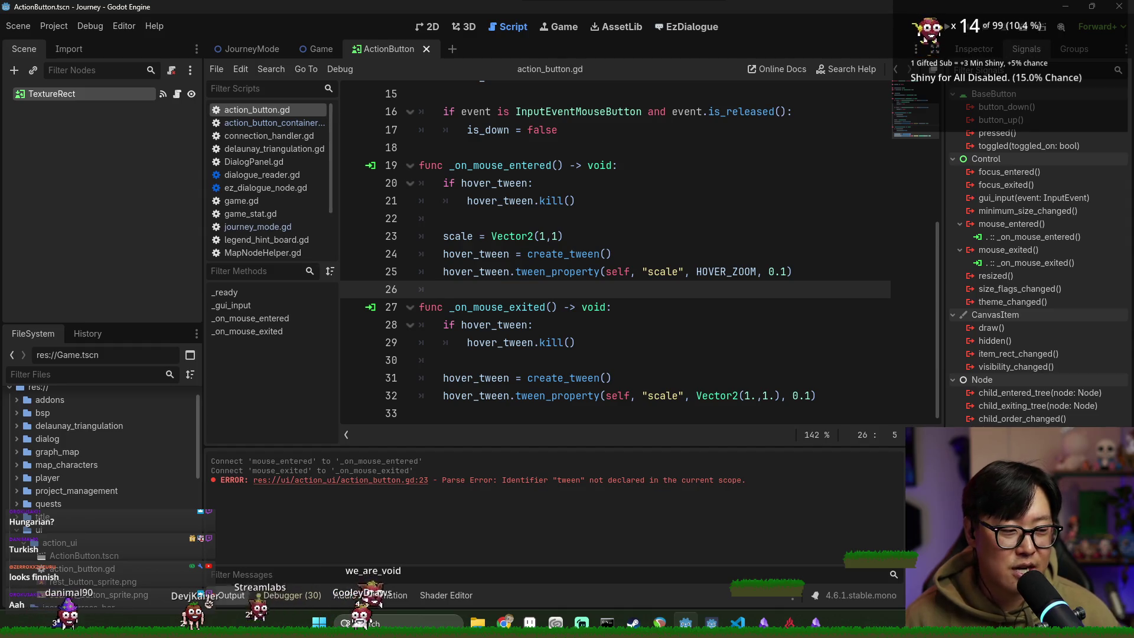
click(555, 378)
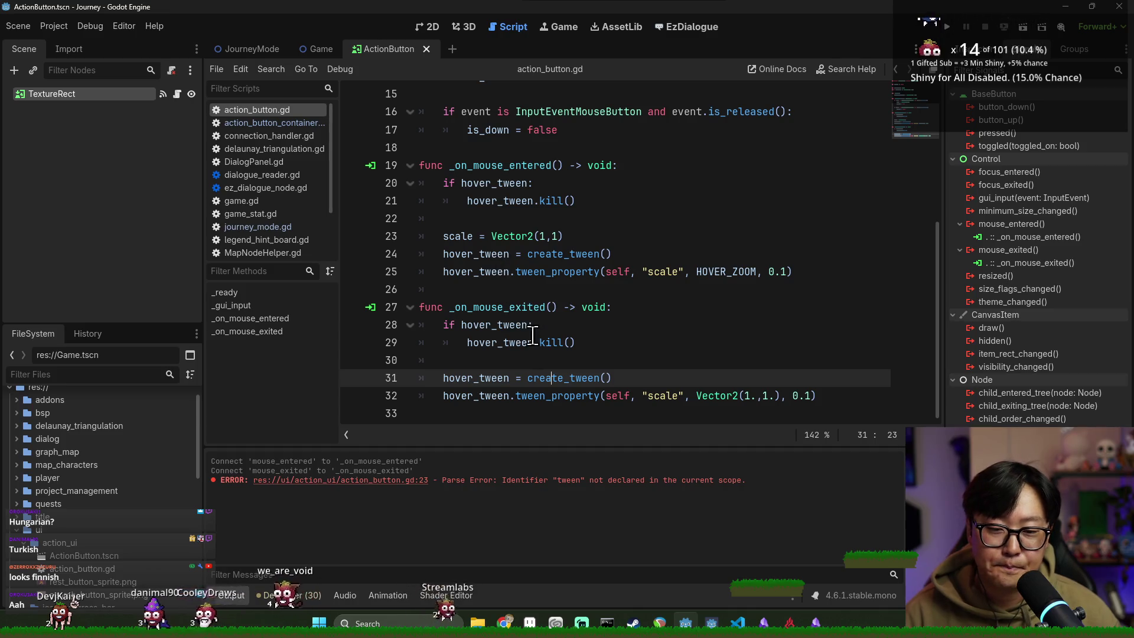
scroll(495, 282, up, 2)
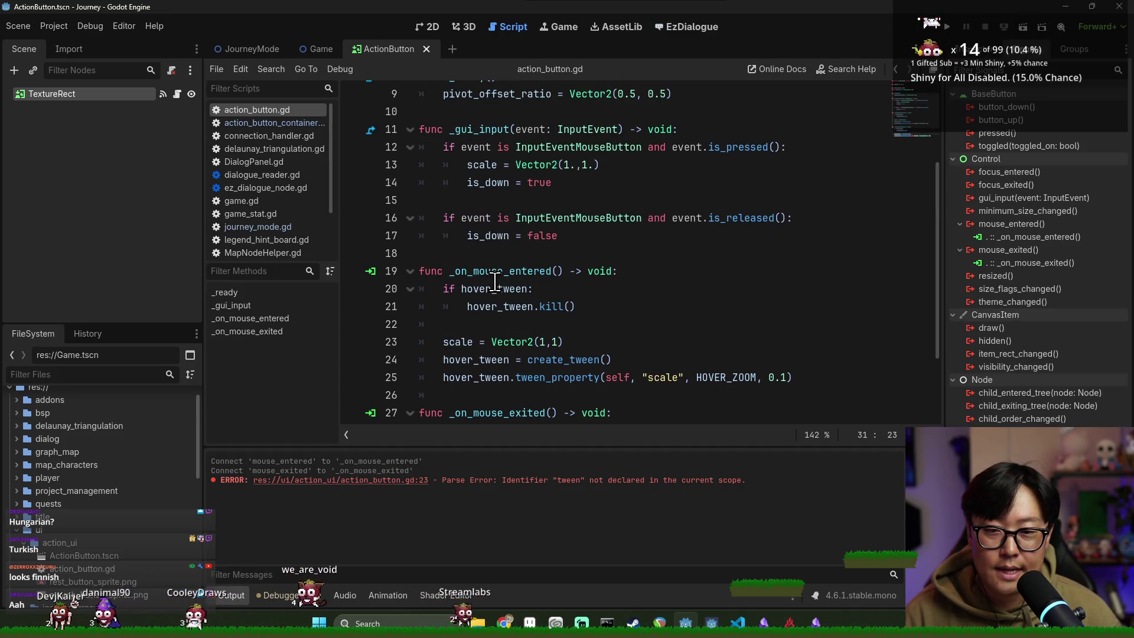
Step: Check the is_released and is_down lines, then open a new line after is_down = false
double_click(476, 218)
double_click(740, 219)
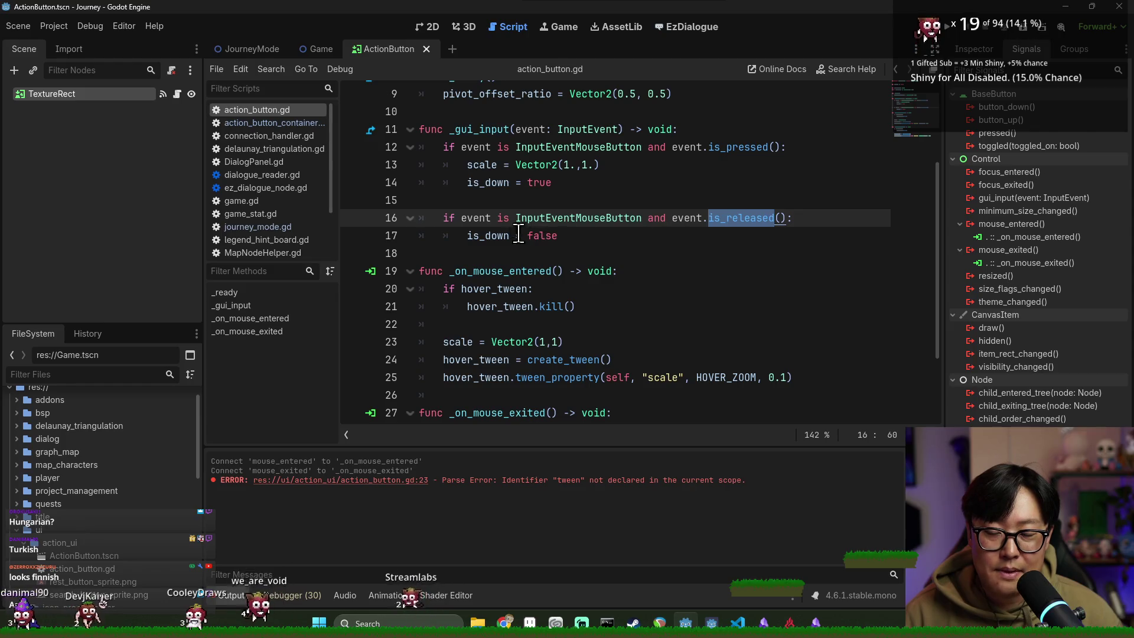
double_click(488, 236)
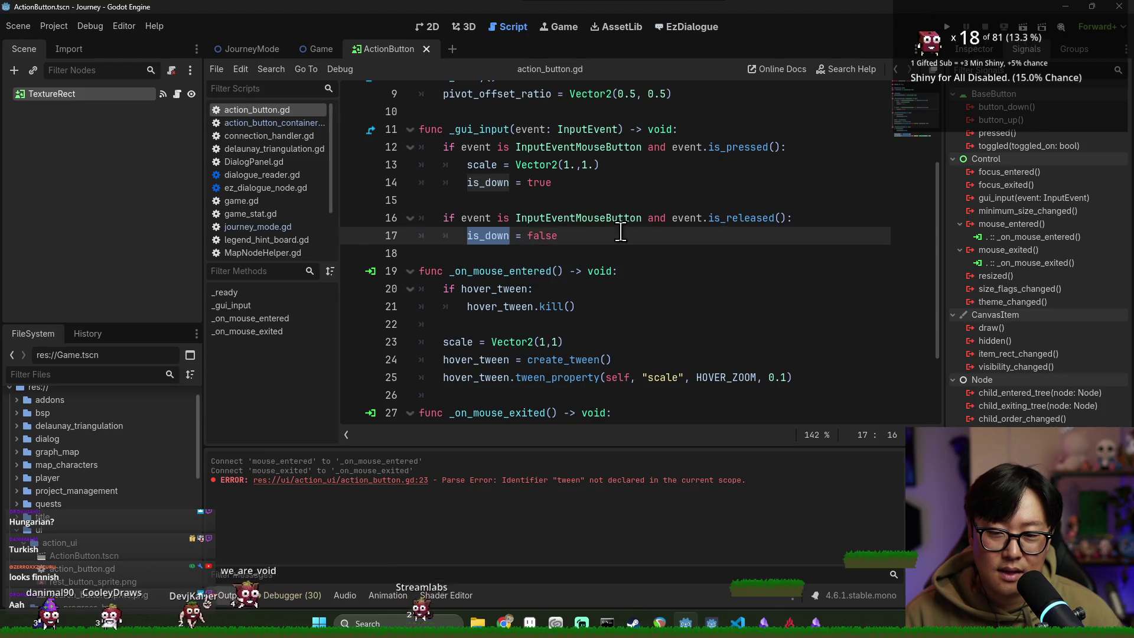
key(alt+Left)
double_click(506, 236)
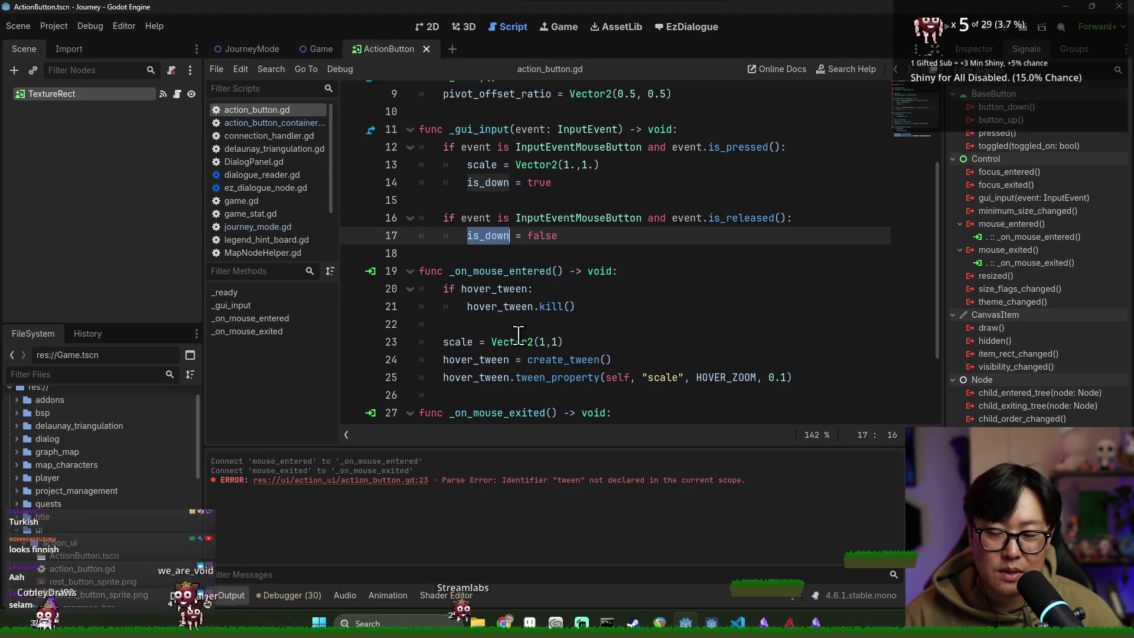
scroll(570, 370, down, 2)
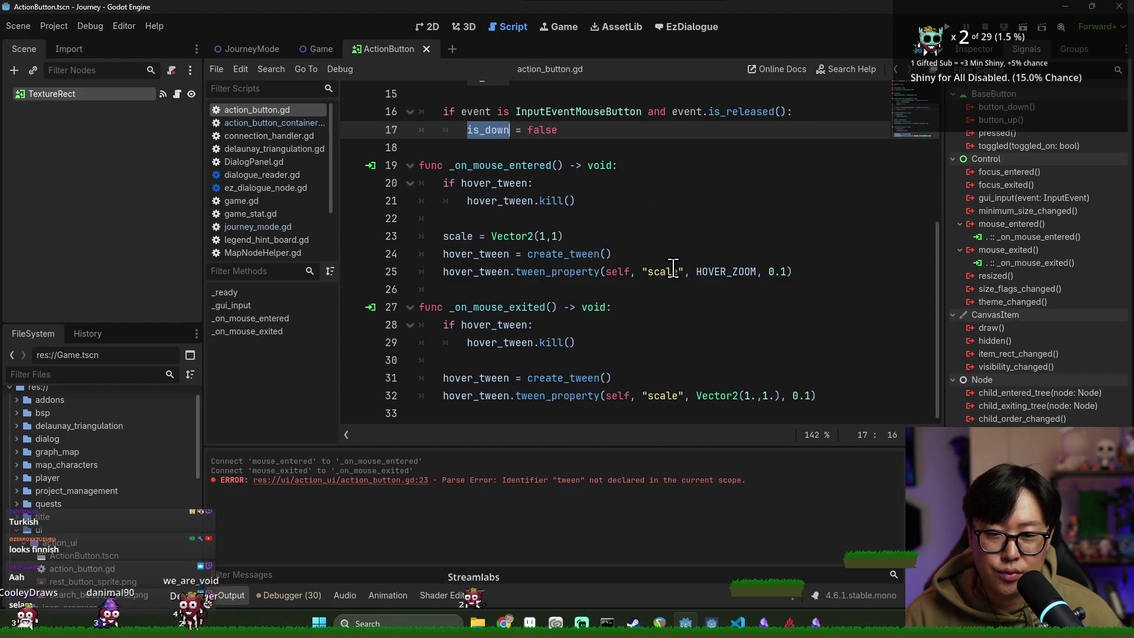
mouse_move(455, 166)
mouse_down()
mouse_move(519, 289)
mouse_move(531, 204)
mouse_move(517, 331)
mouse_move(576, 367)
mouse_up()
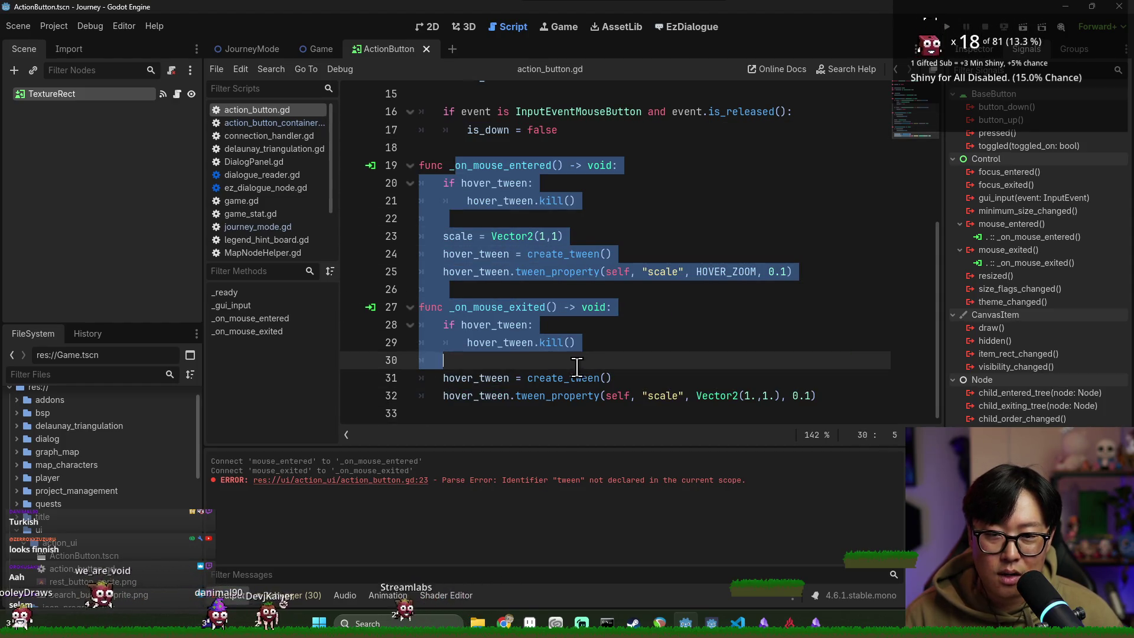
click(576, 366)
scroll(584, 295, up, 2)
click(603, 236)
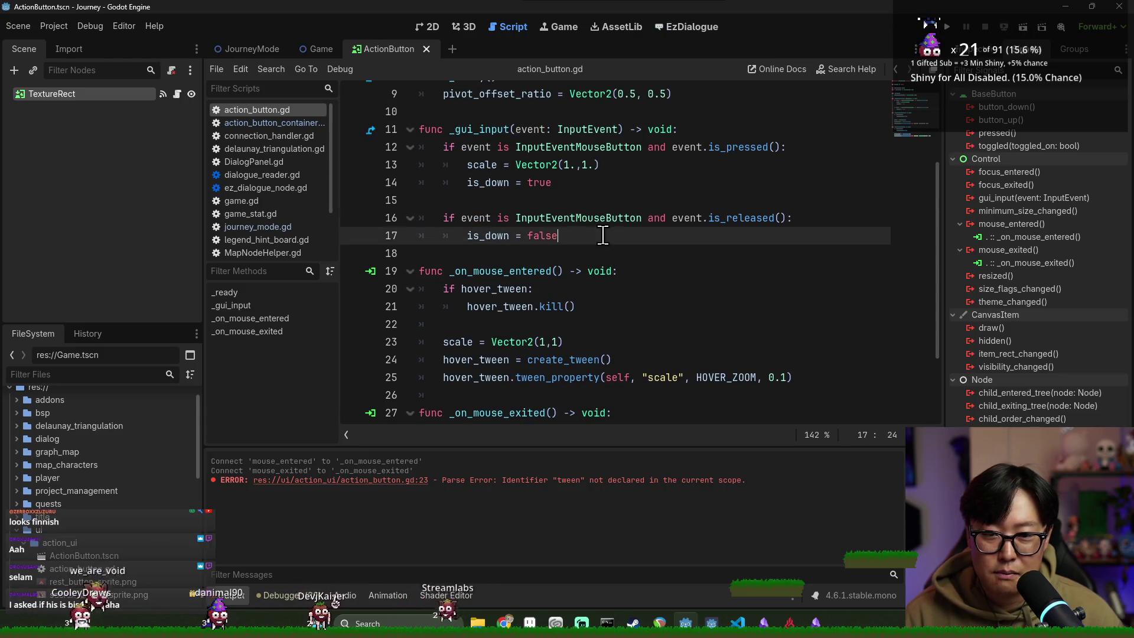
key(Return)
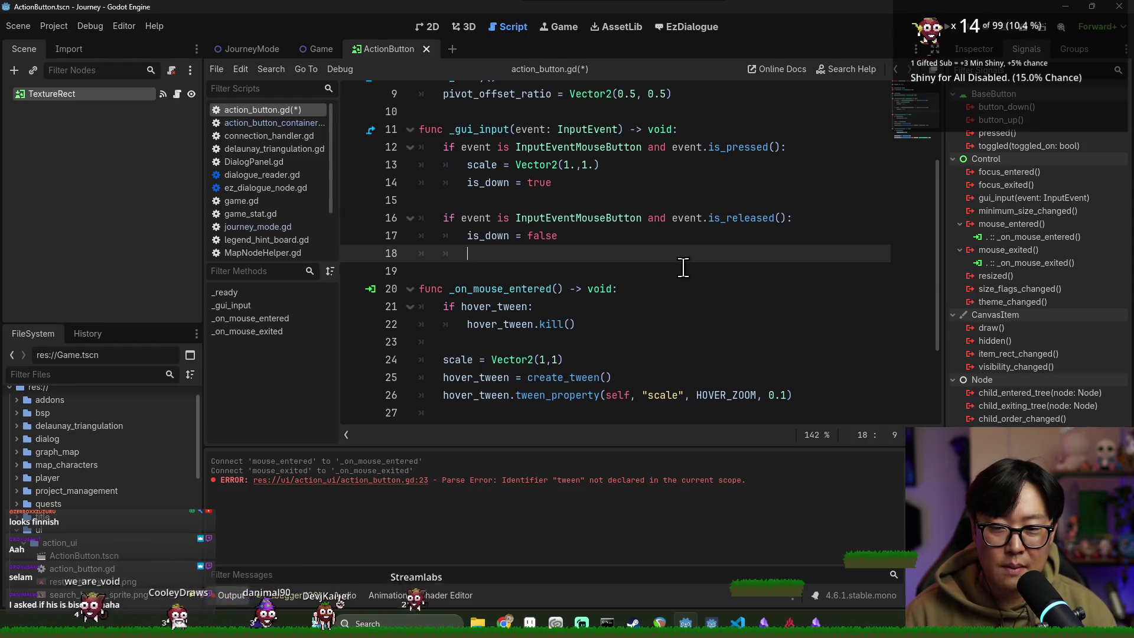
Step: Add 'if is_hovered():' in the release branch, calling _on_mouse_entered() under it
text(if is_hov)
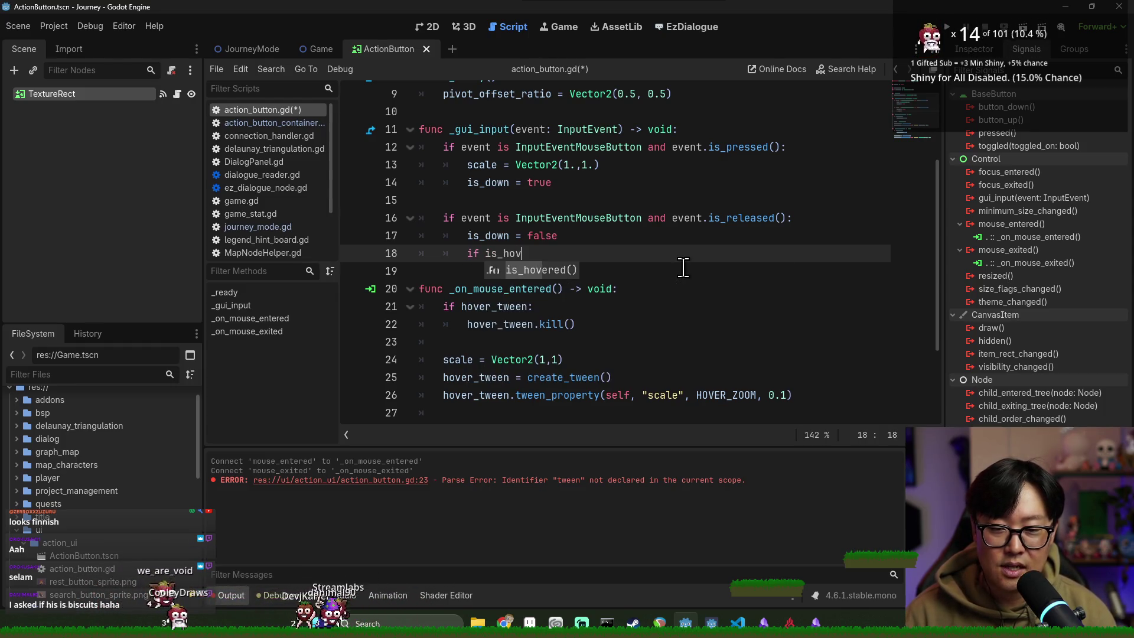
key(Return)
text(:)
key(Return)
drag(552, 305, 574, 311)
drag(451, 323, 562, 323)
key(ctrl+c)
click(610, 289)
key(ctrl+v)
key(Return)
Step: Add an else: branch that calls _on_mouse_exited()
text(lse:)
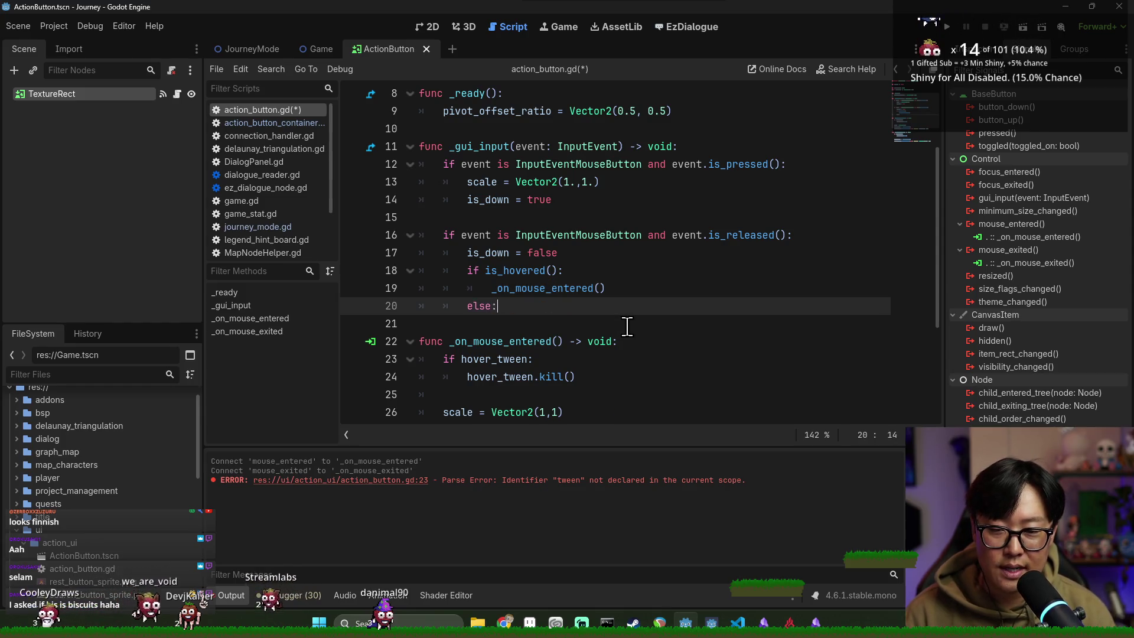
key(Return)
scroll(591, 355, down, 2)
double_click(501, 394)
key(ctrl+c)
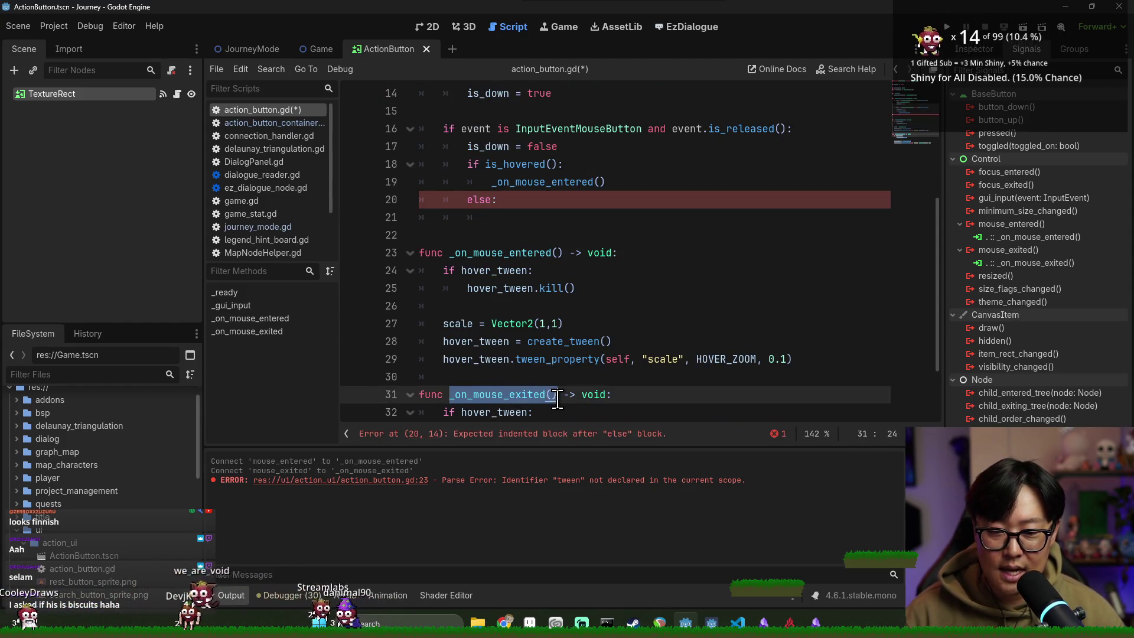
click(630, 217)
key(ctrl+v)
text(())
Step: Save the script and run the project to test the change
key(ctrl+s)
key(Up)
key(Up)
key(Up)
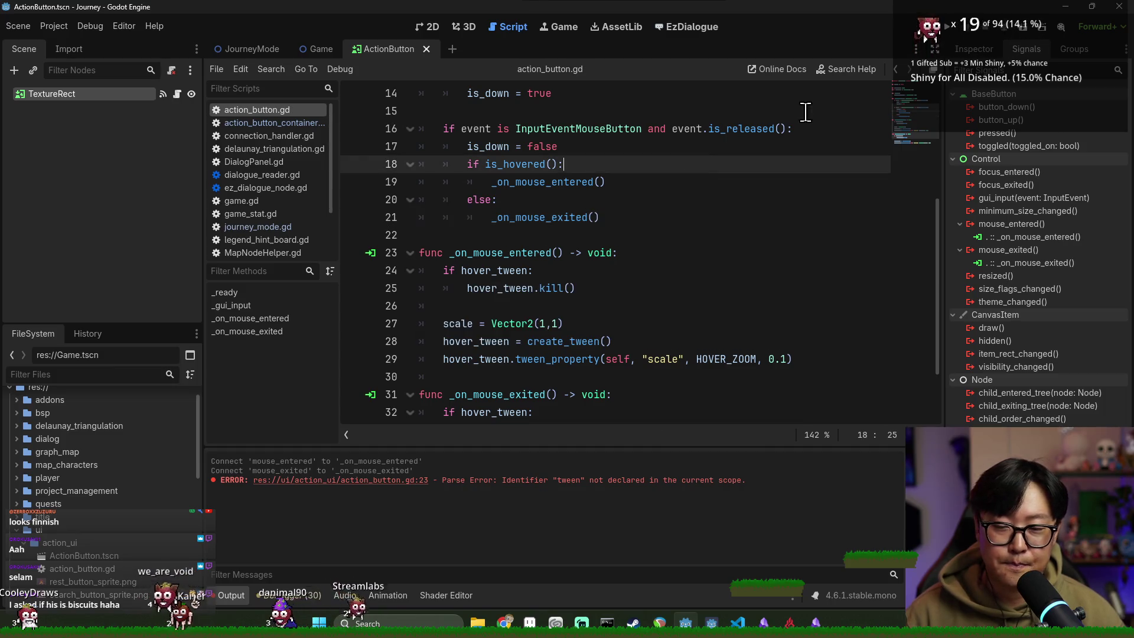
click(947, 25)
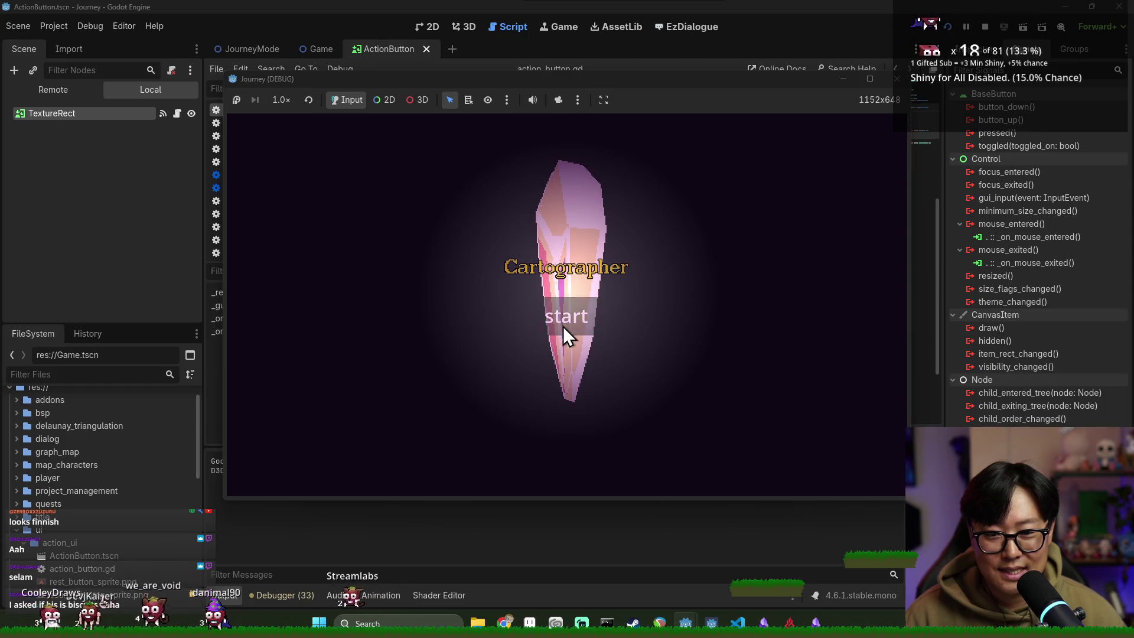
Step: Start a new journey, press the Search and Rest buttons repeatedly, then maximize and close the game
click(563, 328)
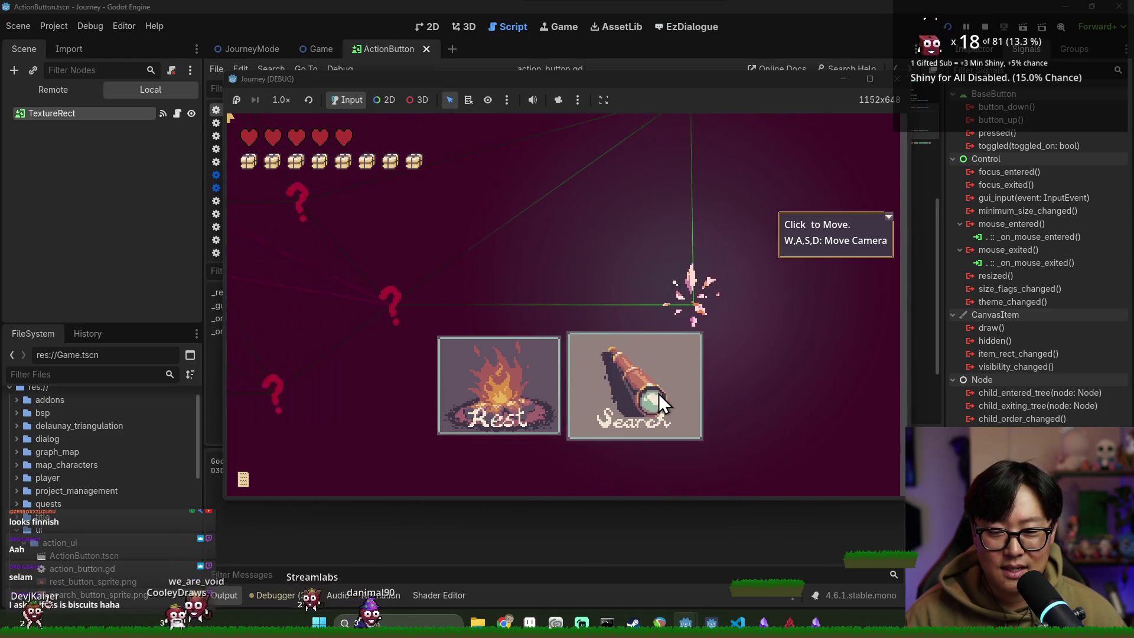
click(642, 394)
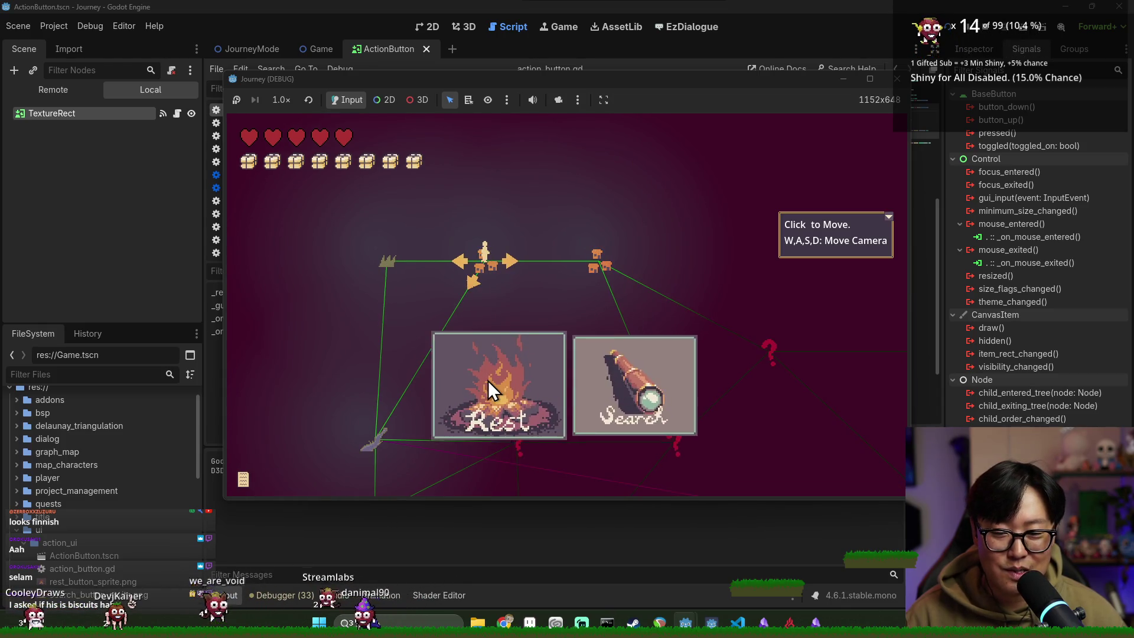
click(599, 385)
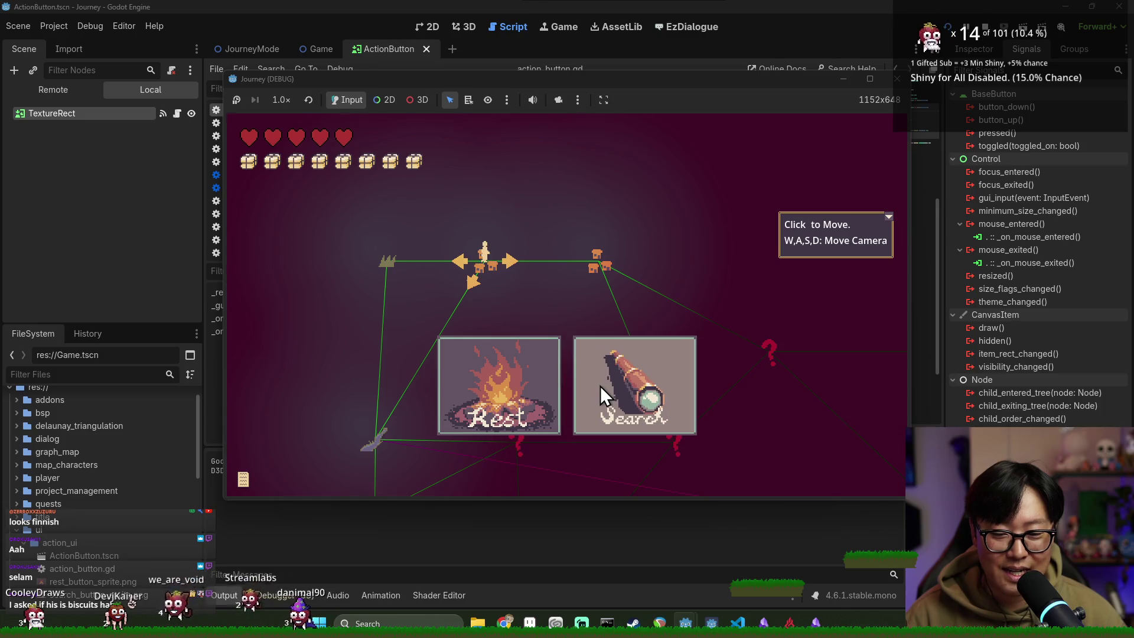
click(601, 386)
click(601, 388)
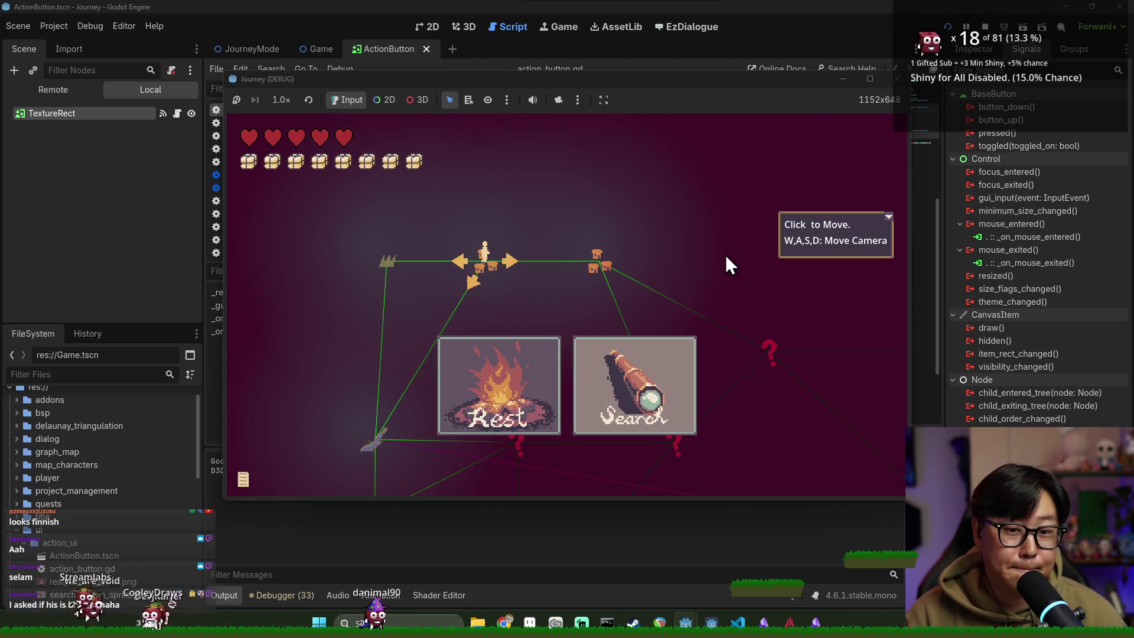
click(869, 77)
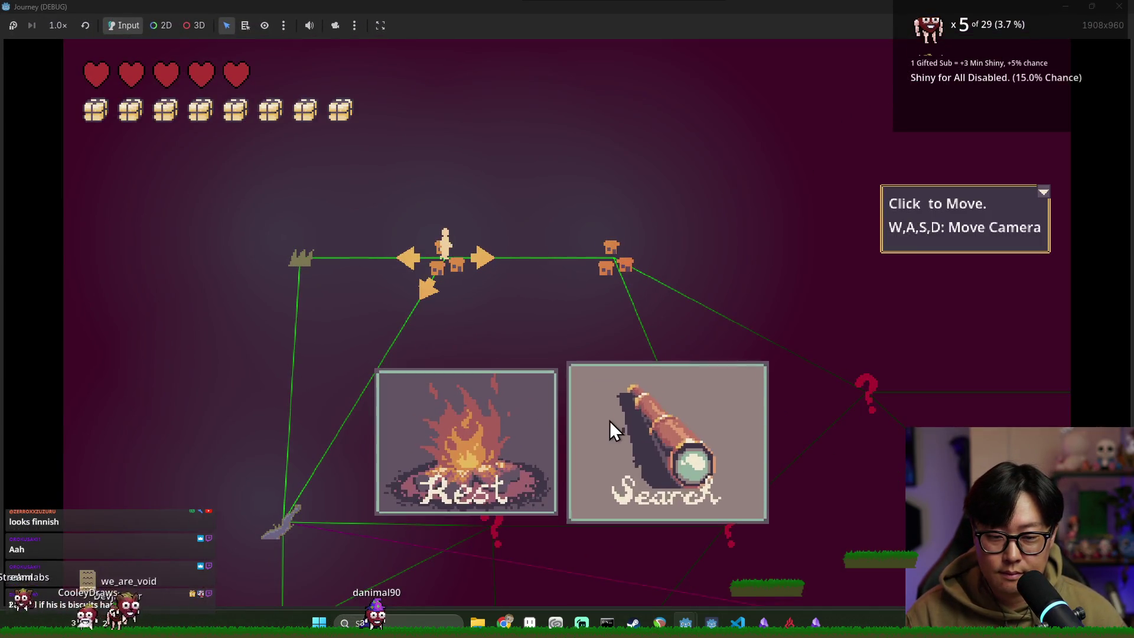
click(1092, 4)
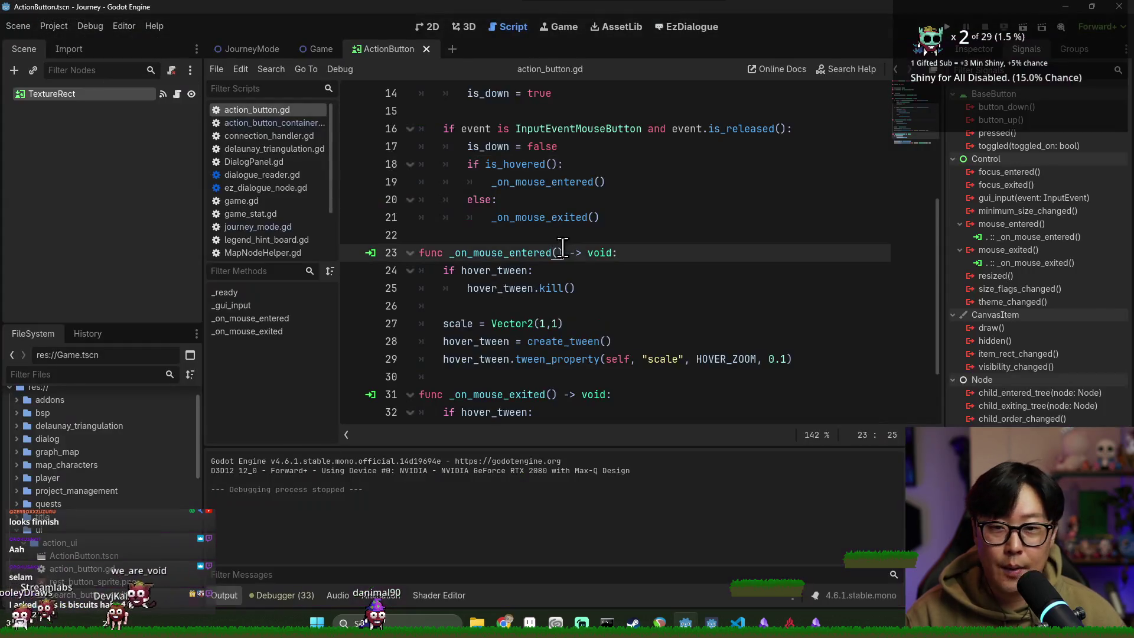
Step: Switch to the JourneyMode scene, collapse the ActionBar node and save the scene
click(430, 50)
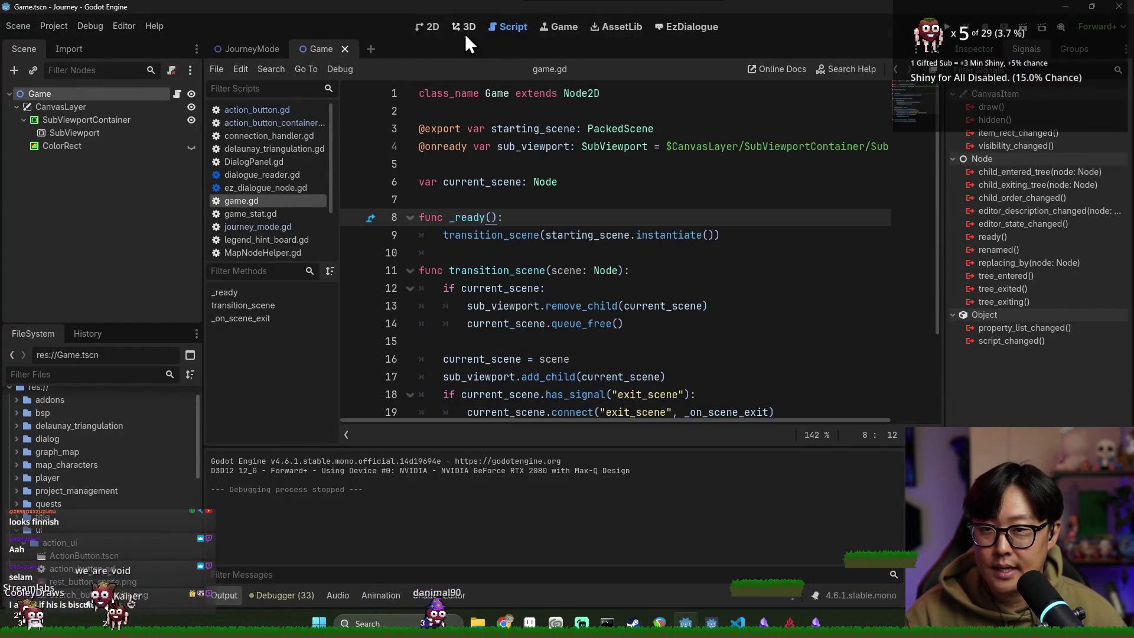
click(430, 27)
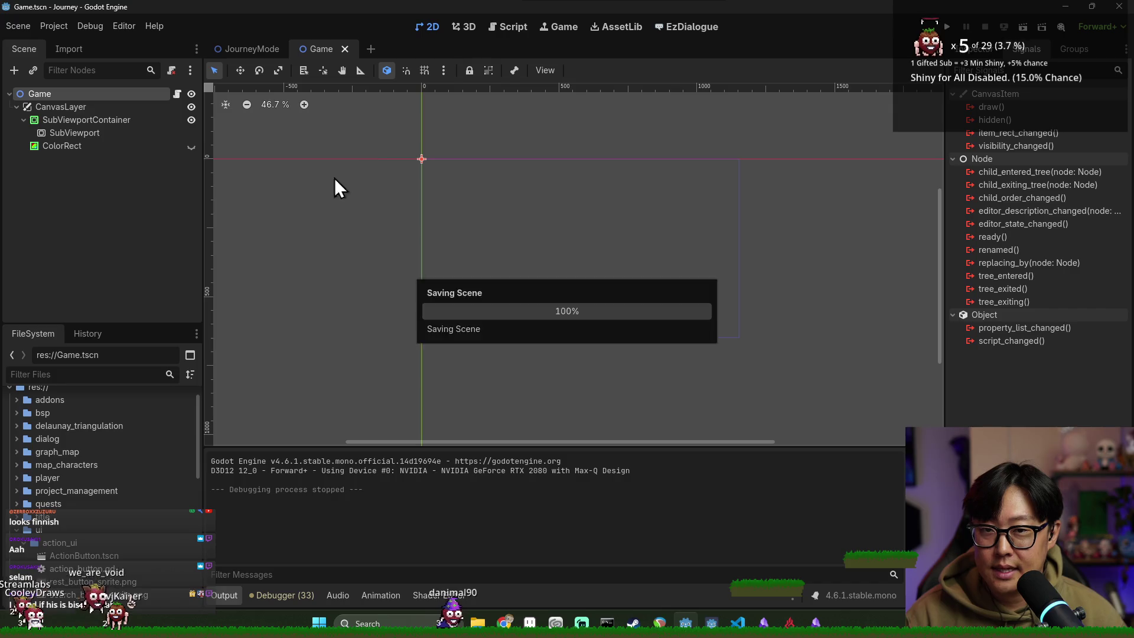
click(263, 48)
click(340, 49)
click(345, 49)
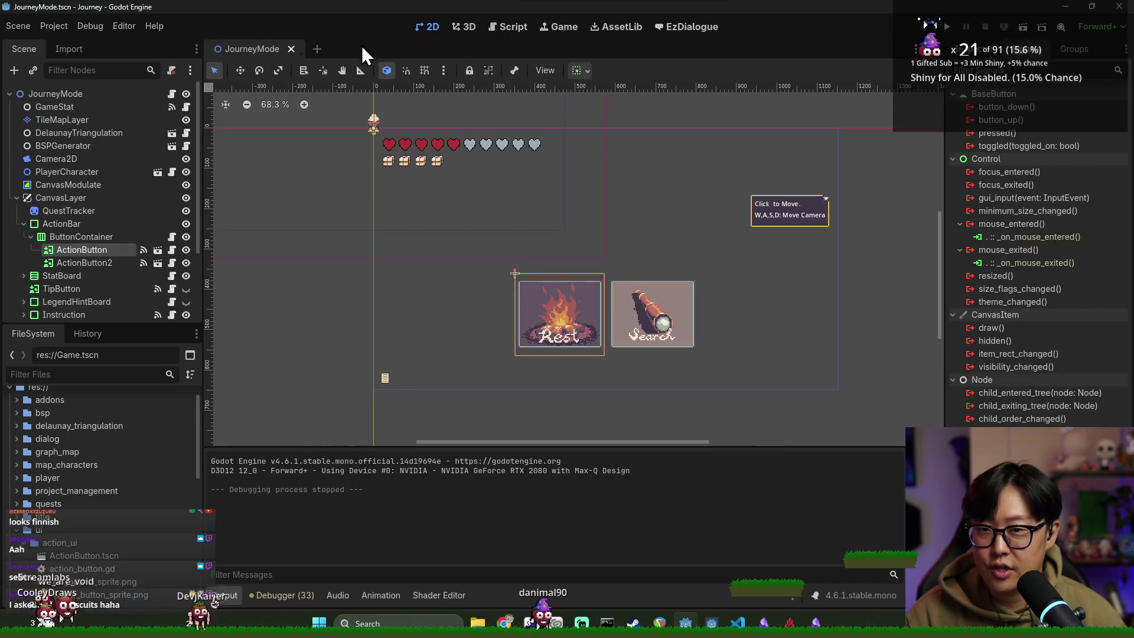
scroll(392, 194, down, 1)
click(19, 222)
key(ctrl+s)
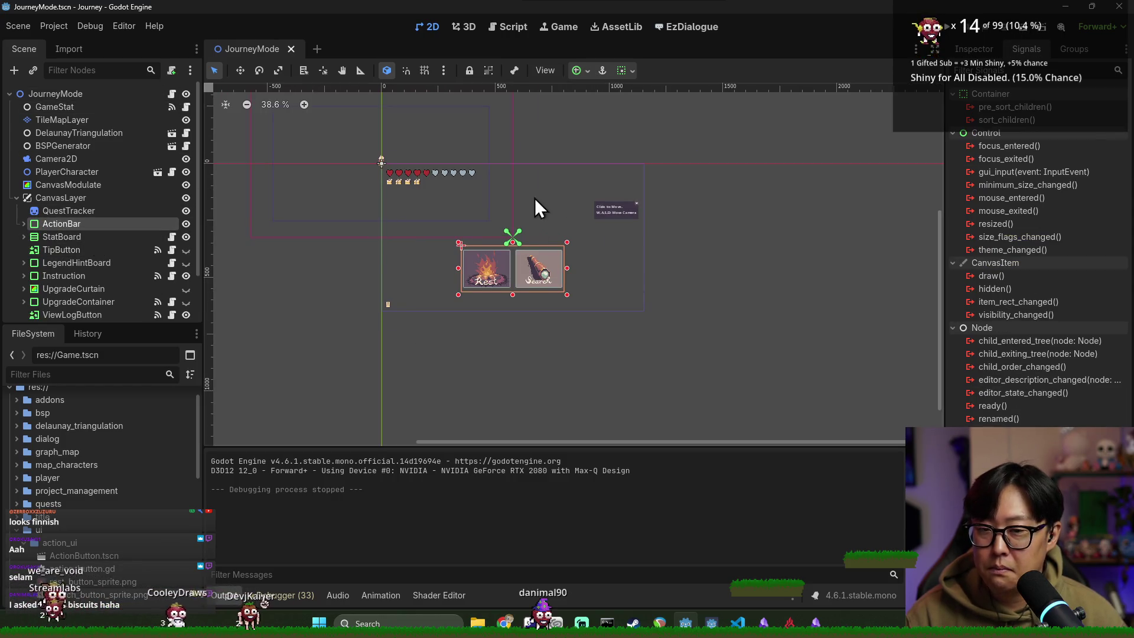
Step: Open journey_mode.gd, hiding the output panel and script list to widen the code view
click(171, 95)
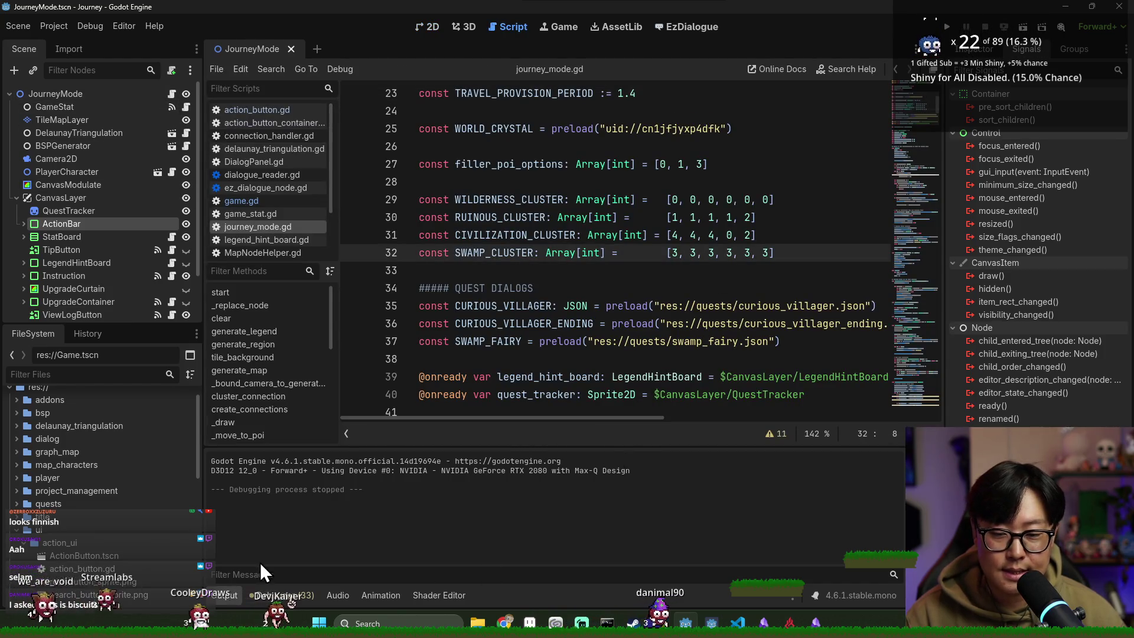
click(225, 594)
key(ctrl+s)
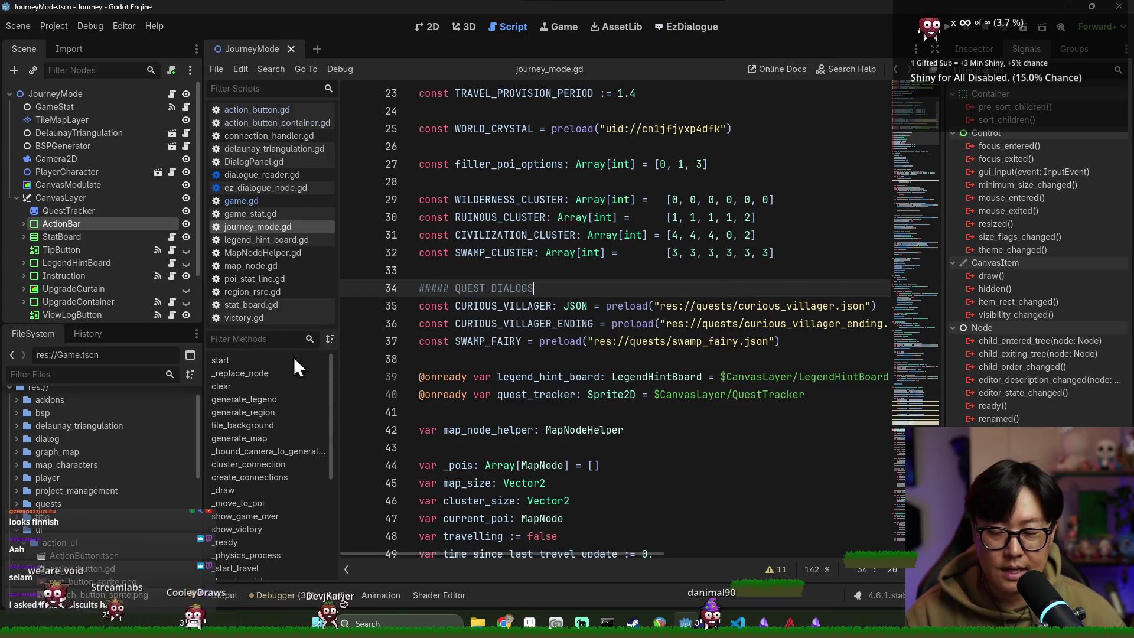
click(346, 569)
key(ctrl+s)
scroll(744, 375, down, 8)
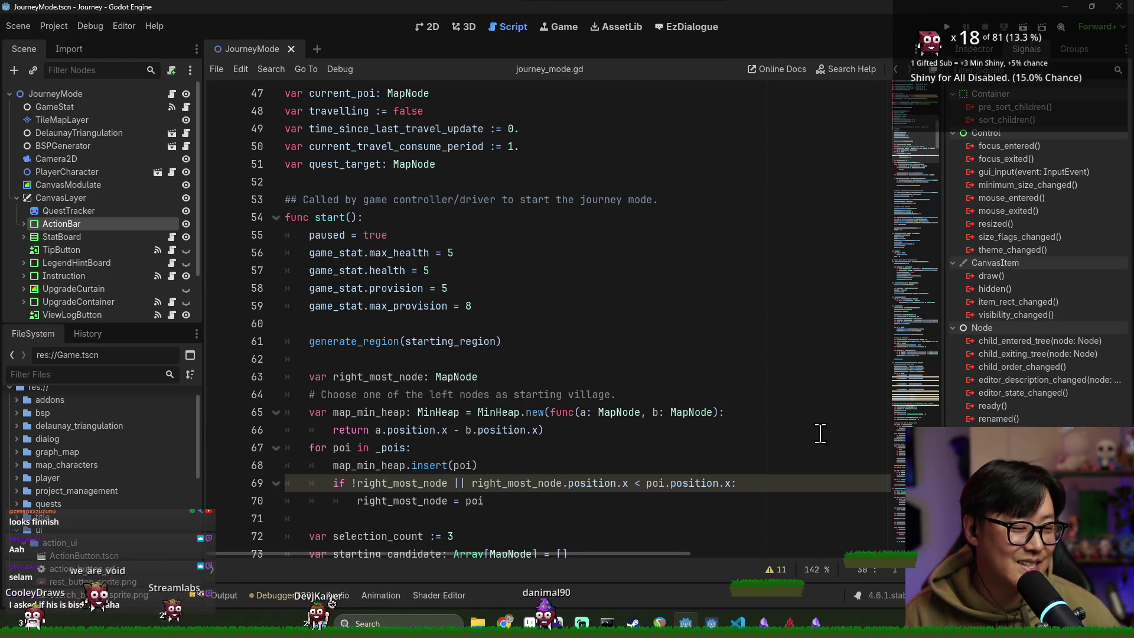
scroll(585, 363, down, 4)
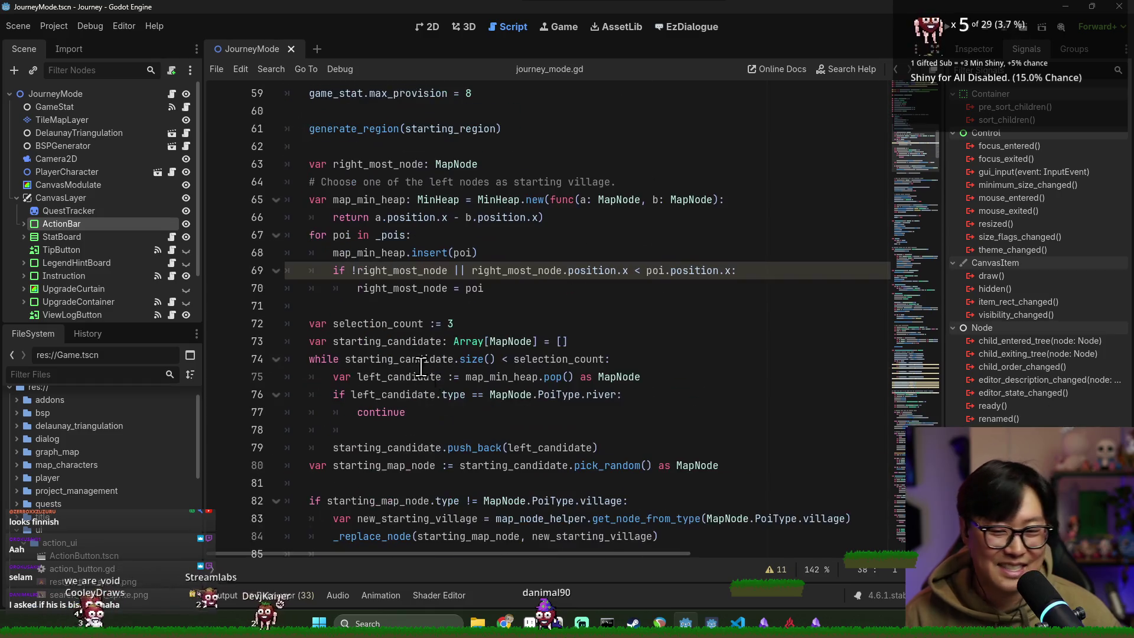
key(ctrl+s)
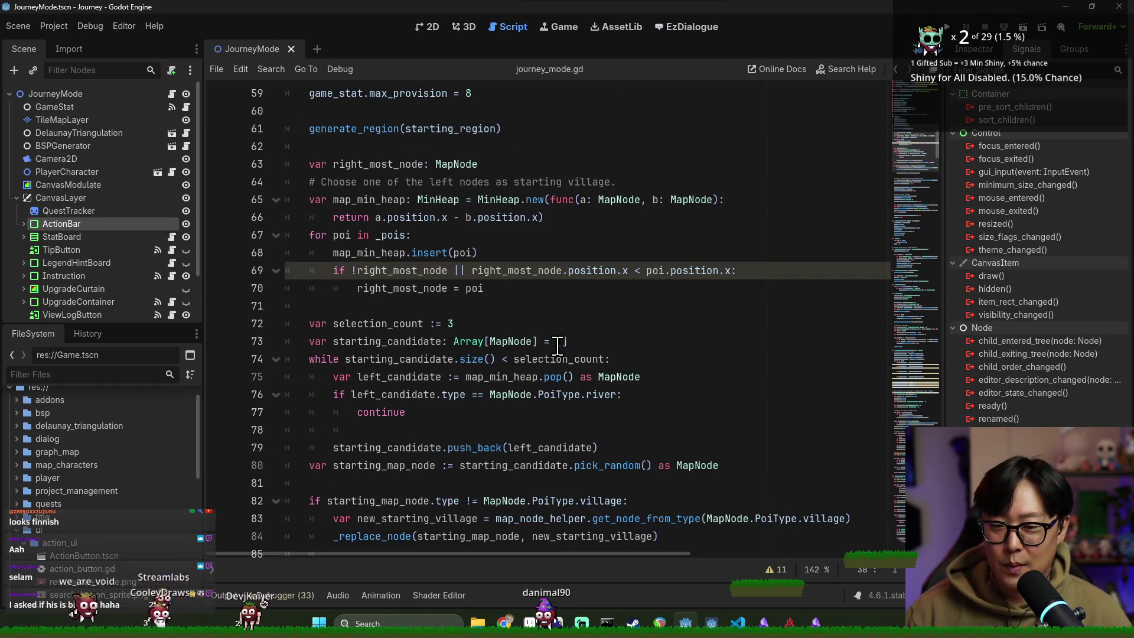
scroll(579, 266, down, 6)
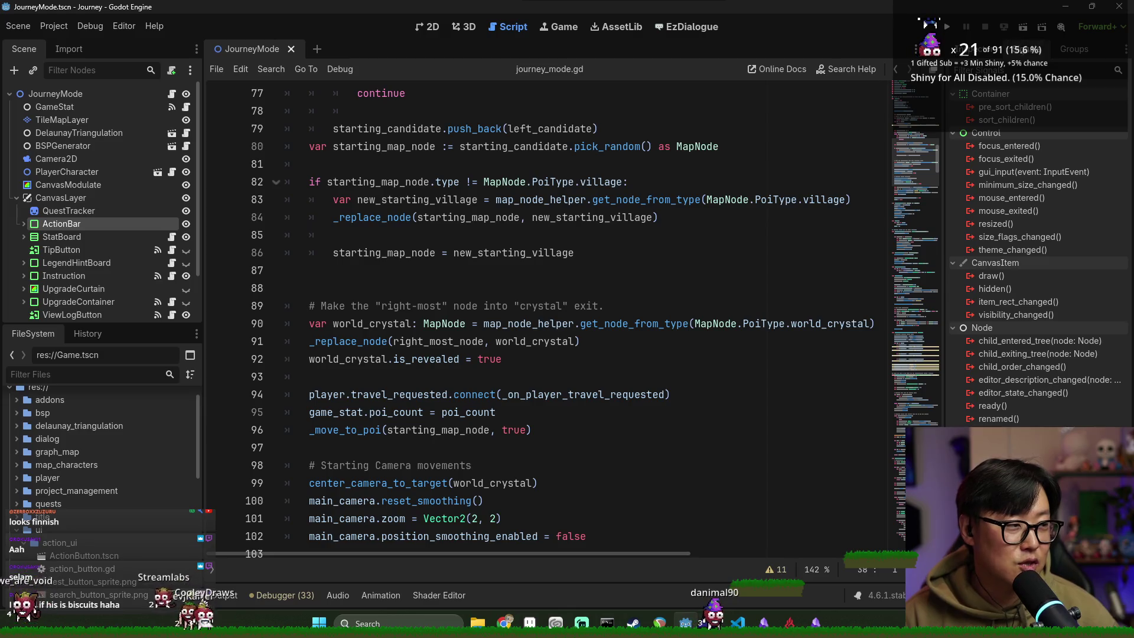
Step: Delete the extra blank line before the comment in journey_mode.gd and save
click(650, 279)
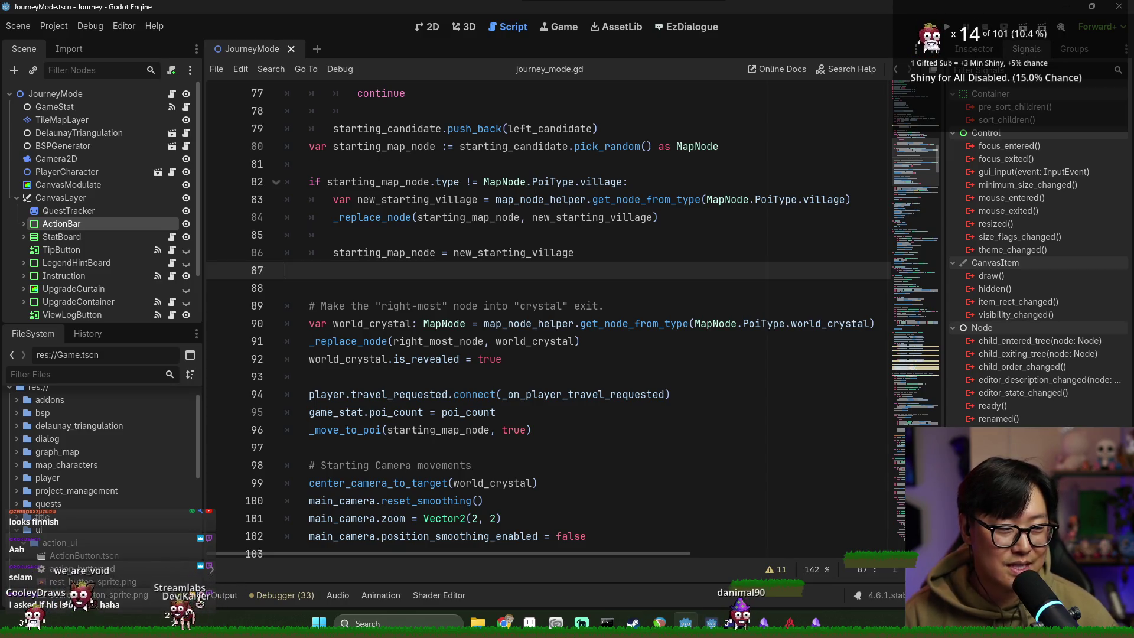
key(ctrl+s)
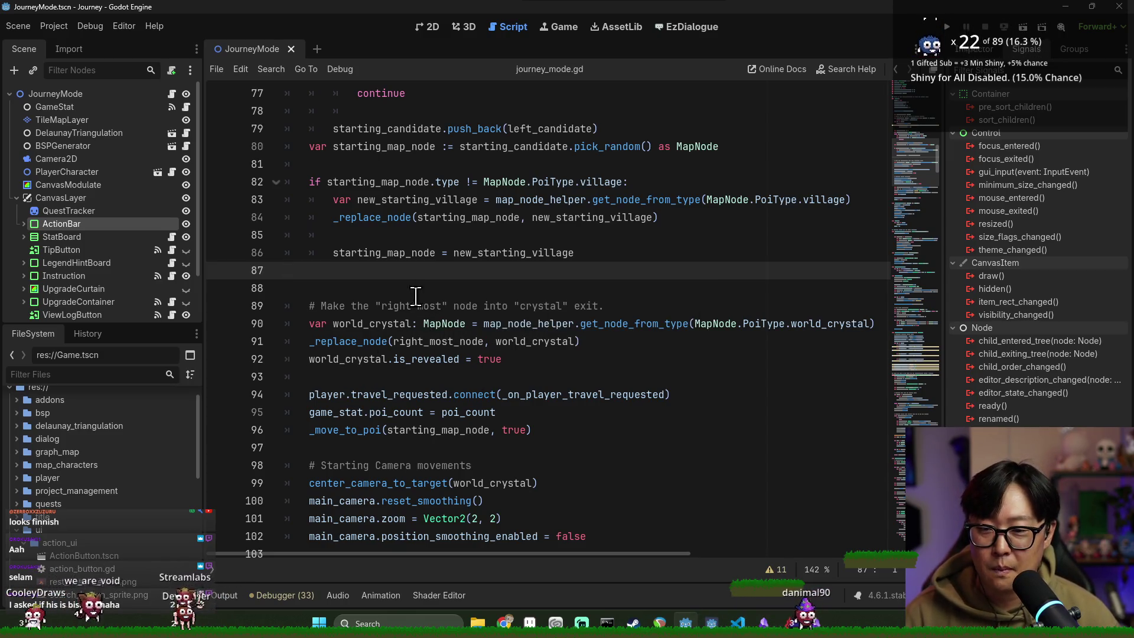
key(BackSpace)
key(ctrl+s)
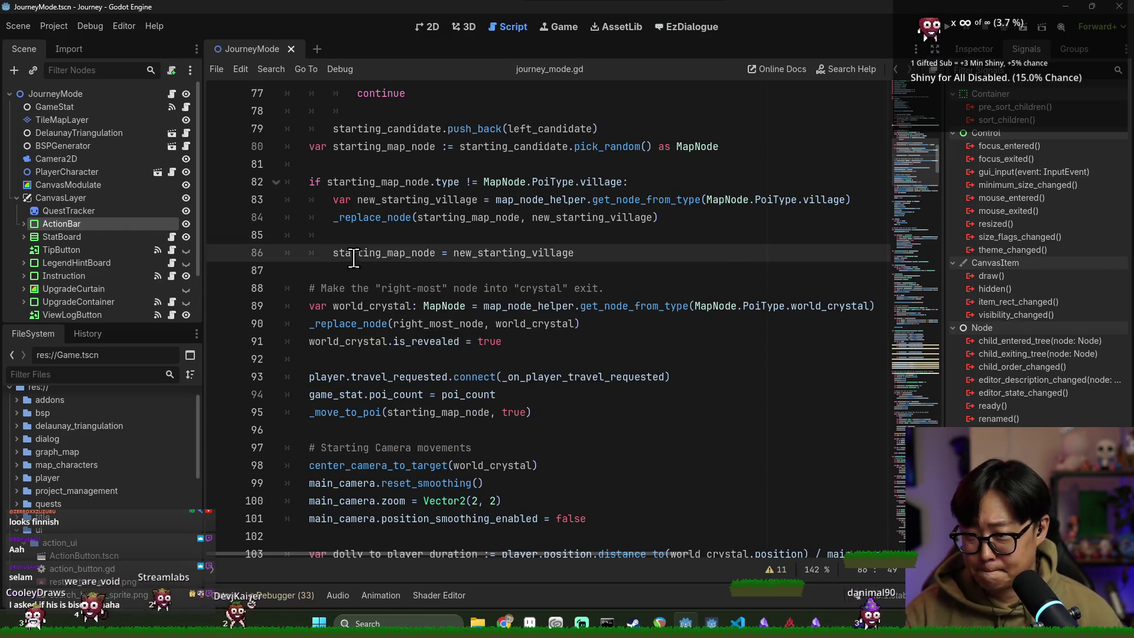
click(424, 216)
scroll(354, 254, down, 5)
key(ctrl+s)
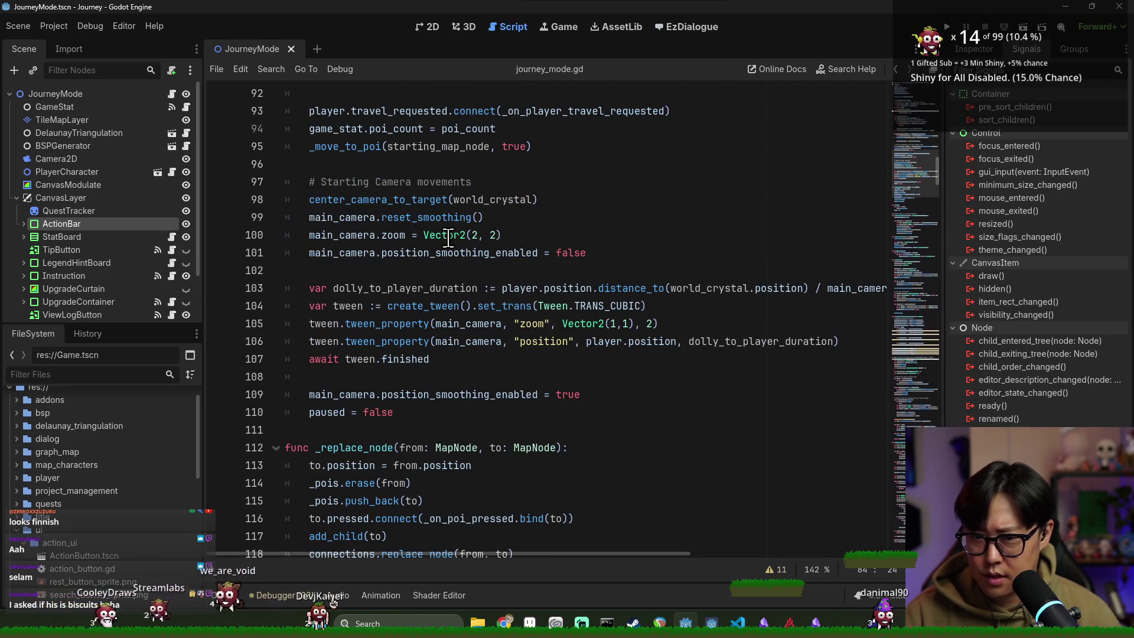
scroll(449, 238, up, 15)
click(16, 197)
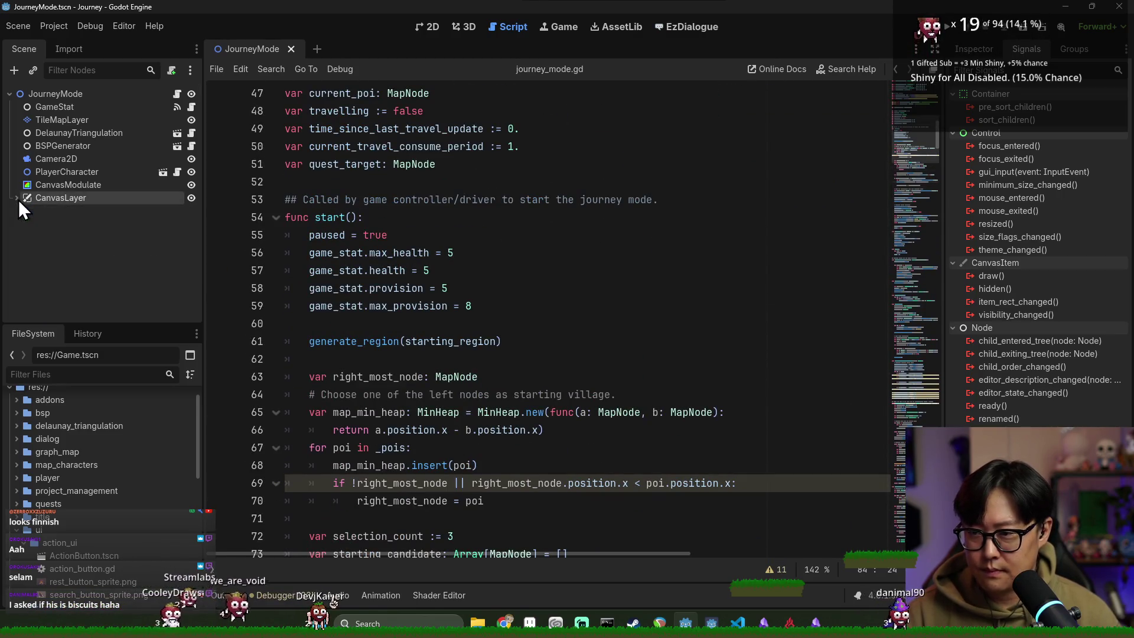
key(ctrl+s)
Step: Open the GameStat node's script, game_stat.gd
scroll(498, 248, up, 3)
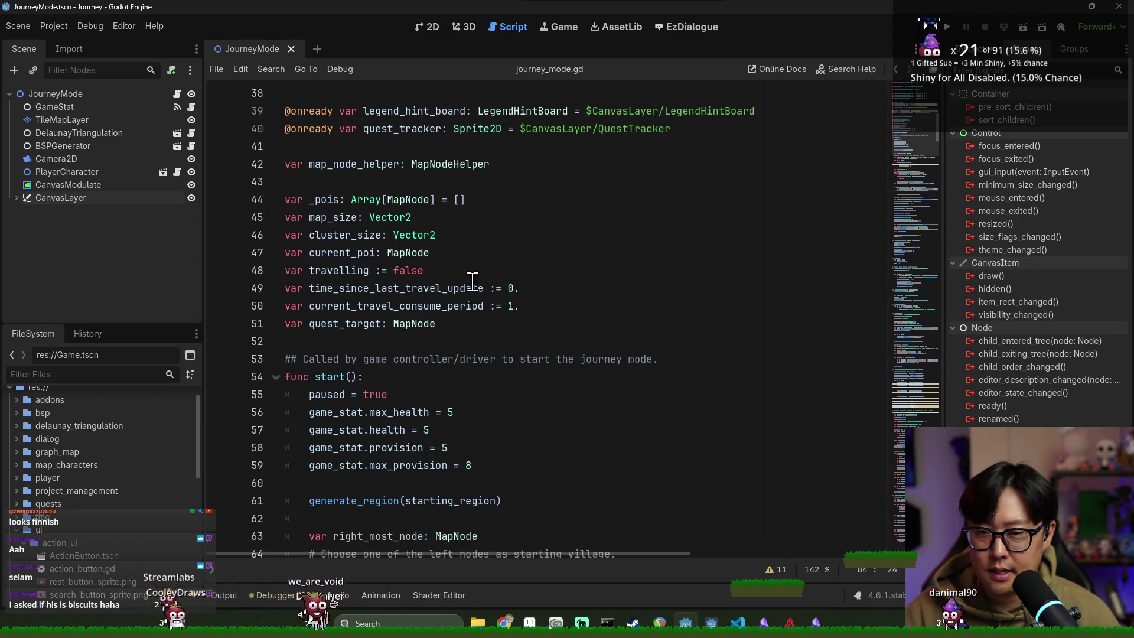
click(593, 343)
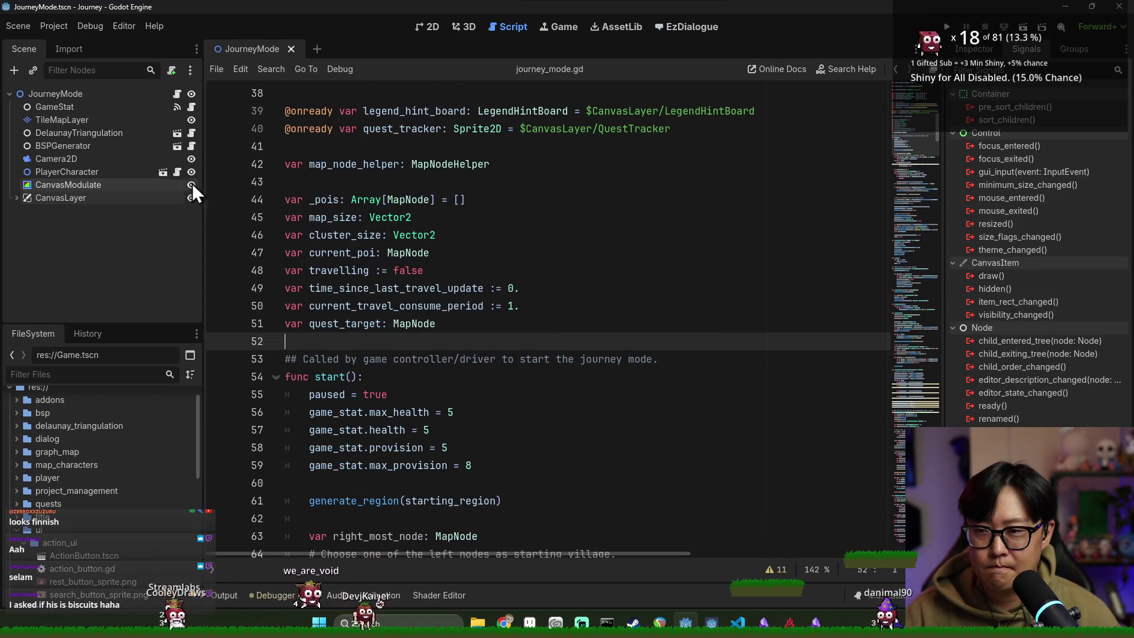
click(192, 106)
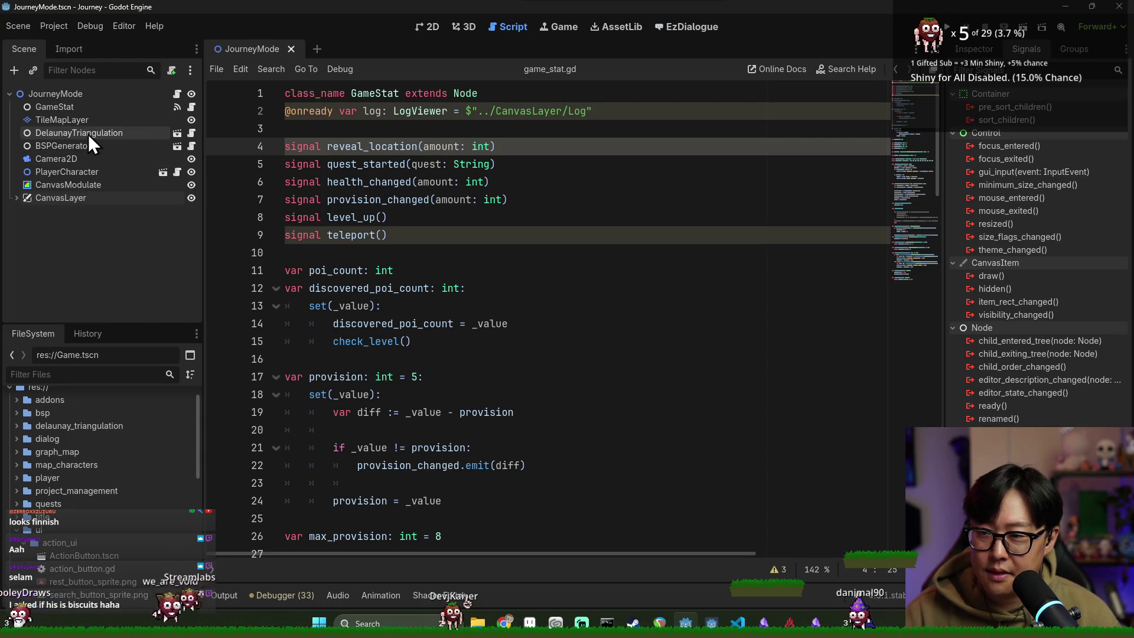
Step: Add a plain Node child to JourneyMode and move it to the top of its children
right_click(92, 97)
click(143, 126)
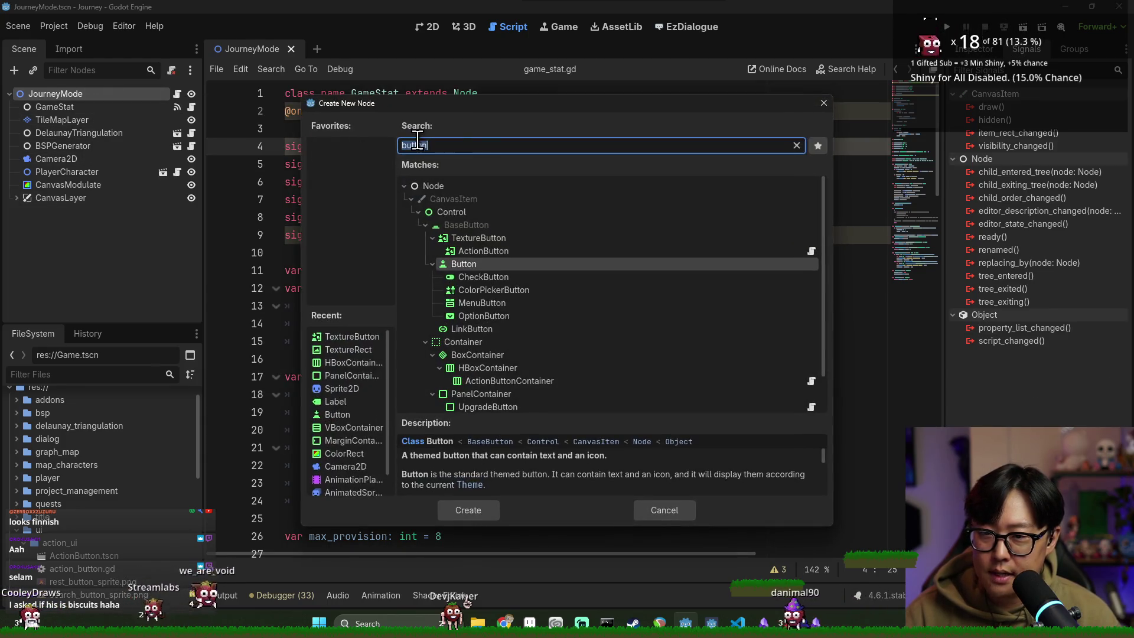
text(Node)
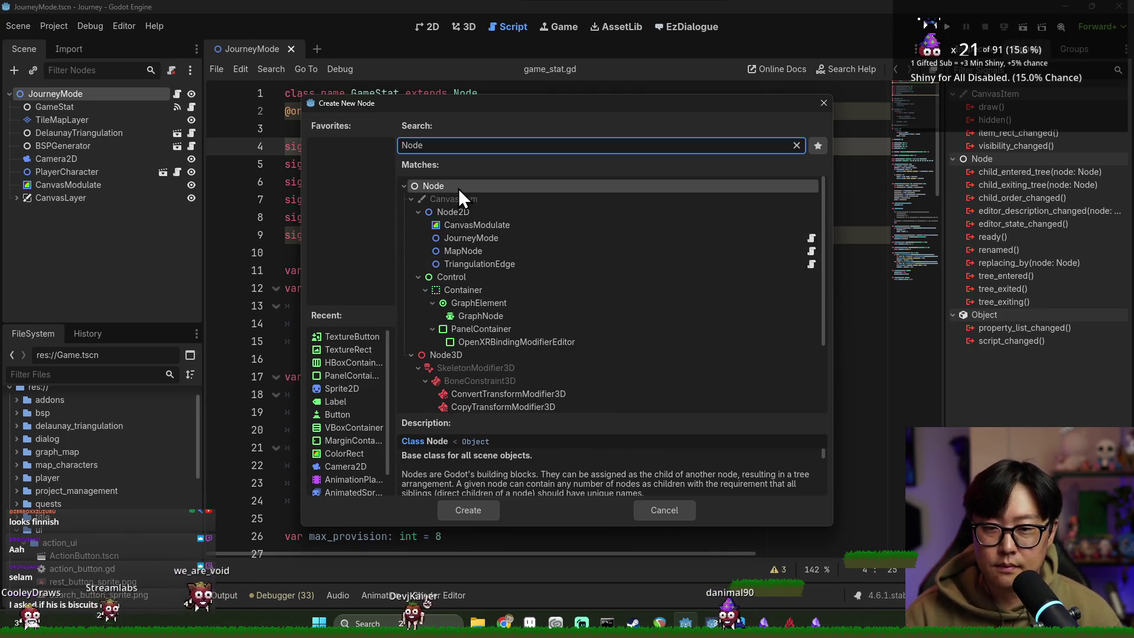
double_click(458, 188)
drag(76, 129, 80, 104)
Step: Search the FileSystem for 'state' and open player_state.gd
text(Gam)
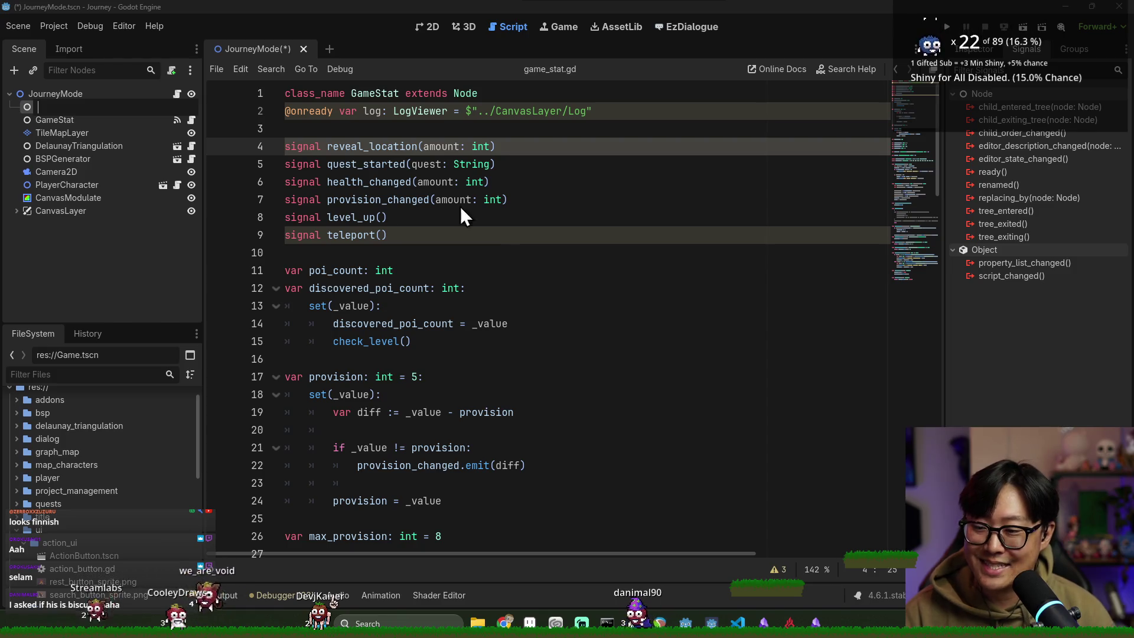
click(154, 370)
text(gamest)
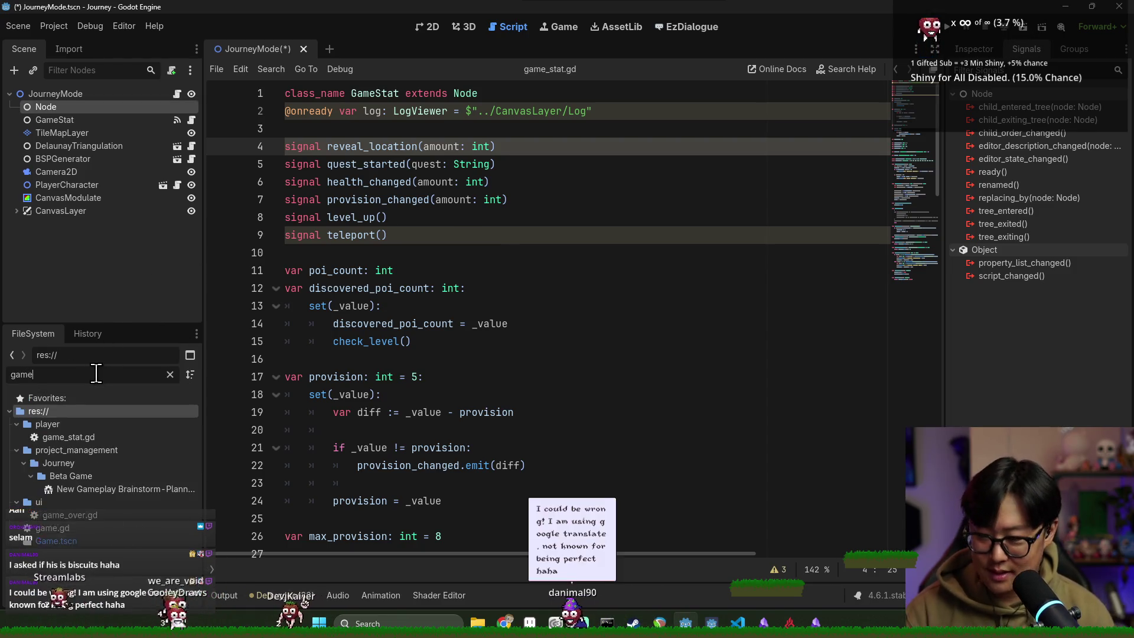
key(BackSpace)
key(BackSpace)
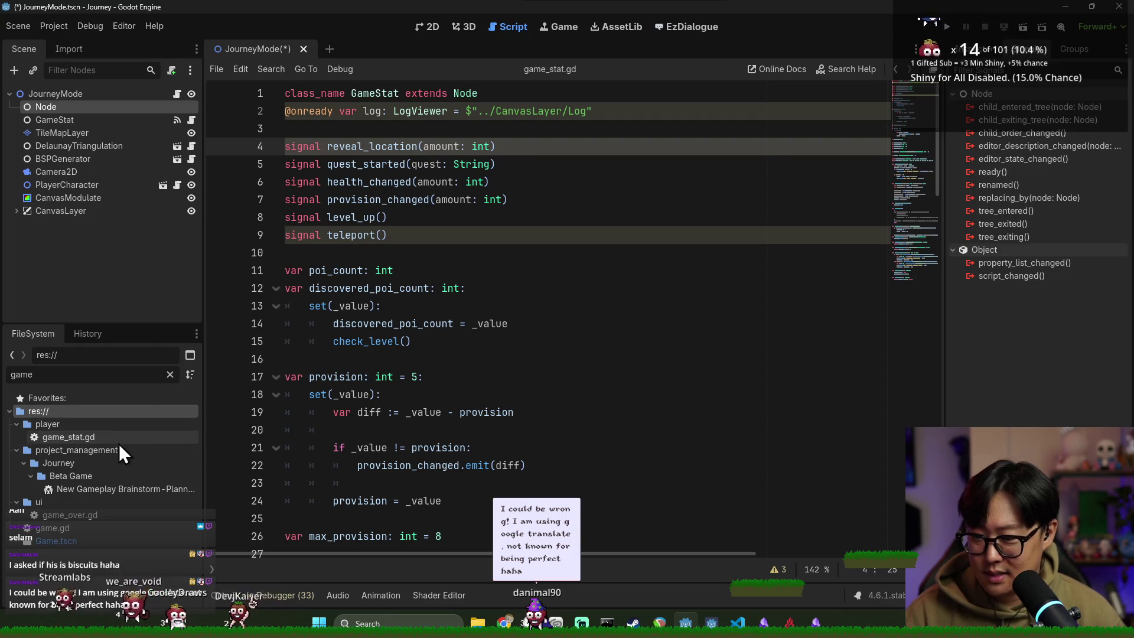
key(BackSpace)
key(BackSpace)
key(BackSpace)
text(state)
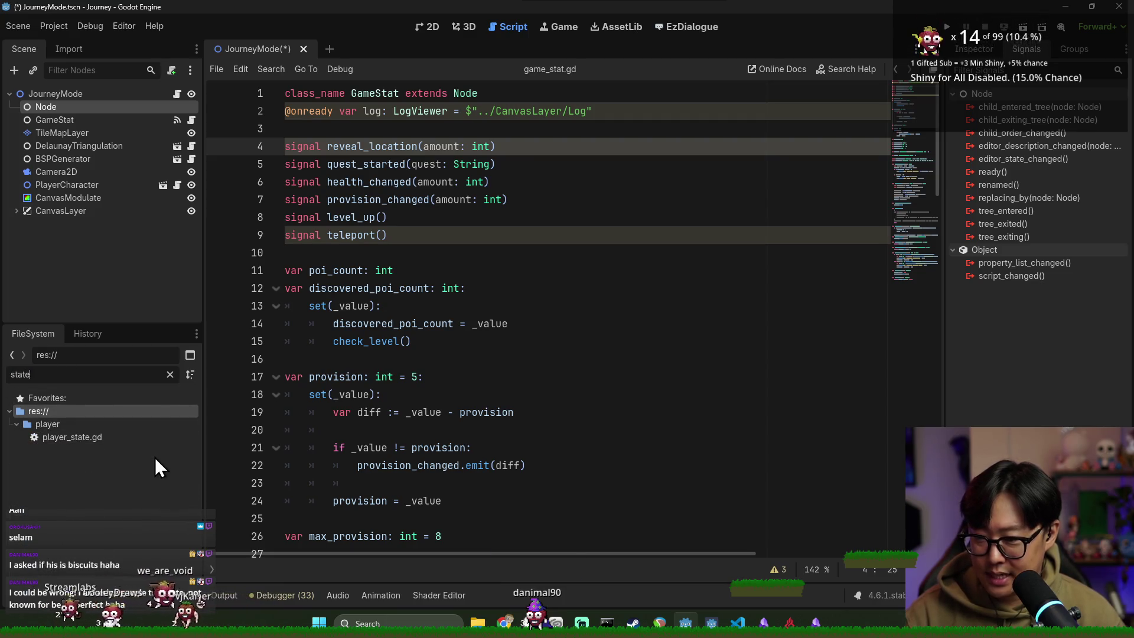
double_click(77, 440)
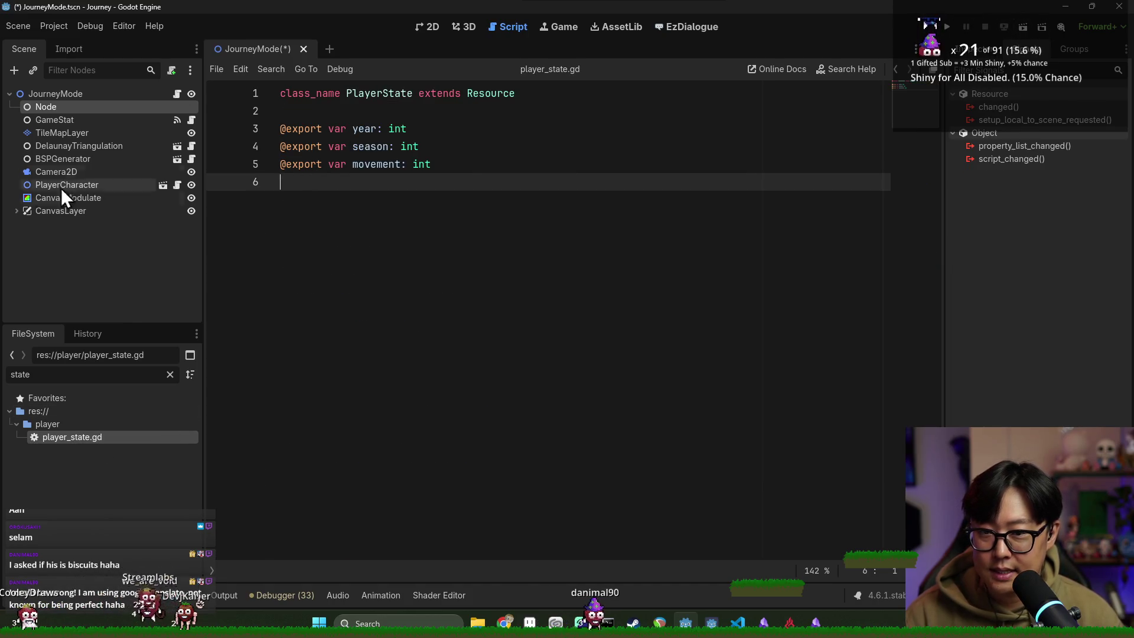
Step: Rename the new Node to JourneyStage
click(135, 110)
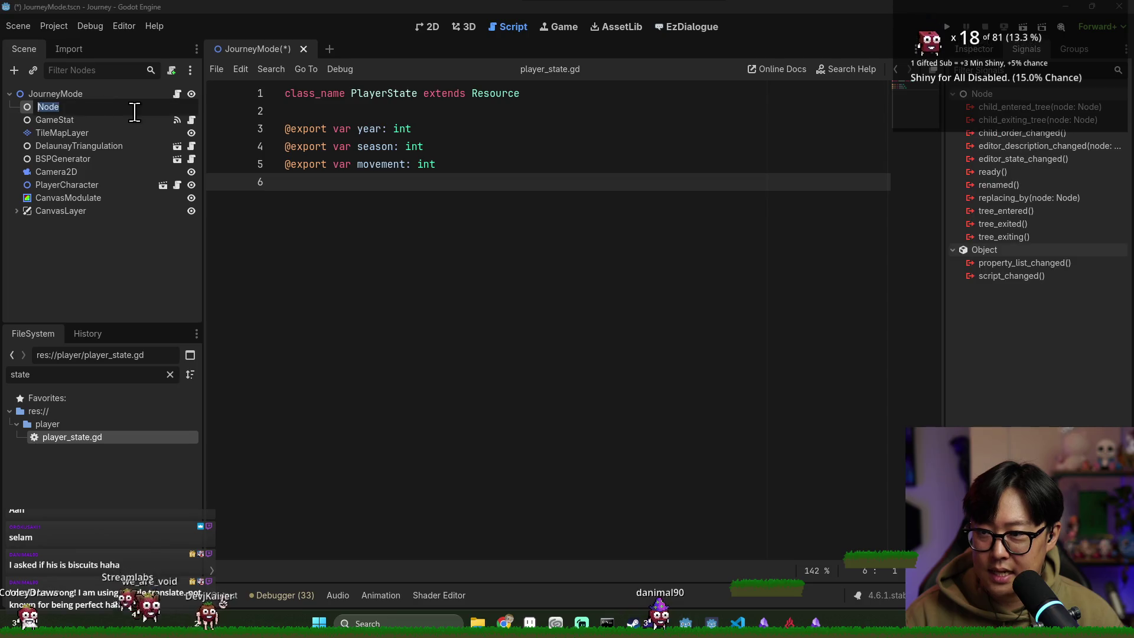
text(Journe)
text(yModesta)
key(BackSpace)
key(BackSpace)
key(BackSpace)
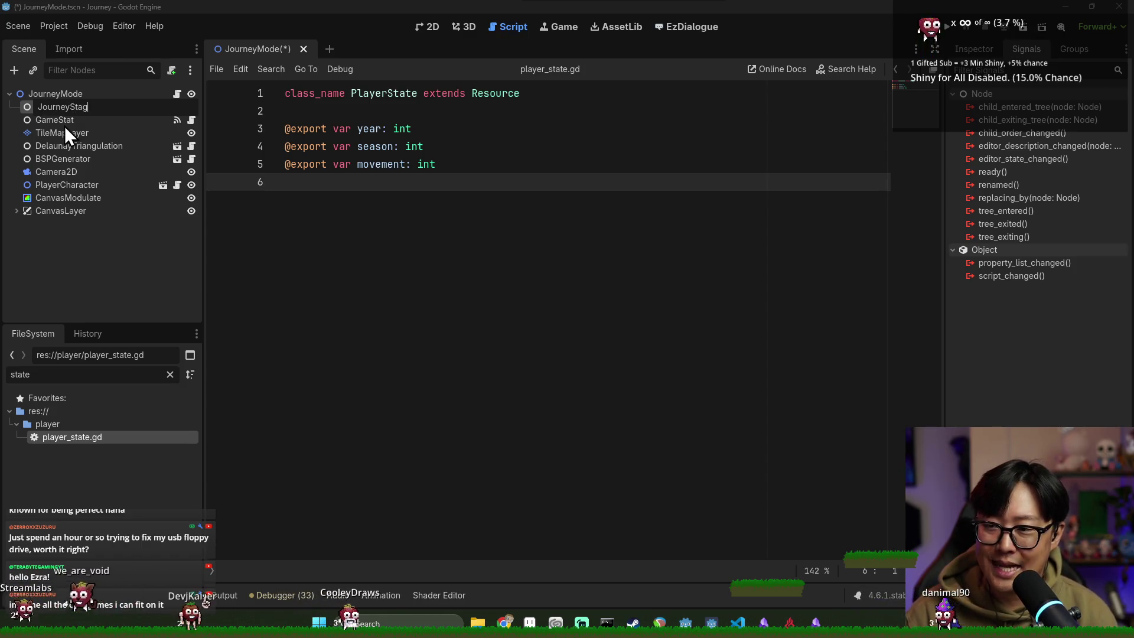
text(tage)
key(Return)
right_click(106, 105)
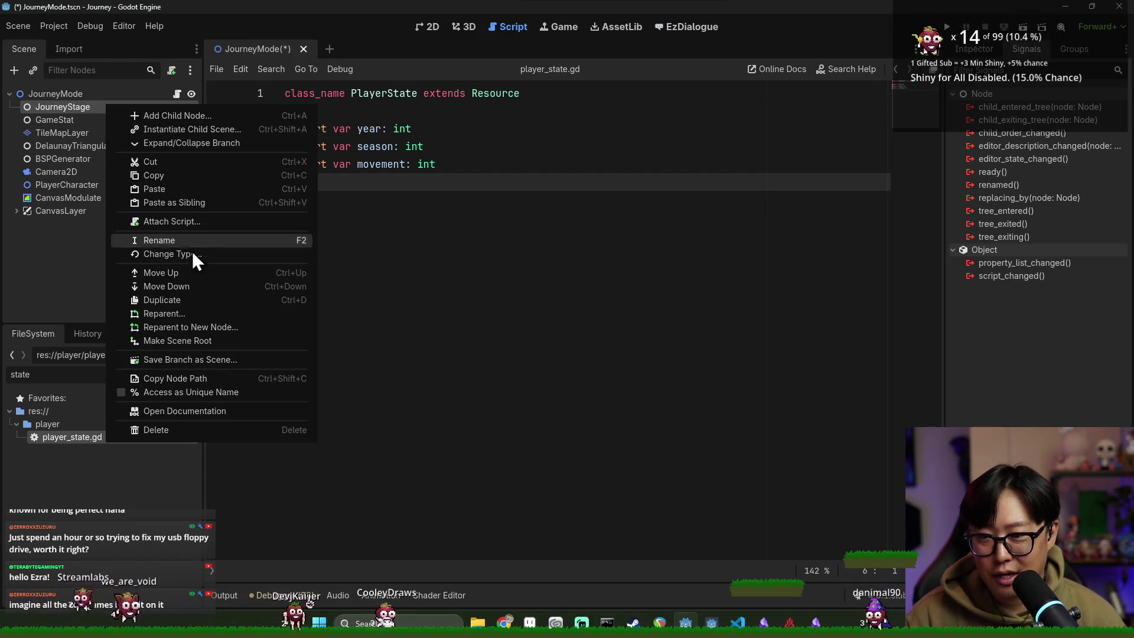
Step: Attach a script to JourneyStage and browse the project folders for its location
click(179, 223)
click(695, 304)
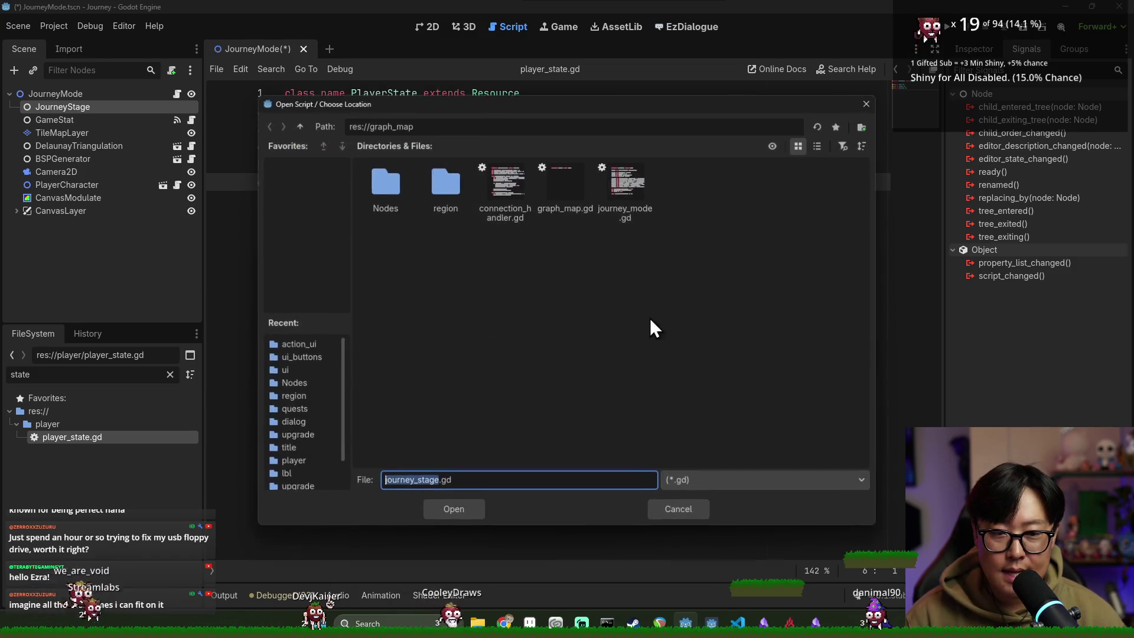
click(299, 126)
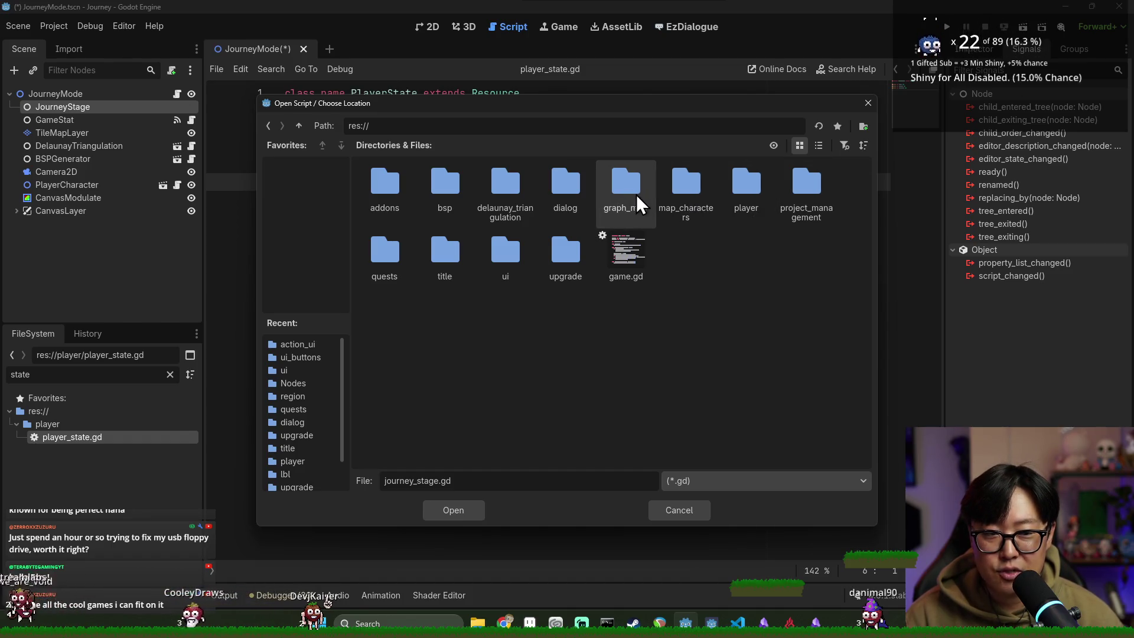
double_click(615, 185)
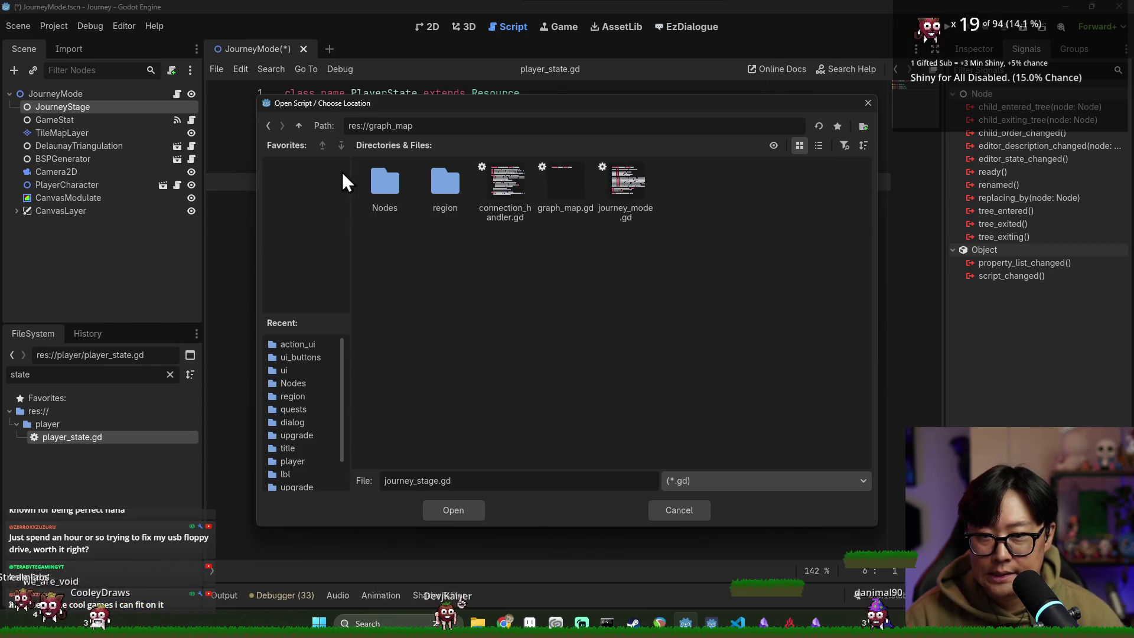
click(295, 129)
Step: Create a stage_controls folder, save journey_stage.gd there, and begin typing 'class_name JourneyStage'
click(861, 127)
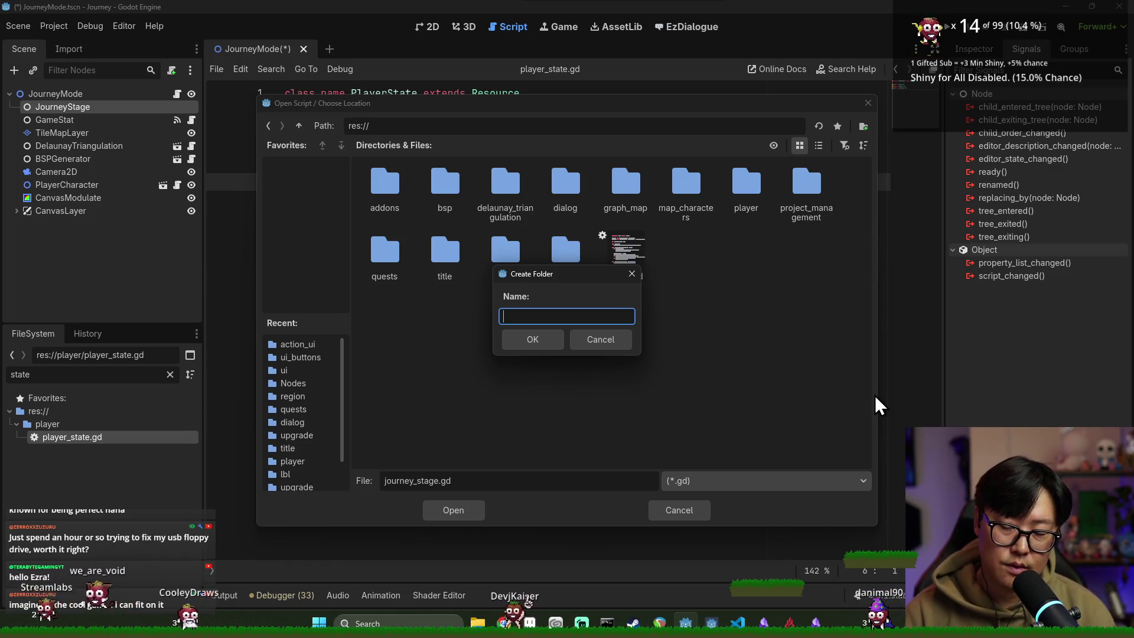
text(StageControl)
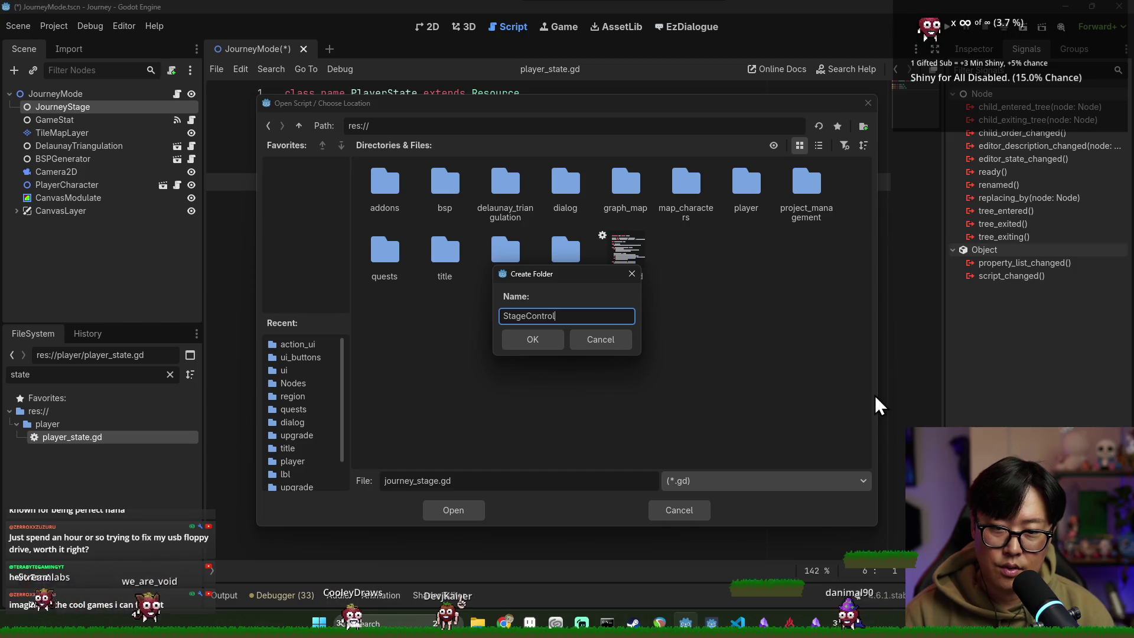
key(BackSpace)
key(BackSpace)
text(stage_controls)
key(Return)
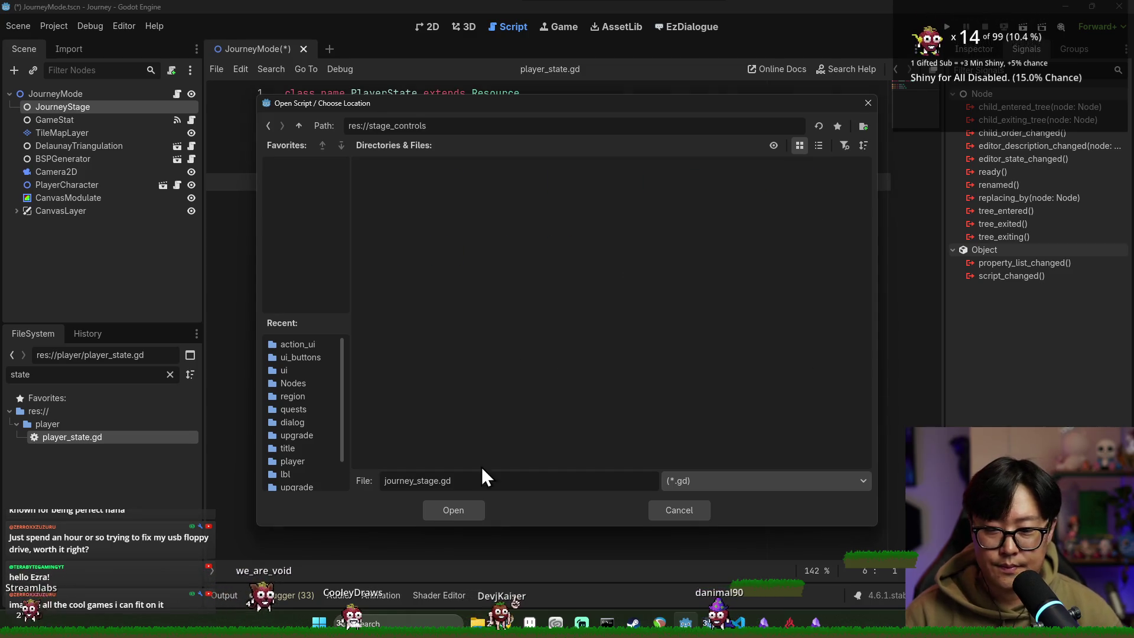
click(454, 510)
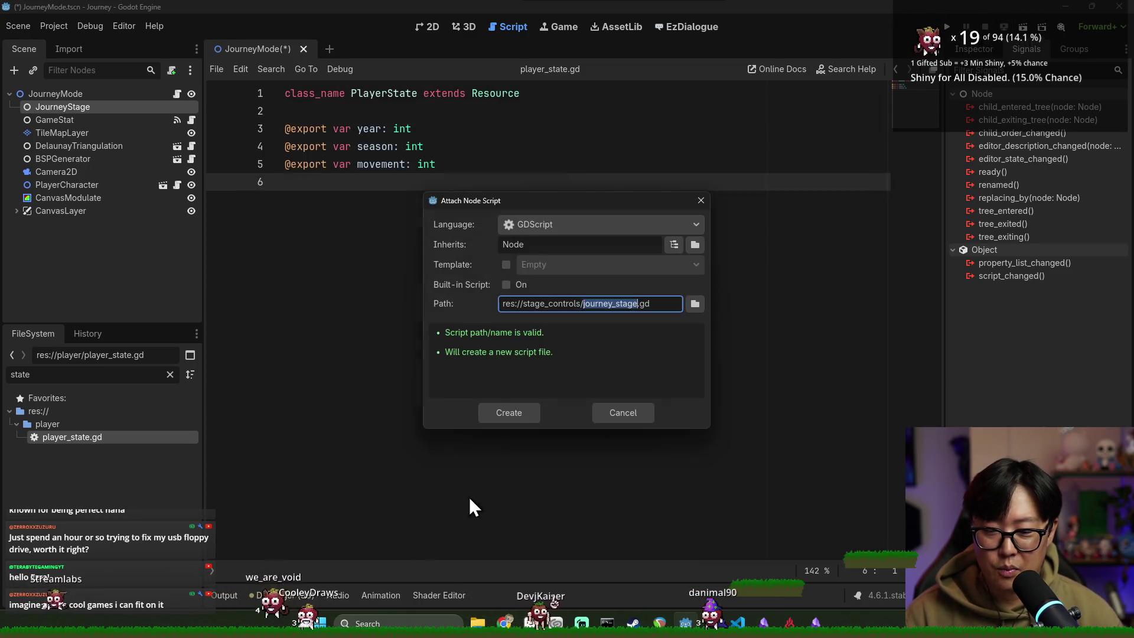
click(516, 413)
text(class_name Journey)
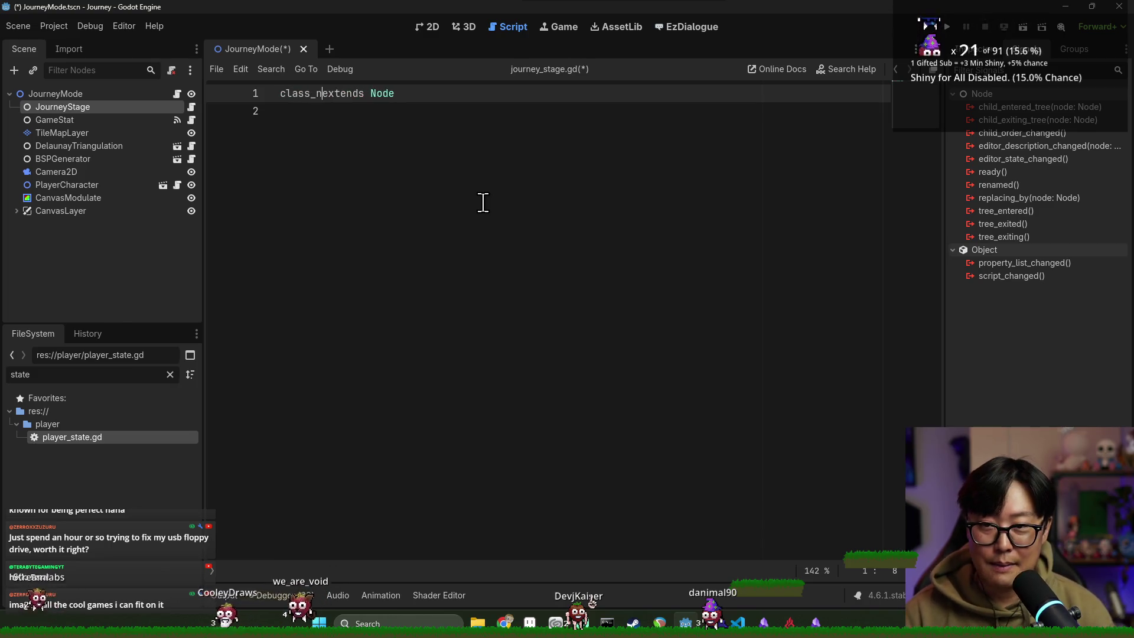
text(Stage)
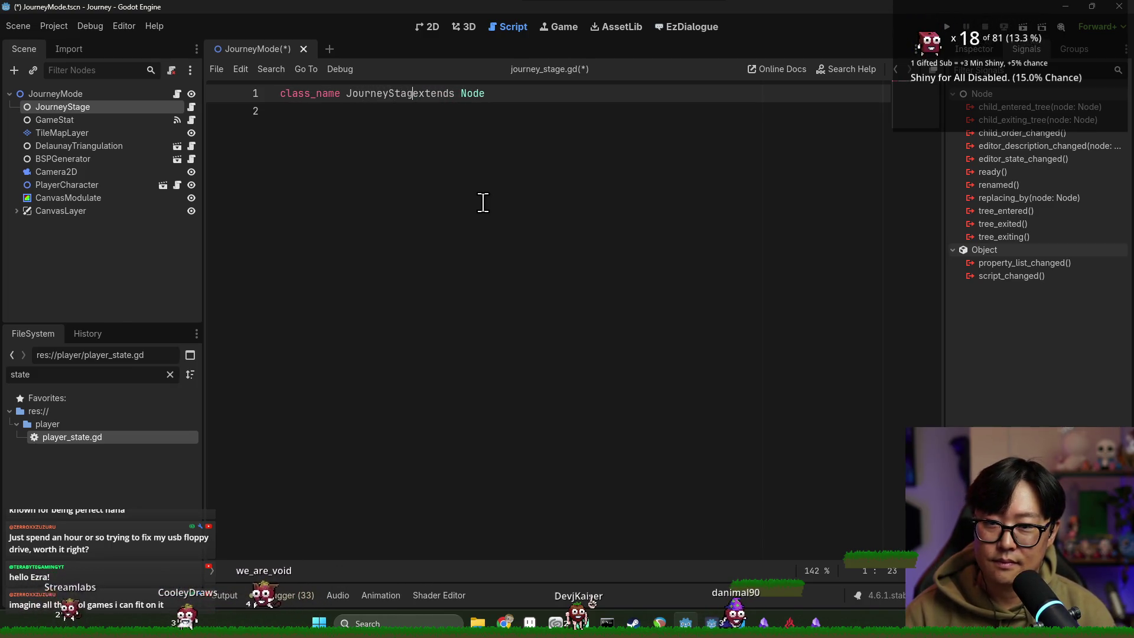
Step: Rename the node to JourneyStageManager and save the scene and script
right_click(112, 114)
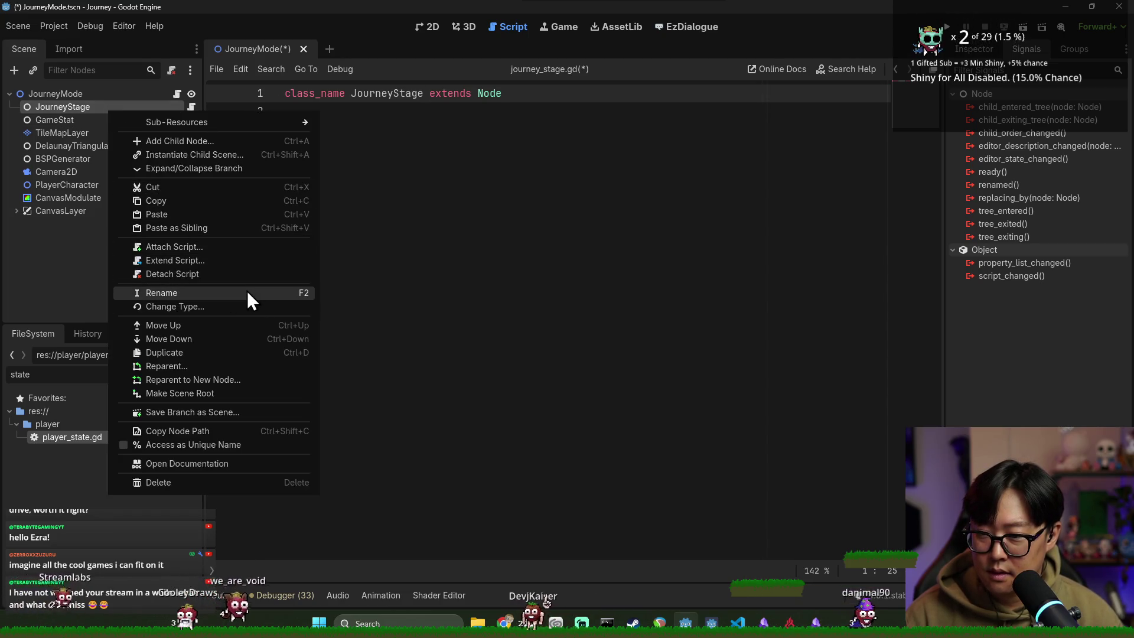
click(213, 292)
key(End)
text(Manager)
key(Return)
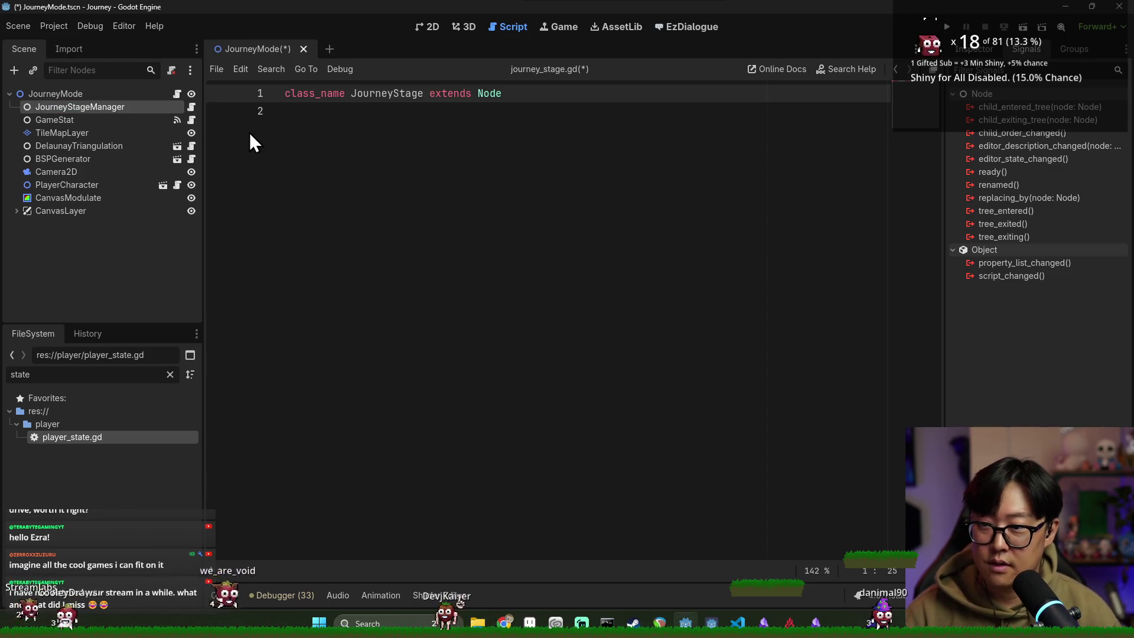
click(424, 94)
text(Manager)
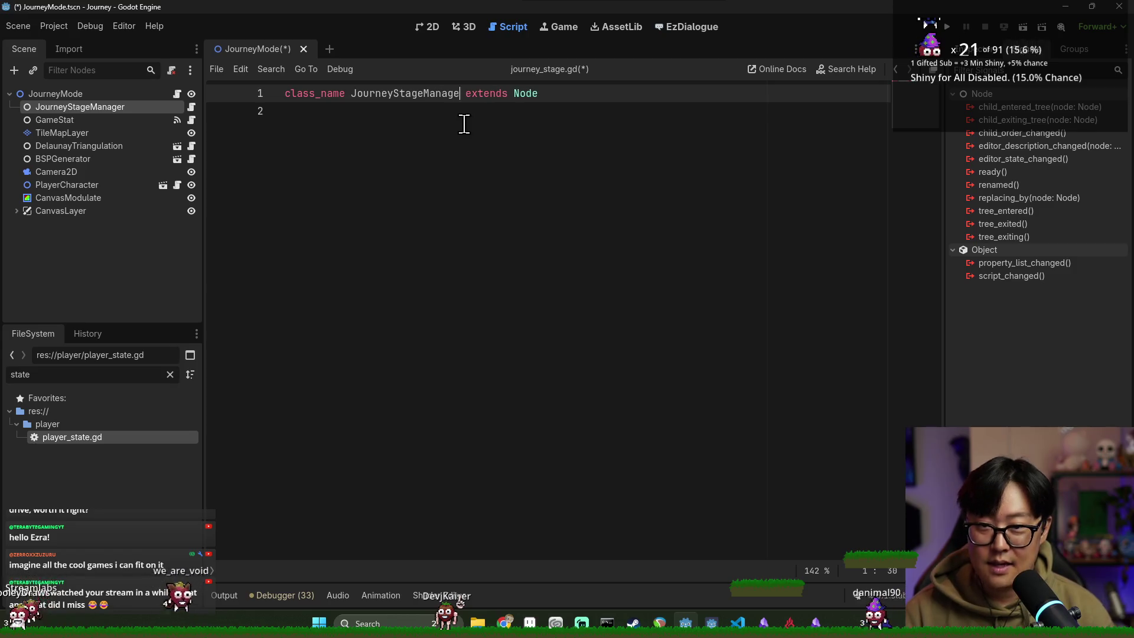
click(464, 124)
key(ctrl+s)
Step: Clear the FileSystem filter and bring up the options for the stage_controls folder
click(170, 374)
key(ctrl+s)
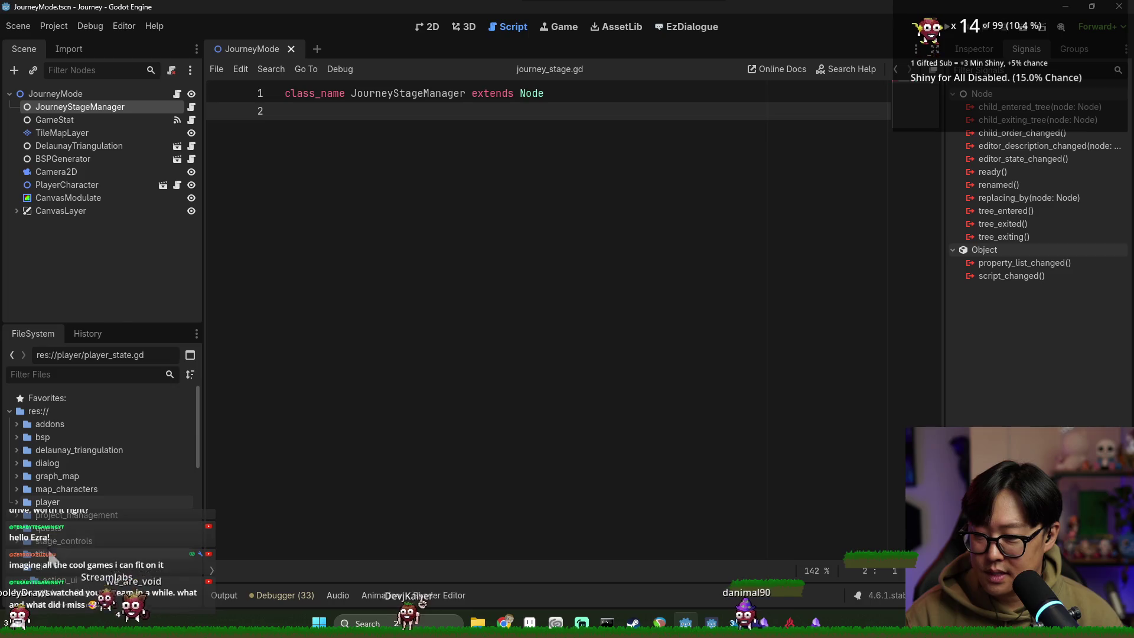
click(17, 502)
scroll(26, 532, down, 3)
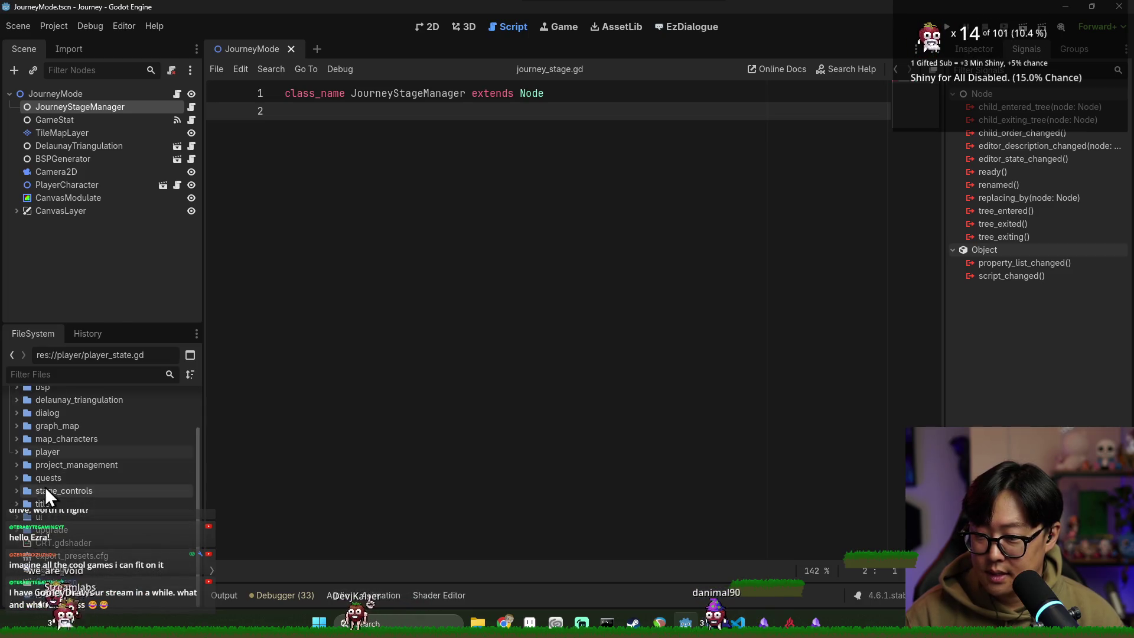
scroll(50, 461, up, 3)
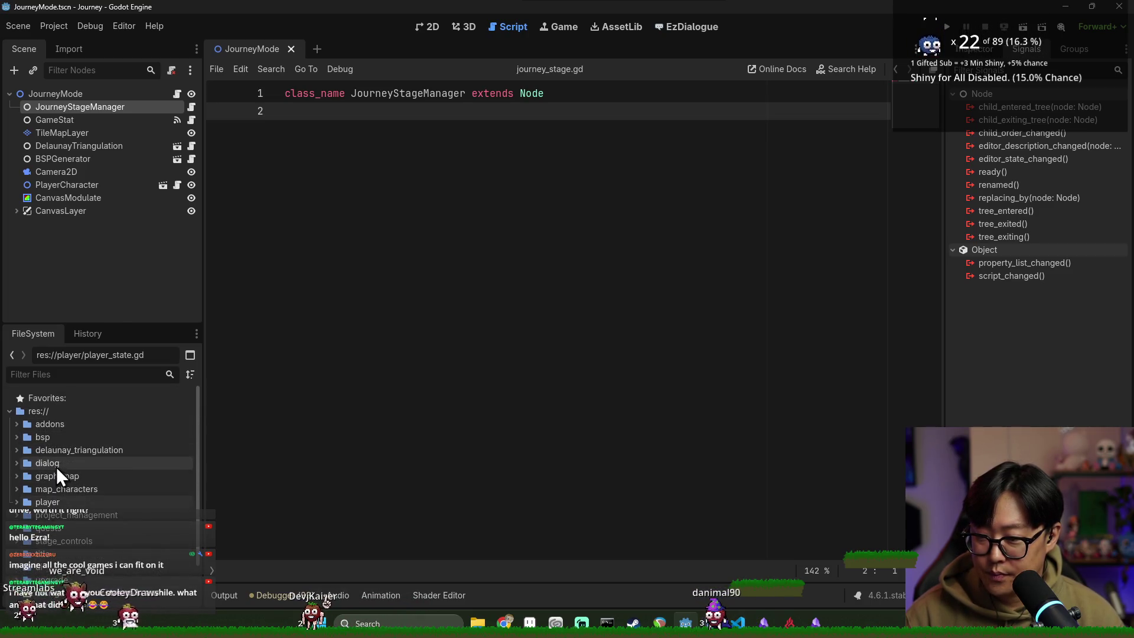
scroll(60, 532, down, 3)
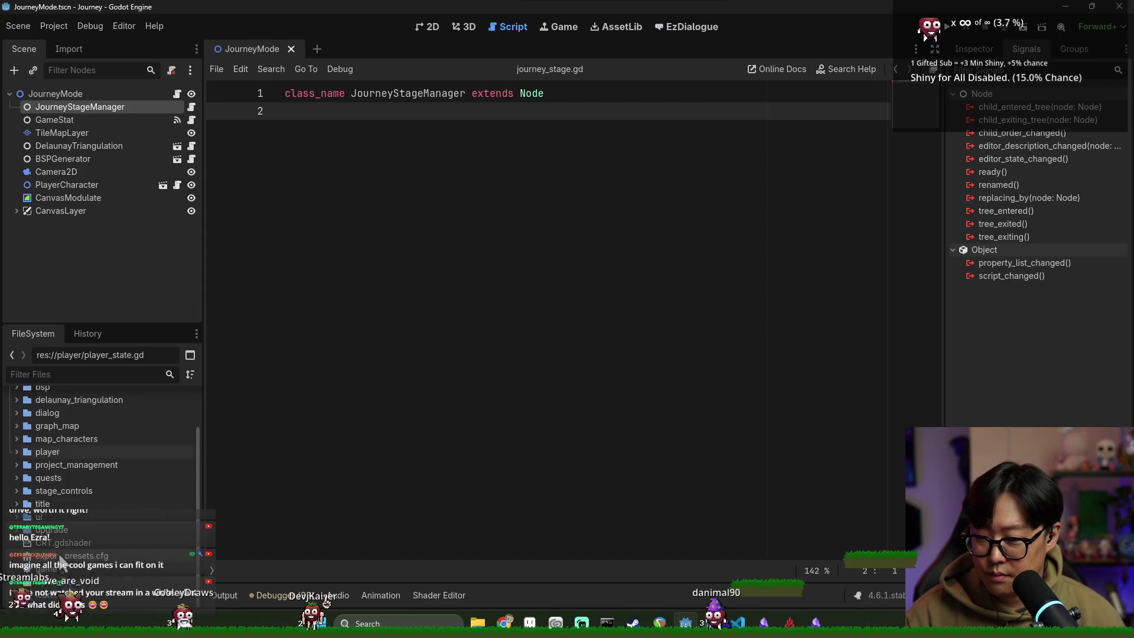
right_click(65, 493)
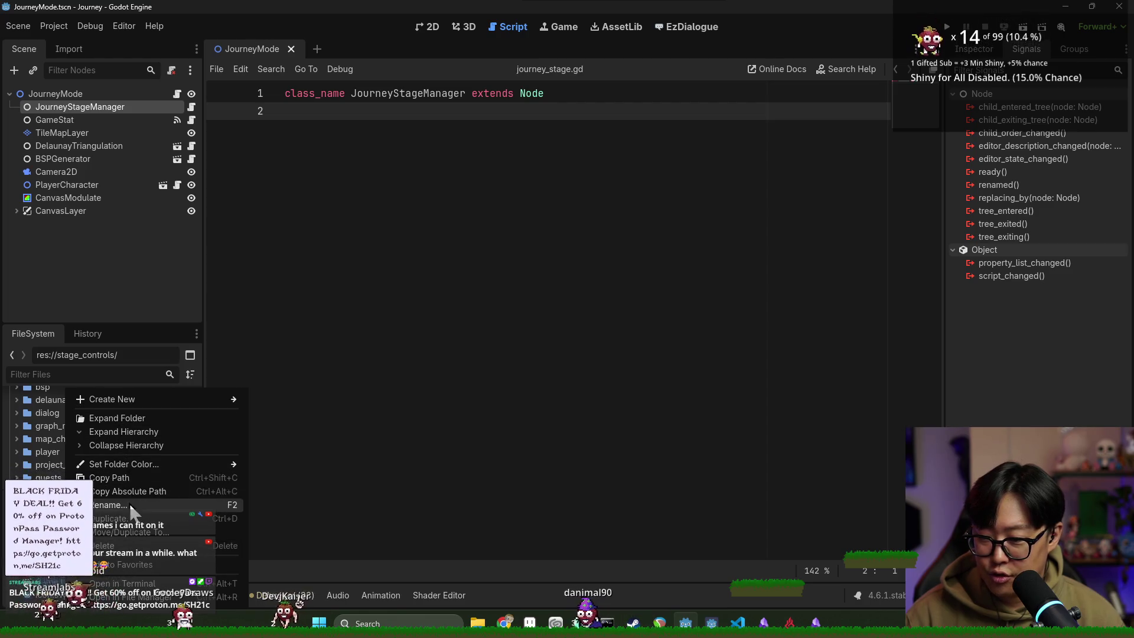
key(Escape)
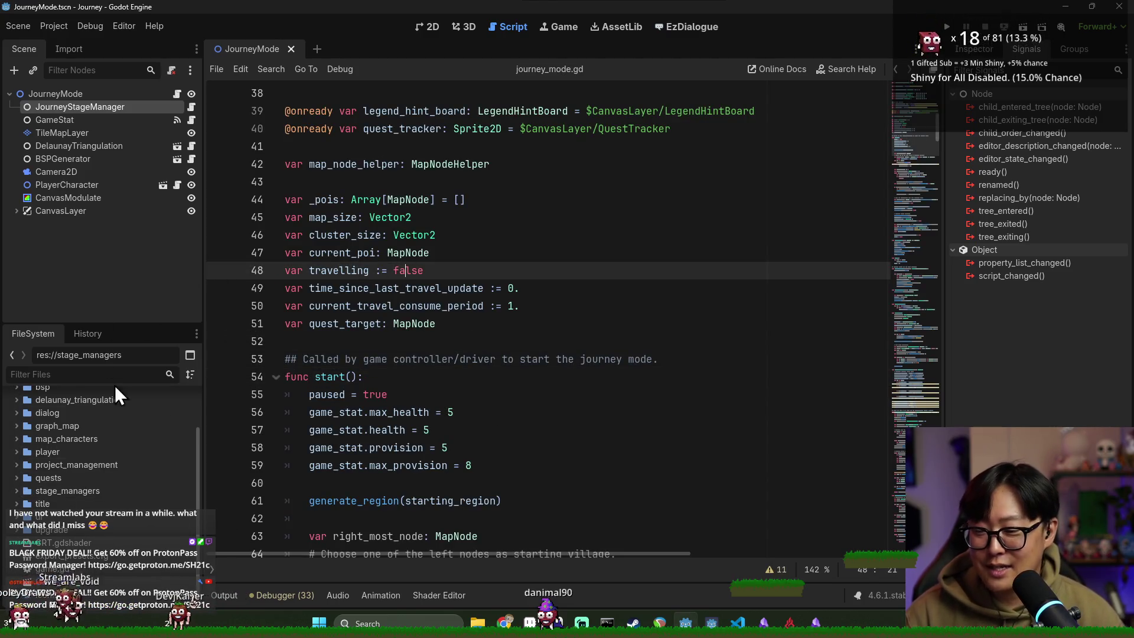
Step: Return to journey_stage.gd, save, and run the project
click(191, 107)
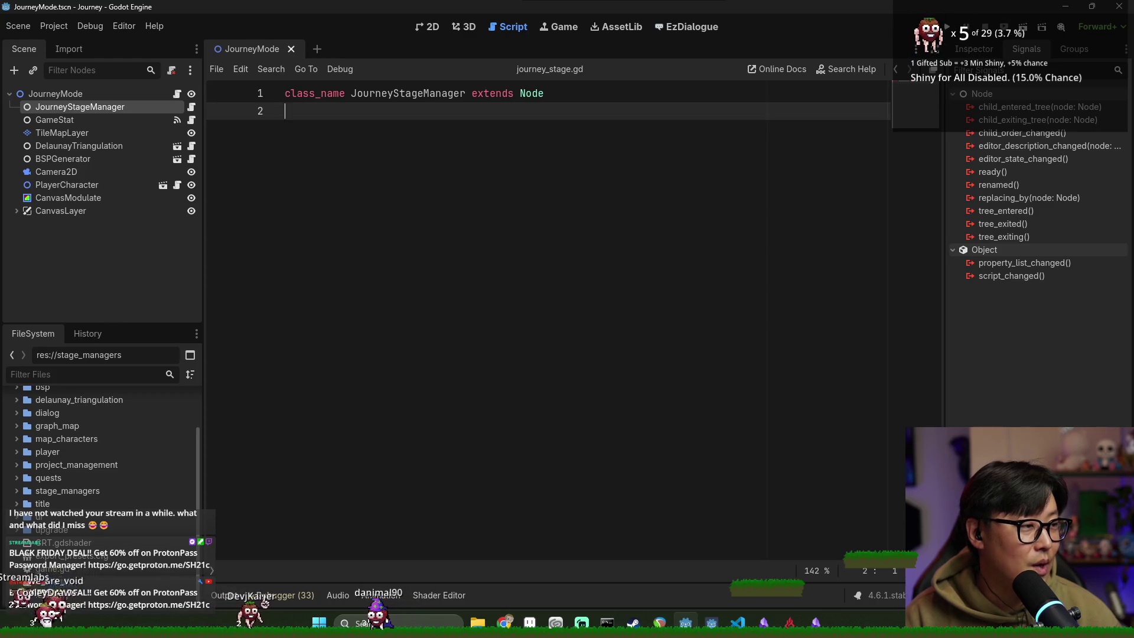
key(ctrl+s)
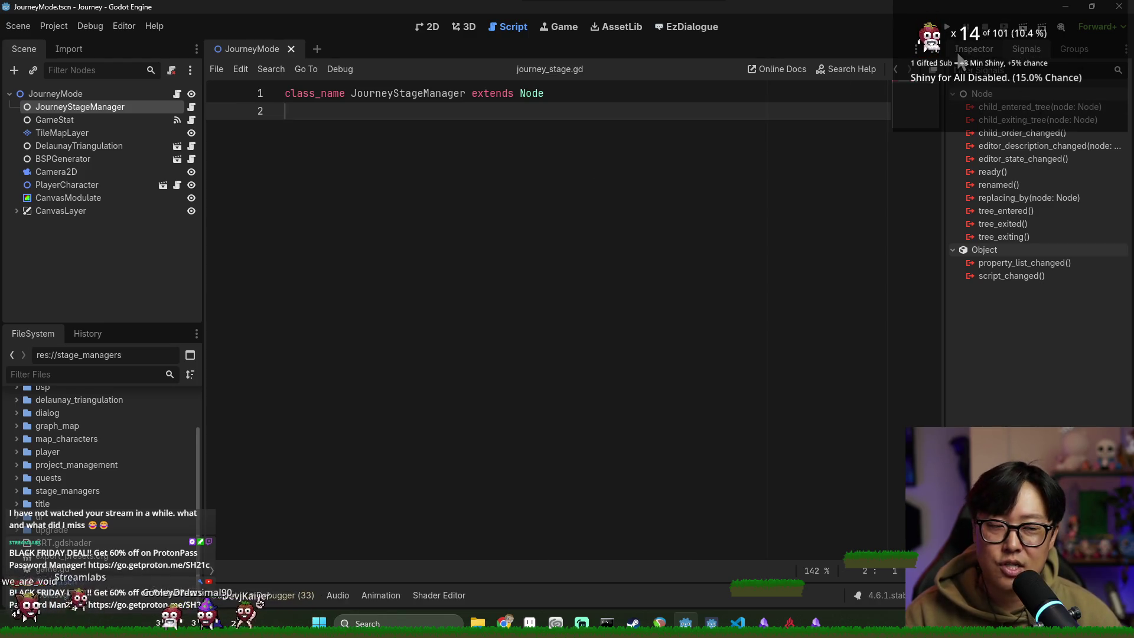
click(948, 29)
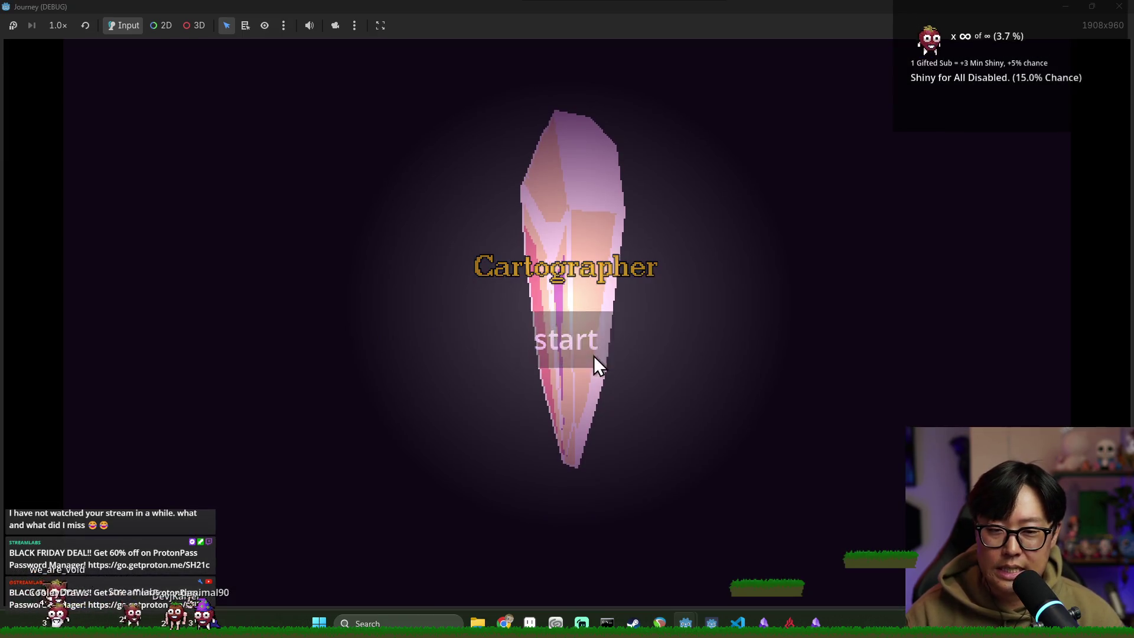
Step: Start the game from its title screen, then switch to the Cartographer jam page in the browser
click(582, 355)
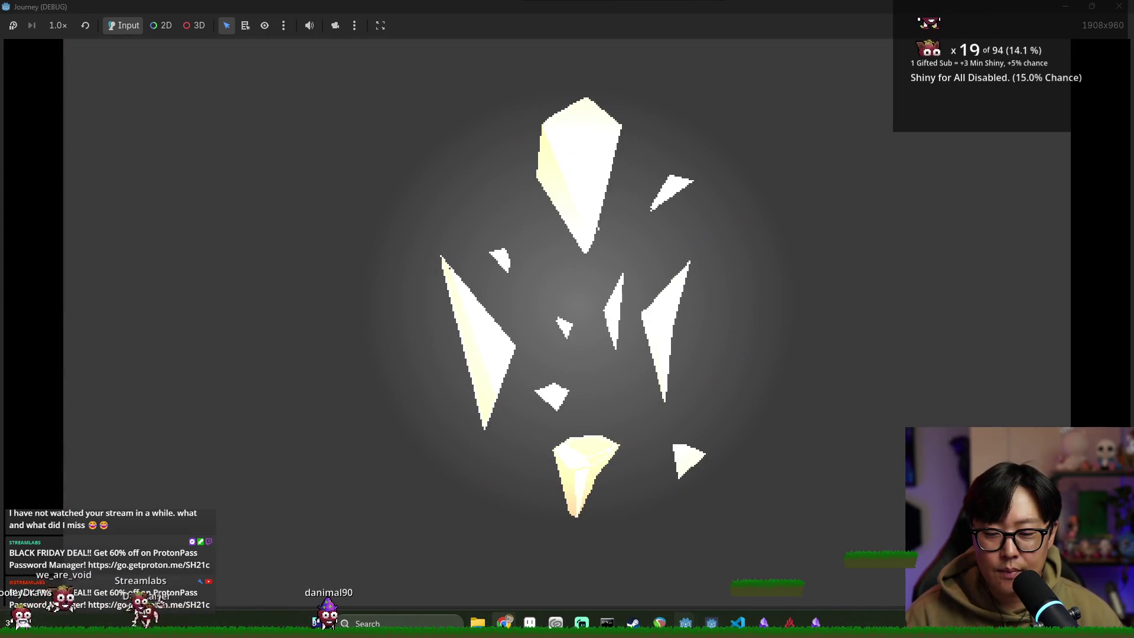
mouse_move(505, 624)
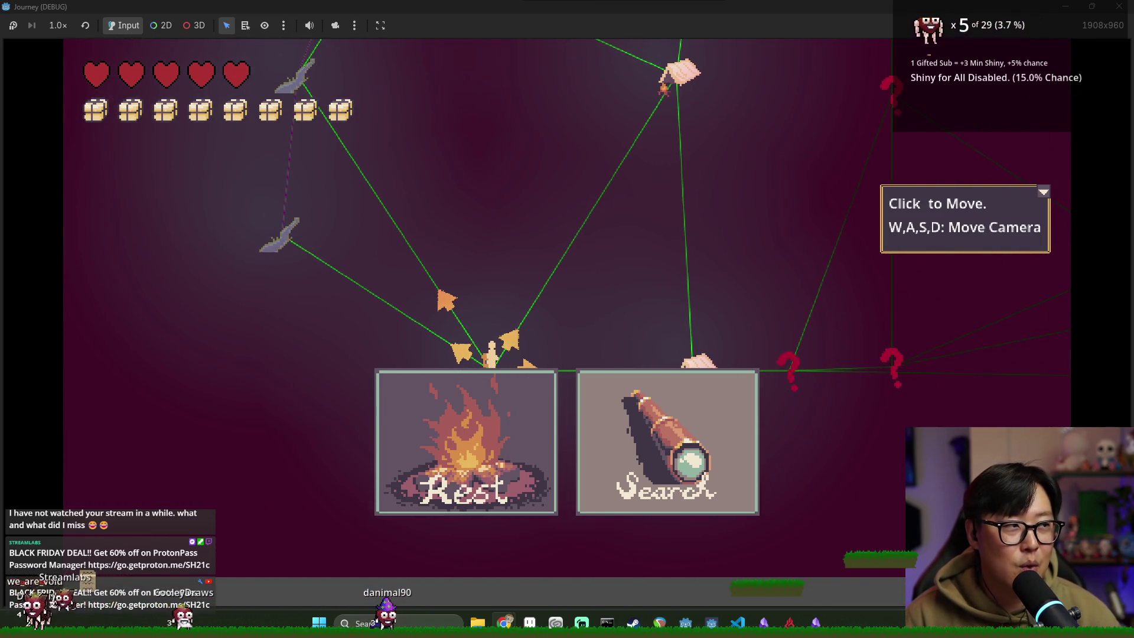
key(alt+Tab)
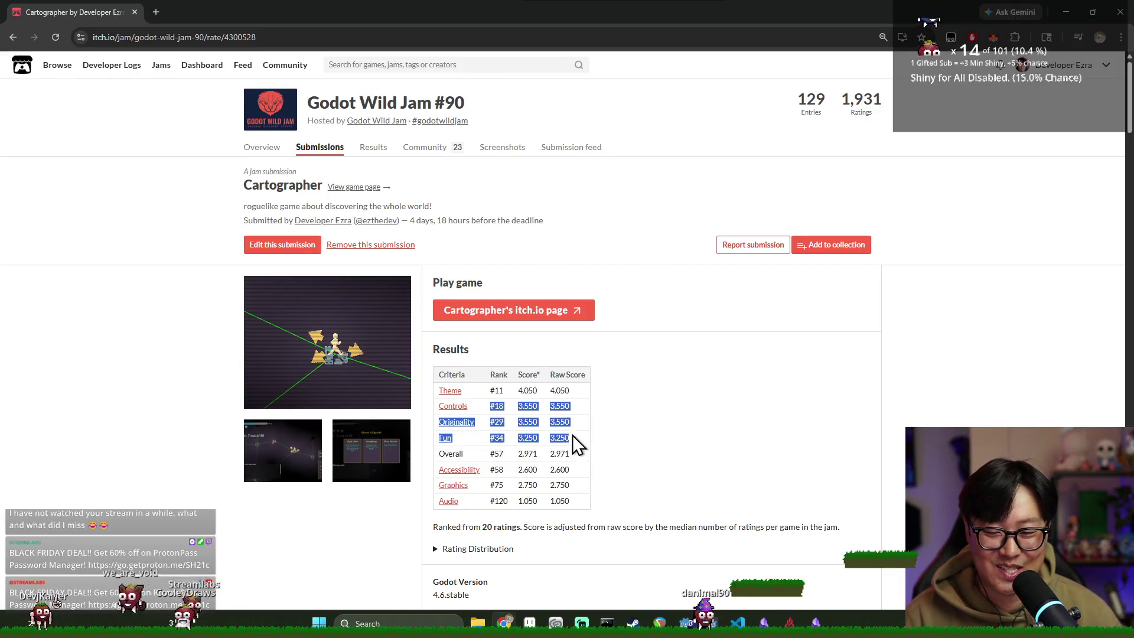
Step: Review Cartographer's results rows, from Controls through Fun down to Graphics and Audio (#120, 1.050)
click(499, 492)
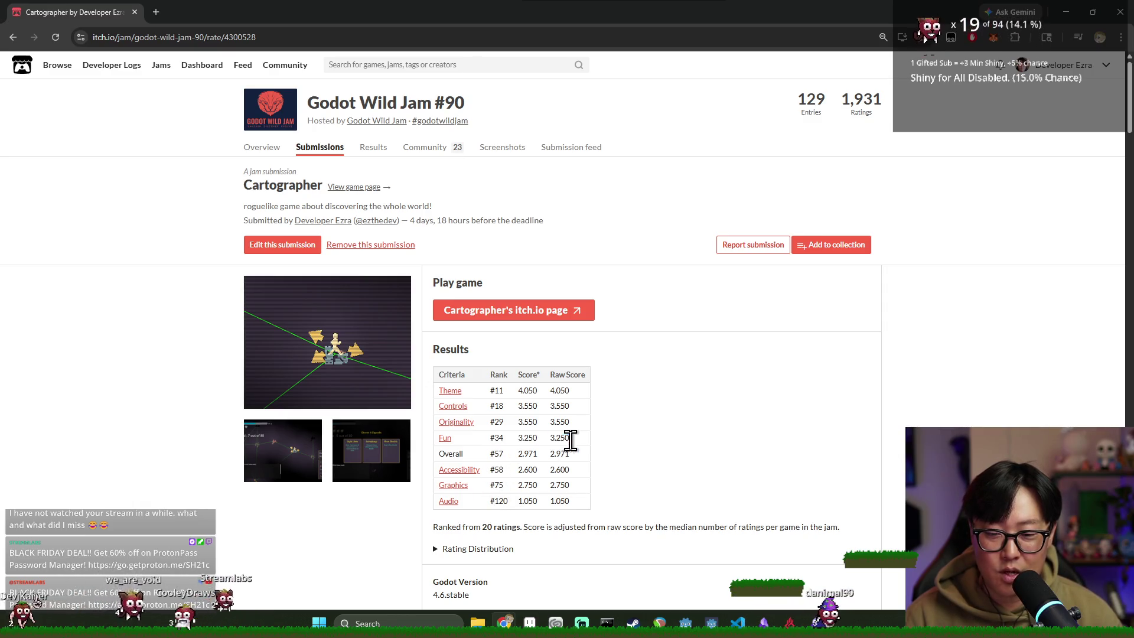
drag(569, 440, 499, 405)
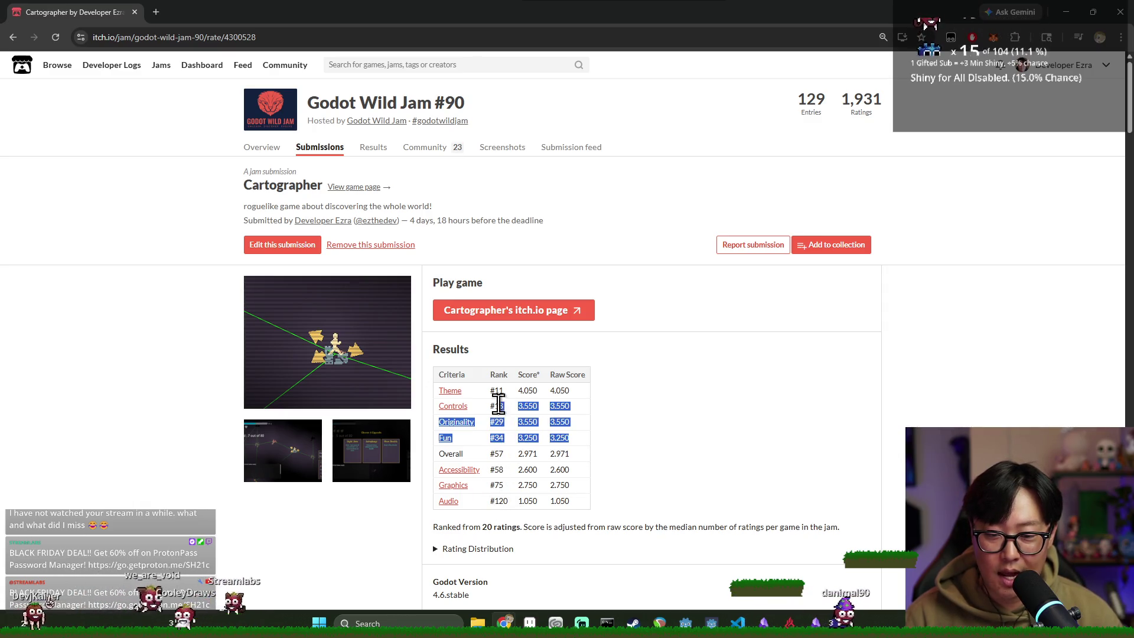
click(561, 477)
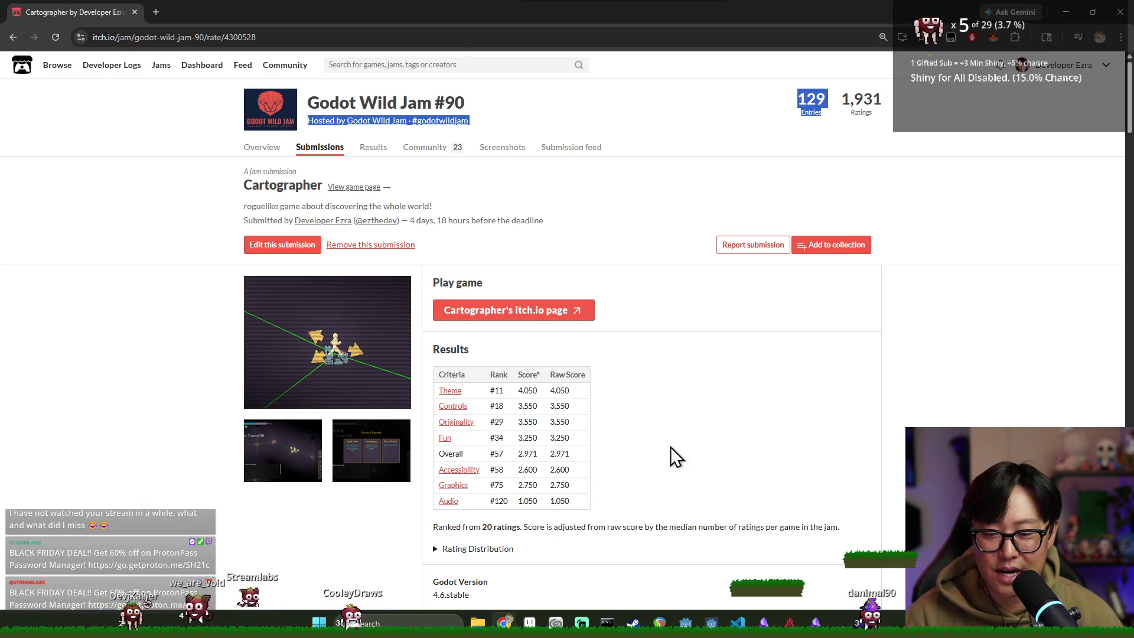
drag(565, 499, 578, 435)
click(503, 423)
click(600, 503)
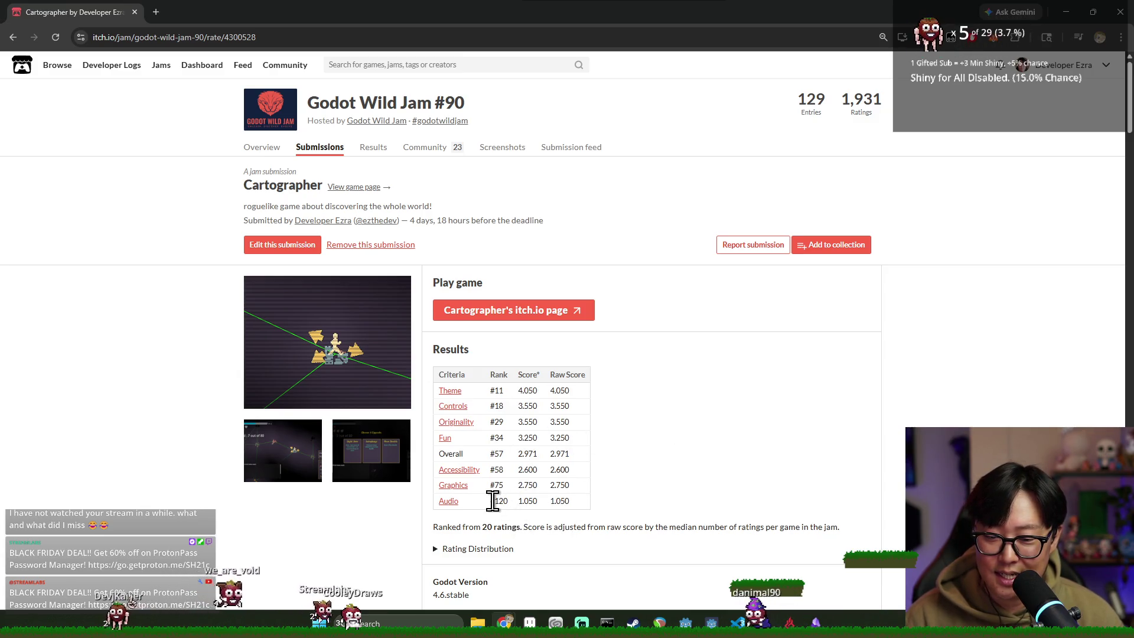
drag(491, 507, 579, 497)
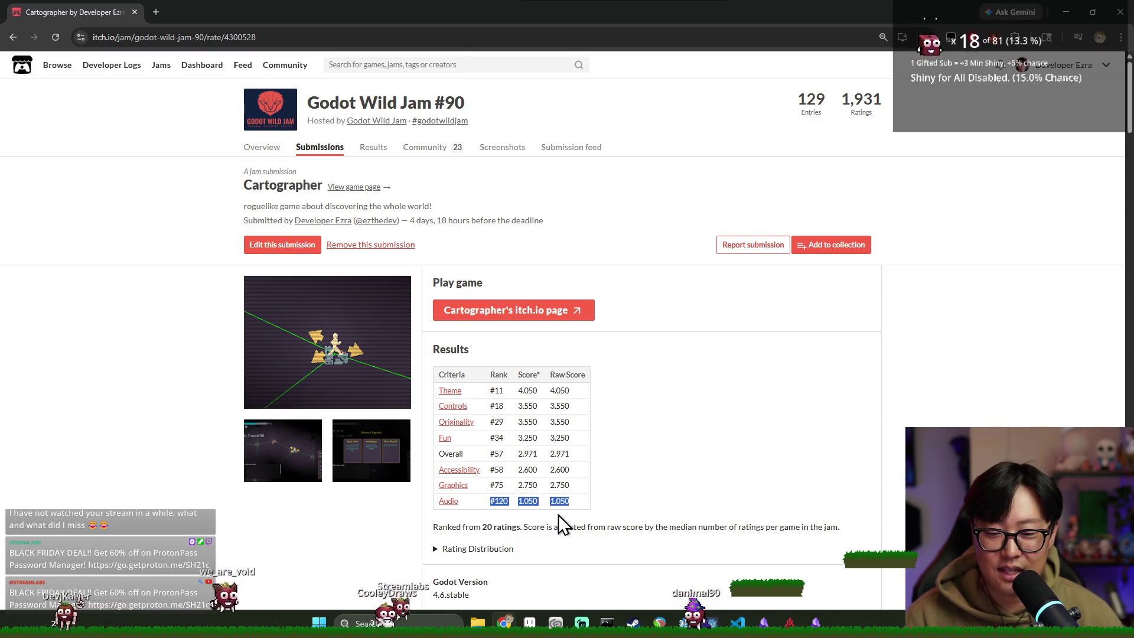
drag(488, 482, 565, 493)
click(572, 498)
Step: Scroll through the jam results page, then close Chrome and bring up the window switcher
scroll(616, 485, down, 2)
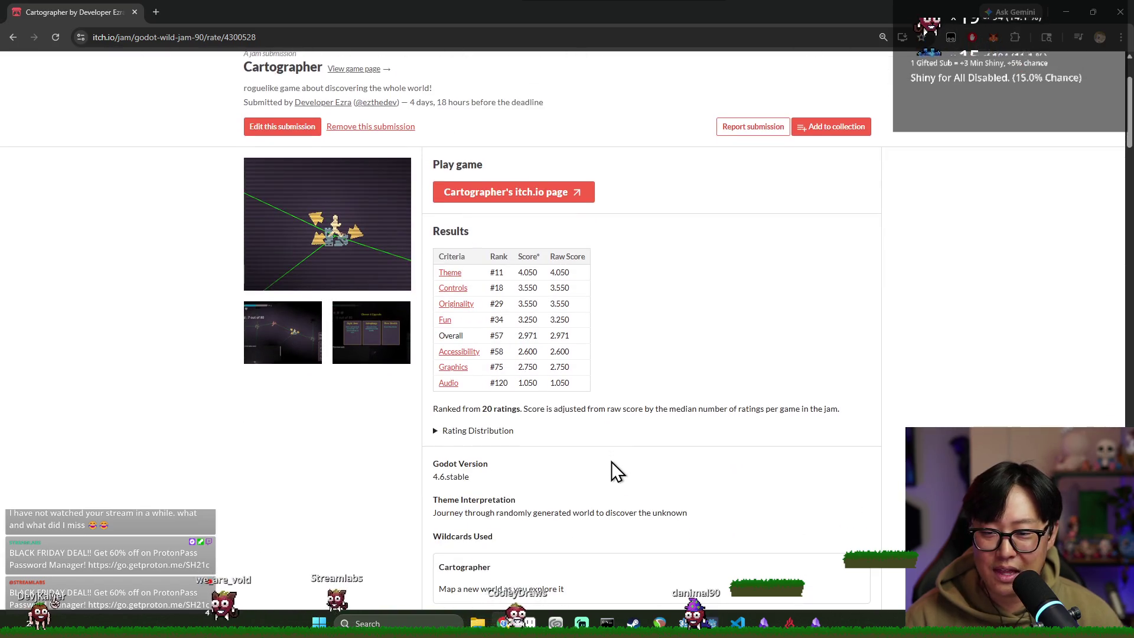
scroll(680, 423, down, 5)
scroll(650, 455, up, 7)
scroll(659, 459, down, 5)
scroll(673, 437, up, 5)
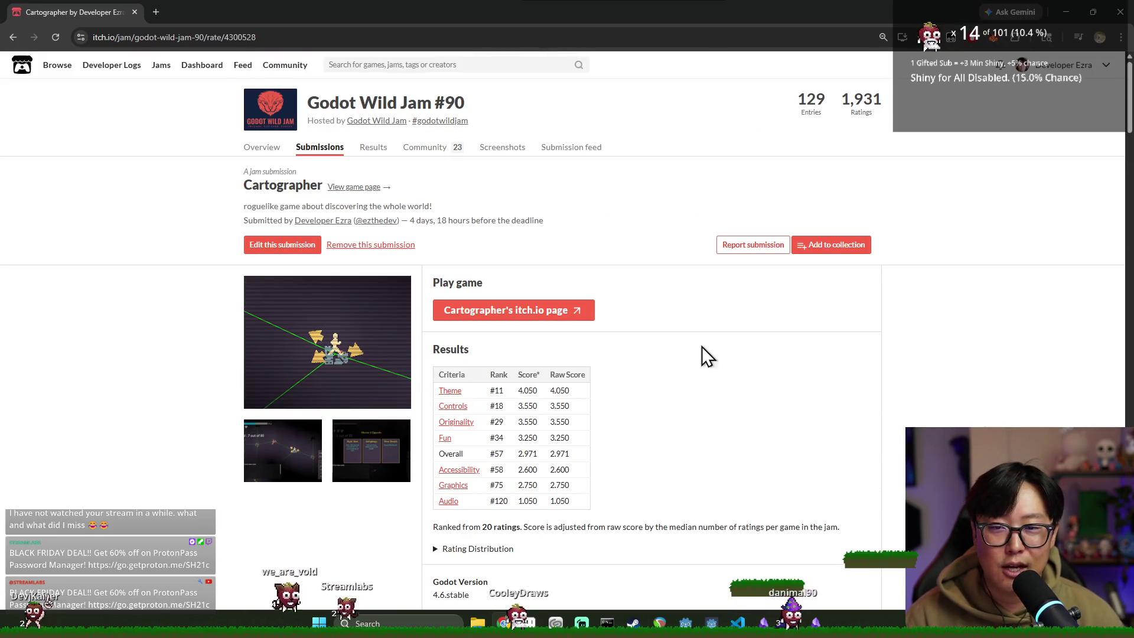
click(1125, 14)
key(alt+Tab)
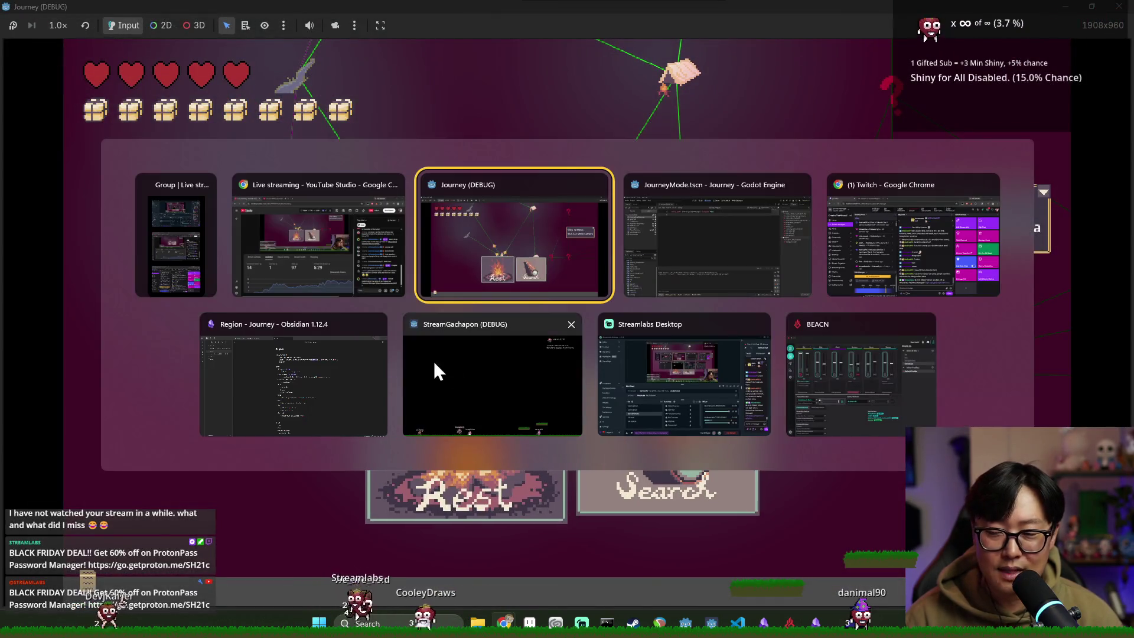
Step: Return to the Godot editor, stop the running game and save the scene
click(683, 285)
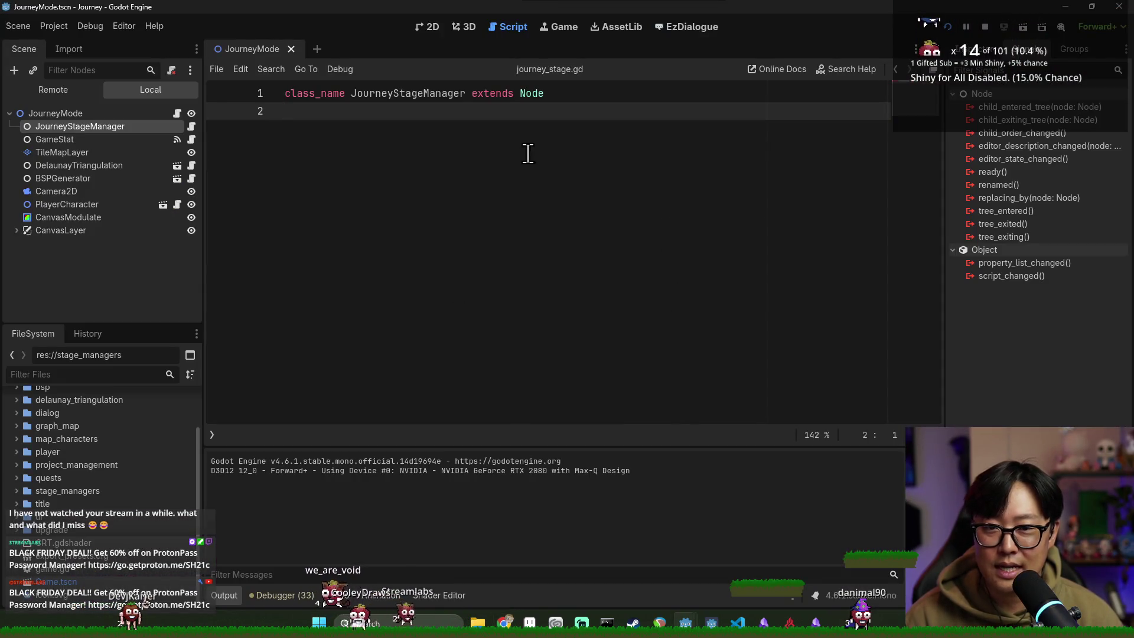
key(alt+Tab)
click(728, 268)
key(alt+Tab)
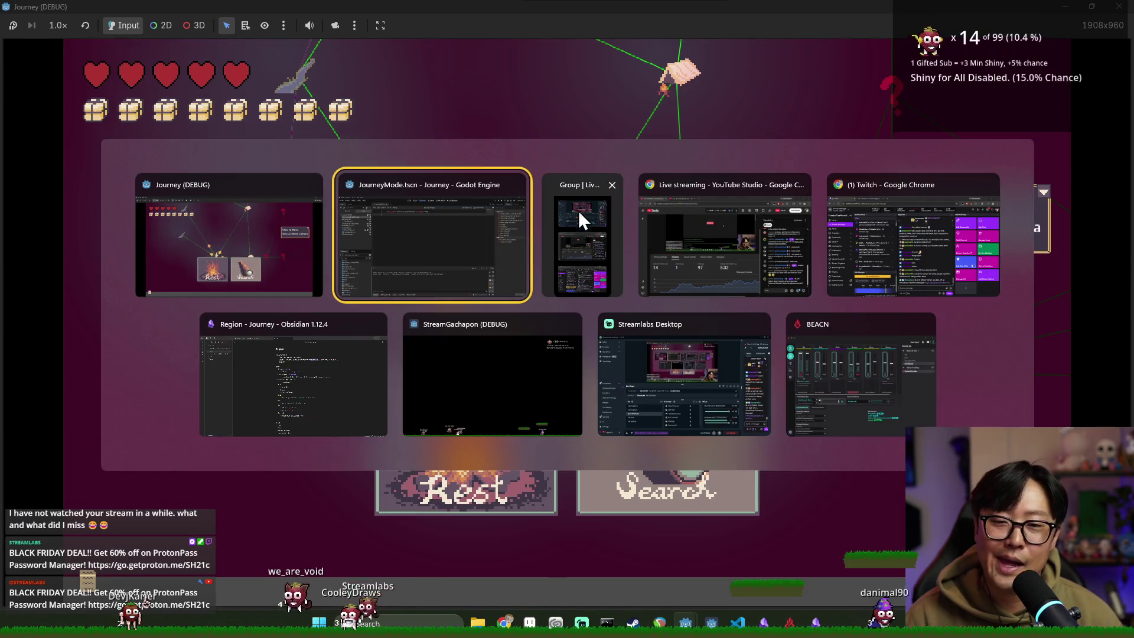
click(422, 262)
click(985, 28)
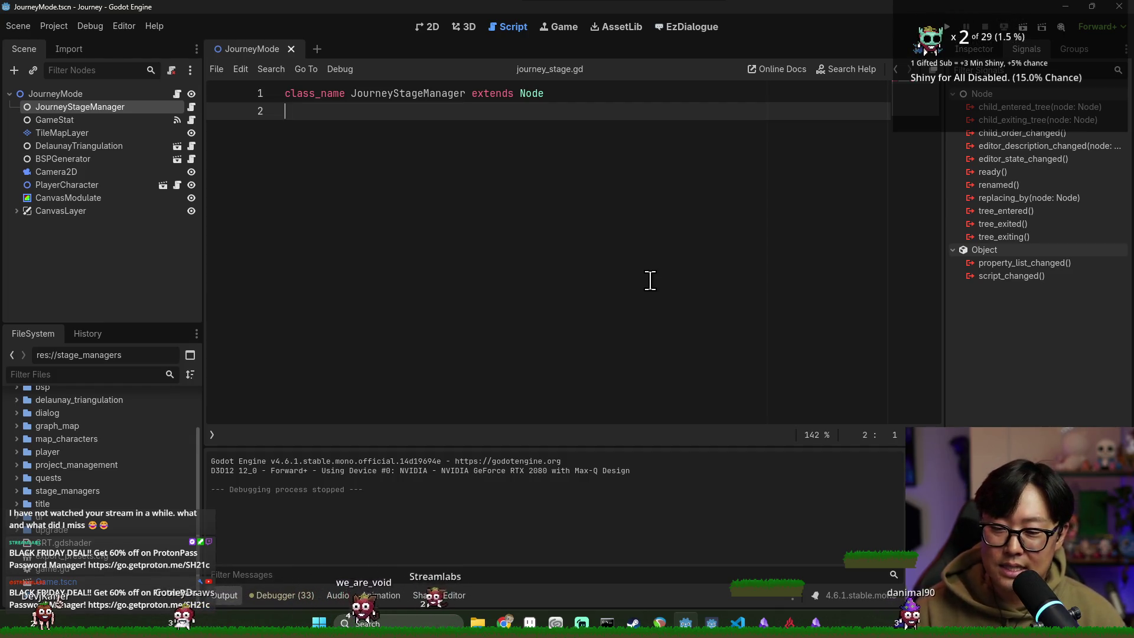
key(ctrl+s)
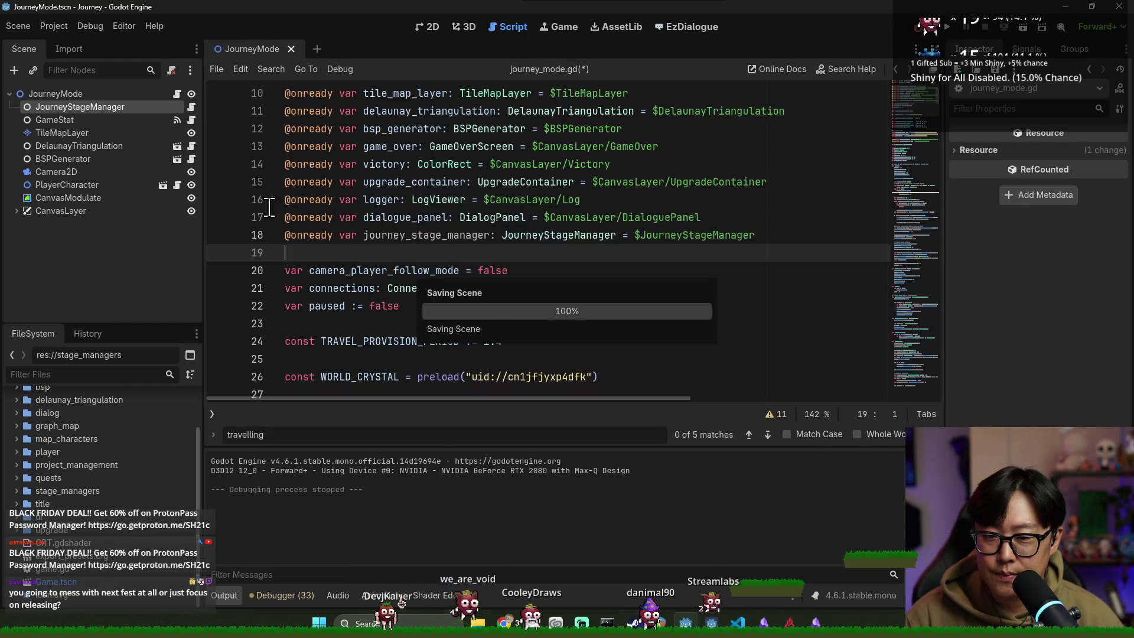
Step: Add blank lines around the comment in journey_stage.gd, discarding the unfinished var entries
key(Up)
key(Up)
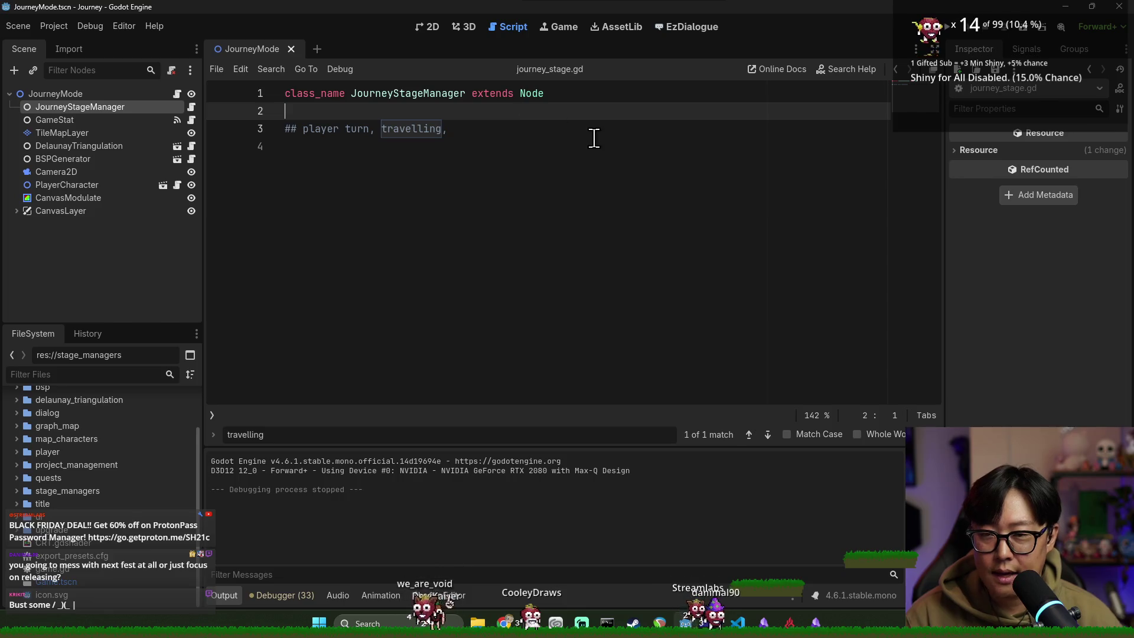
key(Return)
text(var)
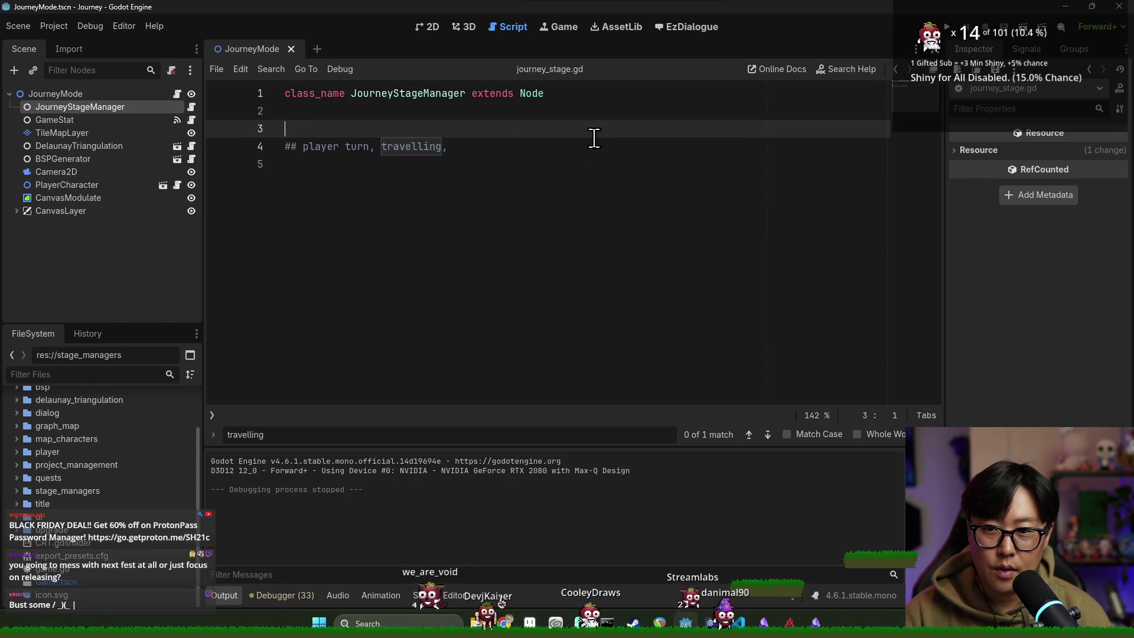
key(BackSpace)
key(BackSpace)
key(BackSpace)
click(480, 147)
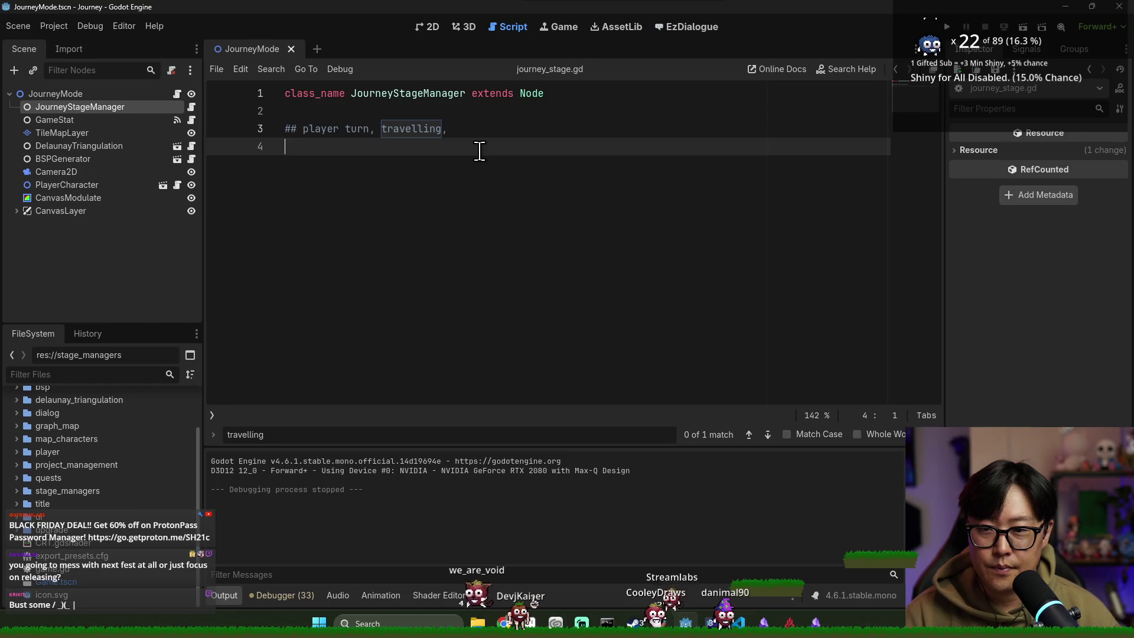
key(Return)
text(v)
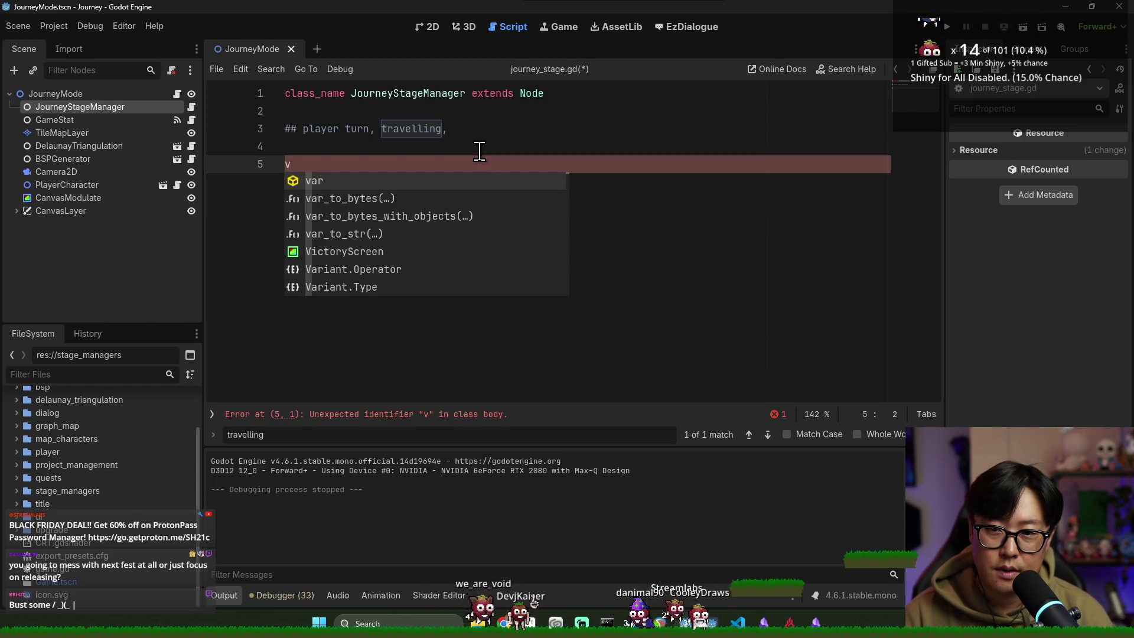
key(BackSpace)
key(BackSpace)
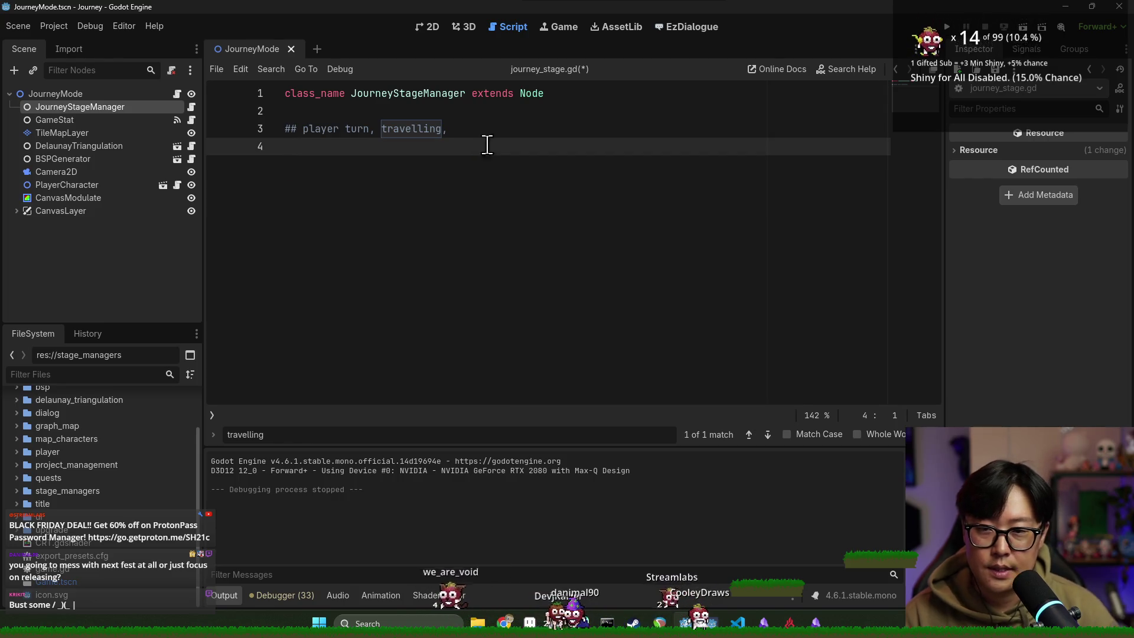
Step: Clear the stray letters on line 3 and select the JourneyStageManager class name
key(Up)
key(Up)
key(Return)
key(Return)
key(Up)
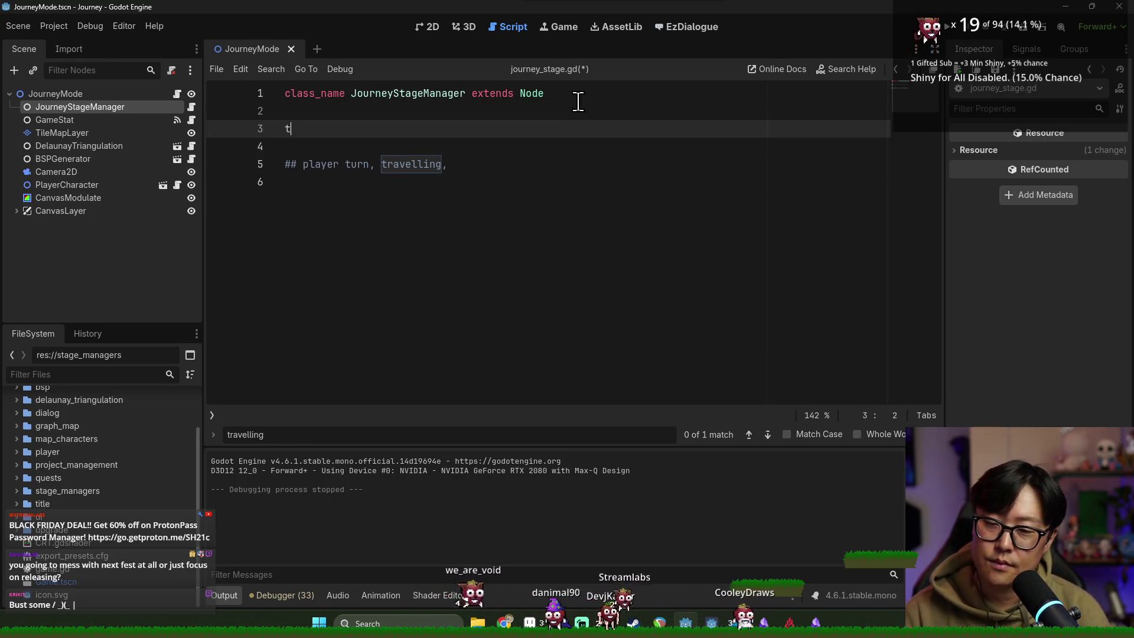
key(BackSpace)
key(BackSpace)
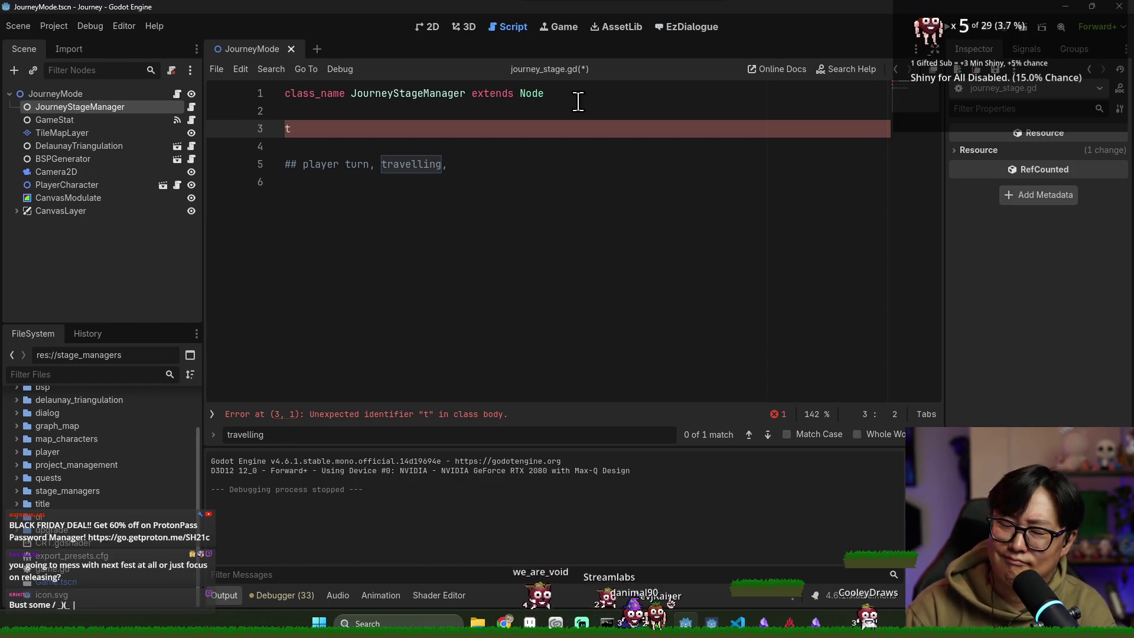
key(BackSpace)
key(BackSpace)
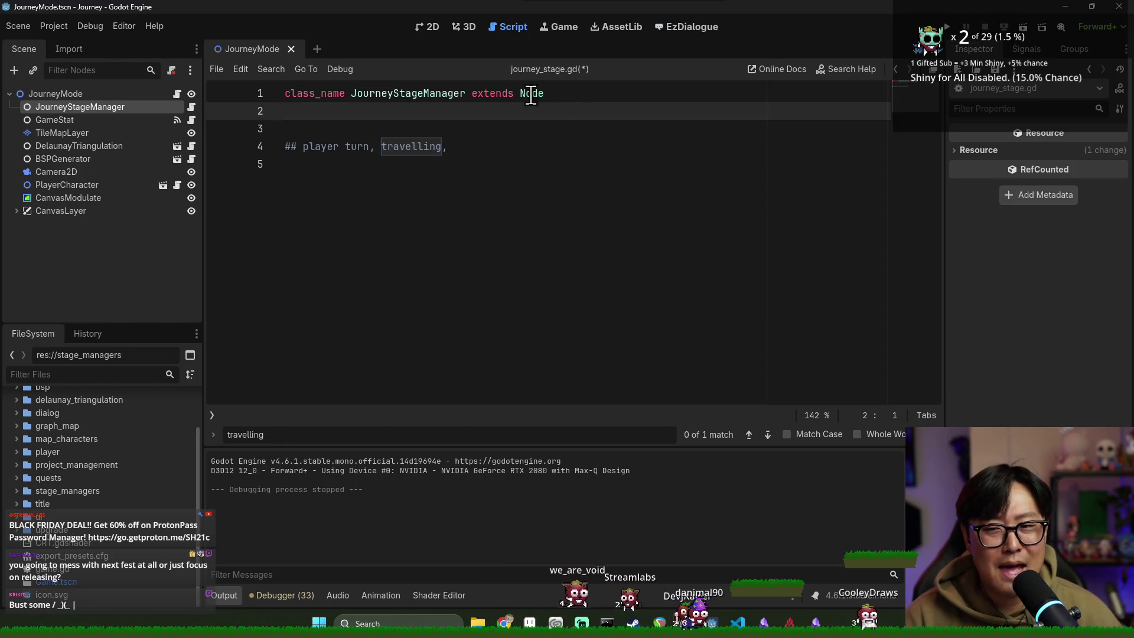
click(479, 137)
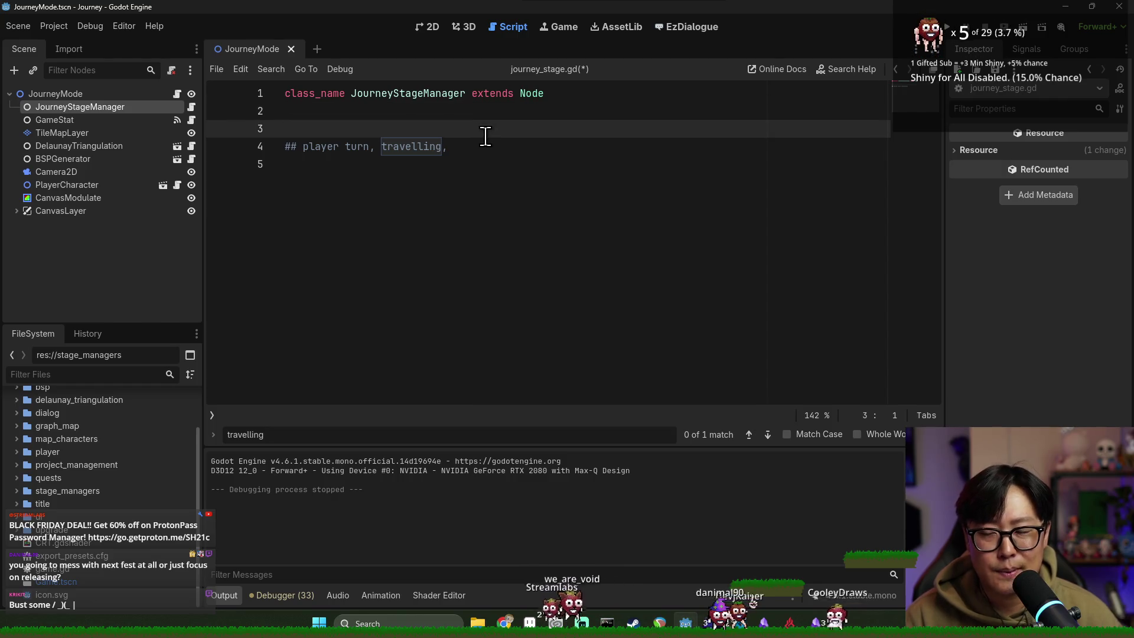
double_click(419, 94)
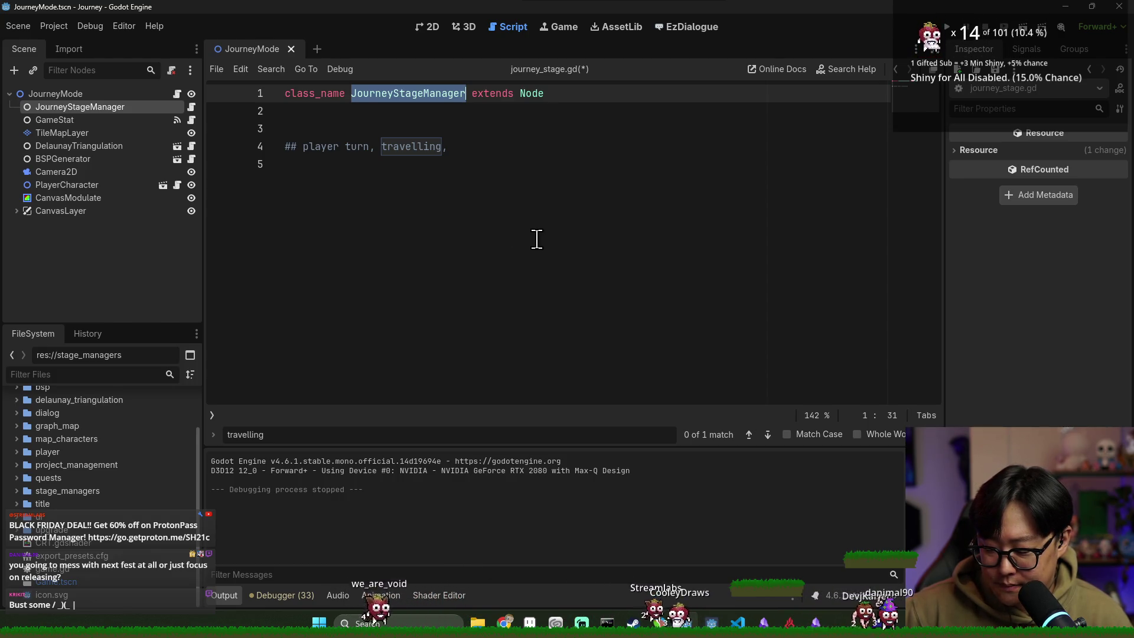
click(374, 130)
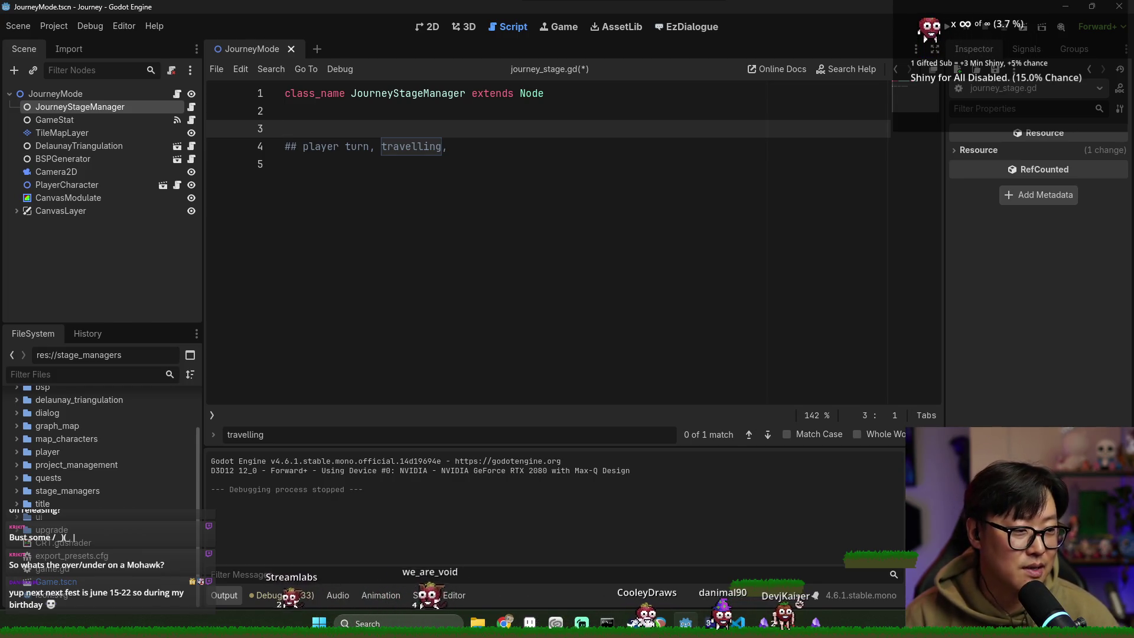
click(376, 161)
click(382, 122)
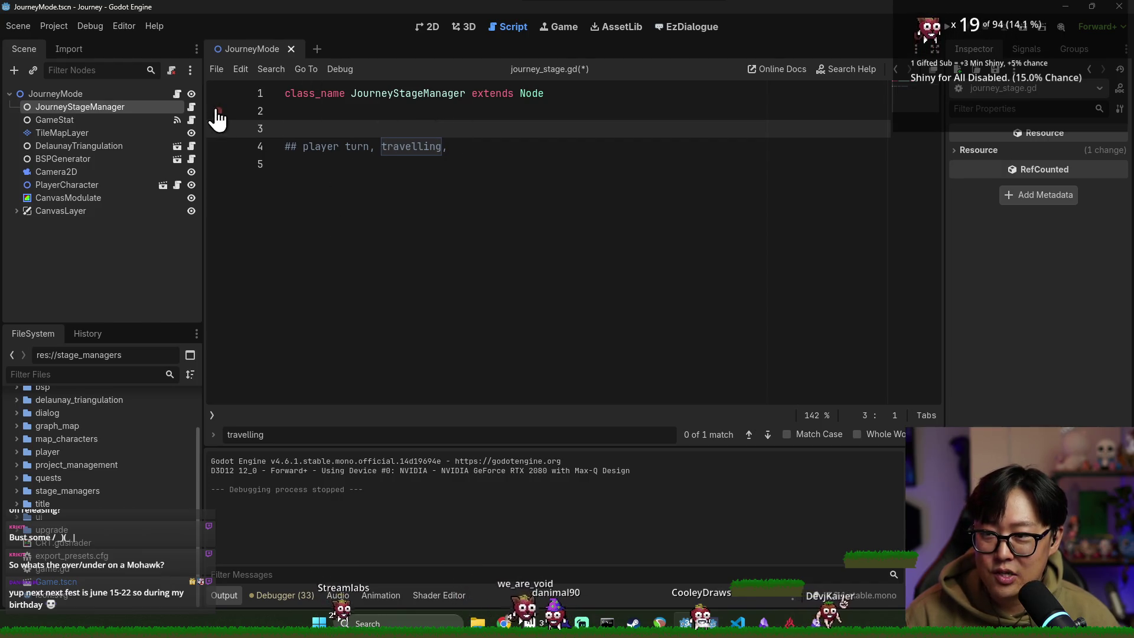
Step: Inspect the travelling variable in journey_mode.gd, add a blank line above it, and save
click(177, 95)
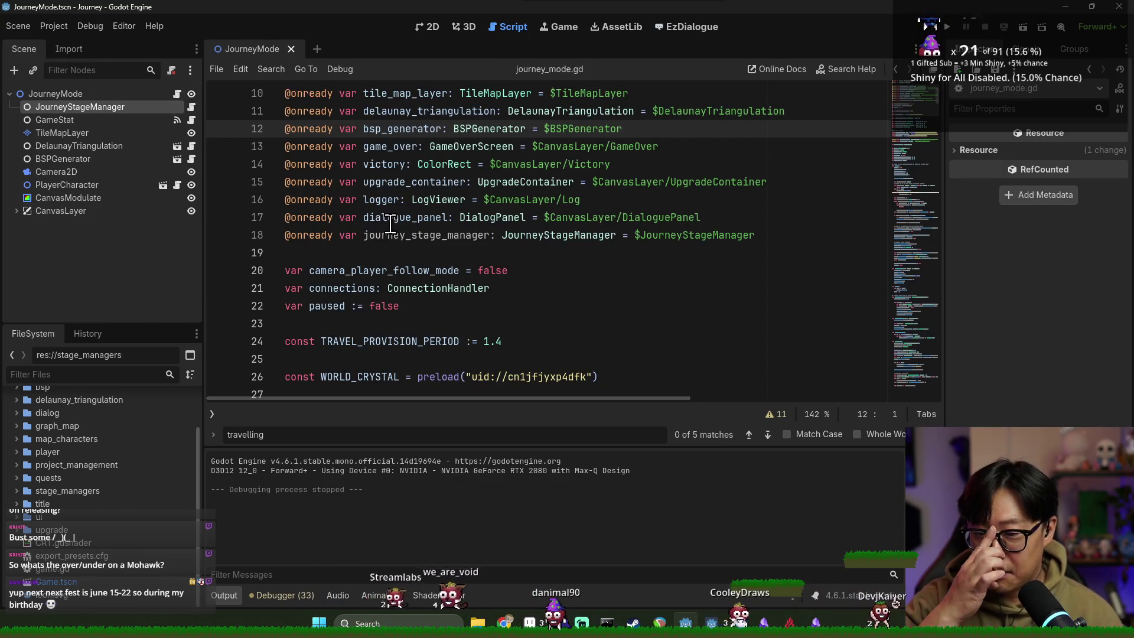
scroll(397, 244, down, 3)
key(ctrl+s)
scroll(397, 244, down, 12)
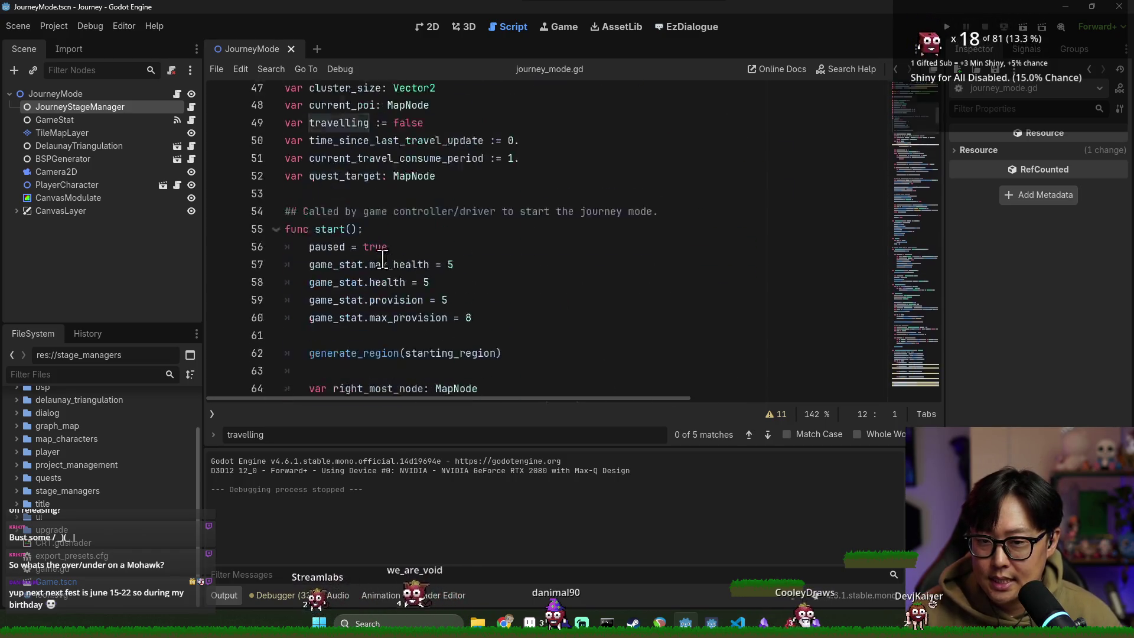
scroll(388, 269, up, 7)
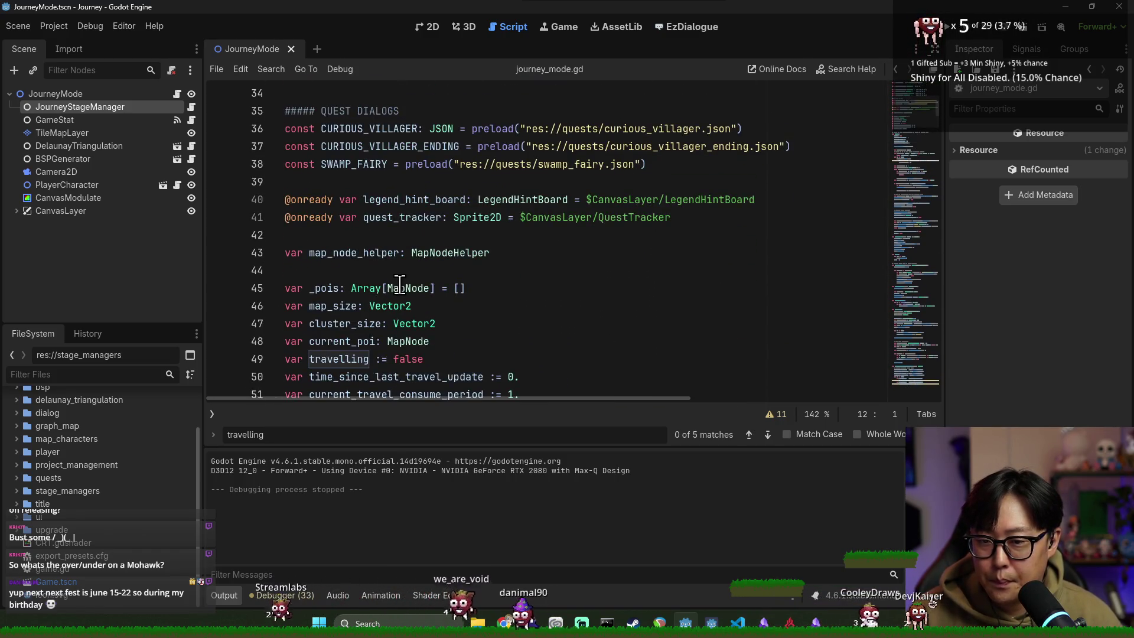
scroll(453, 222, down, 3)
click(454, 205)
key(Return)
key(Return)
key(Return)
click(348, 217)
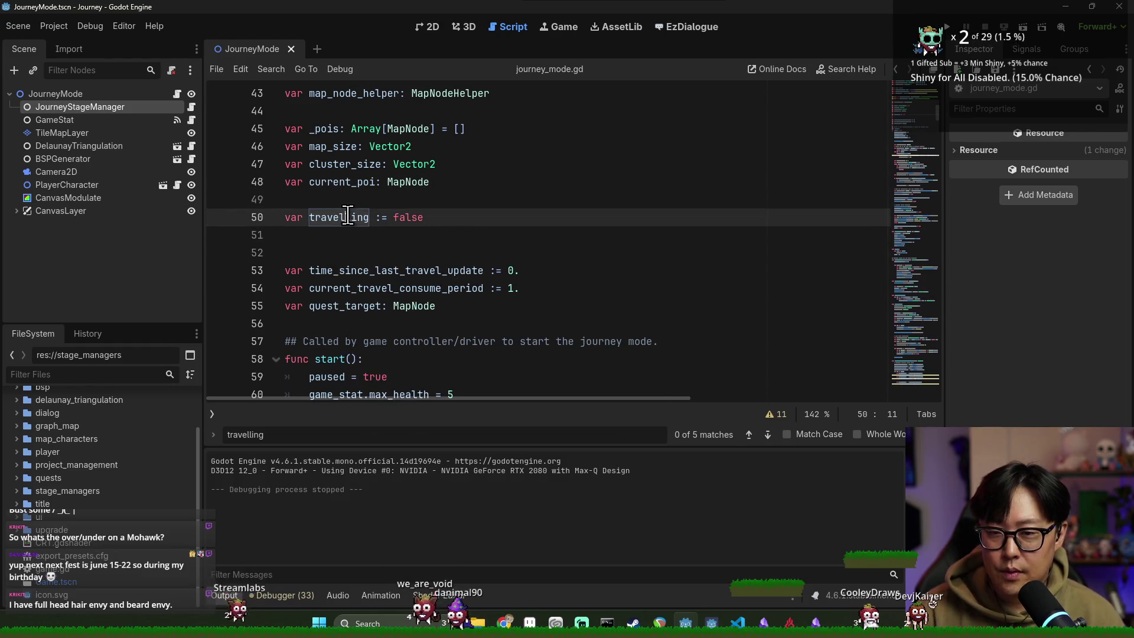
scroll(425, 256, down, 2)
scroll(425, 255, up, 1)
key(ctrl+s)
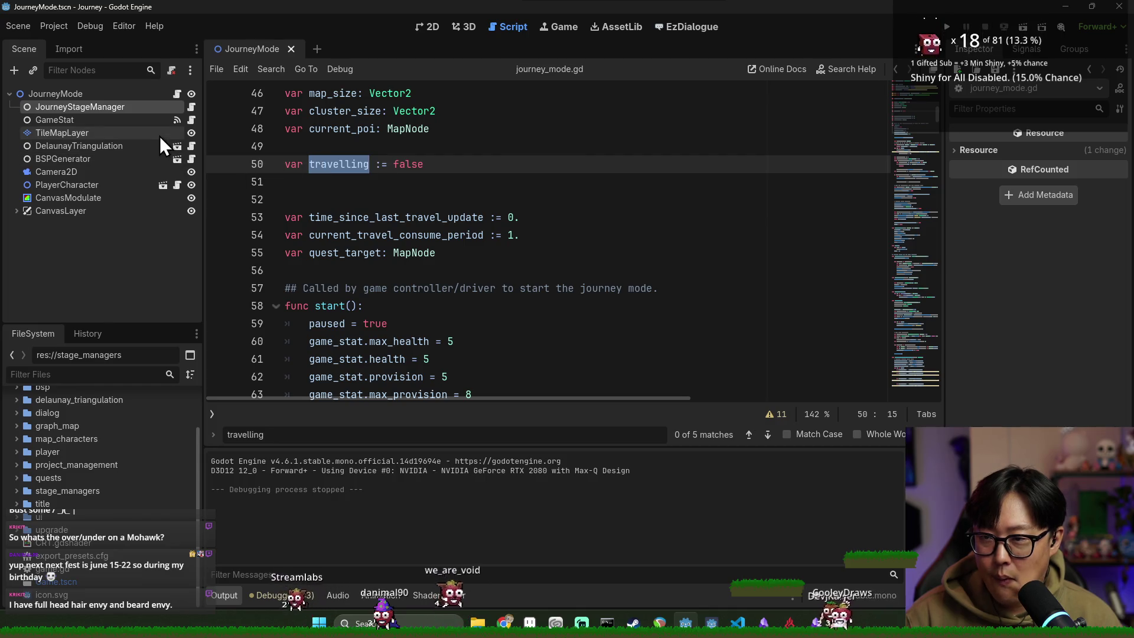
Step: Declare var travelling: bool = false on line 3 of journey_stage.gd
click(190, 112)
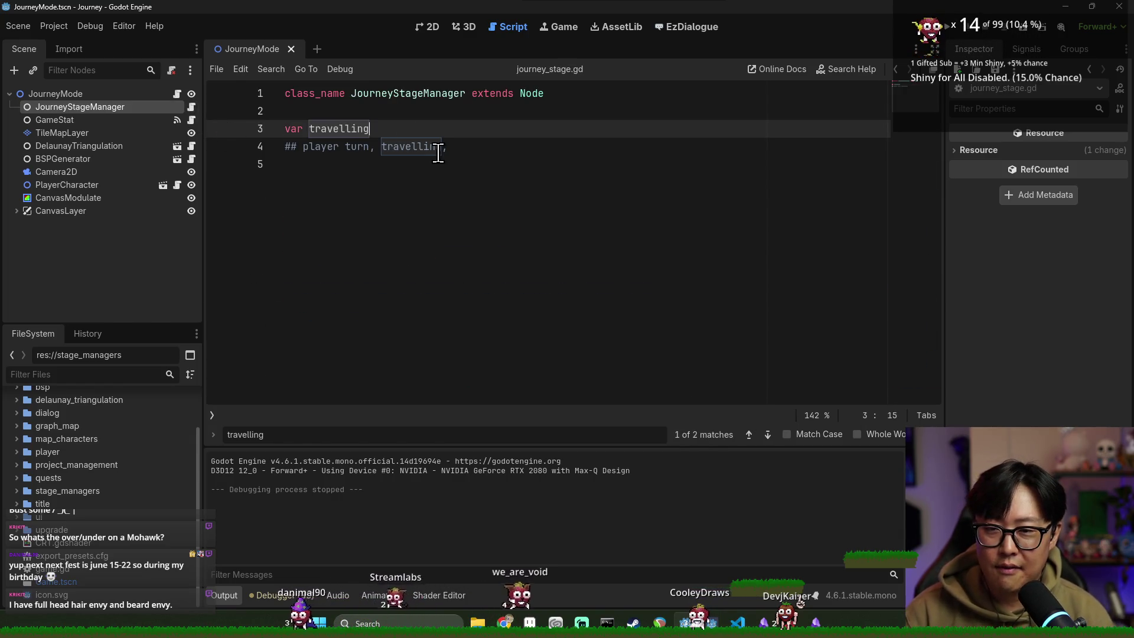
key(BackSpace)
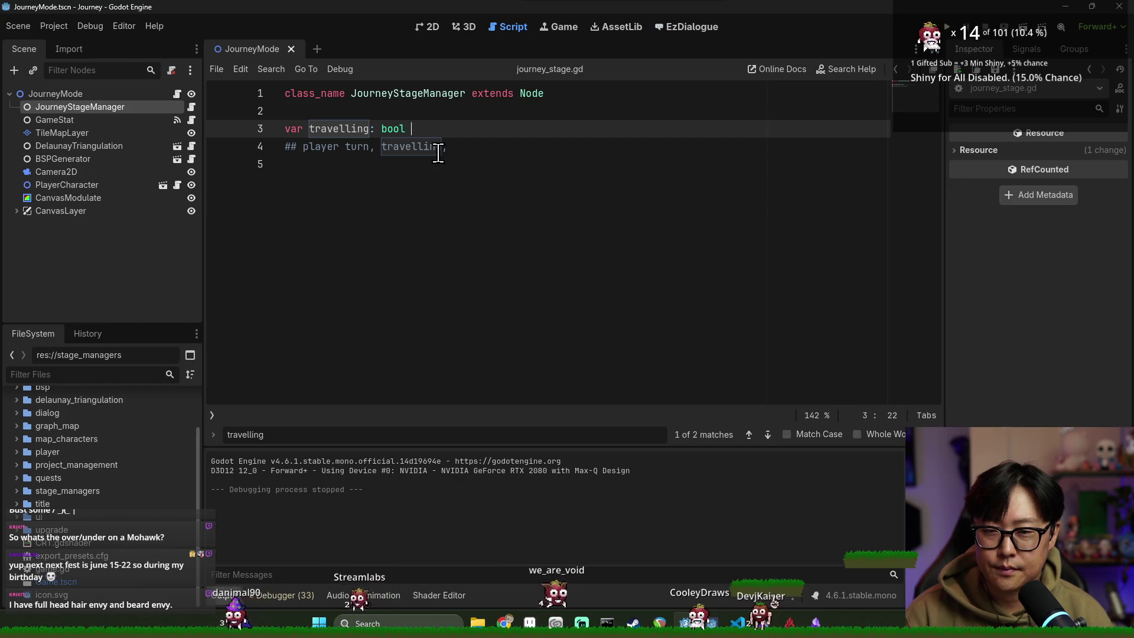
text(false)
key(ctrl+s)
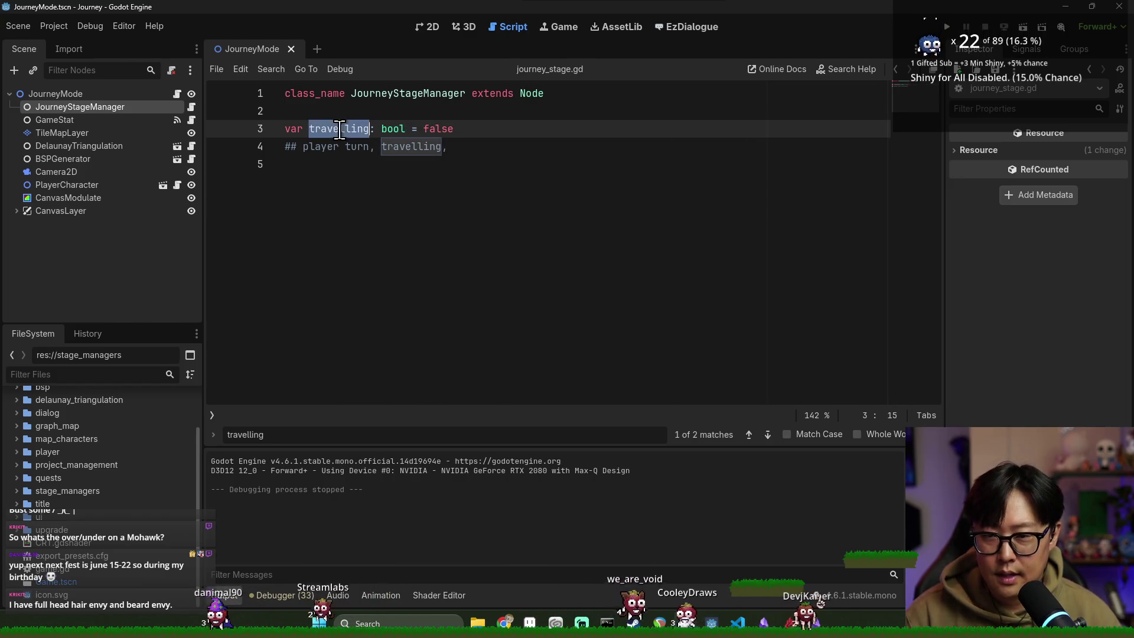
key(Return)
double_click(339, 128)
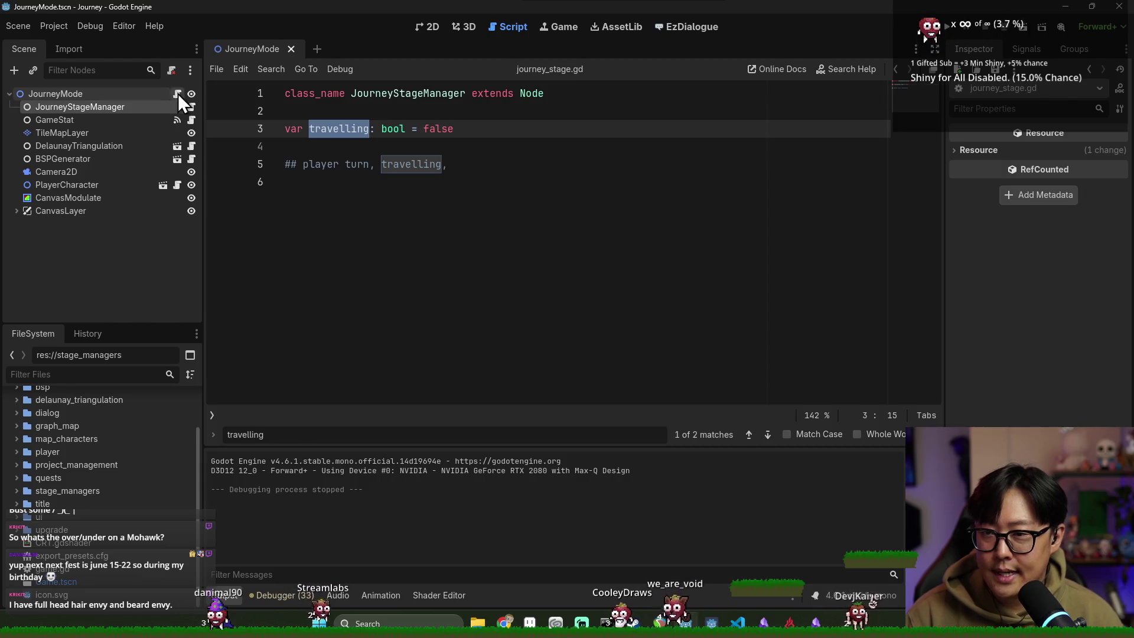
Step: Back in journey_mode.gd, select the old travelling declaration line
click(177, 94)
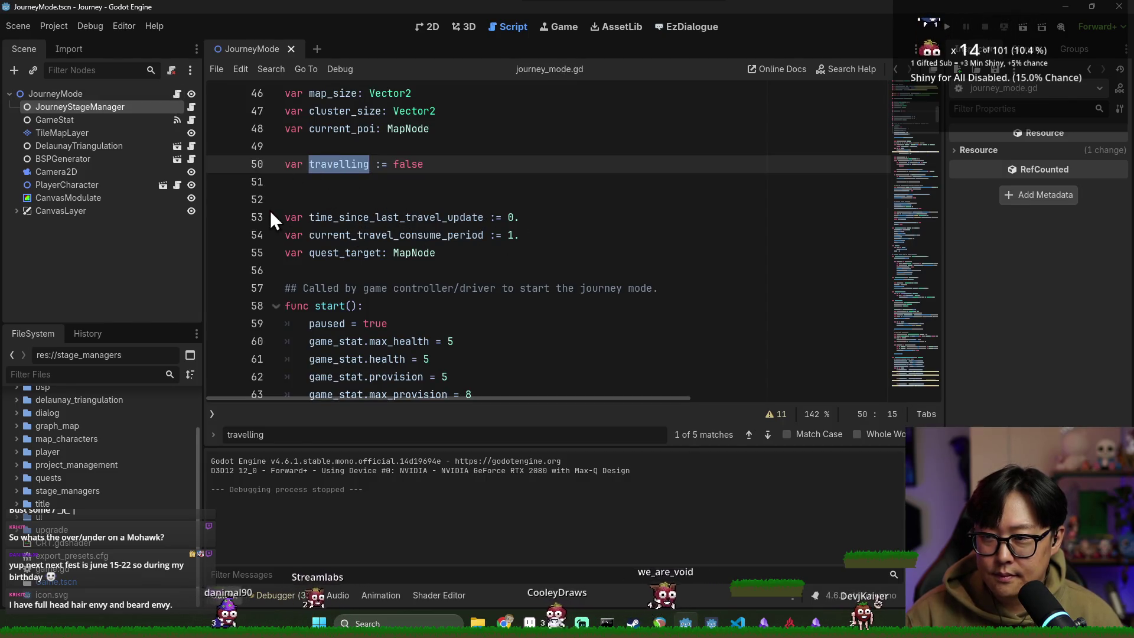
scroll(349, 248, up, 3)
scroll(357, 295, down, 1)
triple_click(344, 267)
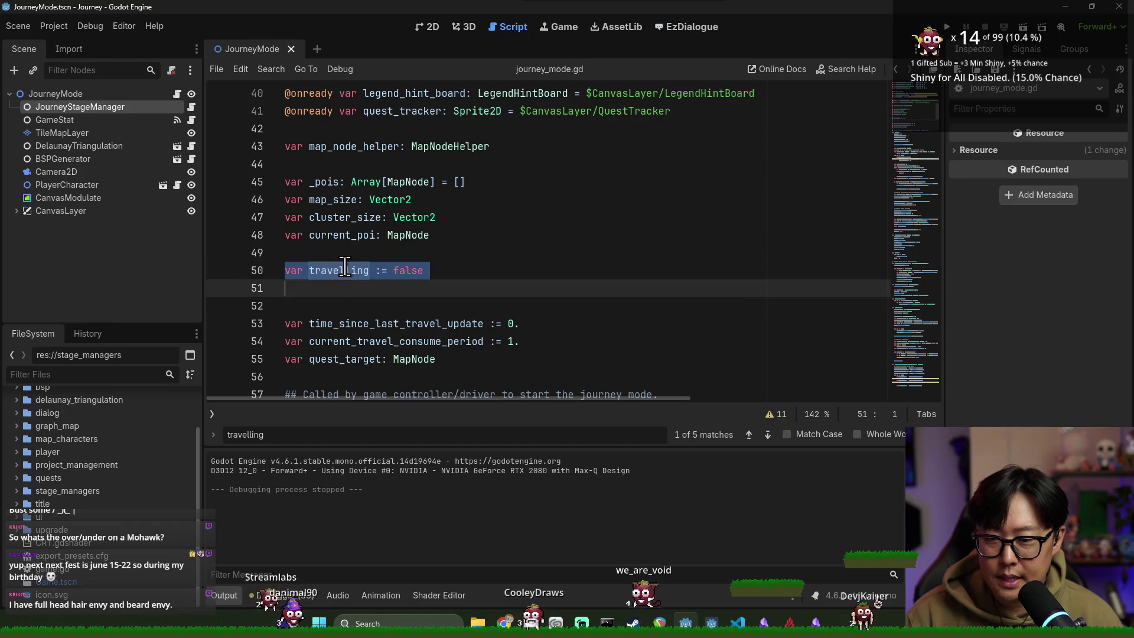
Step: Delete journey_mode.gd's 'var travelling := false' line and its leftover blank line
key(BackSpace)
key(BackSpace)
key(ctrl+s)
key(BackSpace)
key(ctrl+s)
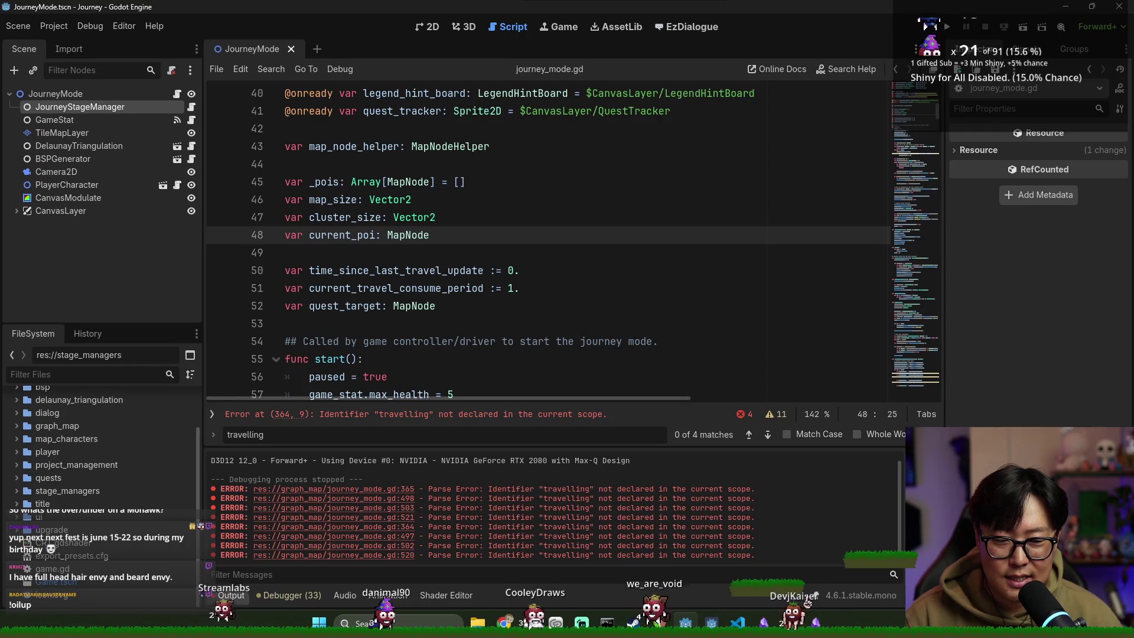
key(Escape)
Step: Change travelling on line 364 to journey_stage_manager.travelling
click(392, 495)
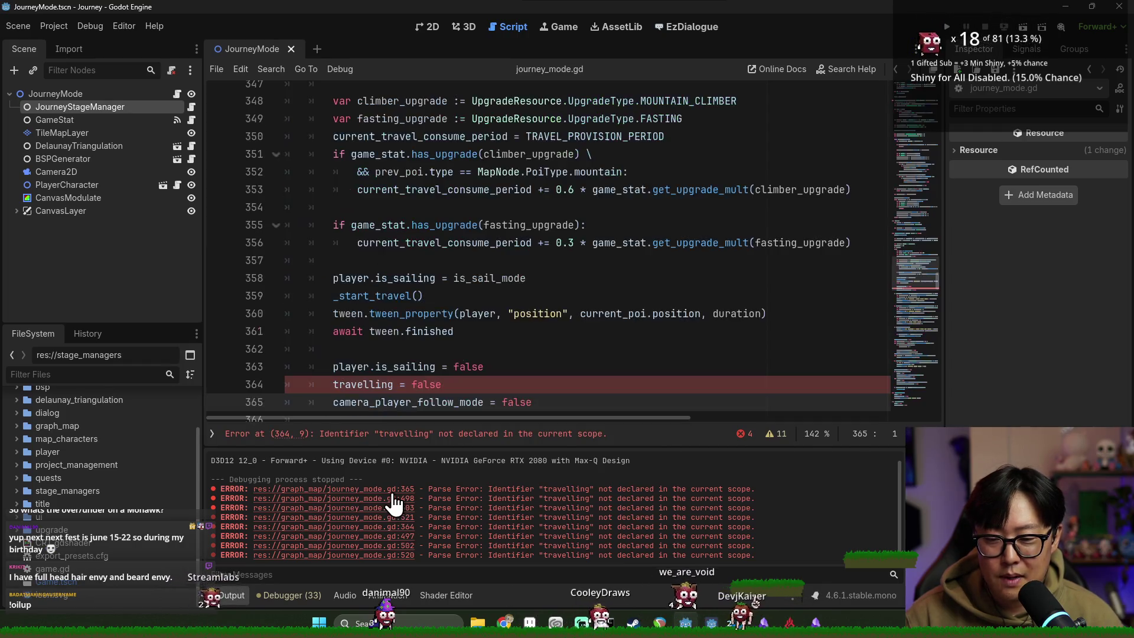
click(331, 384)
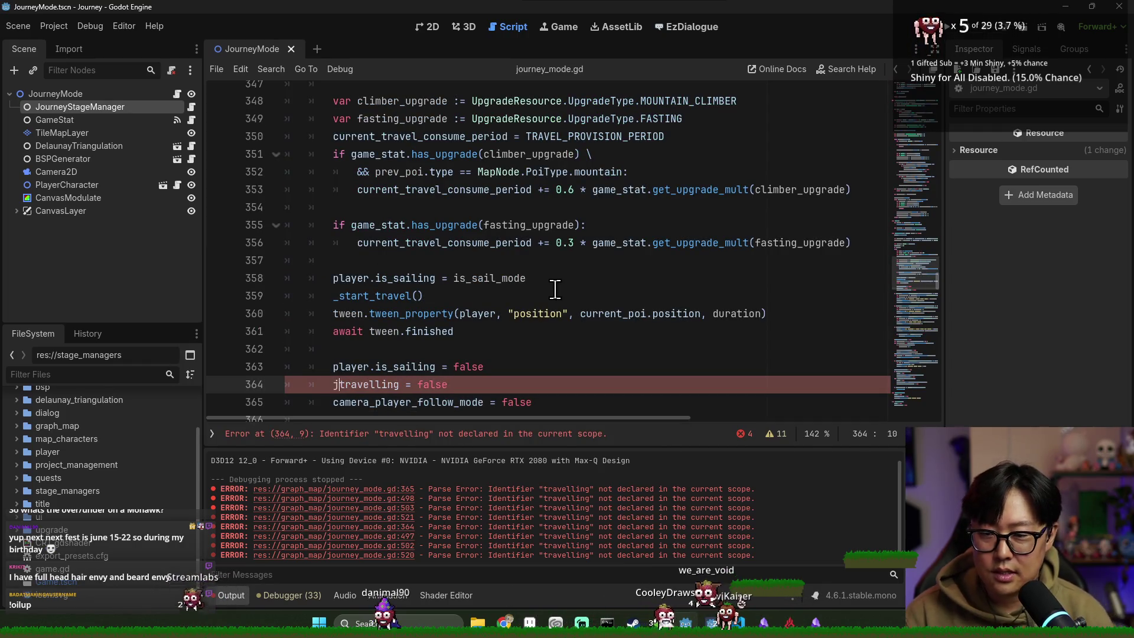
text(ney)
key(Tab)
text(.t)
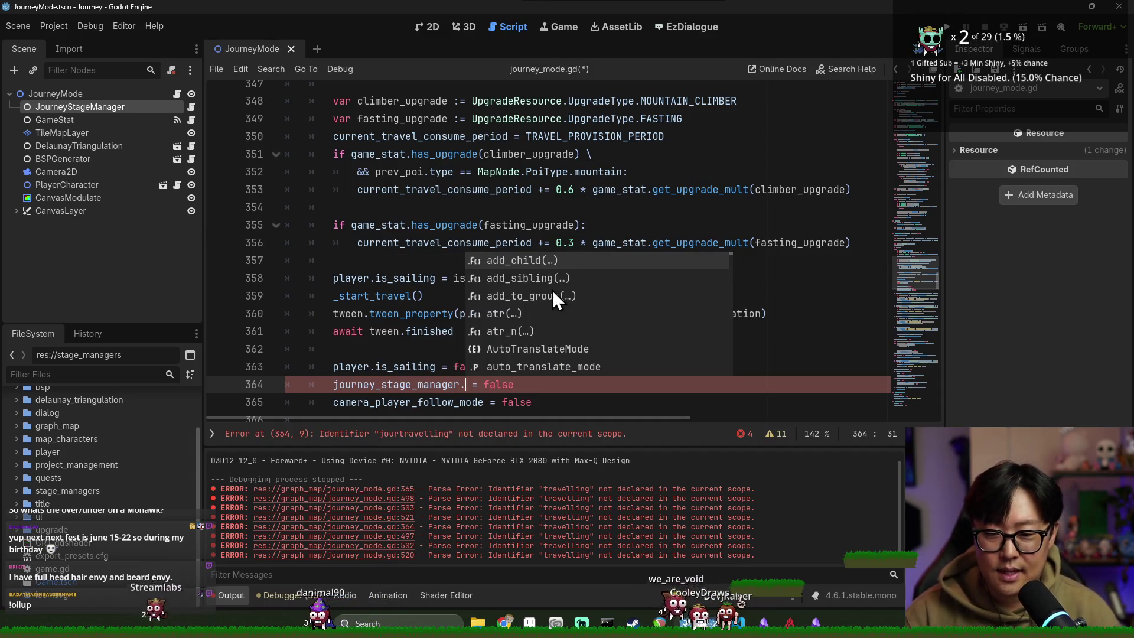
text(rave)
key(Tab)
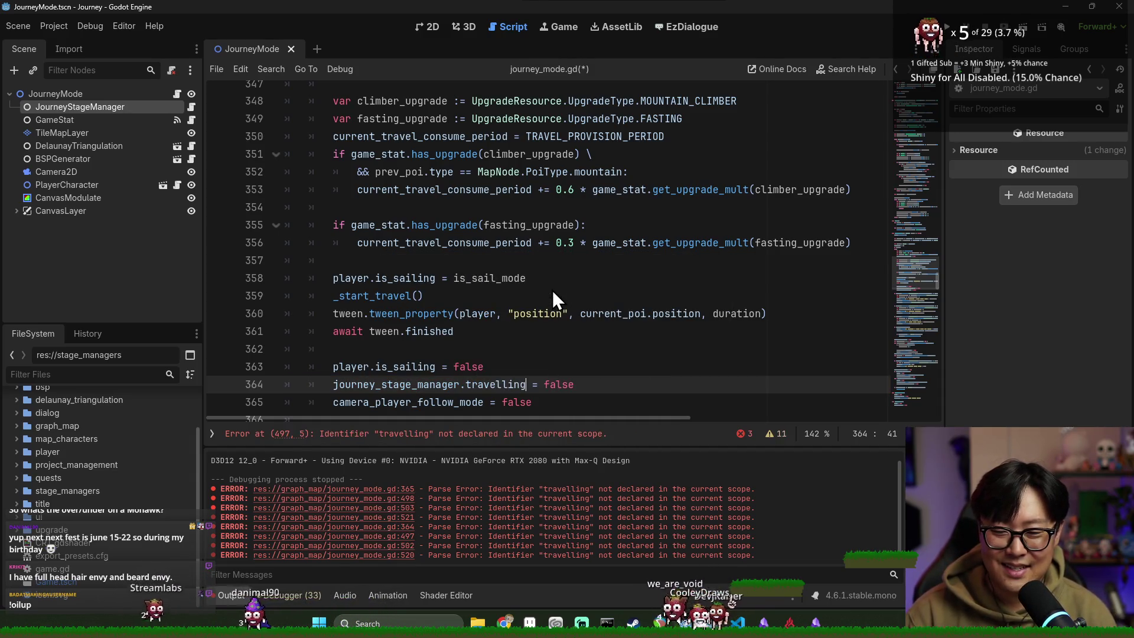
shift+click(333, 384)
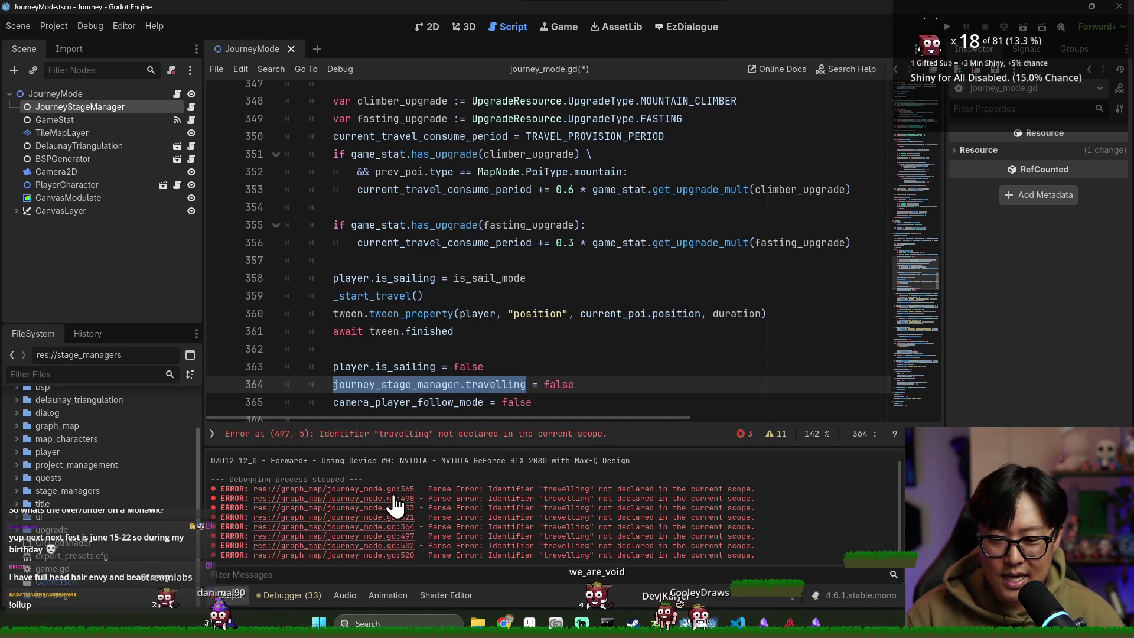
Step: Paste journey_stage_manager.travelling over travelling on lines 497 and 502, then save
click(414, 433)
double_click(339, 253)
text(journey_stage_manager.travelling)
double_click(363, 341)
text(journey_stage_manager.travelling)
key(ctrl+s)
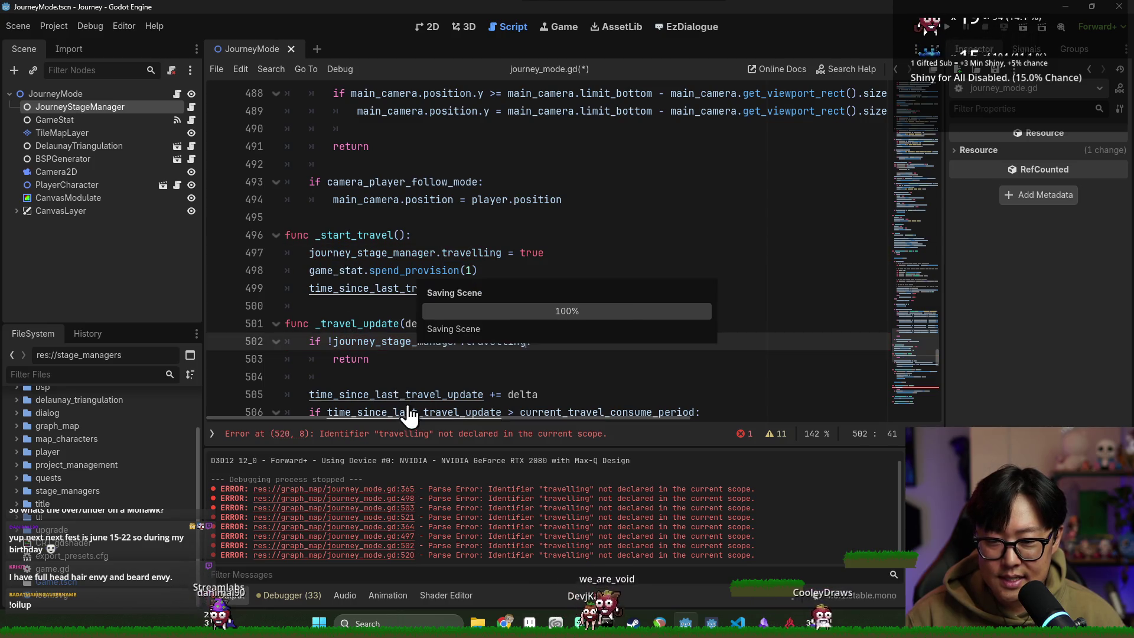
Step: Fix the line 520 error, clear the old Output errors, save, and reopen journey_stage.gd
click(381, 435)
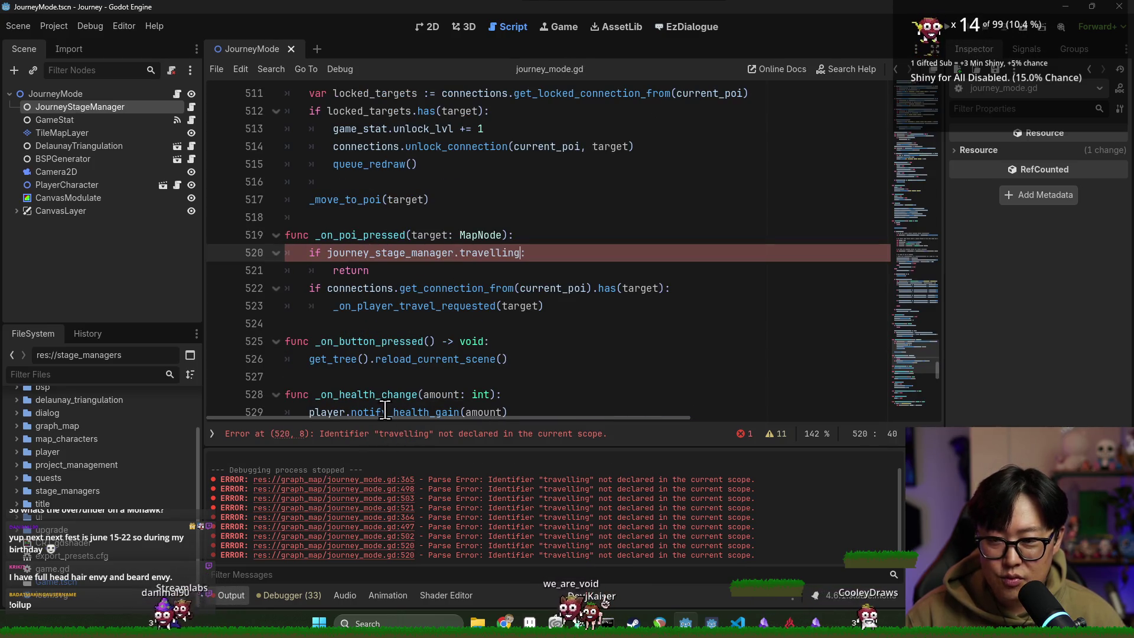
click(384, 425)
key(ctrl+s)
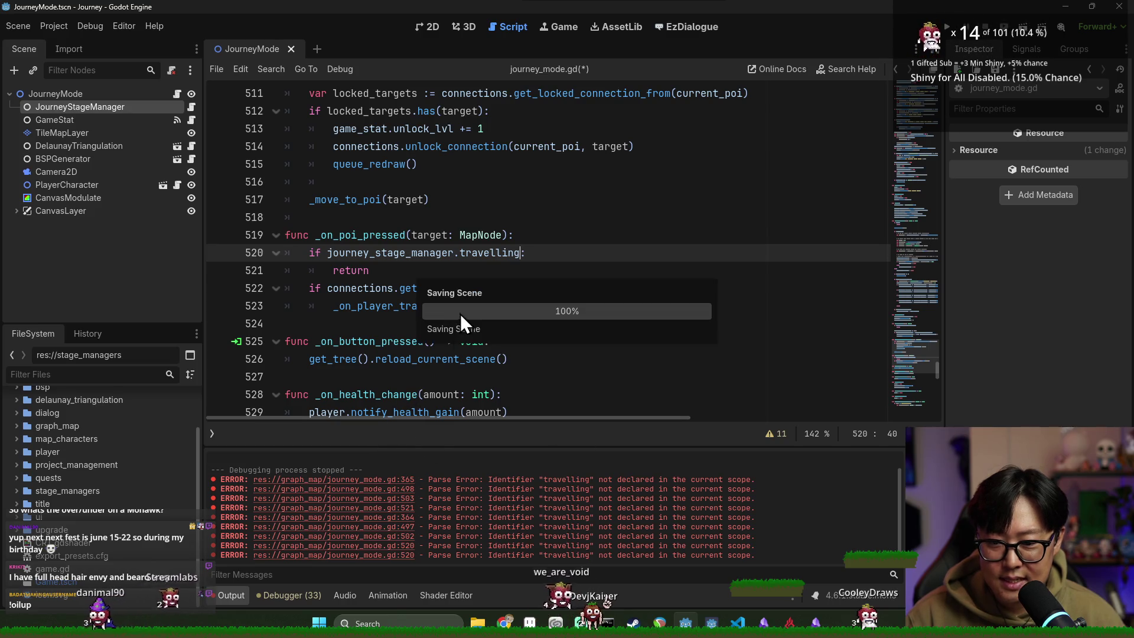
click(893, 466)
click(460, 331)
key(ctrl+s)
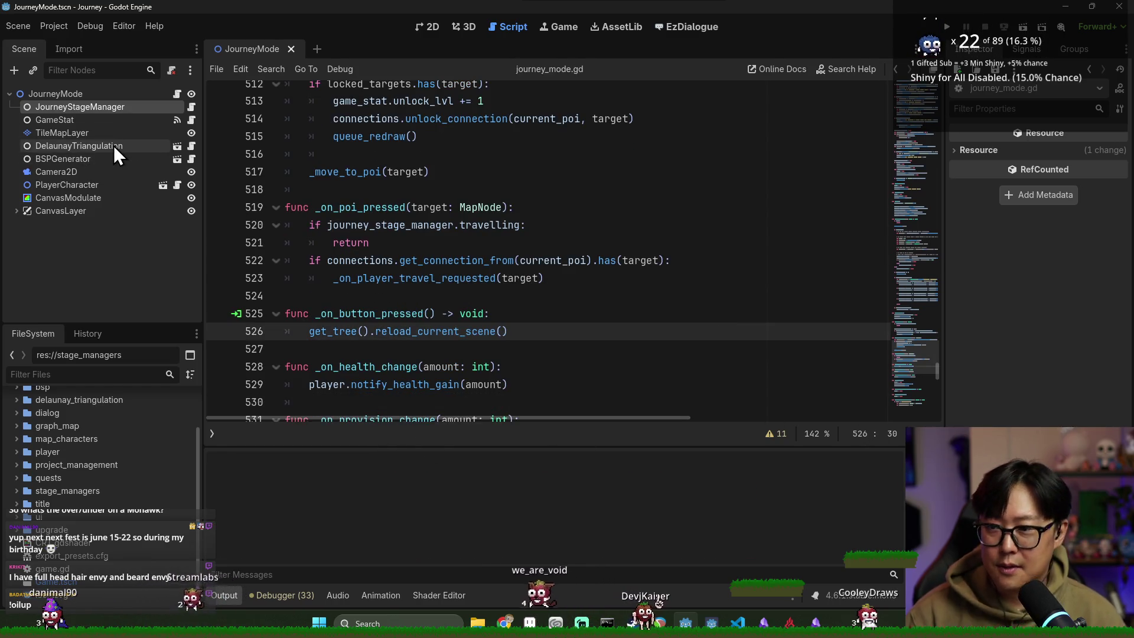
key(ctrl+s)
click(430, 190)
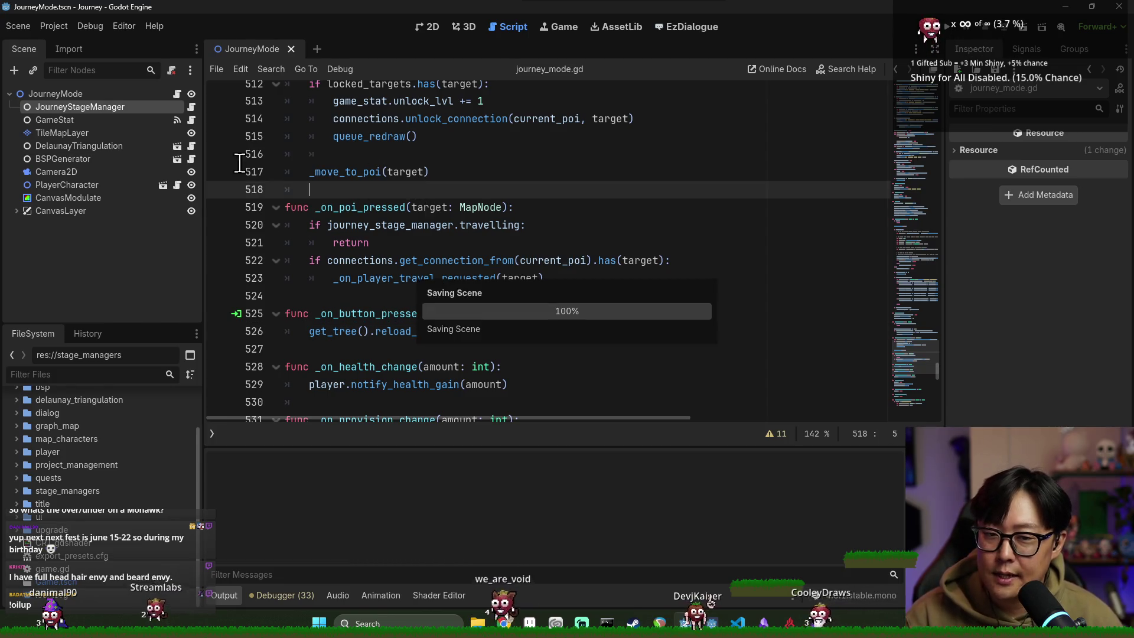
key(ctrl+s)
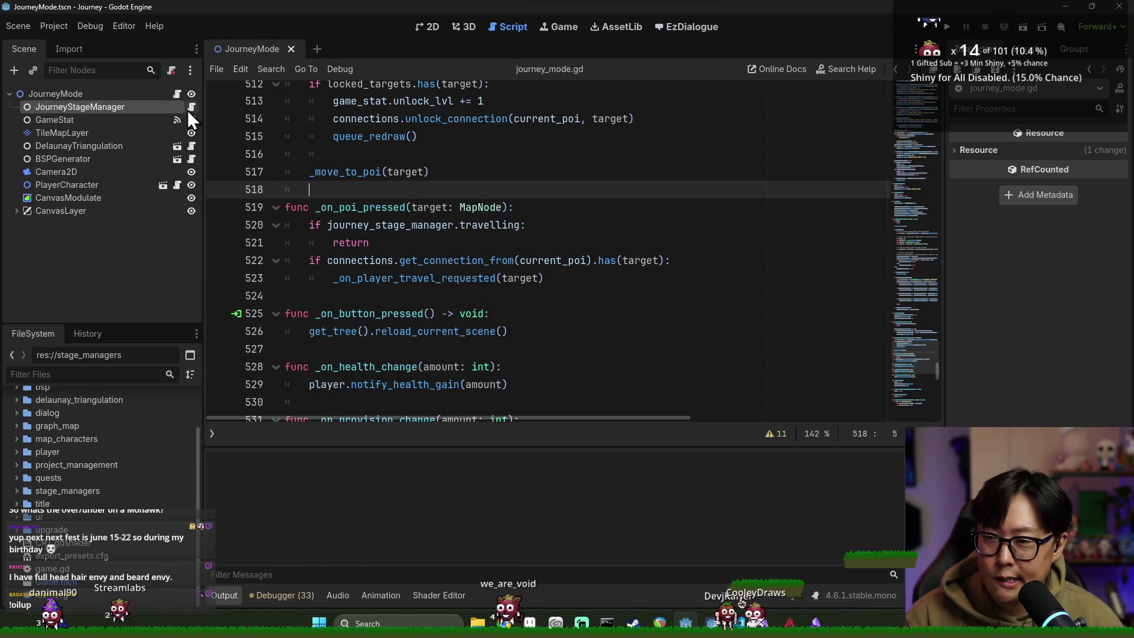
click(190, 108)
click(327, 148)
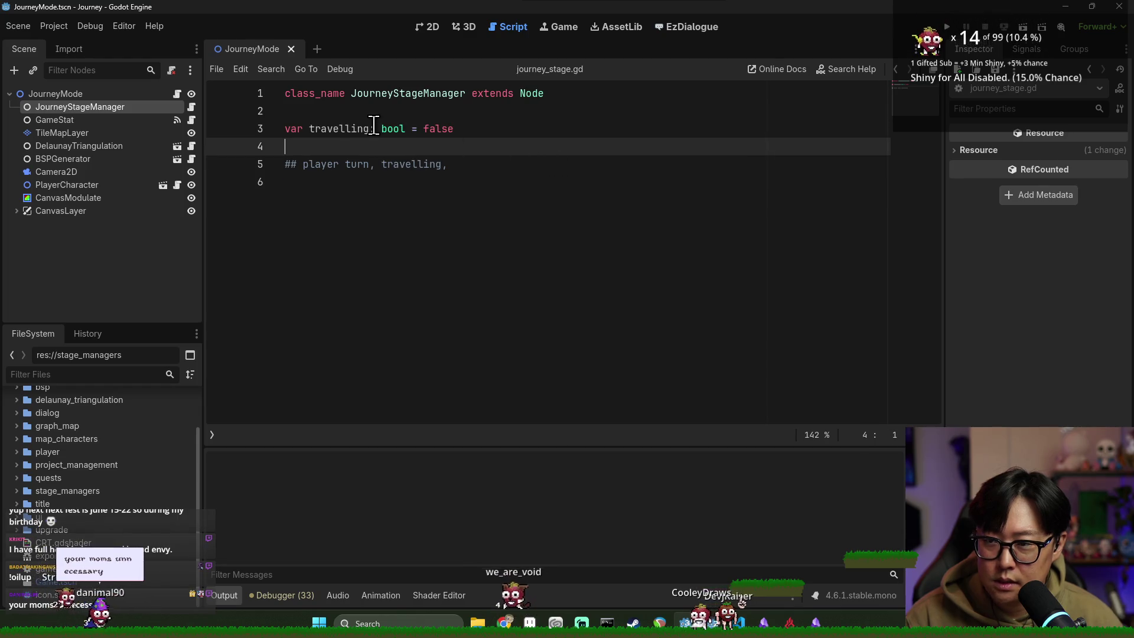
Step: Write the set_start_travel() function header below the comment in journey_stage.gd
click(492, 166)
key(ctrl+s)
key(Return)
key(Return)
text(func start_travel())
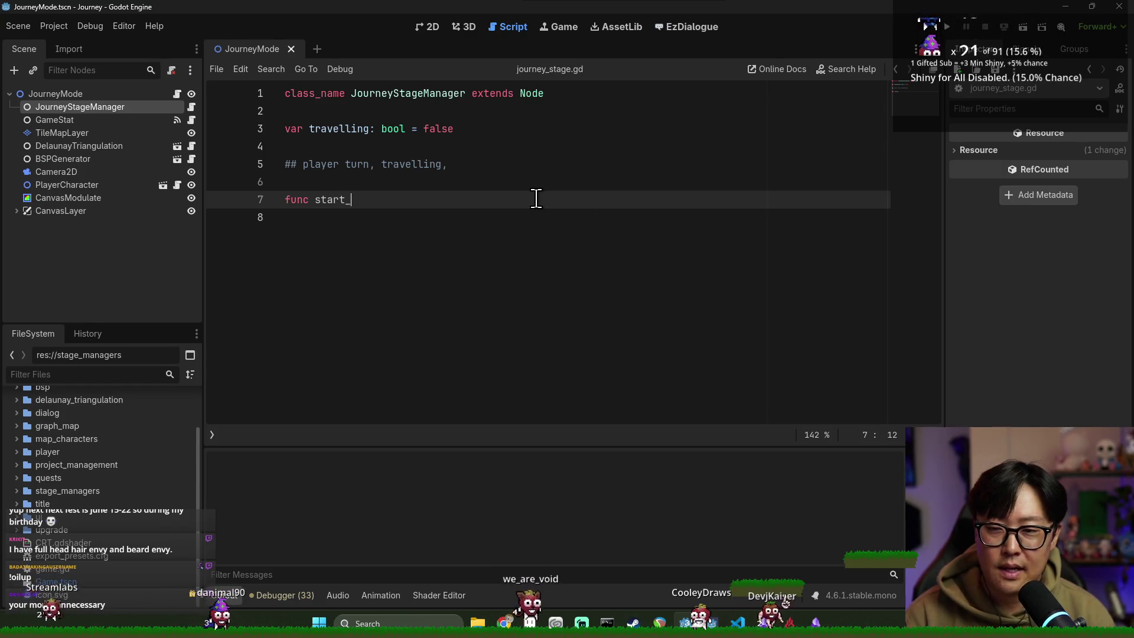
text(:)
key(Return)
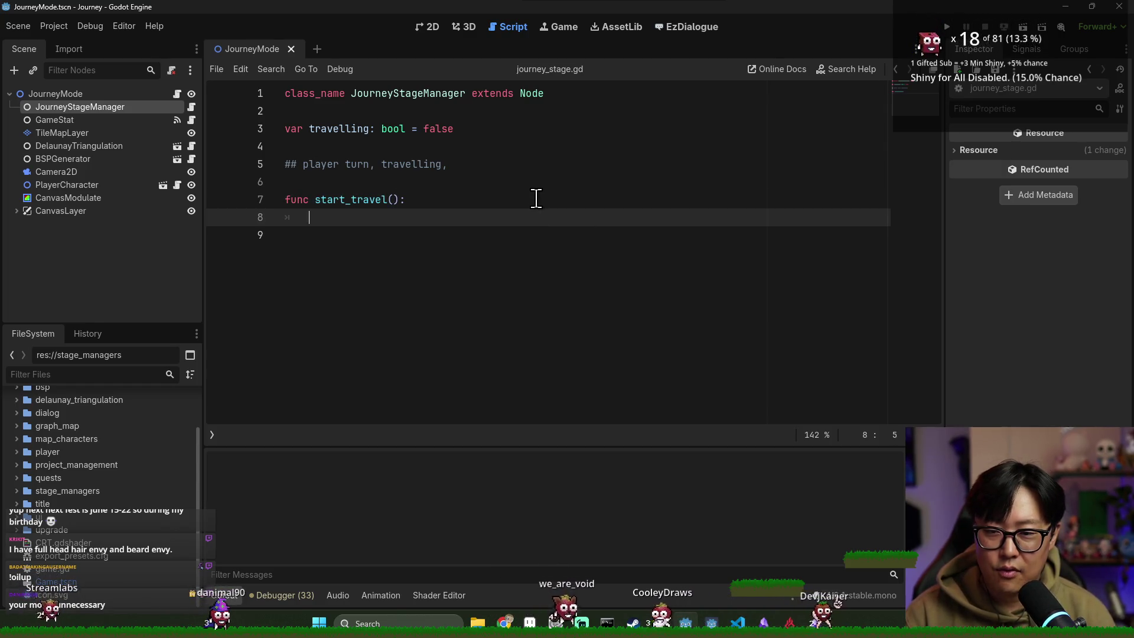
key(BackSpace)
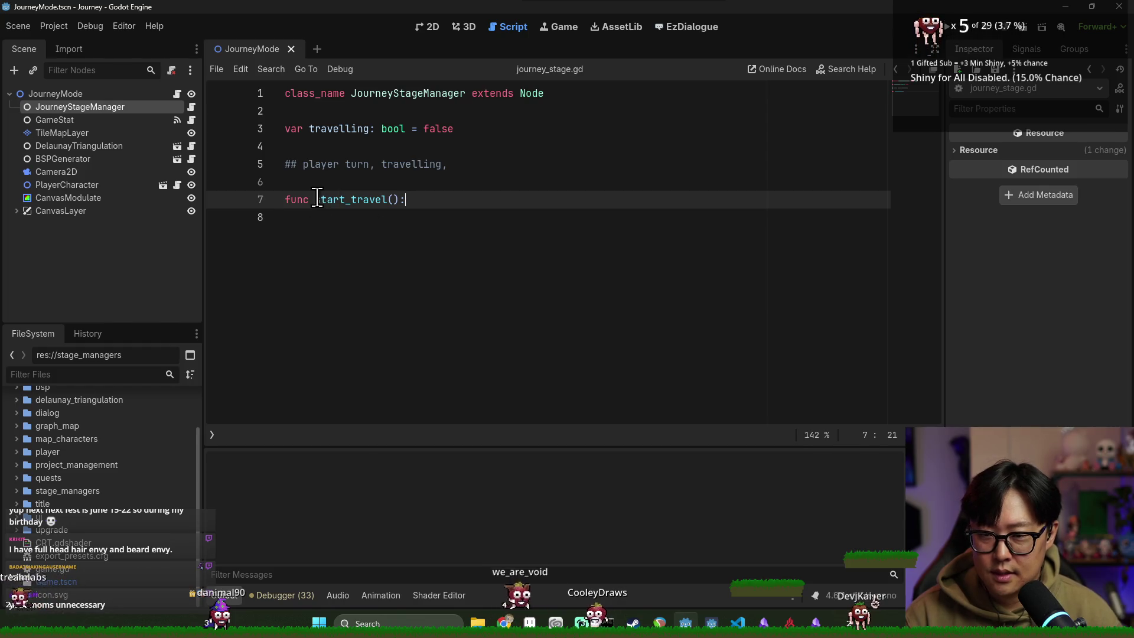
click(317, 199)
text(_)
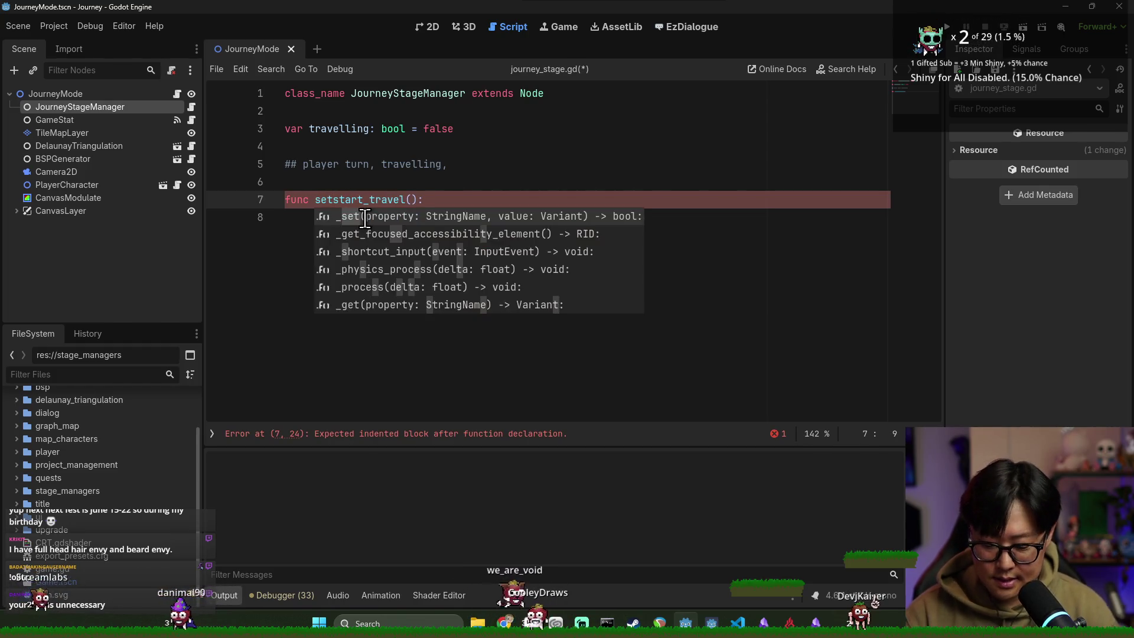
click(410, 200)
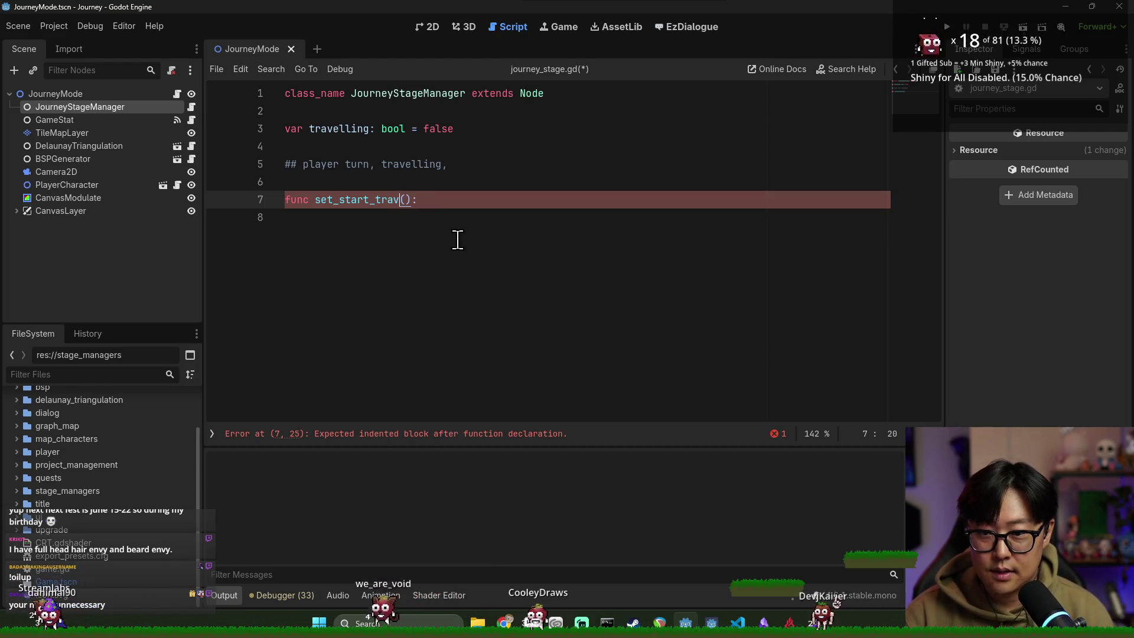
text(travel_stage)
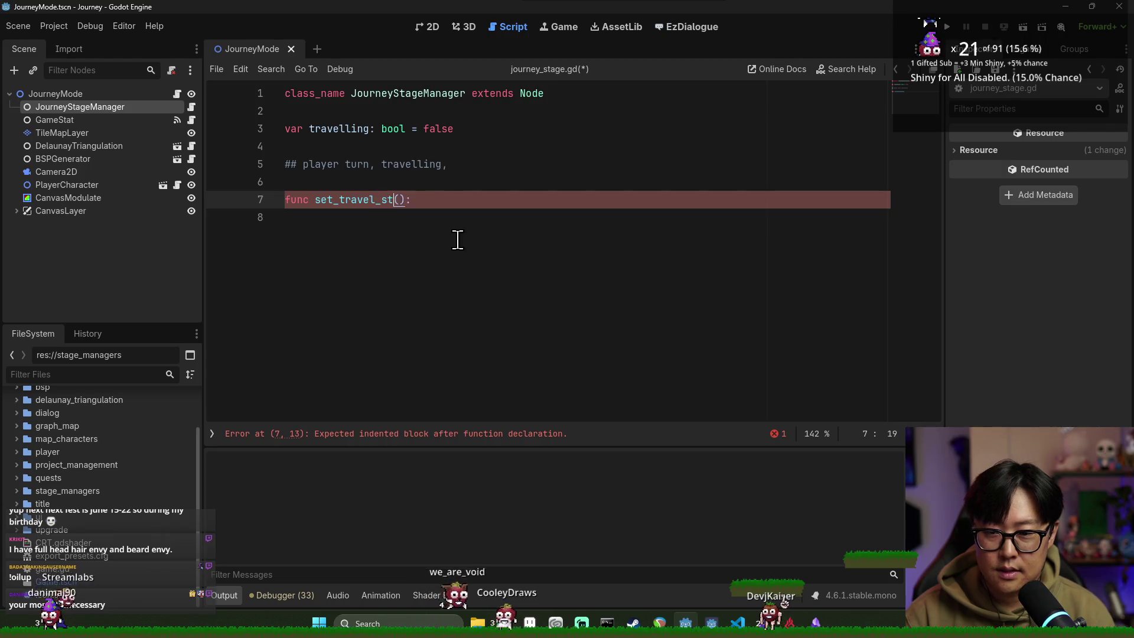
click(454, 236)
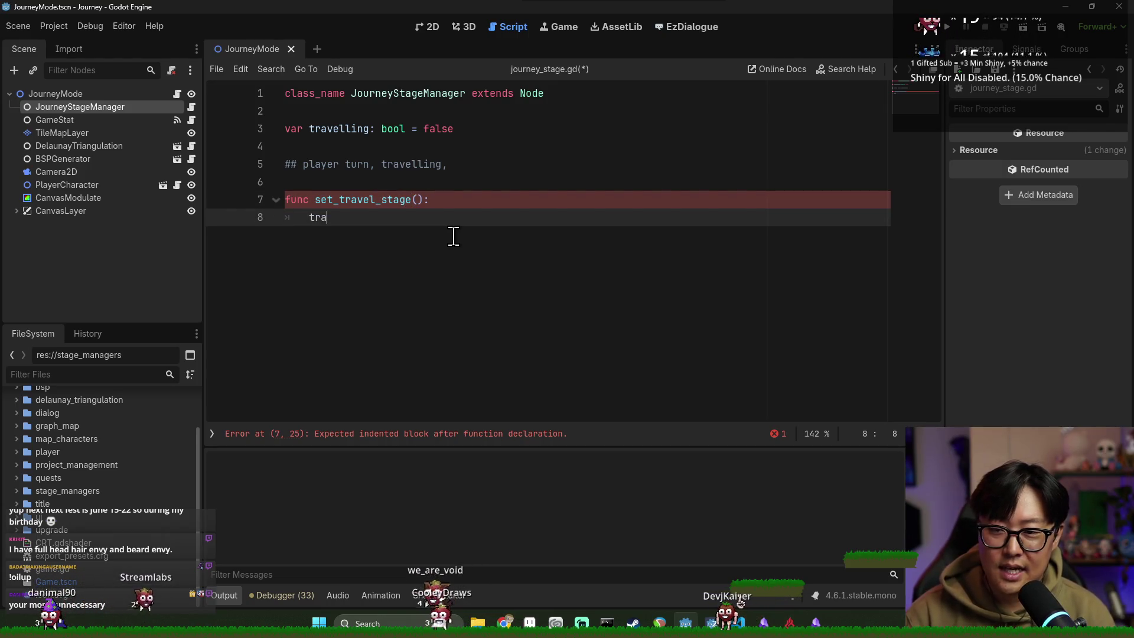
Step: Add set_travel_ended() setting travelling to false, and save
key(Return)
key(Return)
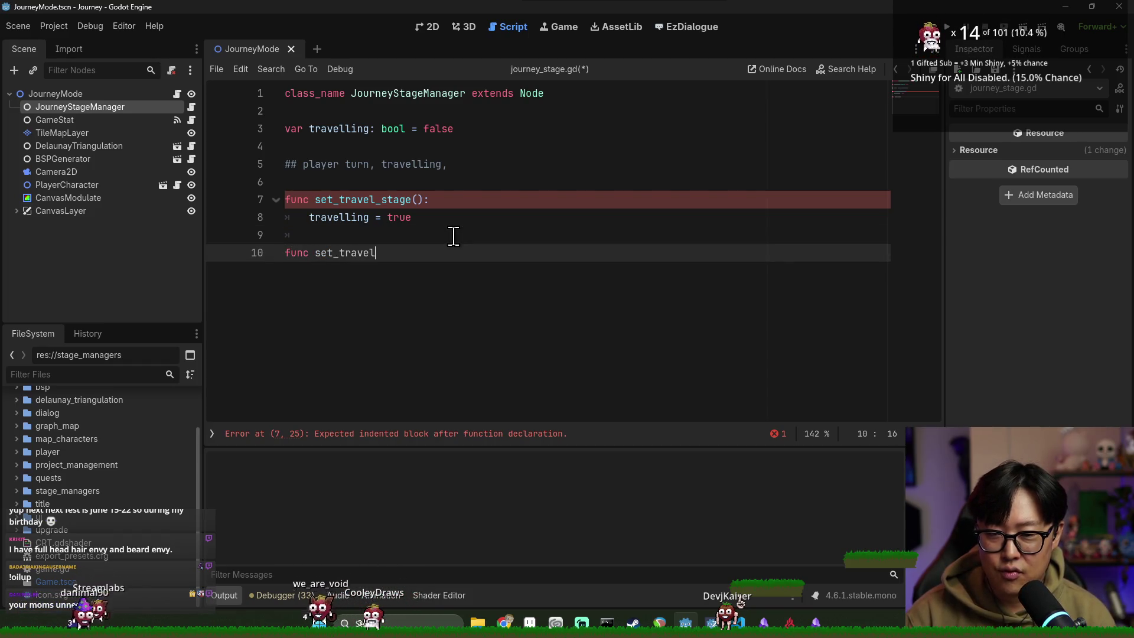
text(:)
key(Return)
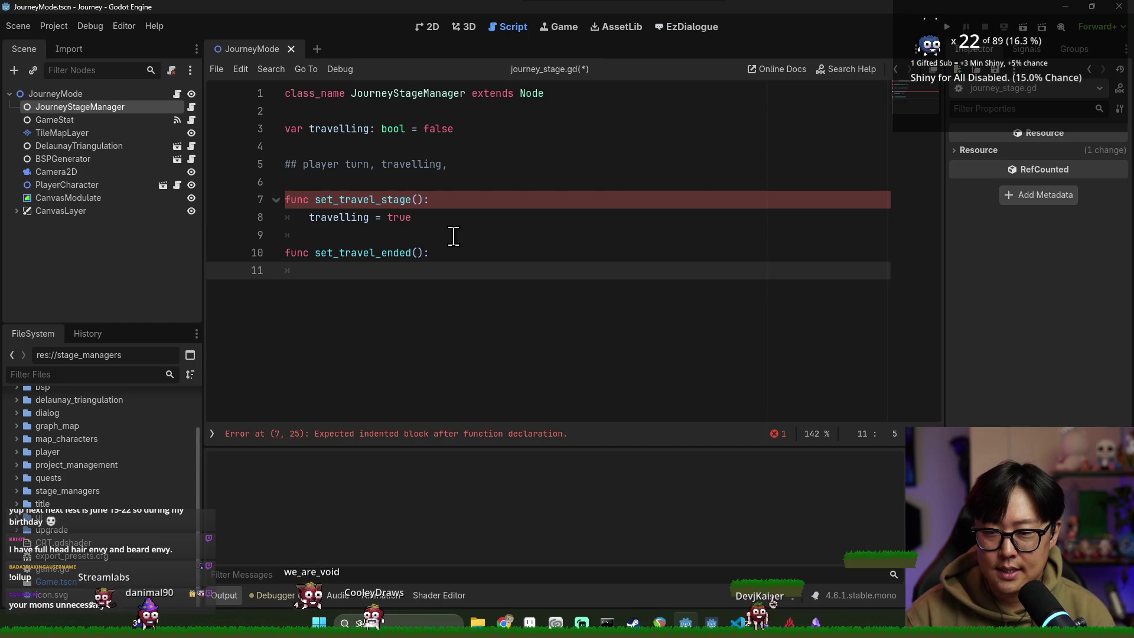
key(BackSpace)
key(BackSpace)
key(BackSpace)
text(ravel)
key(Return)
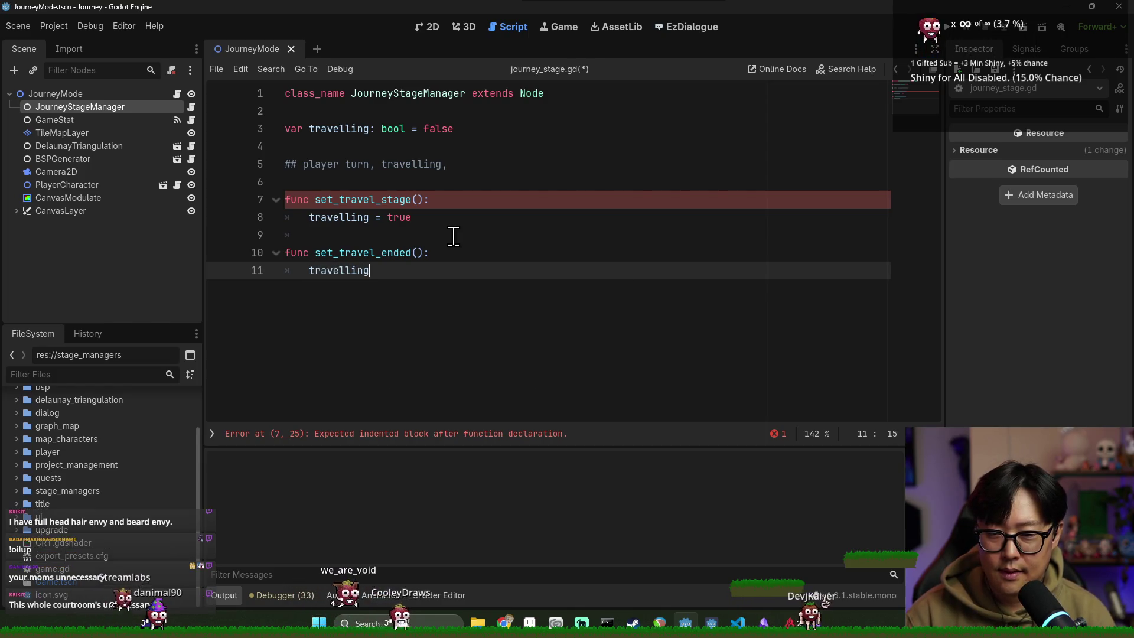
key(BackSpace)
key(BackSpace)
key(BackSpace)
text(lse)
key(ctrl+s)
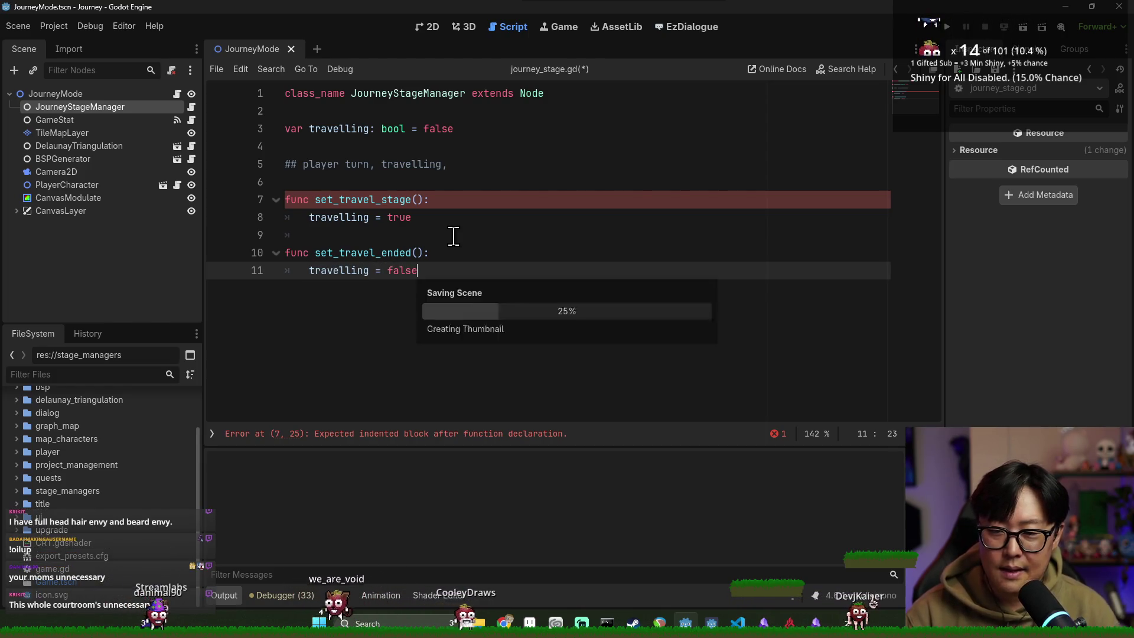
double_click(348, 201)
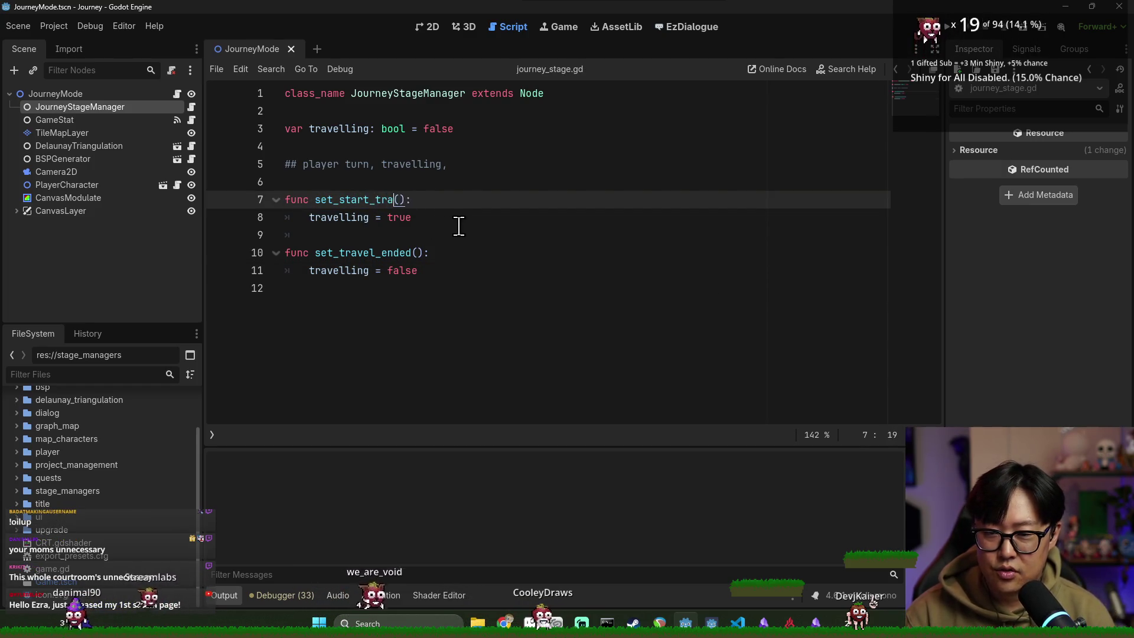
key(ctrl+s)
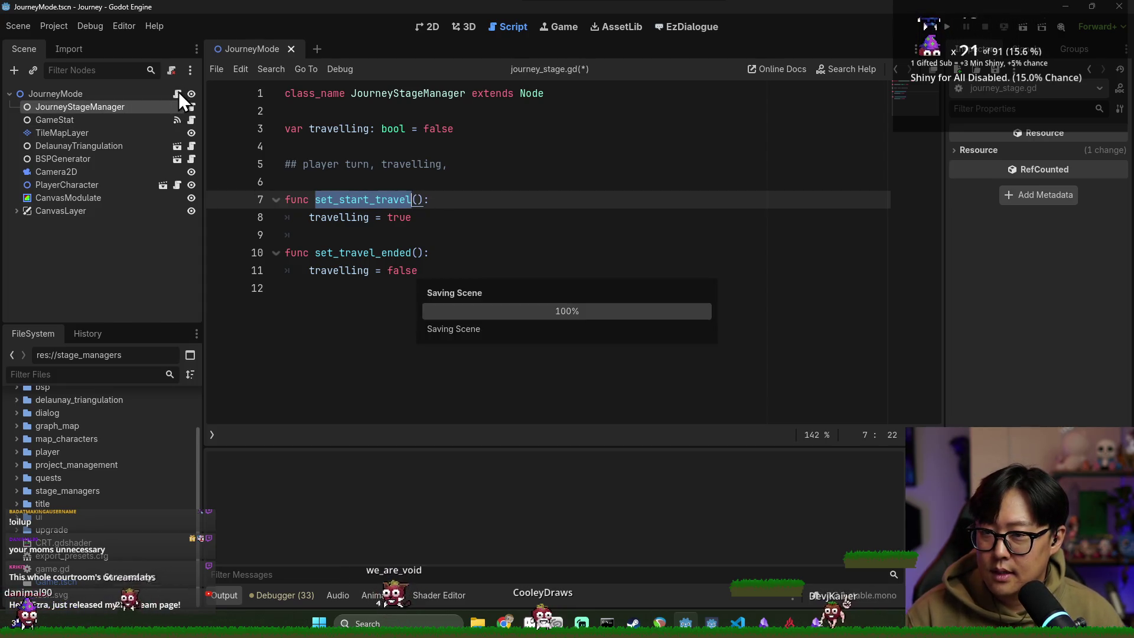
Step: Add an is_travelling() function that returns travelling, and save
click(178, 93)
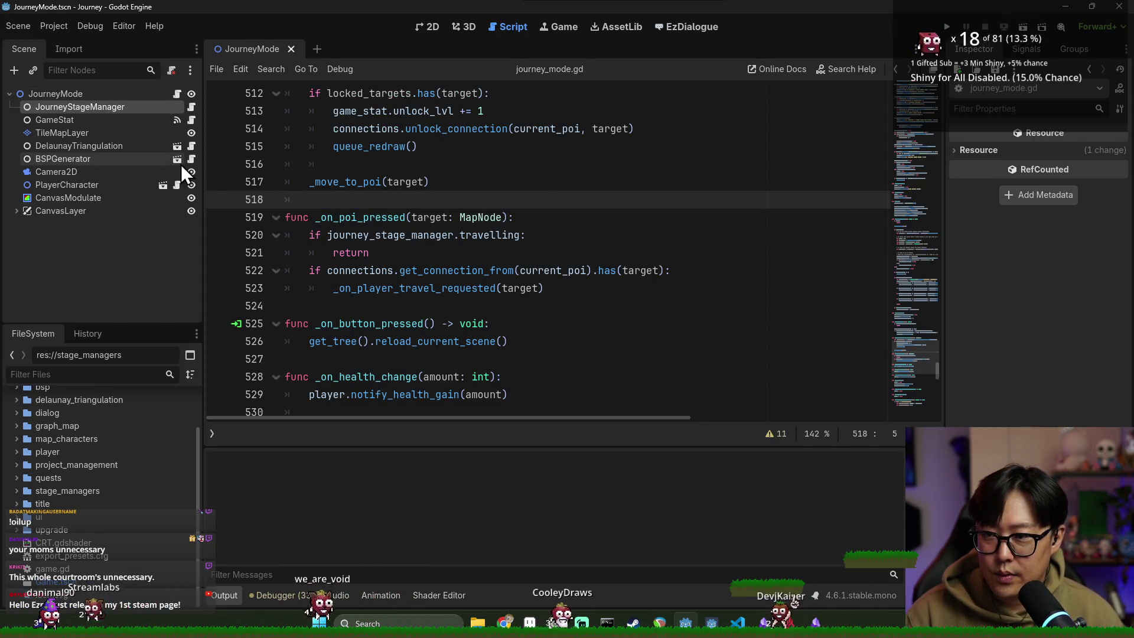
click(192, 106)
key(ctrl+s)
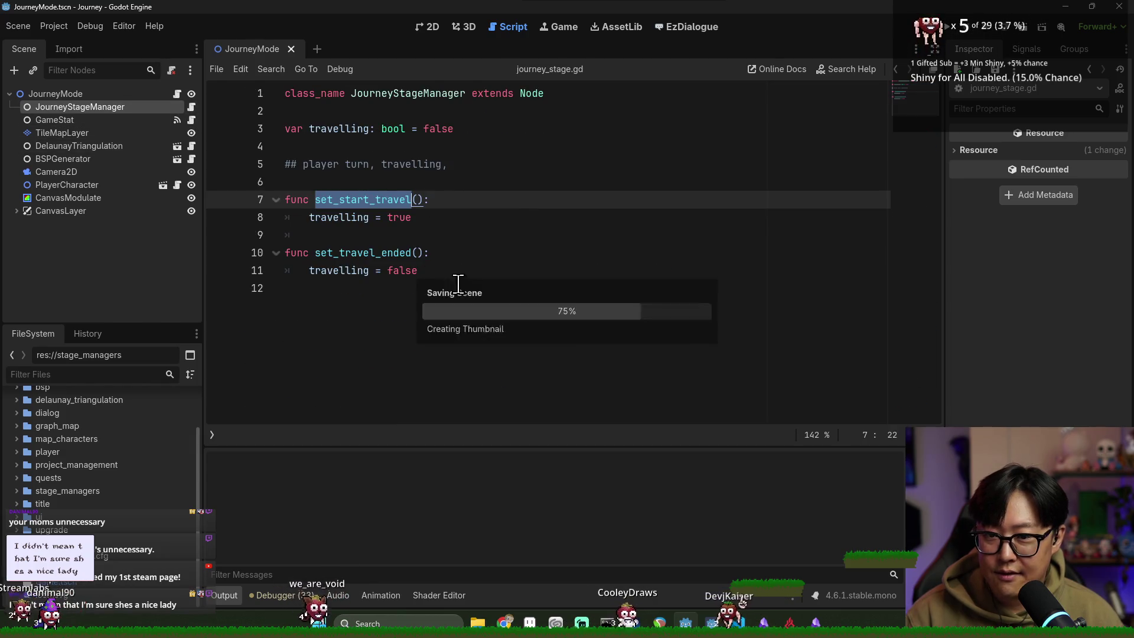
click(463, 278)
key(Return)
key(Return)
key(BackSpace)
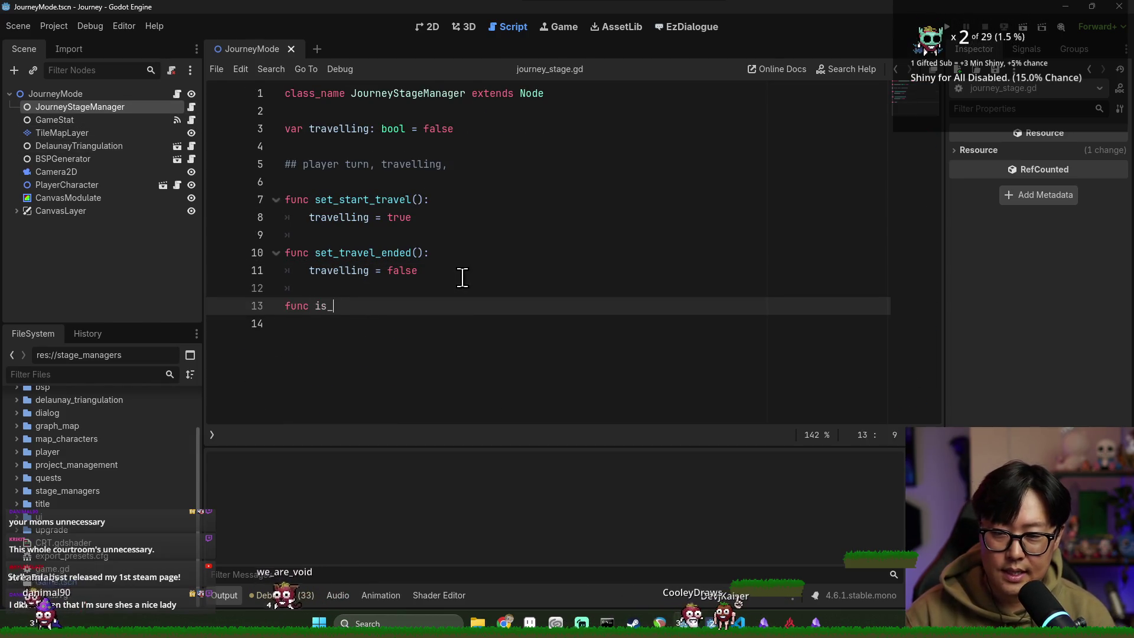
text():)
key(Return)
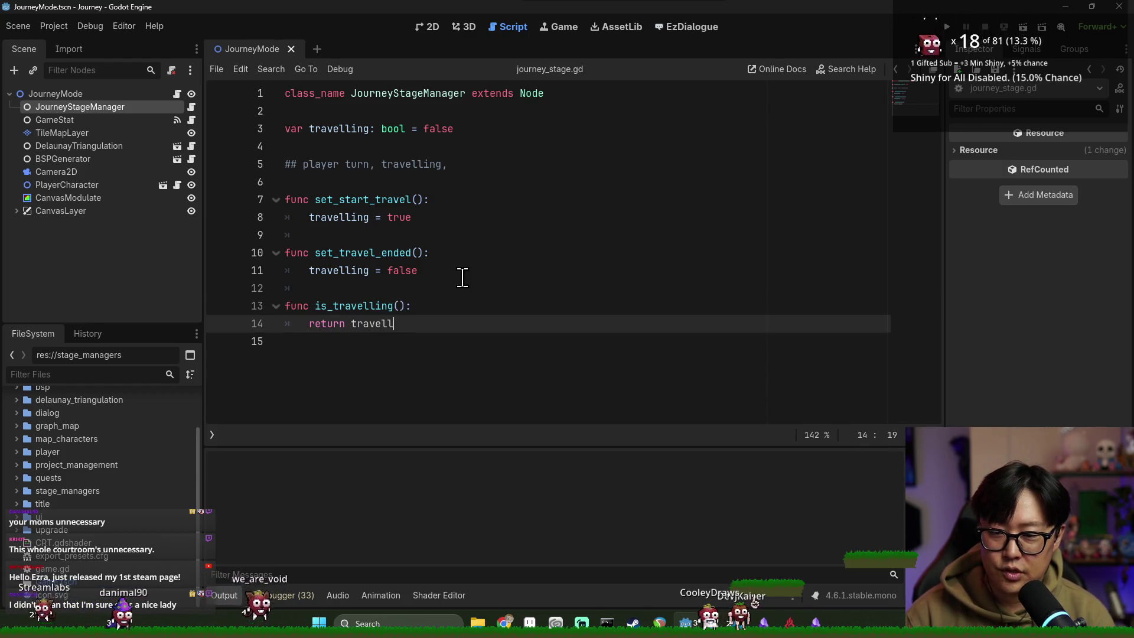
text(ing)
key(ctrl+s)
Step: Delete the old player turn comment lines from journey_stage.gd and save
click(339, 181)
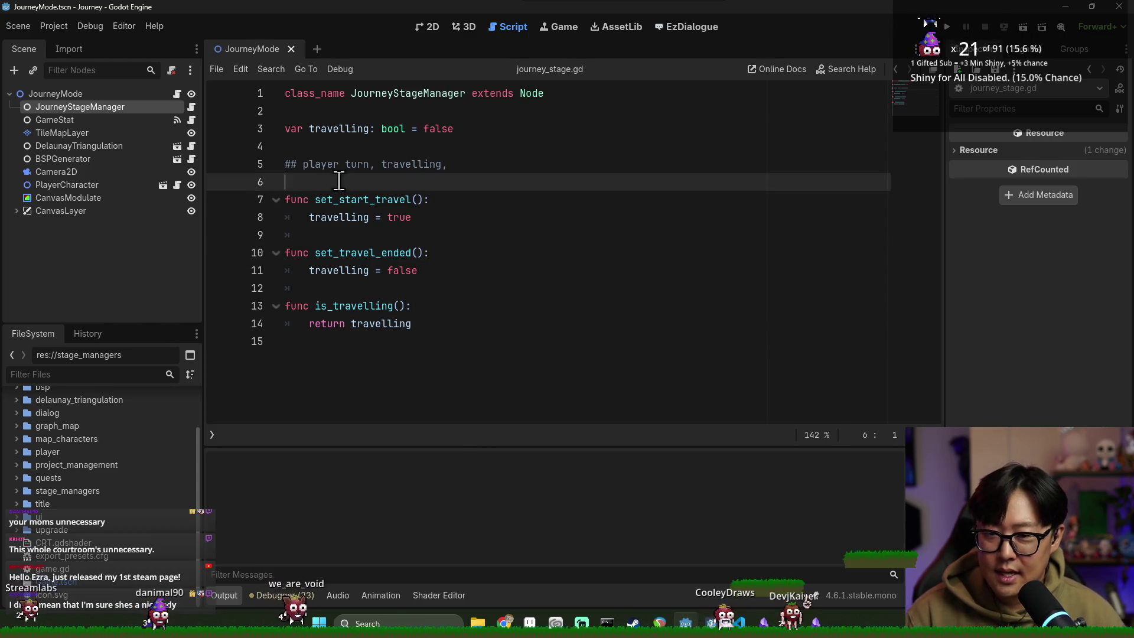
key(shift+Up)
key(shift+Up)
key(shift+Down)
key(shift+Down)
key(shift+Up)
key(shift+Up)
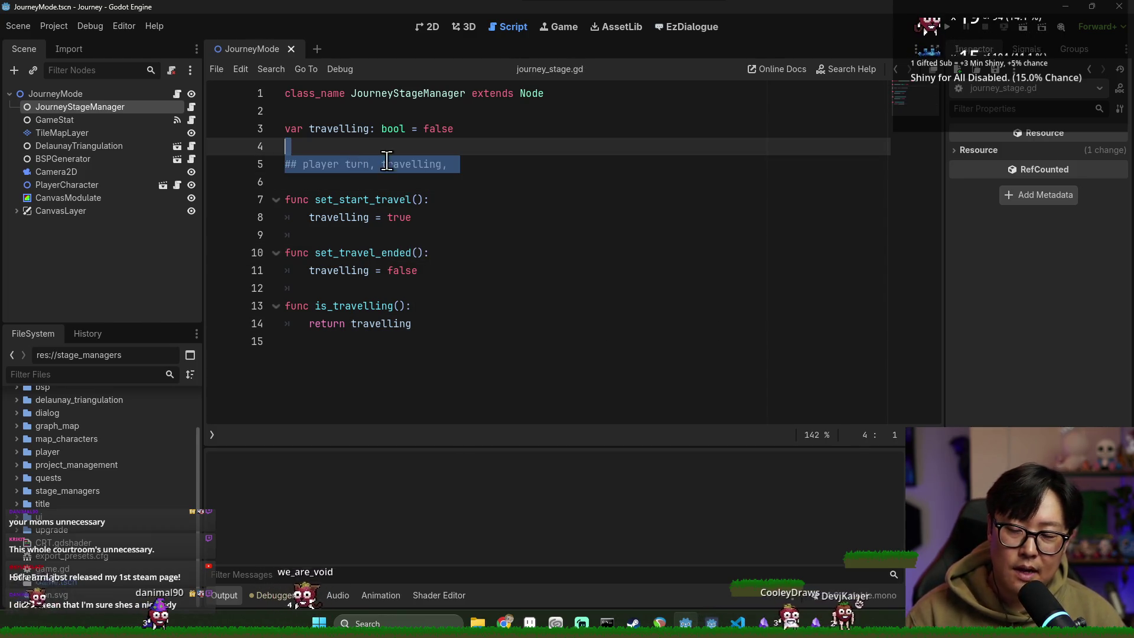
key(BackSpace)
key(ctrl+s)
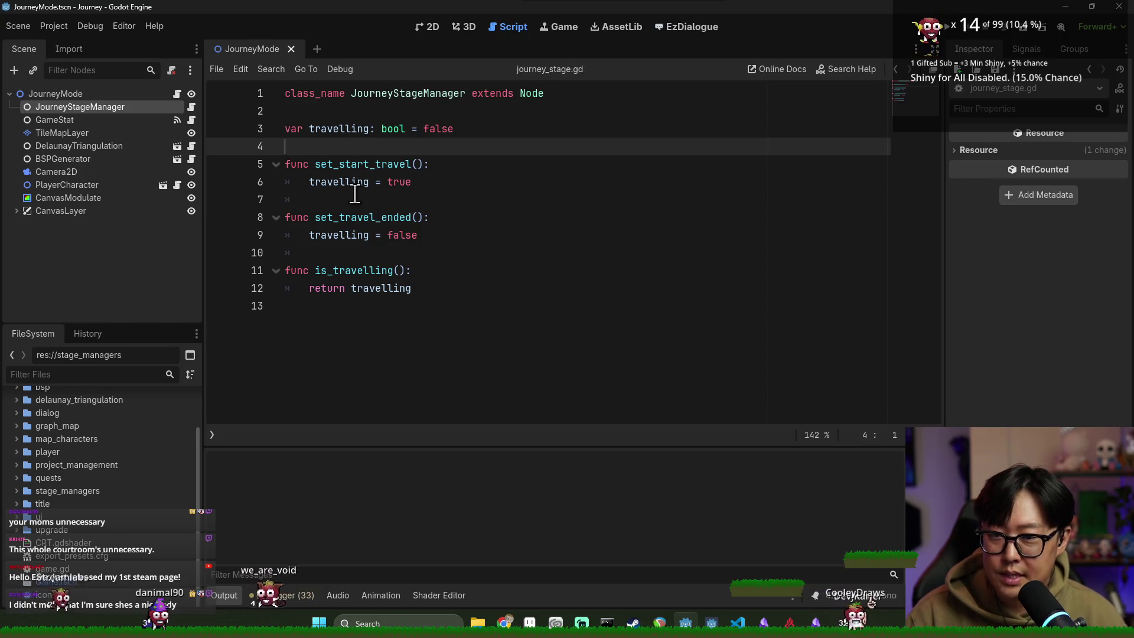
click(365, 168)
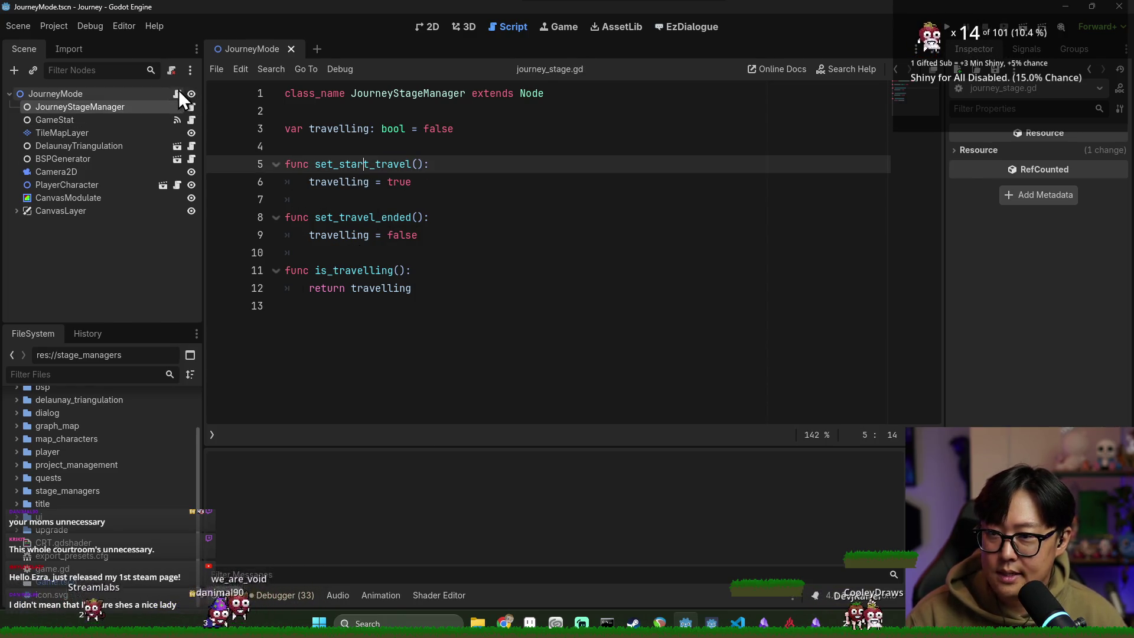
click(177, 92)
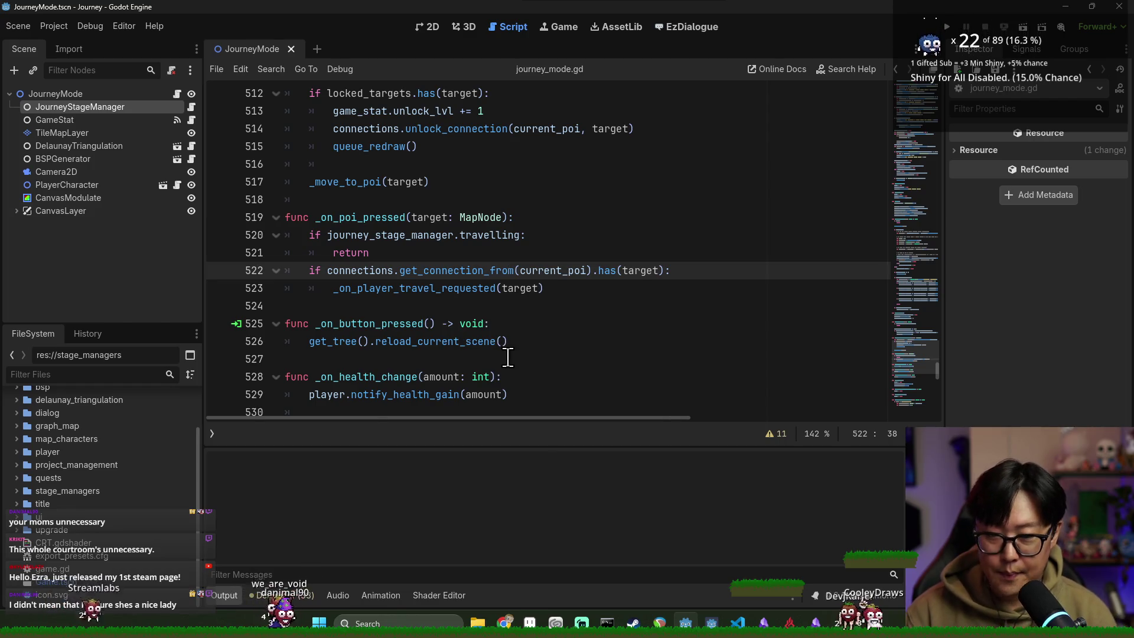
Step: Search journey_mode.gd for every use of journey_stage_manager
key(ctrl+f)
text(journey)
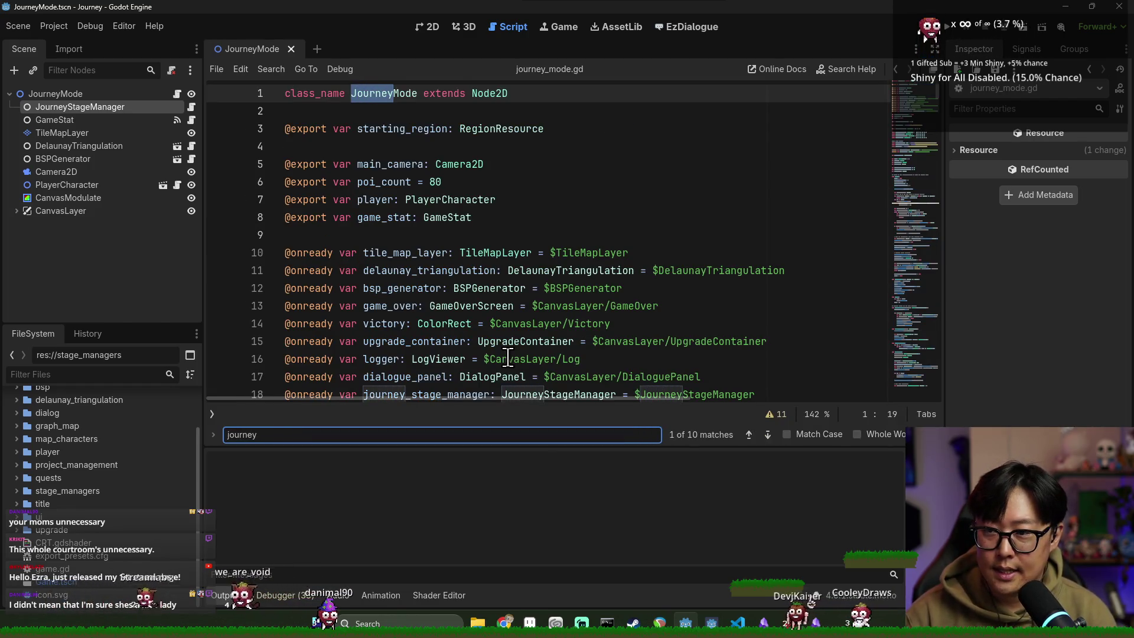
text(stage)
double_click(461, 238)
key(ctrl+c)
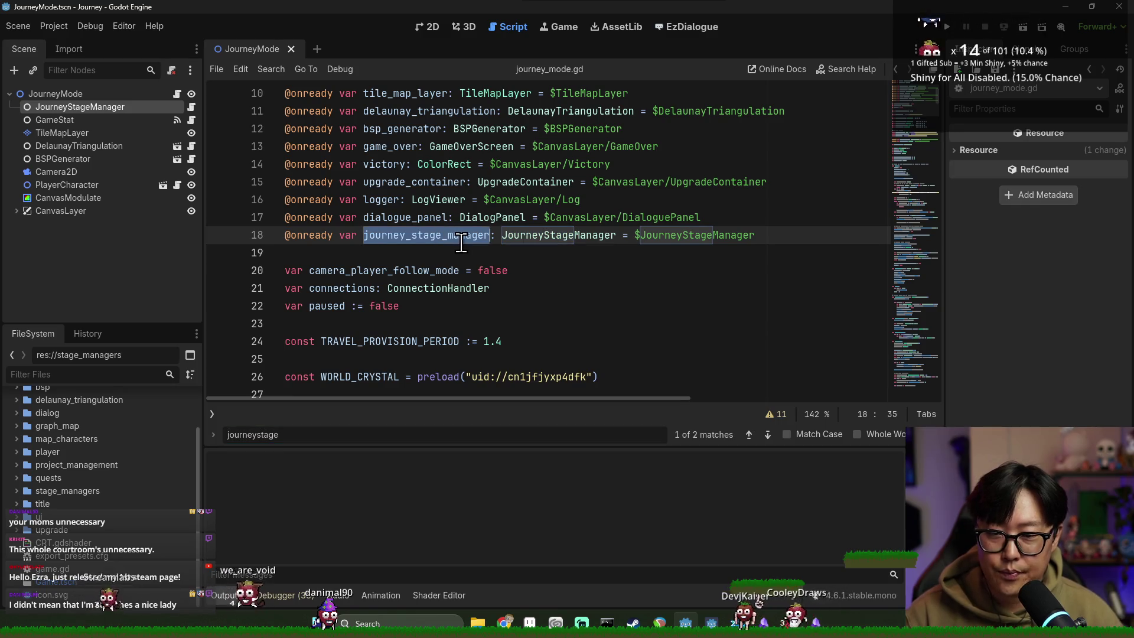
key(ctrl+f)
Step: Replace the travelling assignment on line 364 with journey_stage_manager.set_travel_ended() and save
click(591, 235)
key(shift+Home)
key(BackSpace)
text(s)
key(BackSpace)
key(BackSpace)
key(BackSpace)
key(BackSpace)
key(ctrl+v)
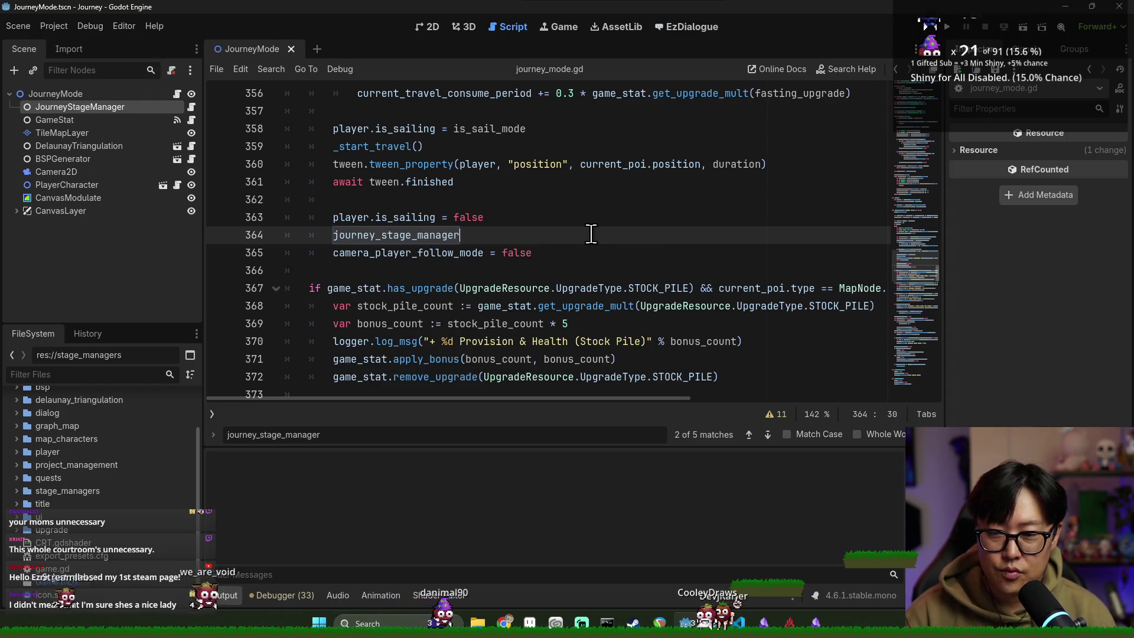
text(stop)
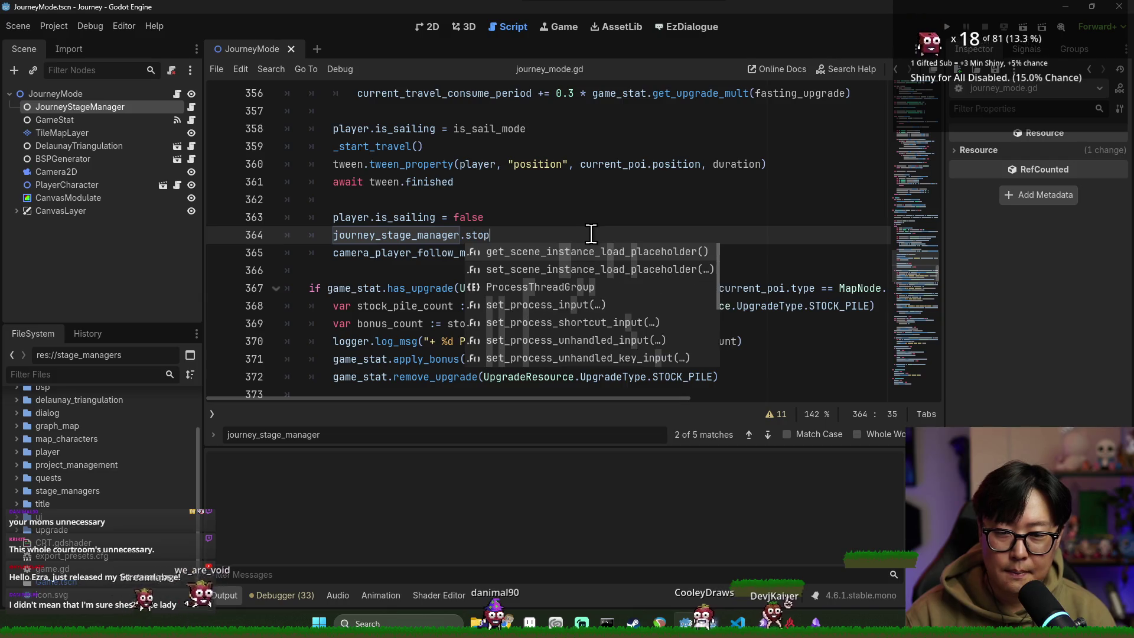
key(BackSpace)
key(BackSpace)
text(travel_end)
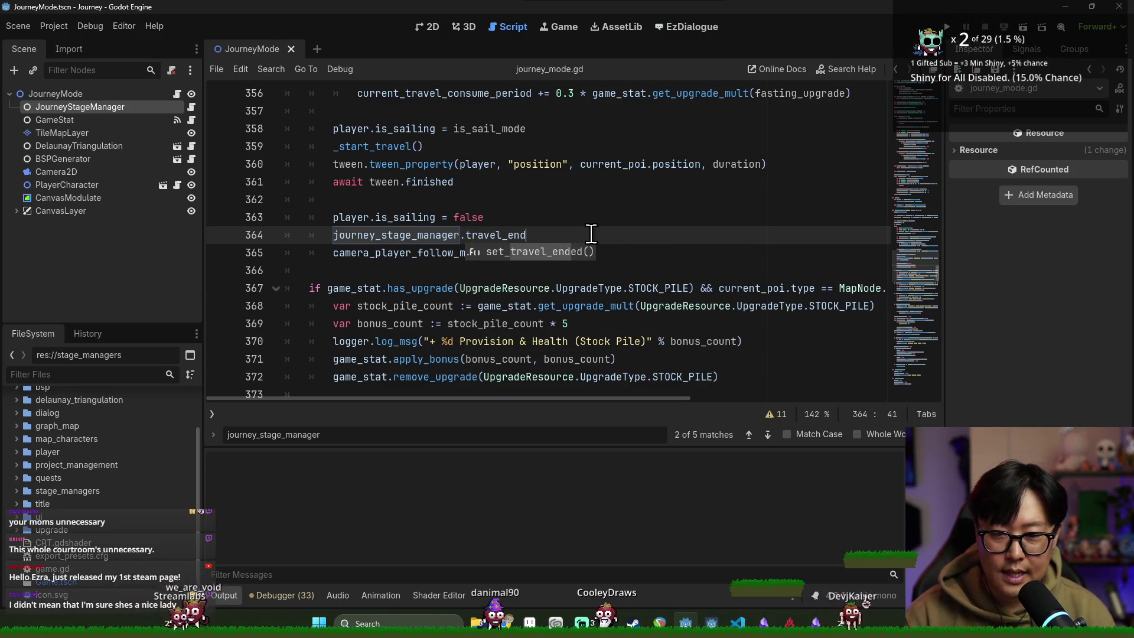
key(Return)
key(ctrl+s)
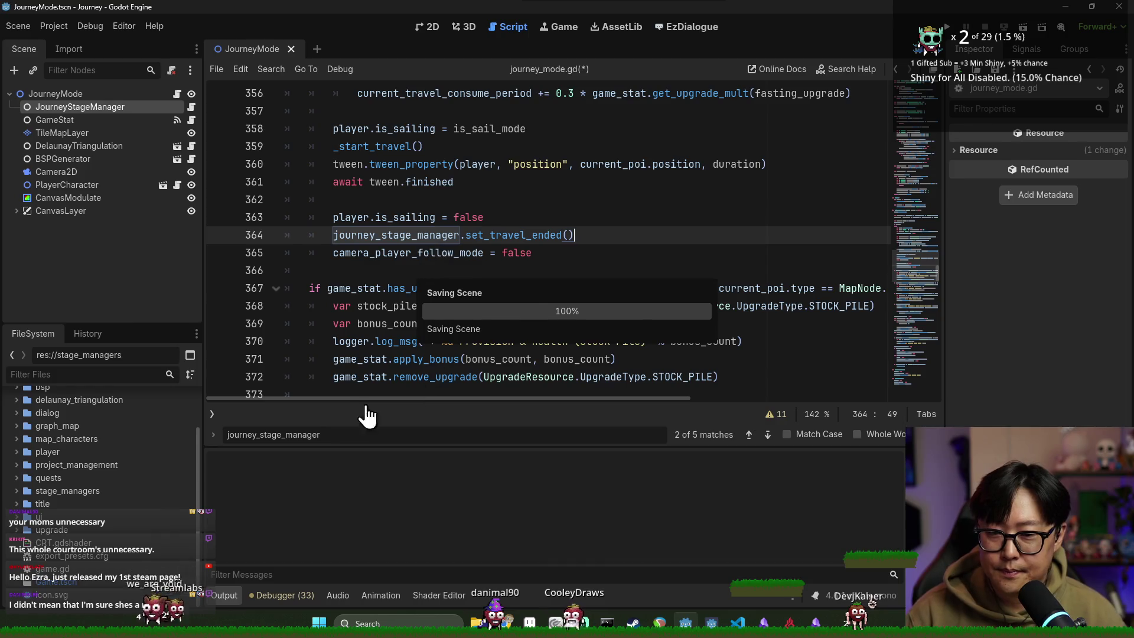
Step: Change the travelling assignment on line 497 to journey_stage_manager.set_start_travel()
click(405, 435)
key(Return)
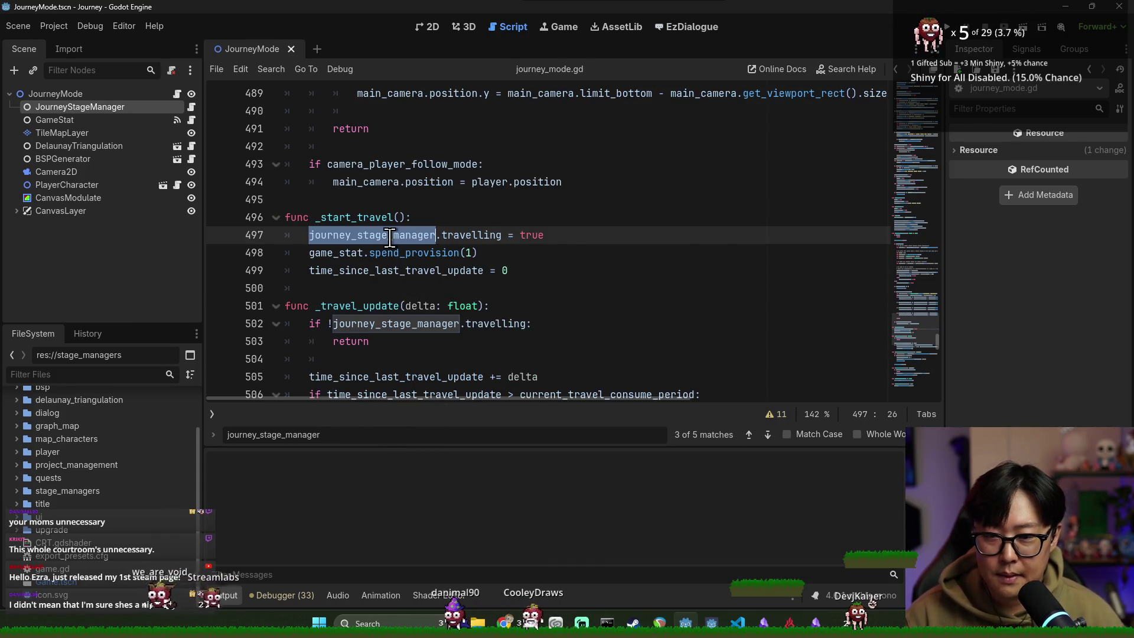
shift+click(584, 237)
text(.set_start)
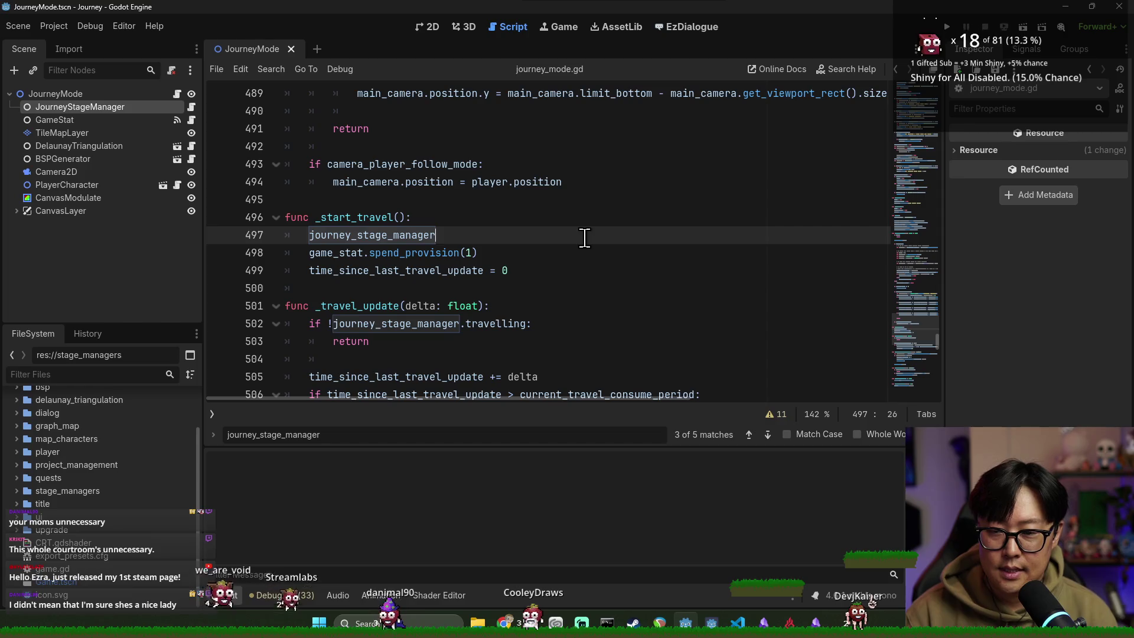
text(_tra)
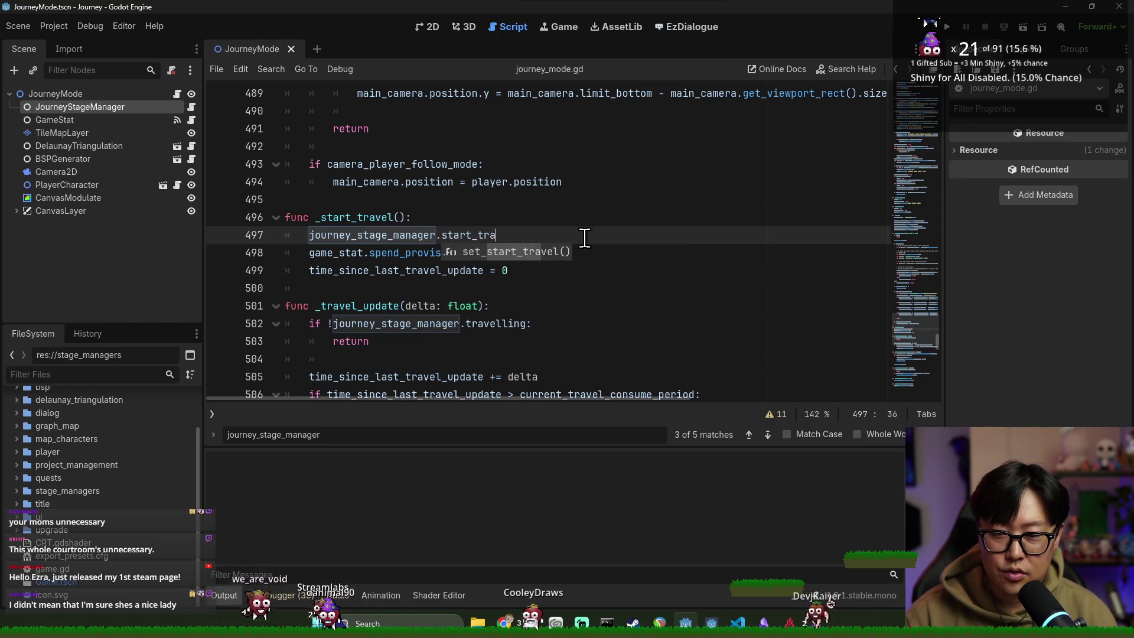
key(Return)
key(ctrl+s)
Step: Replace the travelling checks on lines 502 and 520 with journey_stage_manager.is_travelling()
double_click(377, 326)
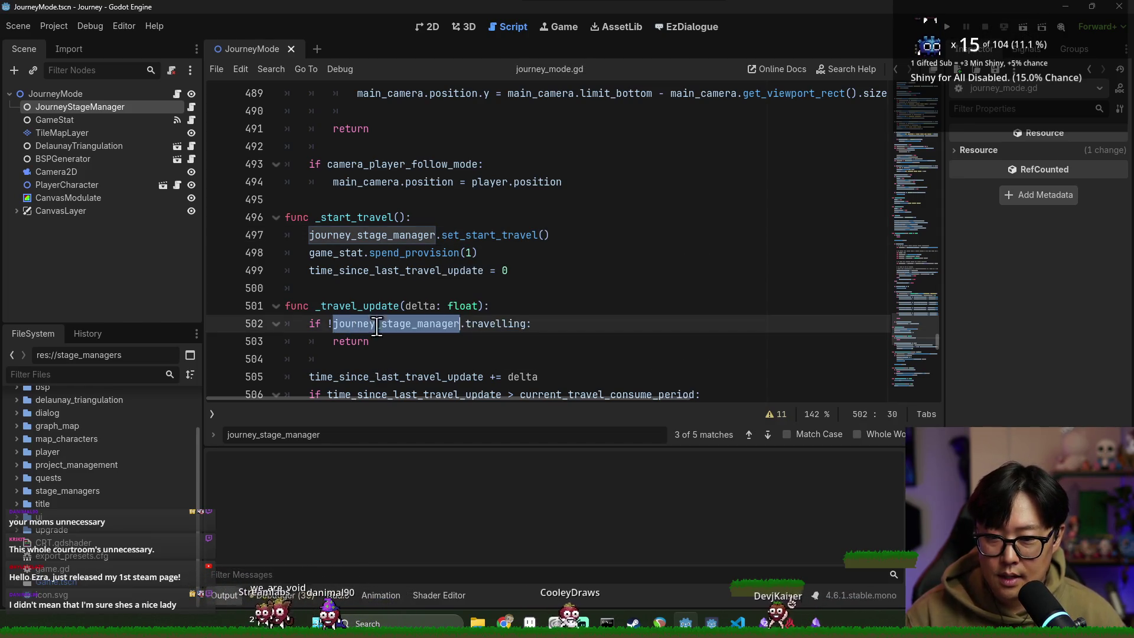
double_click(513, 324)
text(t)
key(Return)
key(ctrl+s)
click(369, 436)
key(Return)
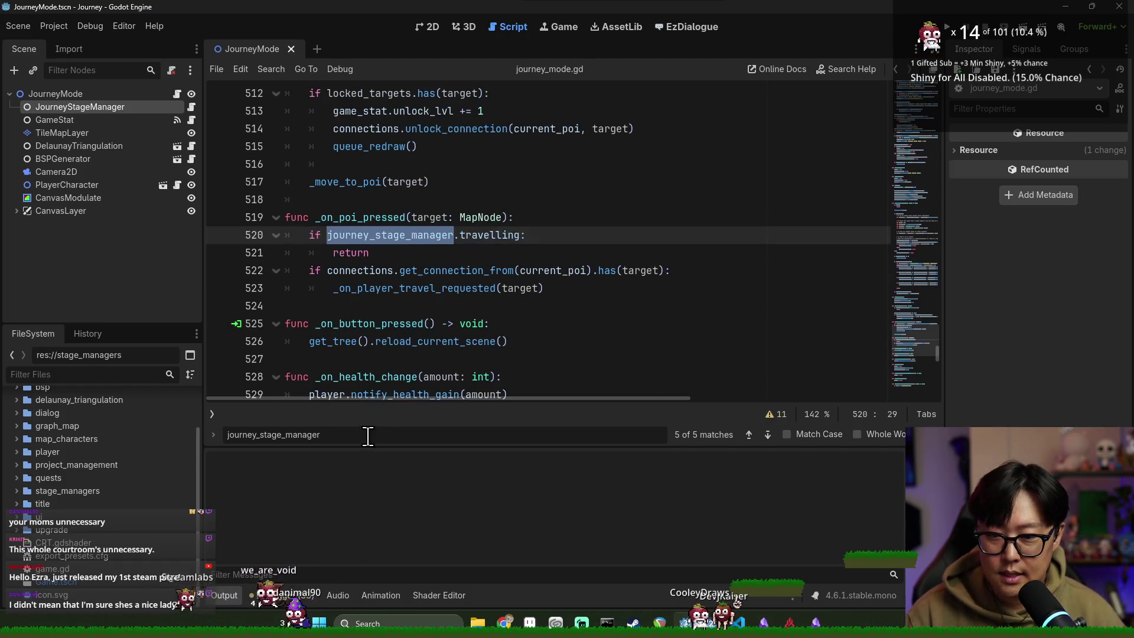
double_click(481, 236)
text(is_t)
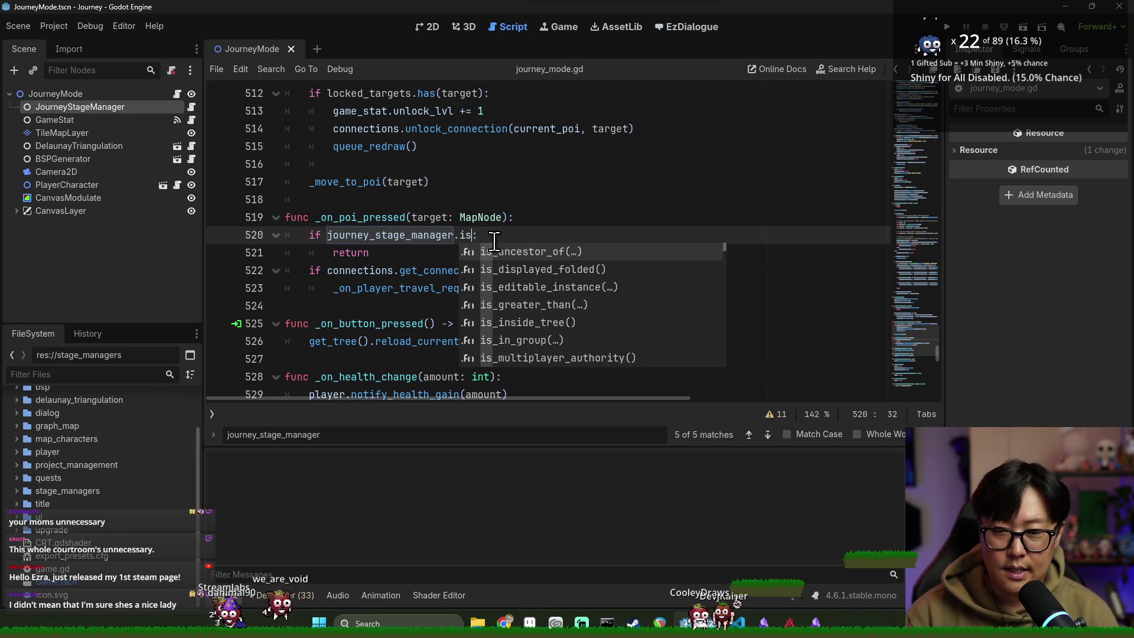
key(Return)
key(ctrl+s)
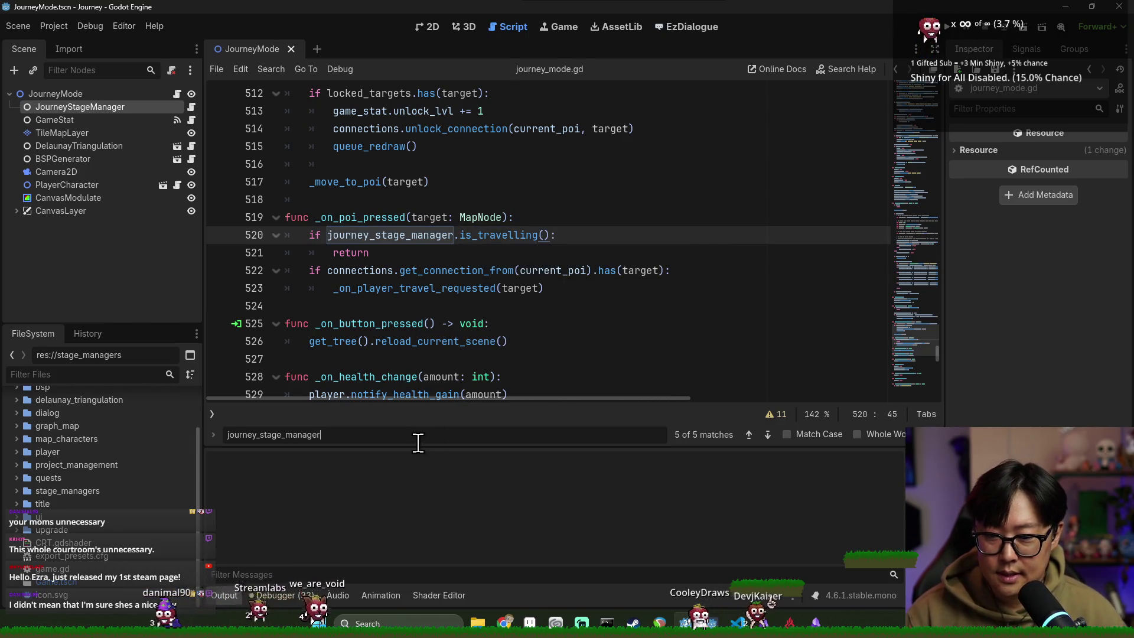
Step: Add the missing colon to the func header on line 519 and save
click(430, 440)
key(Return)
key(Return)
key(Return)
key(Return)
key(Return)
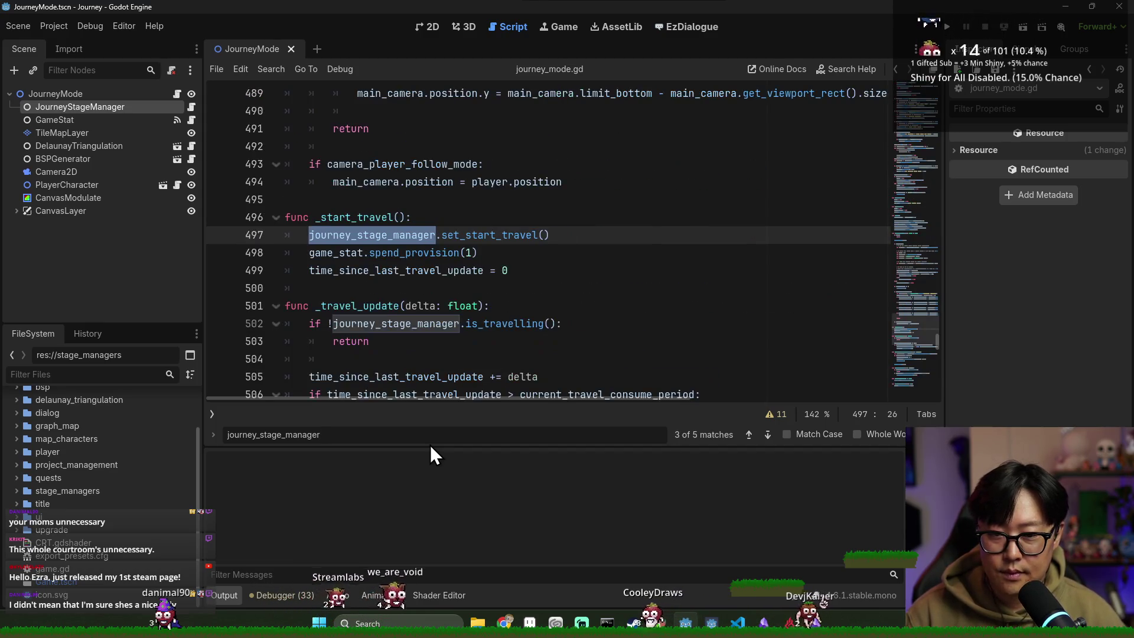
click(511, 217)
text(:)
key(ctrl+s)
key(ctrl+s)
click(17, 211)
key(ctrl+s)
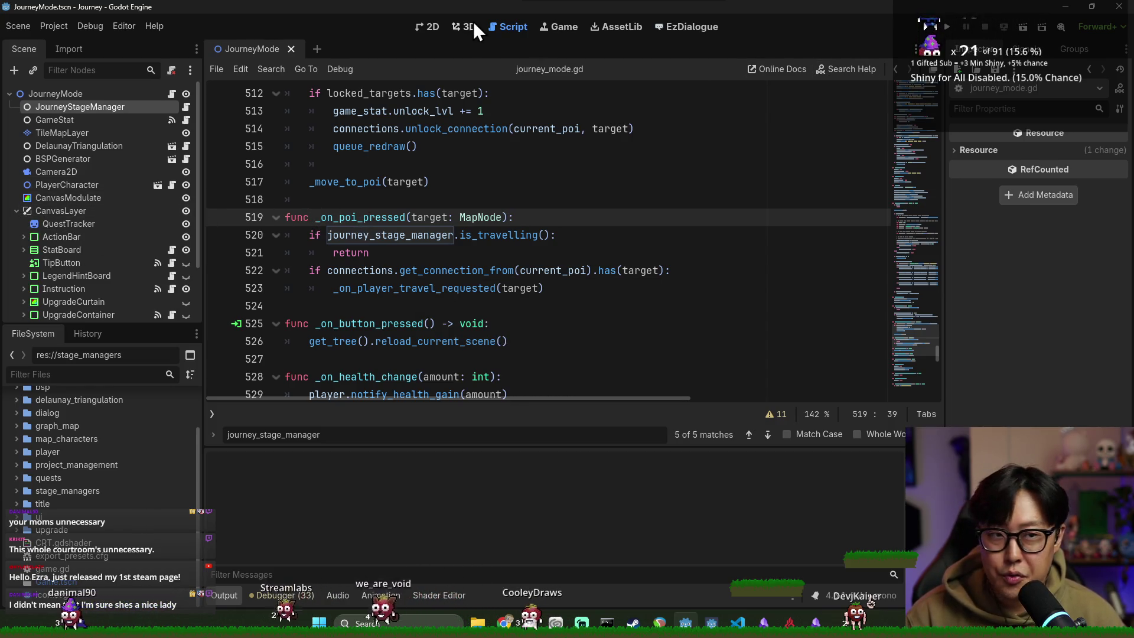
Step: Switch to the 2D scene view and open the StatBoard node's script
click(427, 28)
scroll(102, 215, down, 3)
key(ctrl+s)
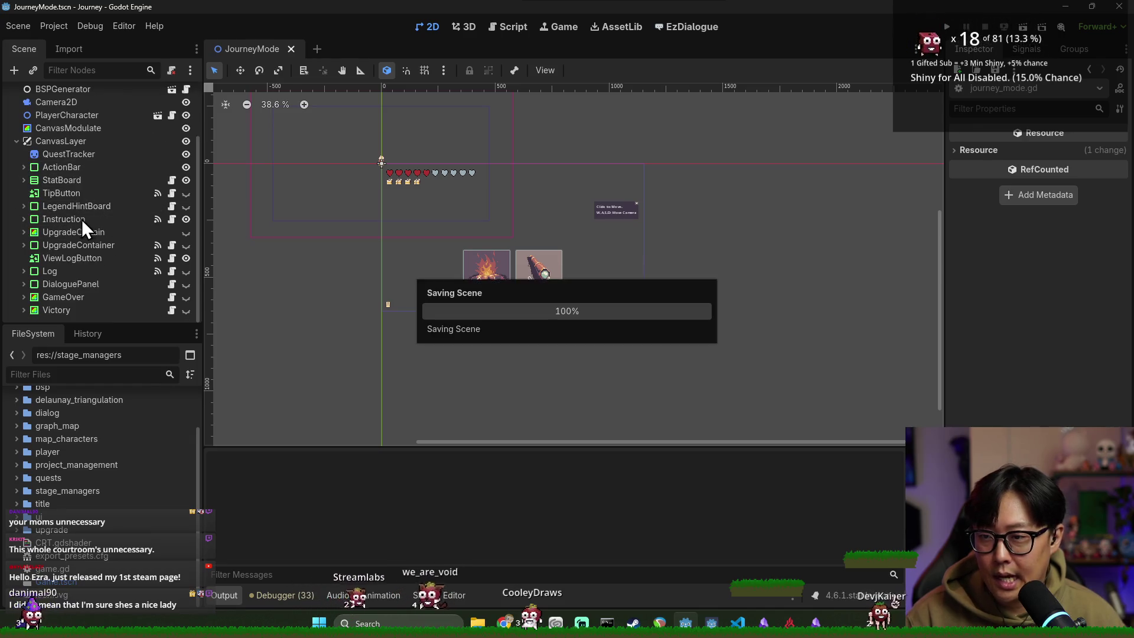
key(ctrl+s)
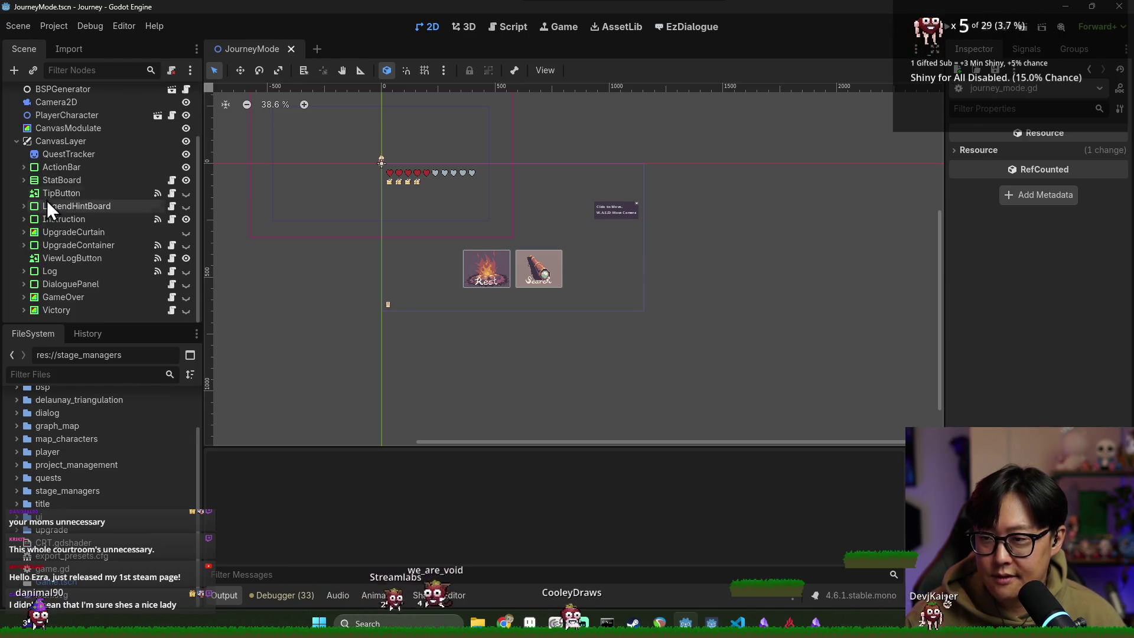
click(59, 180)
click(171, 179)
key(ctrl+s)
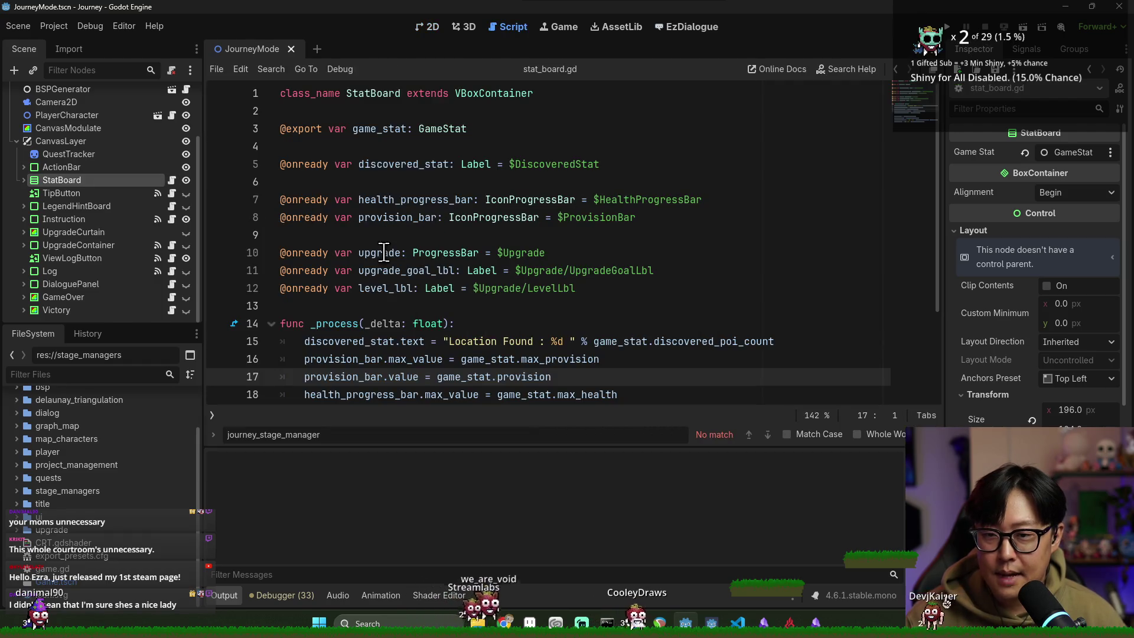
click(636, 295)
key(ctrl+s)
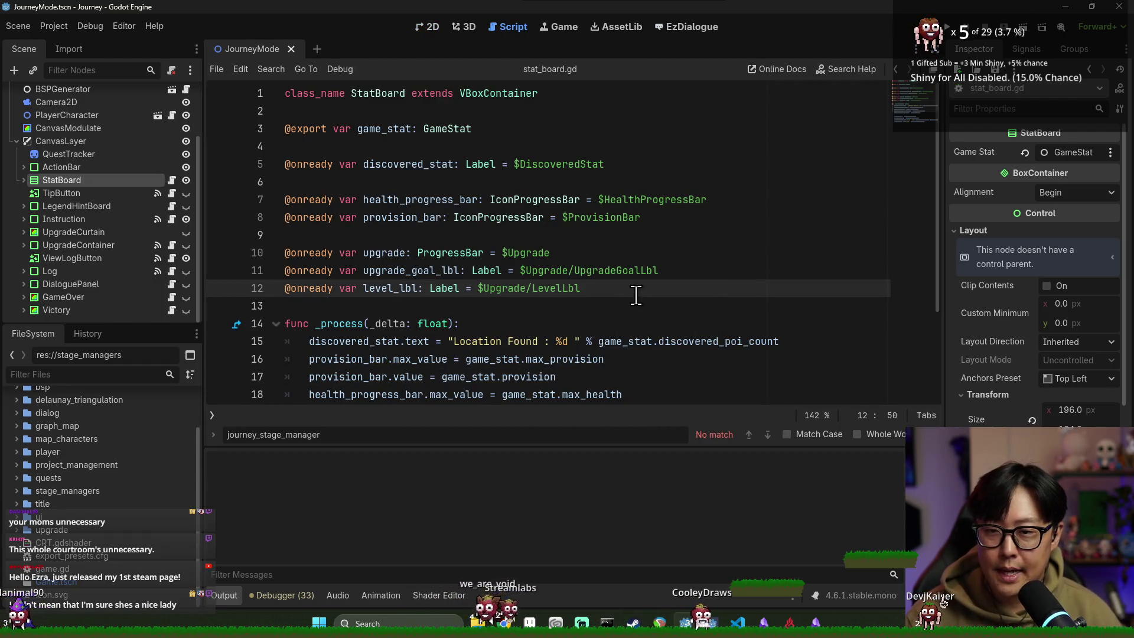
click(526, 131)
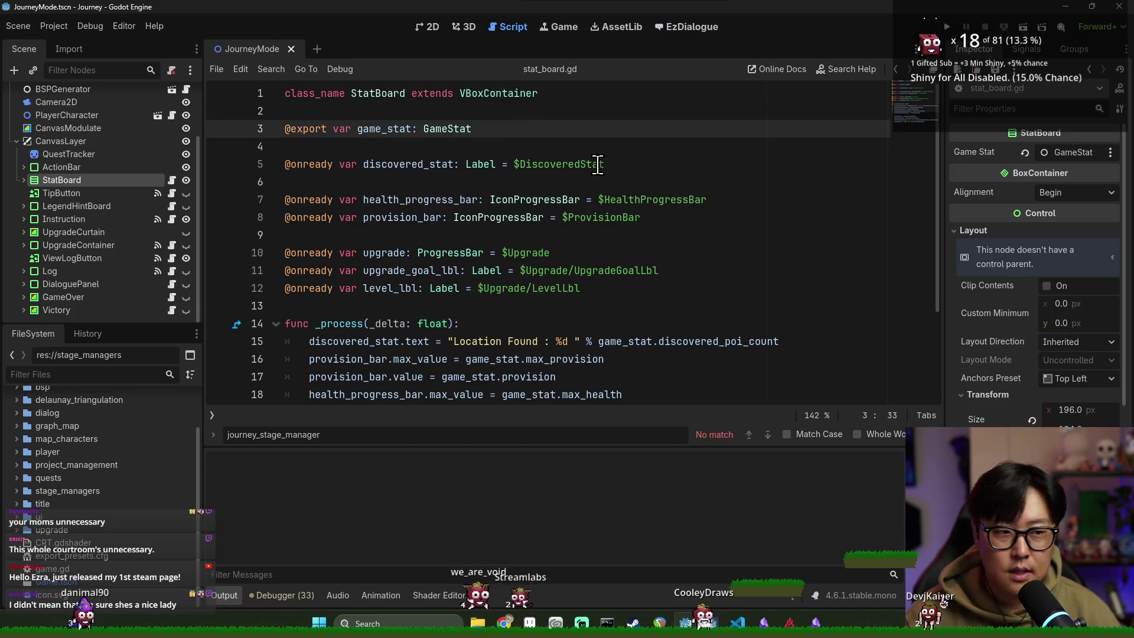
key(Return)
text(@expot)
key(BackSpace)
key(BackSpace)
key(BackSpace)
key(ctrl+s)
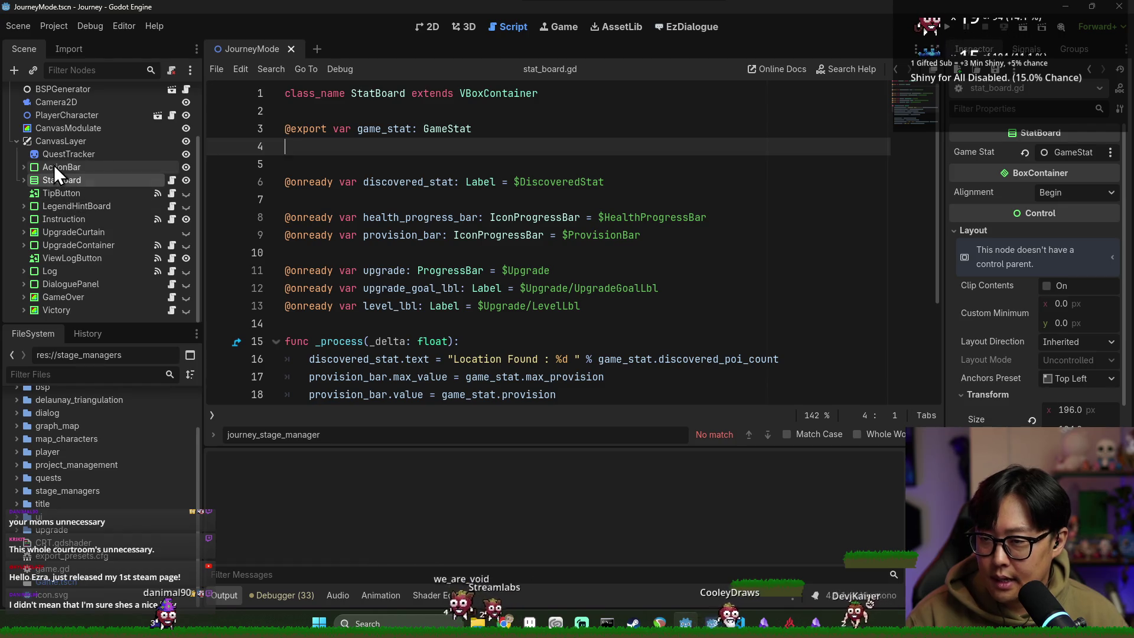
Step: Expand ActionBar and open its ButtonContainer child's script
click(55, 167)
click(24, 167)
click(33, 182)
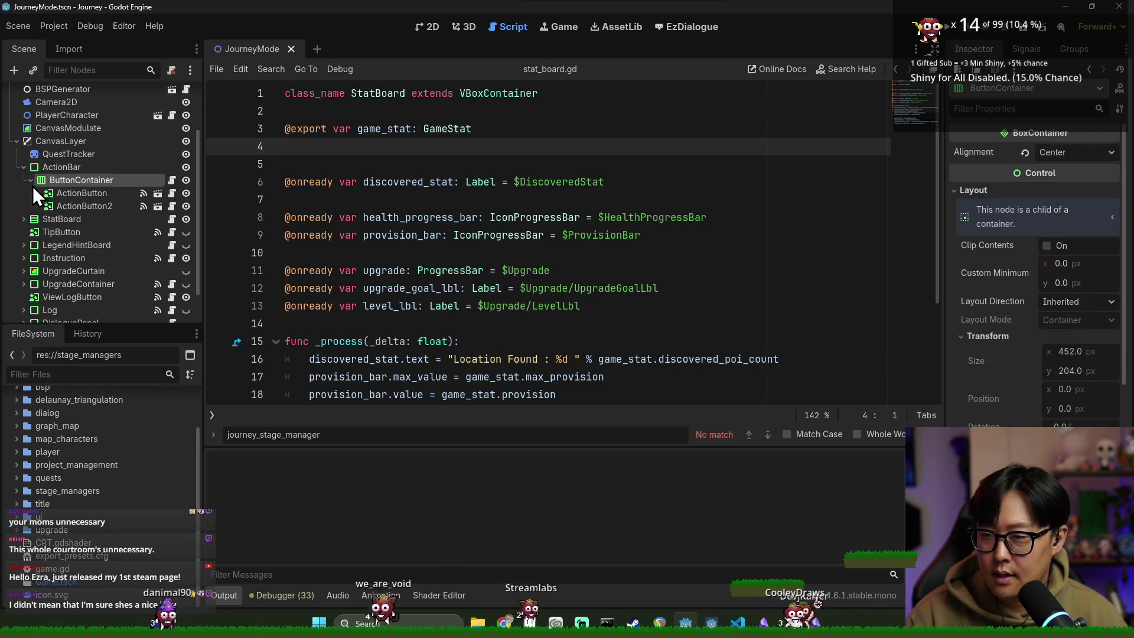
click(172, 180)
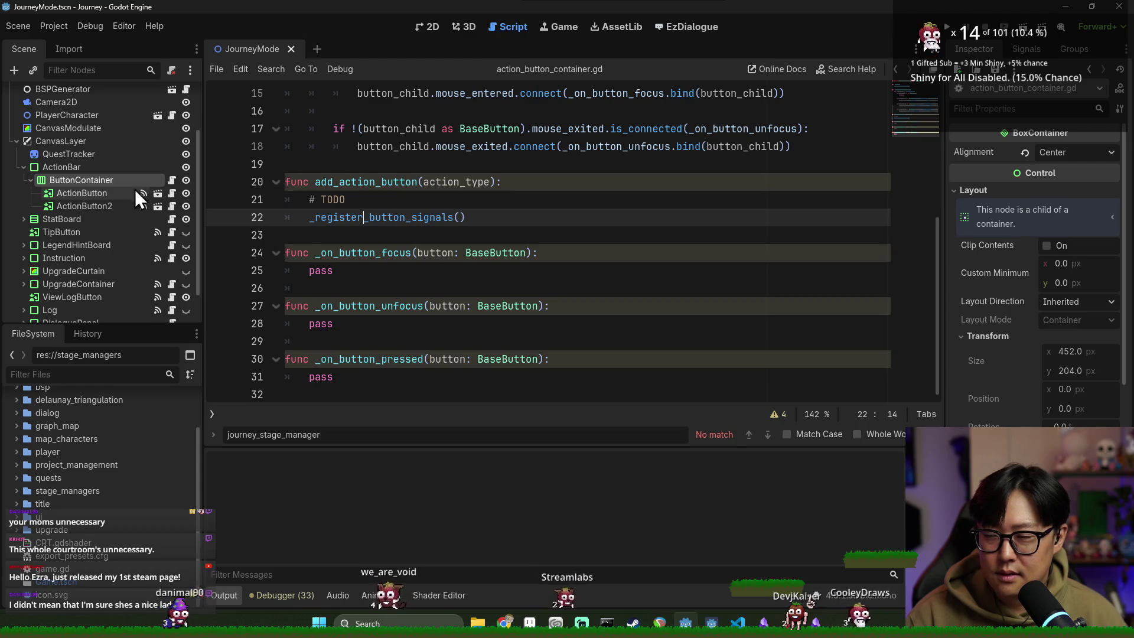
Step: Attach a new action_bar.gd script to ActionBar, saved in res://ui/action_ui
click(119, 170)
right_click(119, 170)
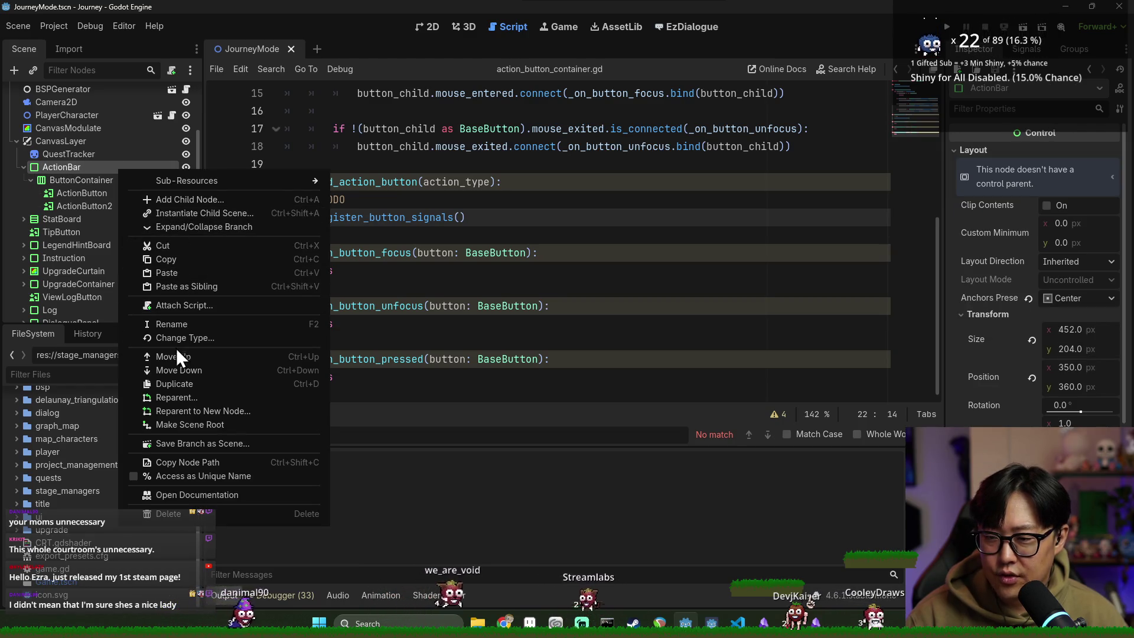
click(180, 305)
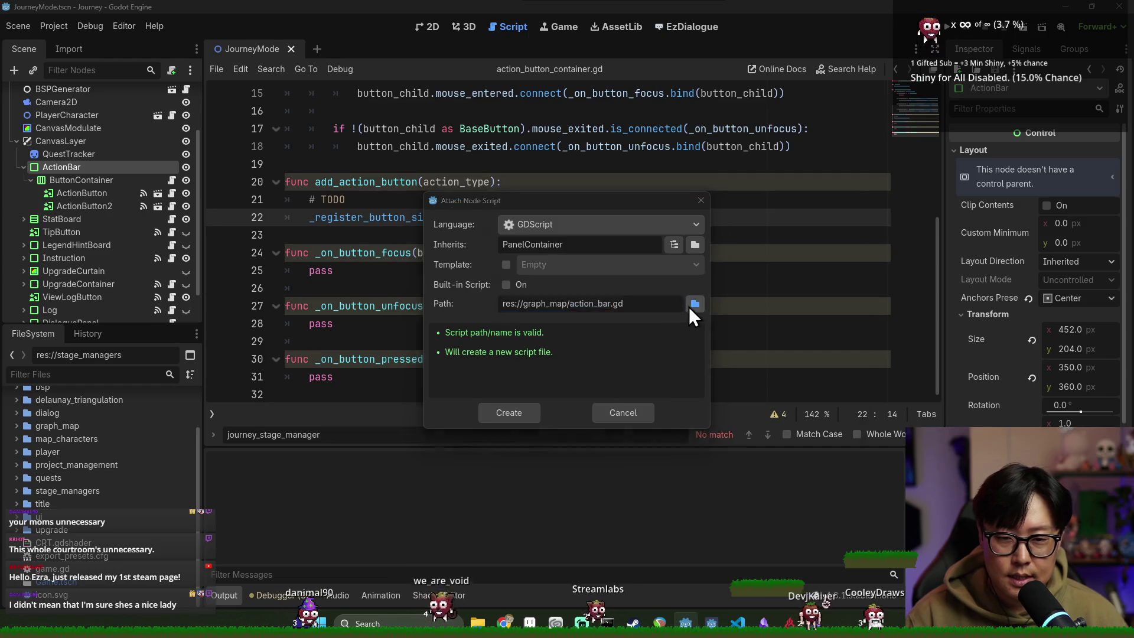
click(688, 307)
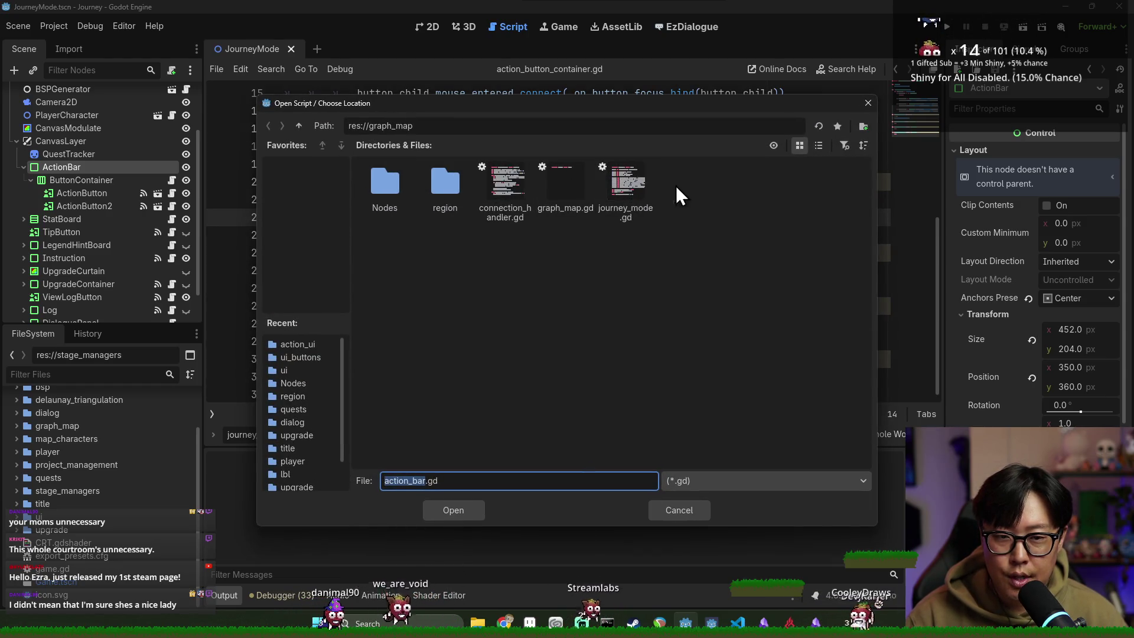
click(300, 126)
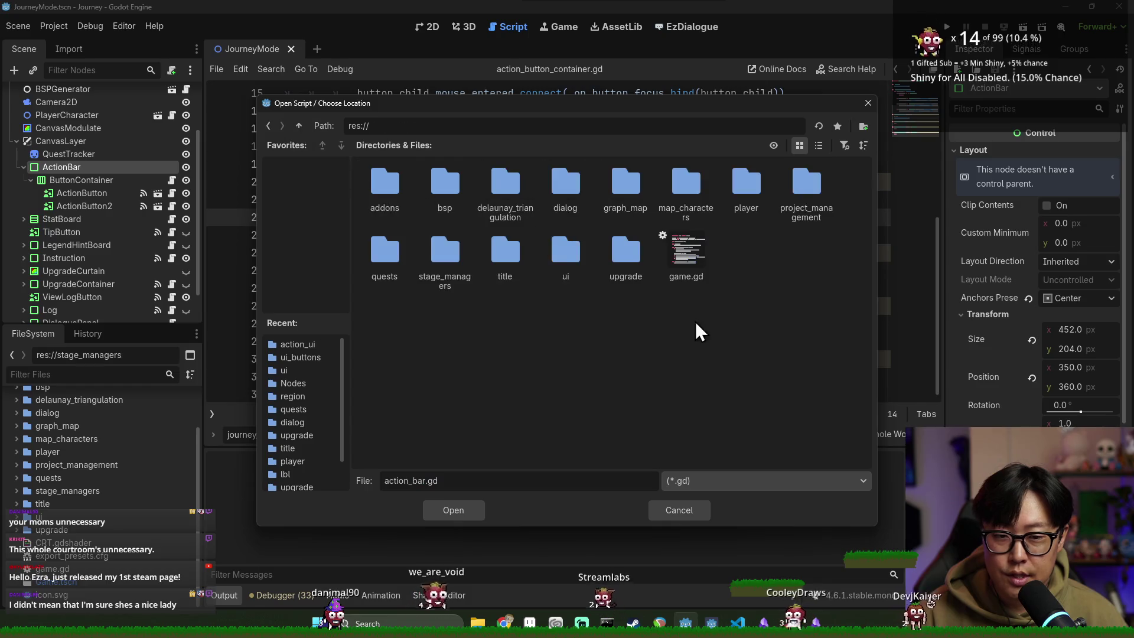
double_click(565, 262)
double_click(397, 196)
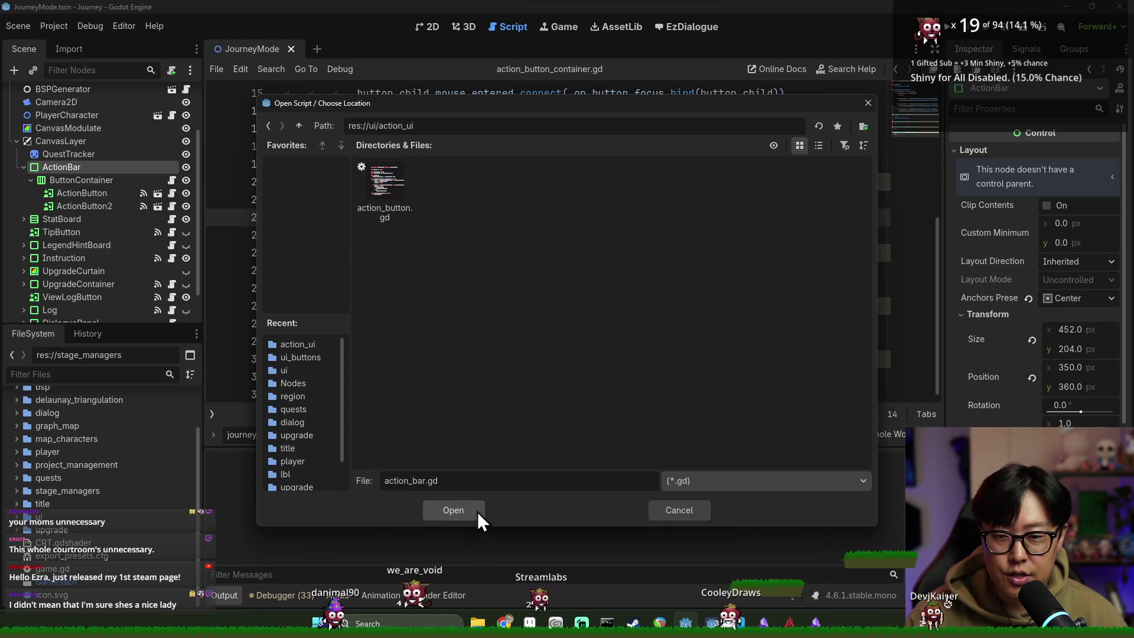
click(452, 514)
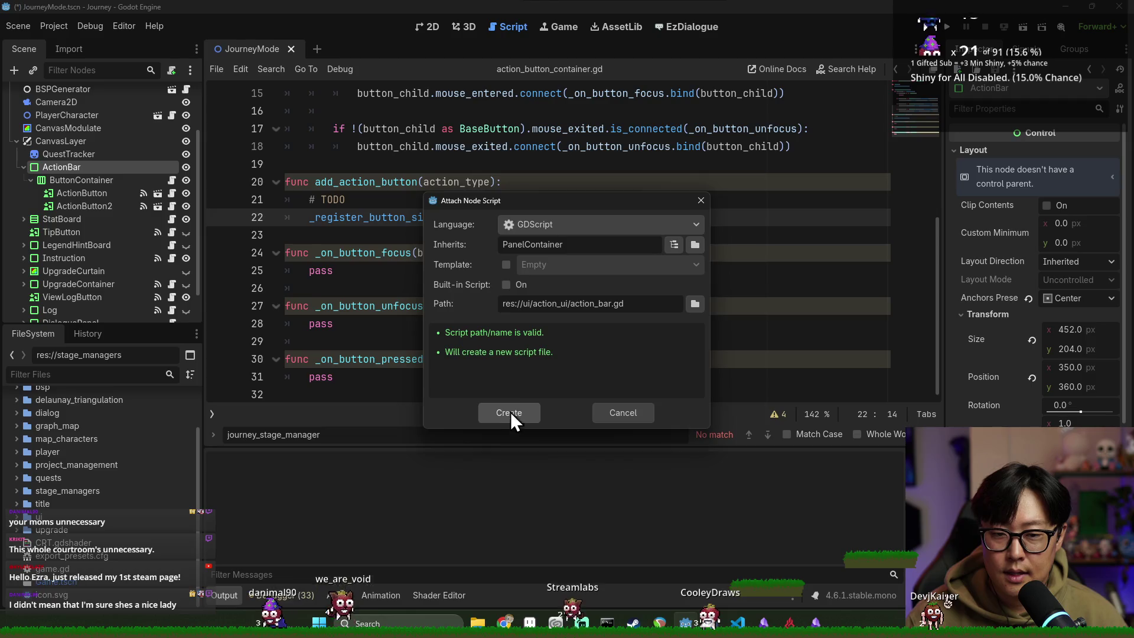
click(510, 413)
Step: Declare class_name ActionBar and an exported journey_stage_manager variable of type JourneyStageManager
text(class_name ActionBa)
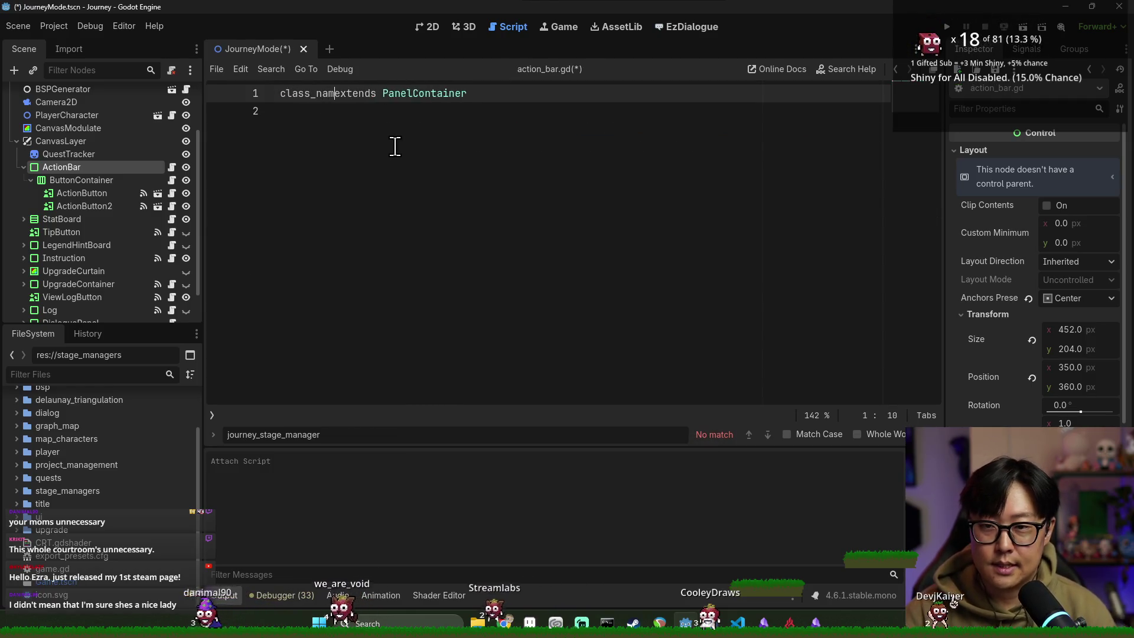
text(r)
key(ctrl+s)
key(Down)
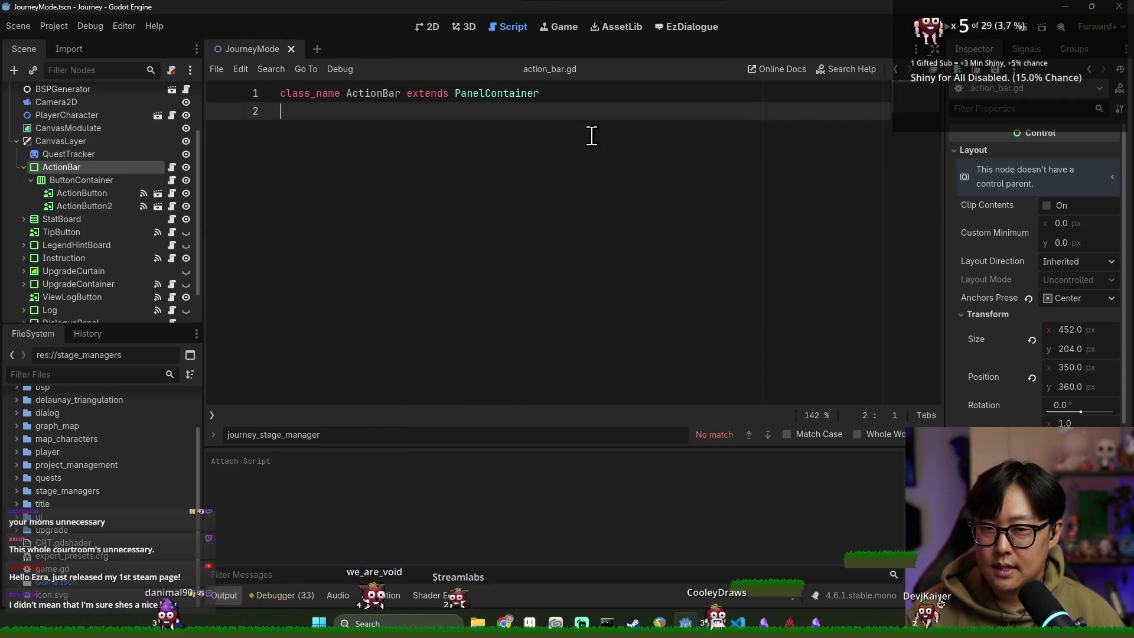
key(Return)
text(@e)
key(BackSpace)
text(rt var )
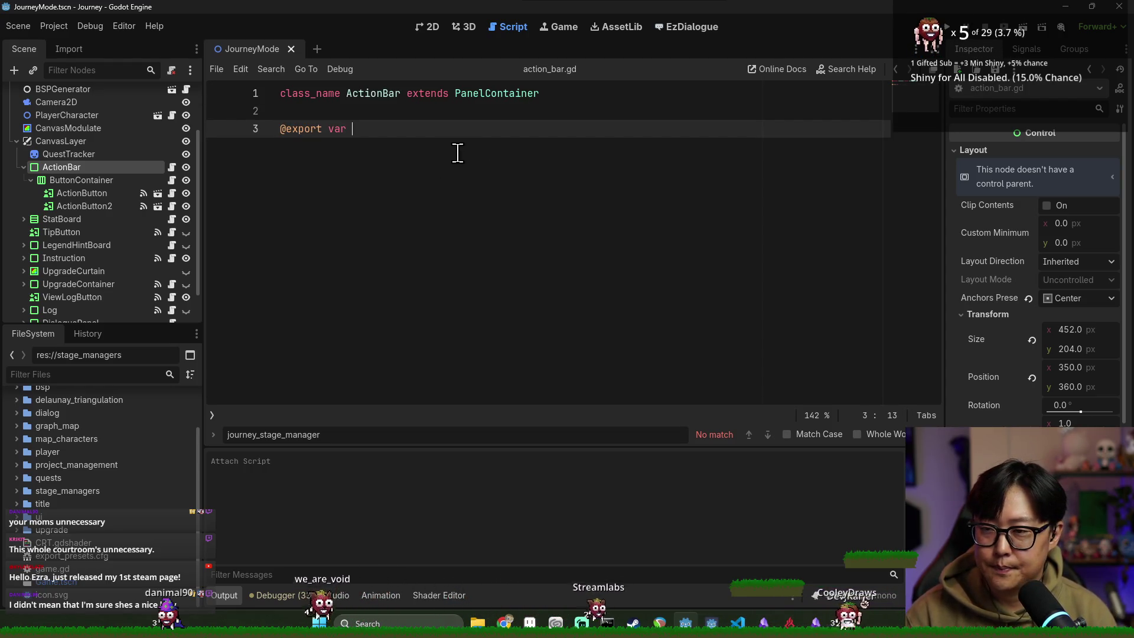
text(journey_stage_manager: J)
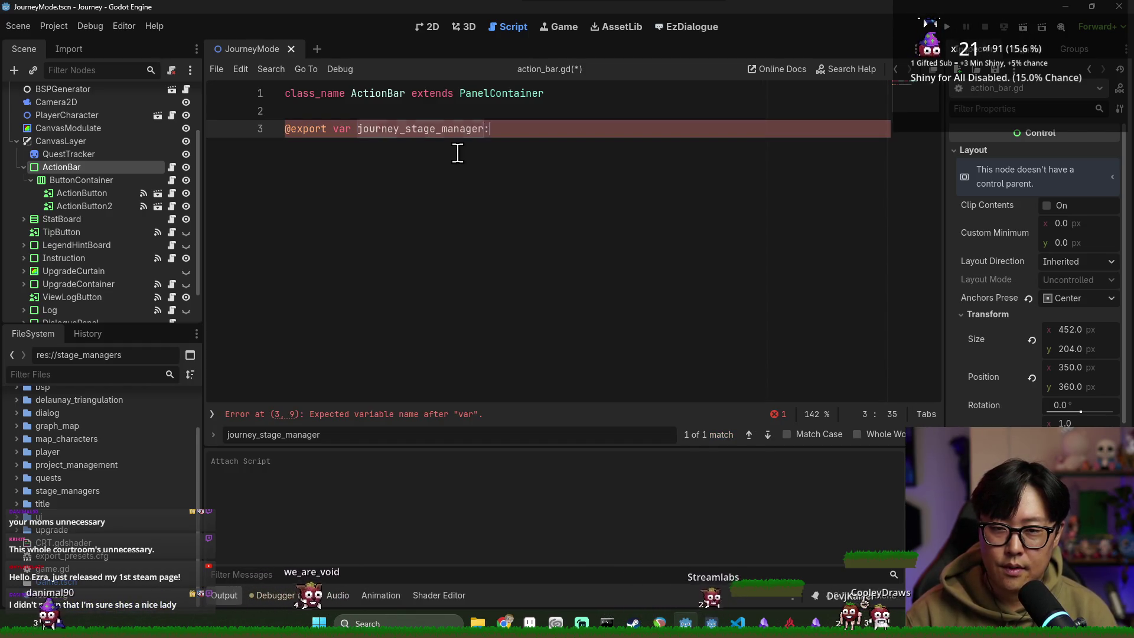
text(ourn)
key(Down)
key(Return)
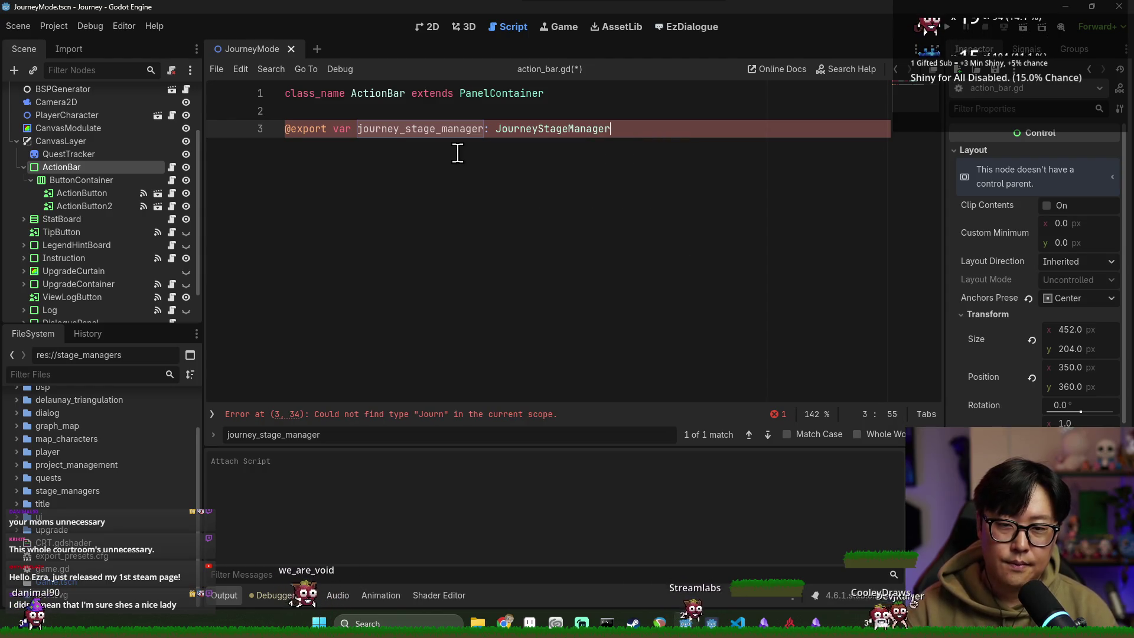
key(Return)
key(ctrl+s)
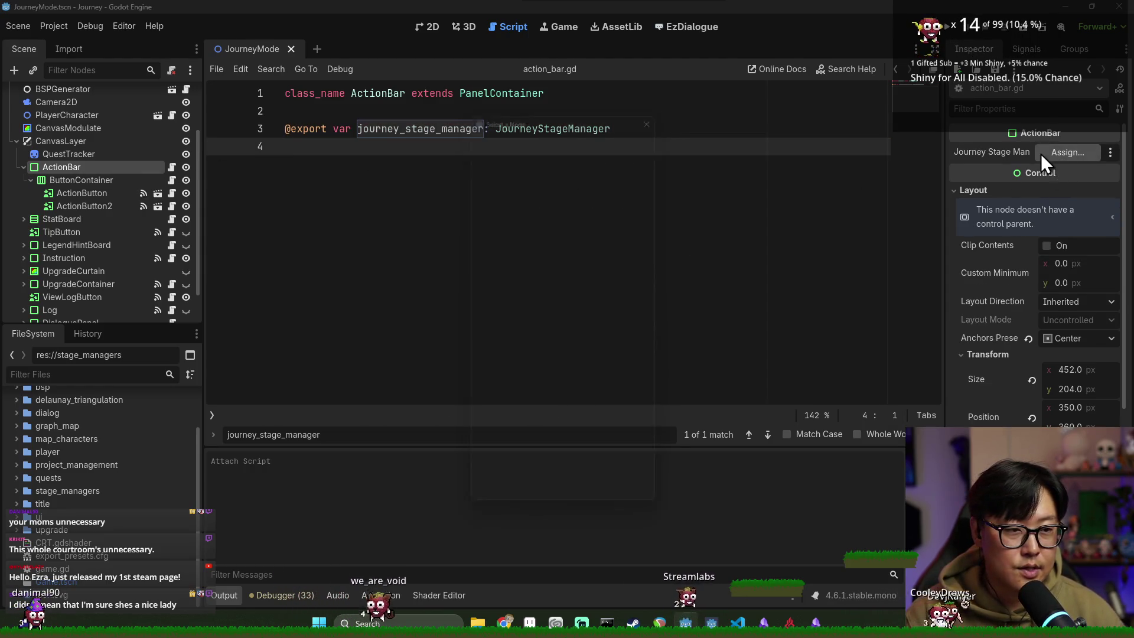
Step: Assign the JourneyStageManager node to ActionBar's Journey Stage Manager property
click(1040, 154)
double_click(506, 180)
click(394, 130)
Step: Add a _process function with its parameter renamed to _delta
click(516, 160)
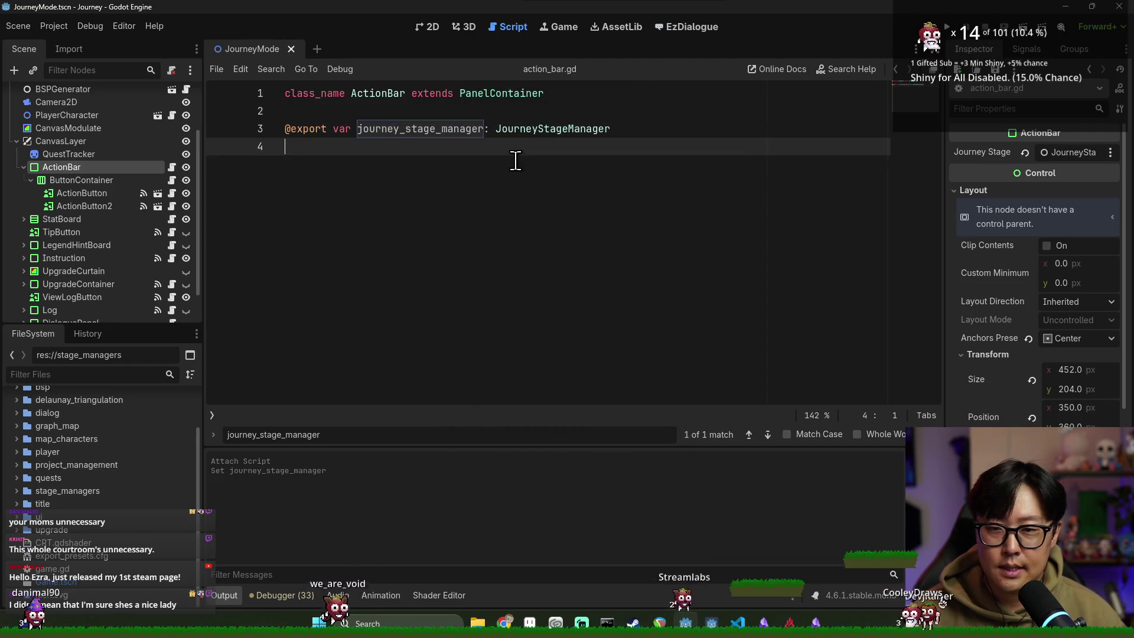
key(Return)
key(Return)
key(BackSpace)
text(func _r)
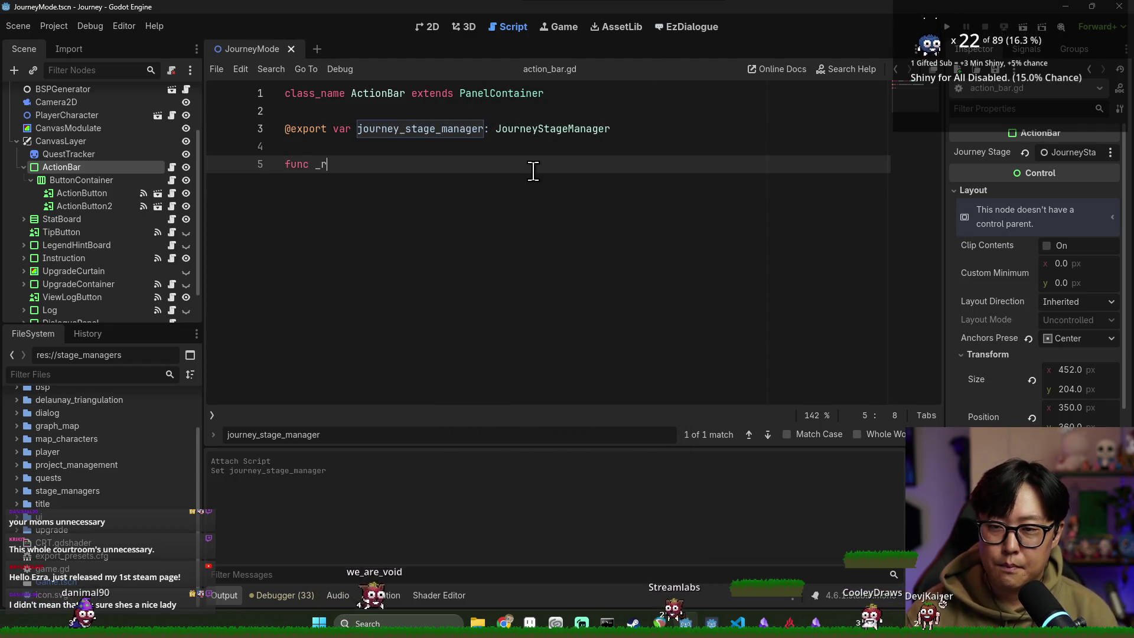
text(o)
key(Return)
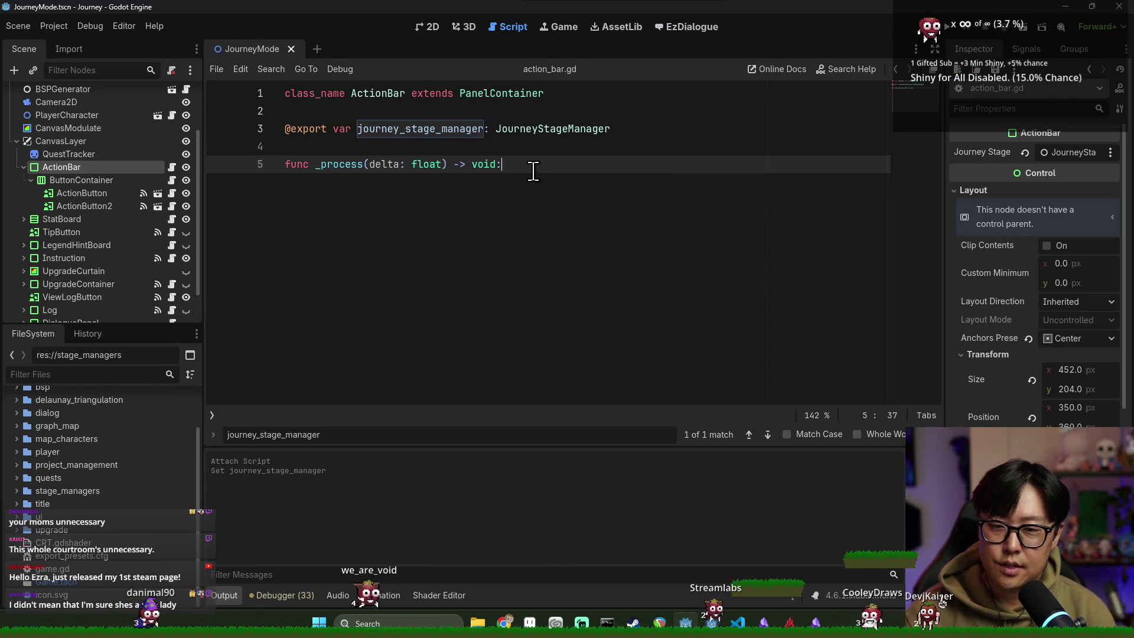
key(ctrl+s)
double_click(383, 164)
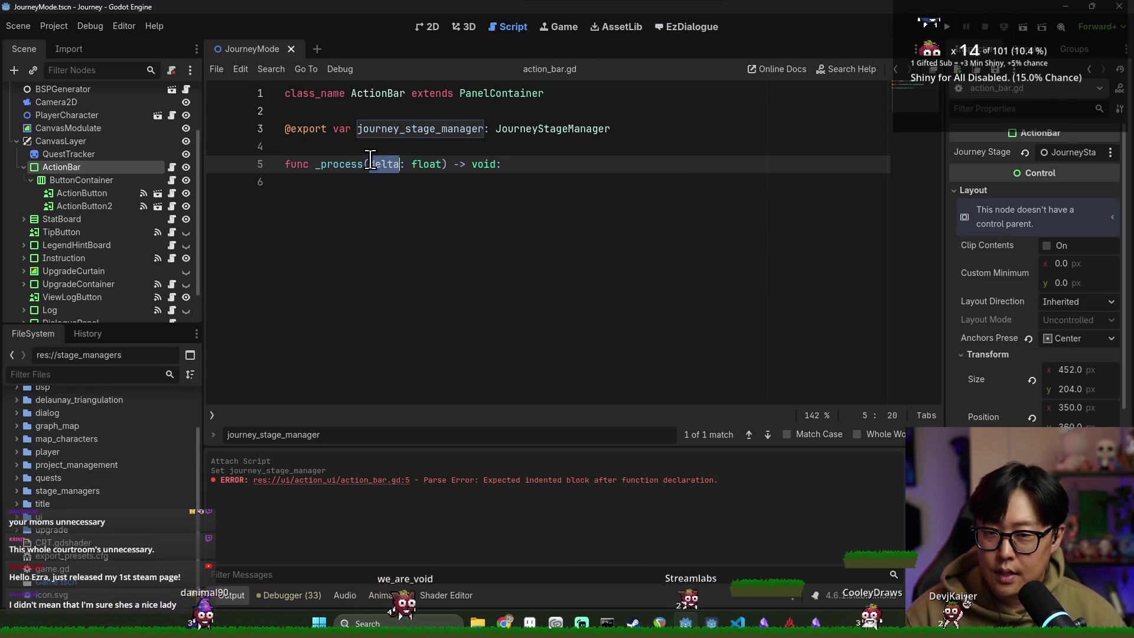
text(_)
key(ctrl+s)
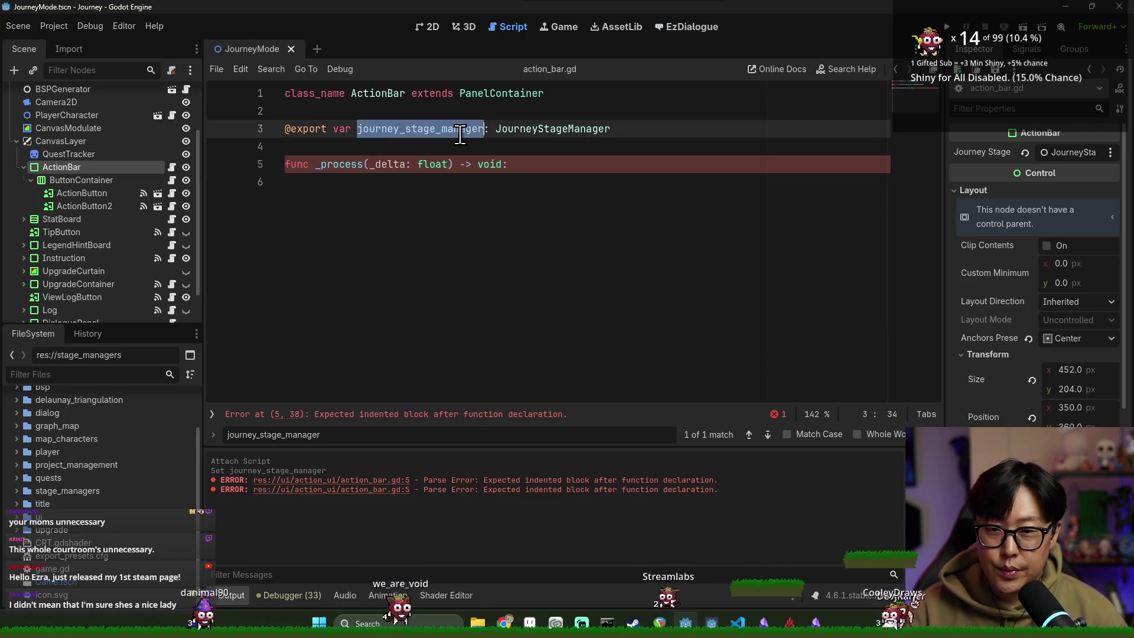
Step: Write visible = journey_stage_manager.is_travelling() as the _process body
click(417, 195)
text(journey_stage_manager.is_t)
key(Return)
text(:)
key(Return)
key(Up)
key(Home)
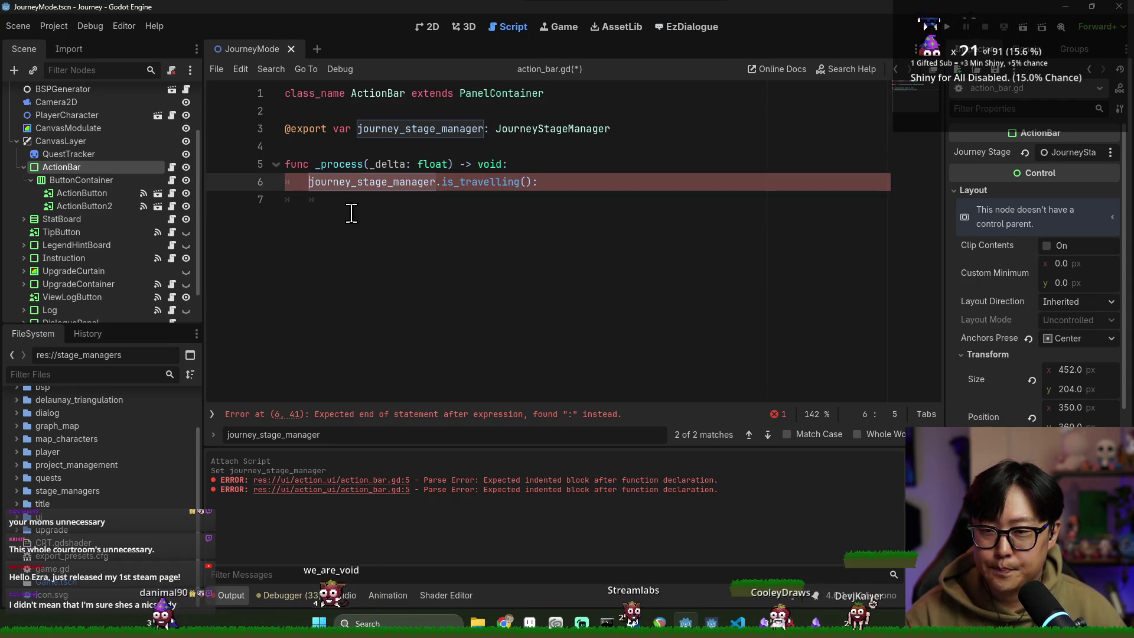
text(visible =)
click(364, 206)
key(Up)
key(End)
key(BackSpace)
key(ctrl+s)
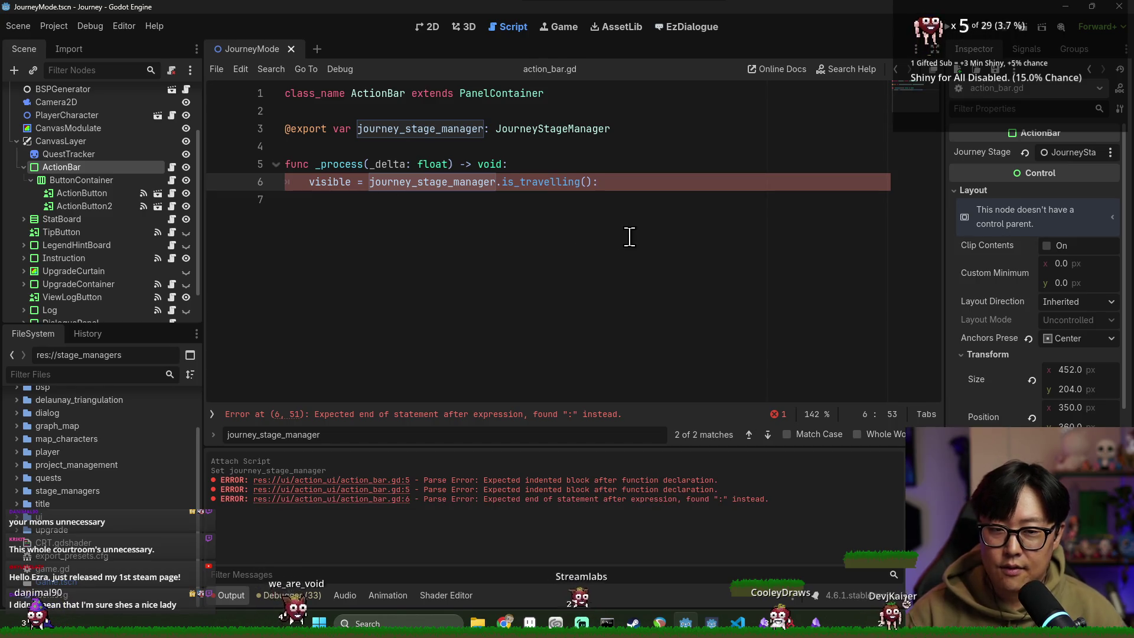
Step: Negate the check so visible = !journey_stage_manager.is_travelling()
double_click(329, 182)
key(ctrl+s)
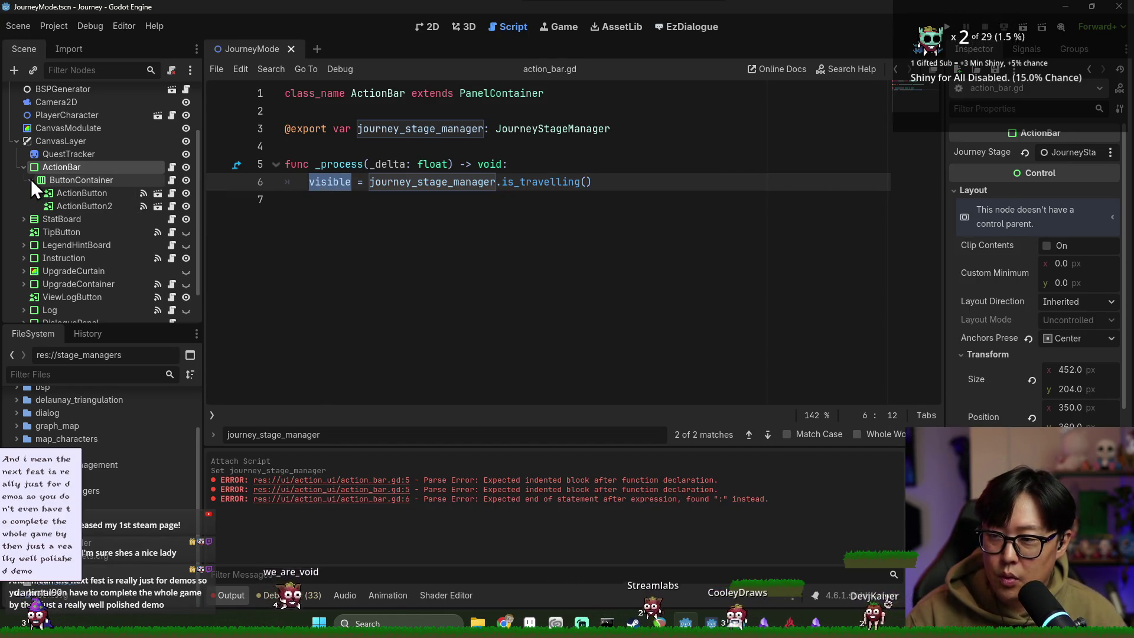
double_click(329, 182)
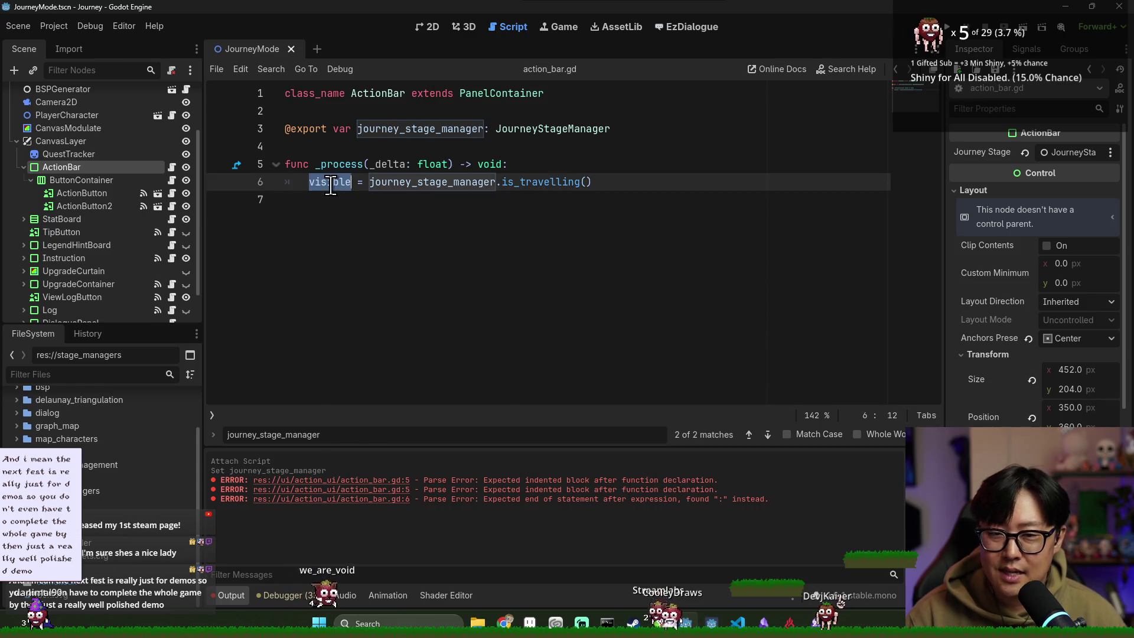
key(ctrl+s)
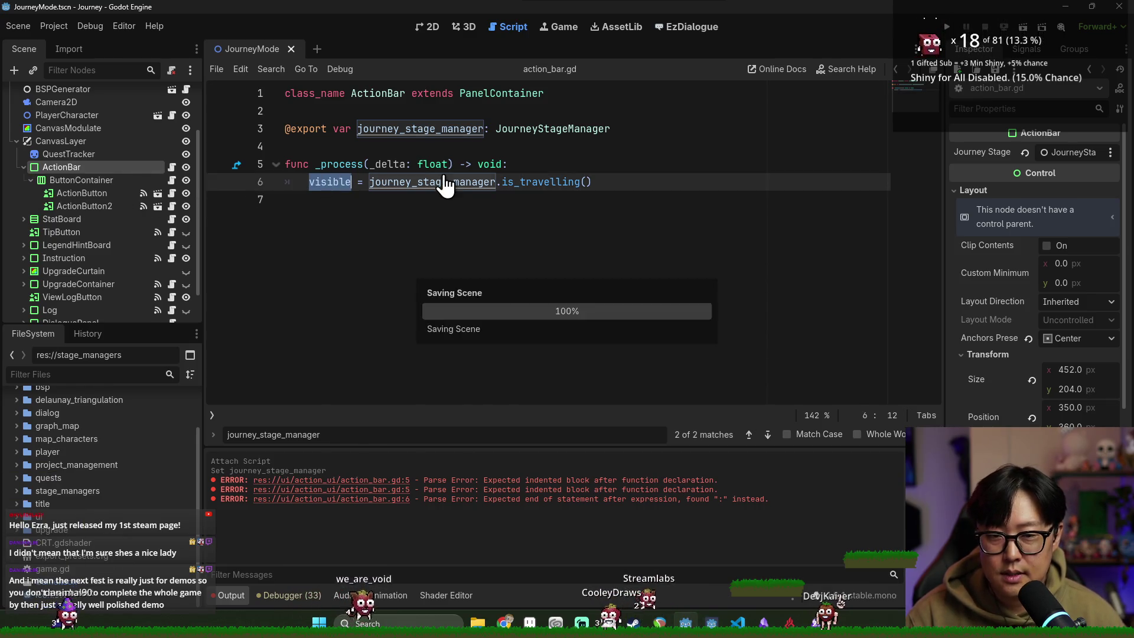
click(368, 183)
text(!)
key(ctrl+s)
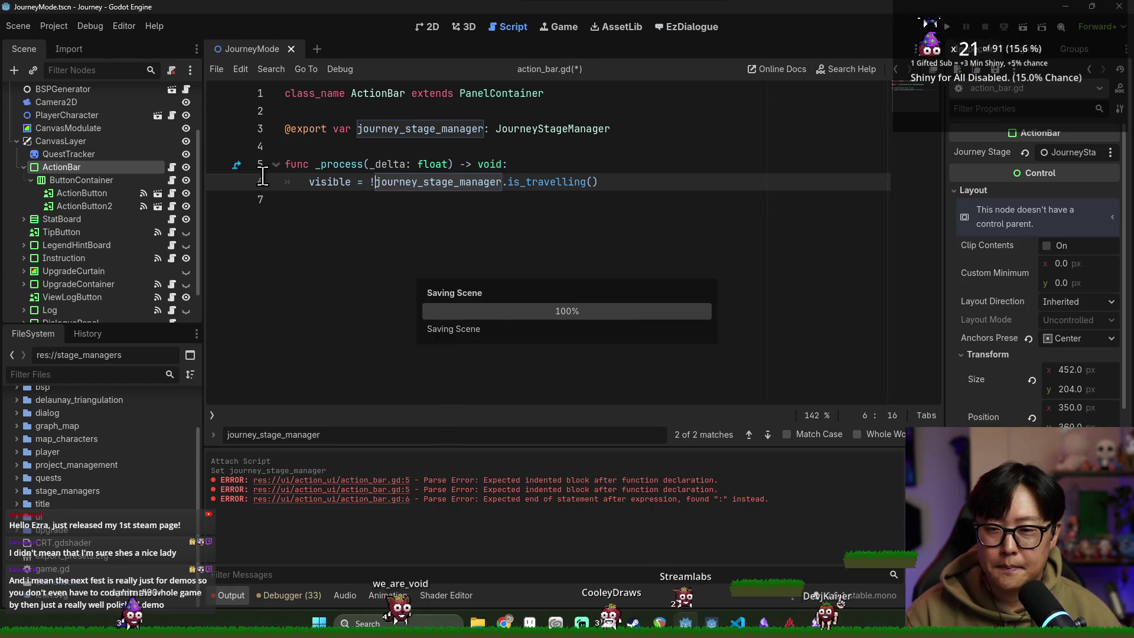
click(949, 27)
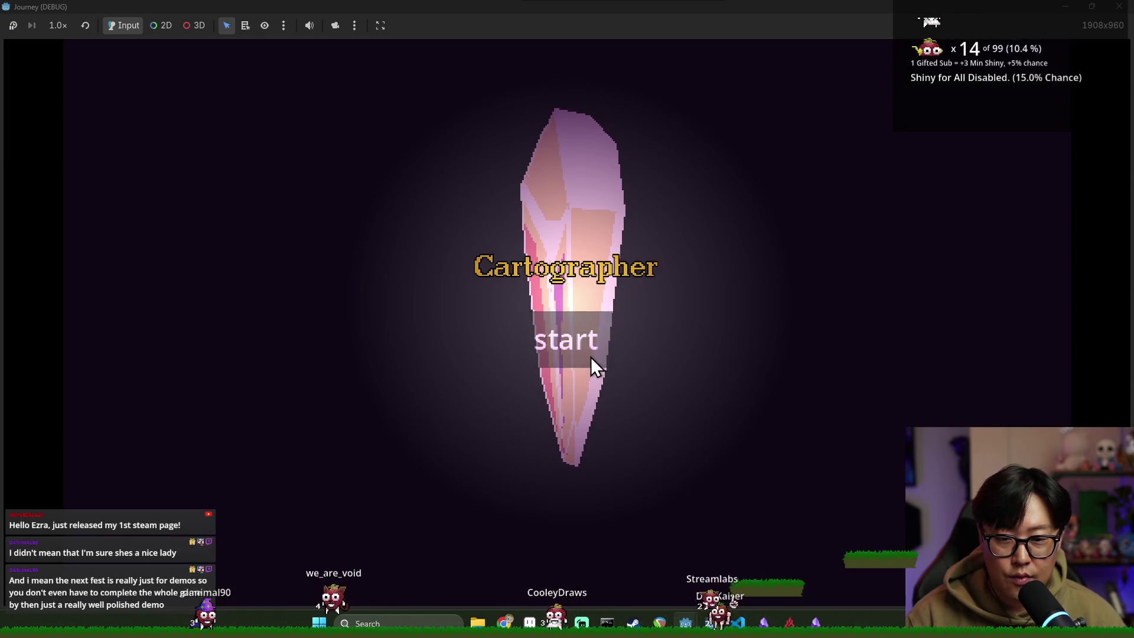
click(591, 356)
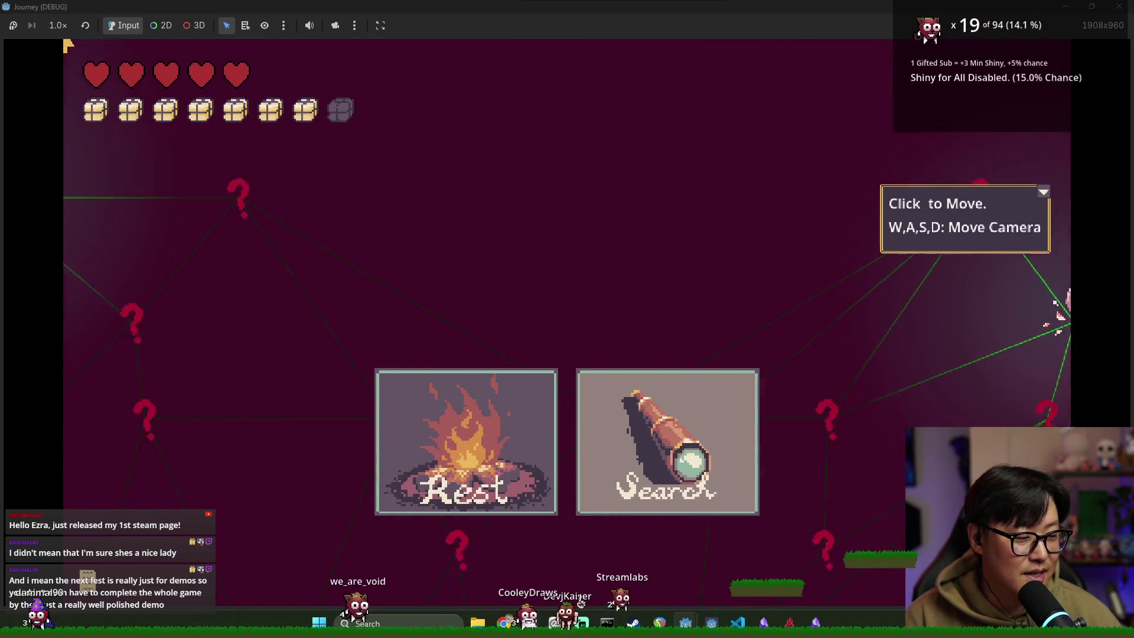
click(673, 198)
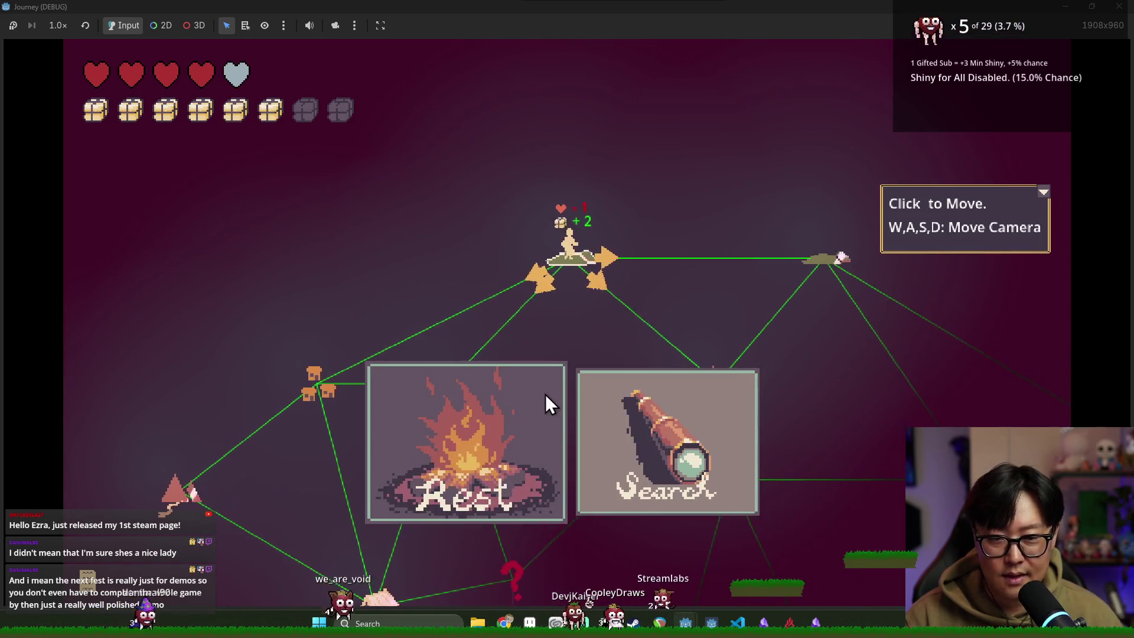
click(516, 421)
click(758, 481)
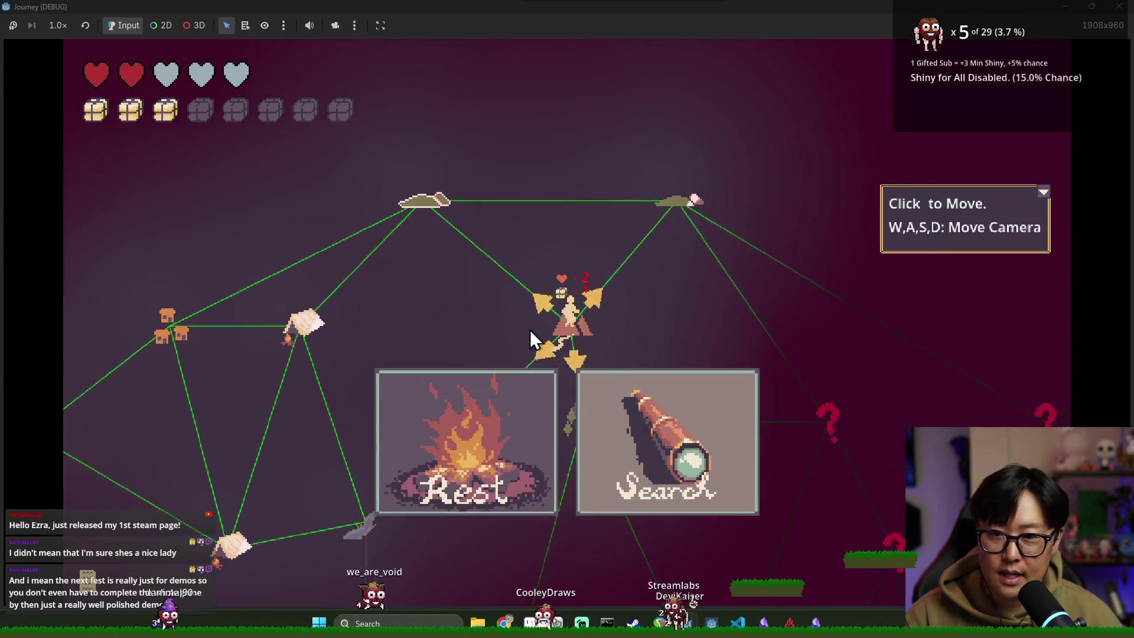
click(532, 390)
click(1119, 6)
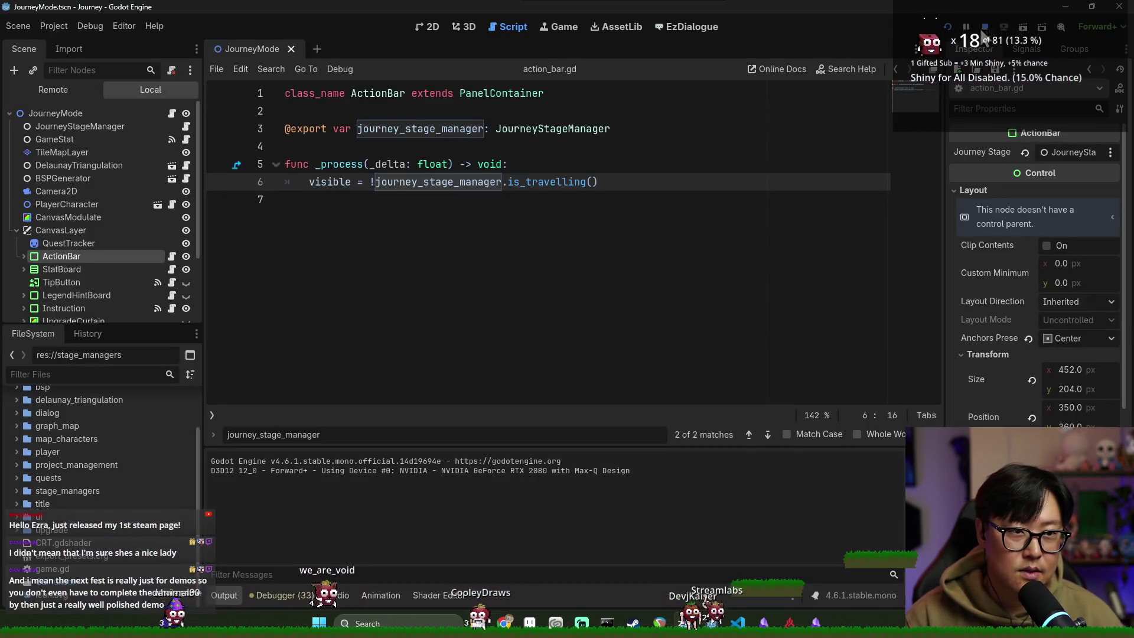
click(16, 211)
key(ctrl+s)
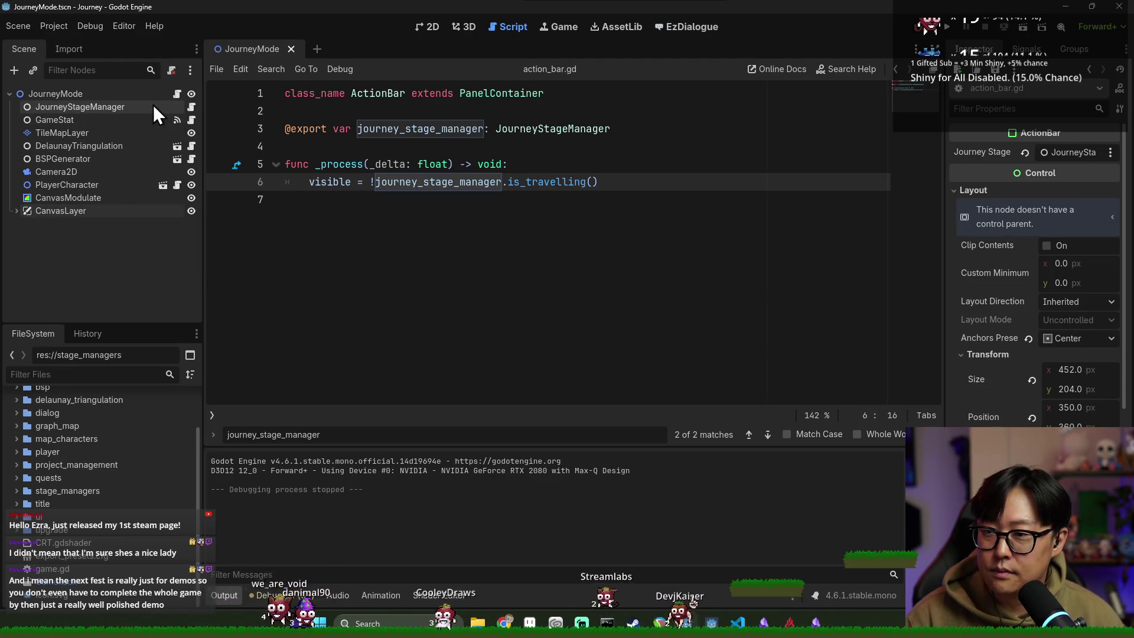
Step: Open the JourneyStageManager's journey_stage.gd script at the travelling declaration
click(191, 107)
click(465, 227)
click(339, 128)
double_click(339, 129)
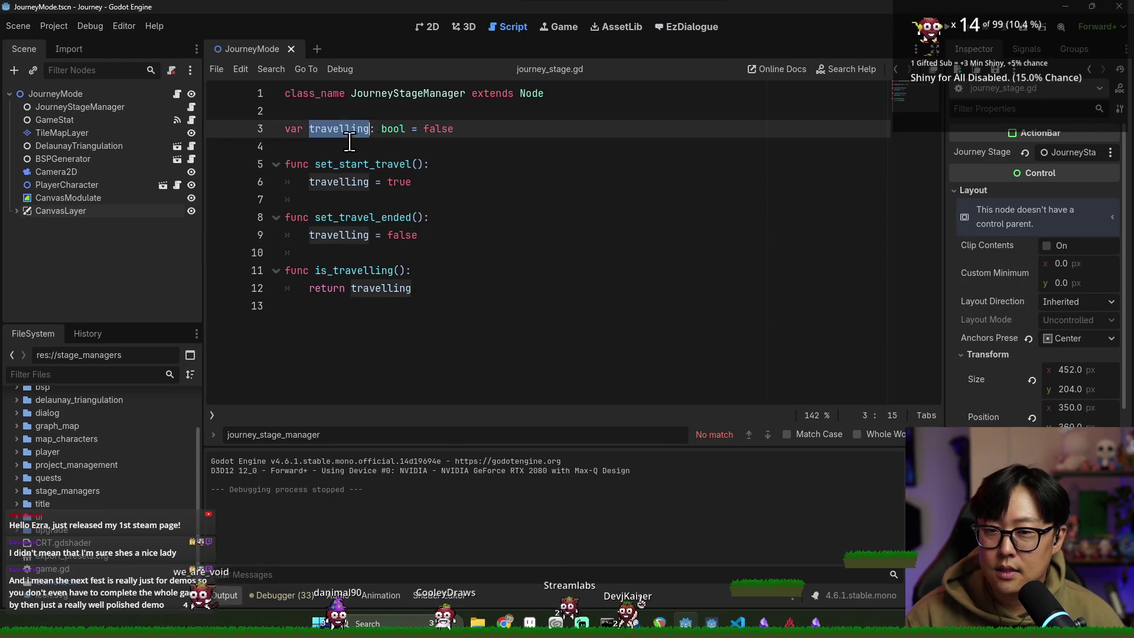
key(Up)
Step: Add an is_player_turn() function below is_travelling that returns travelling, and save
click(458, 297)
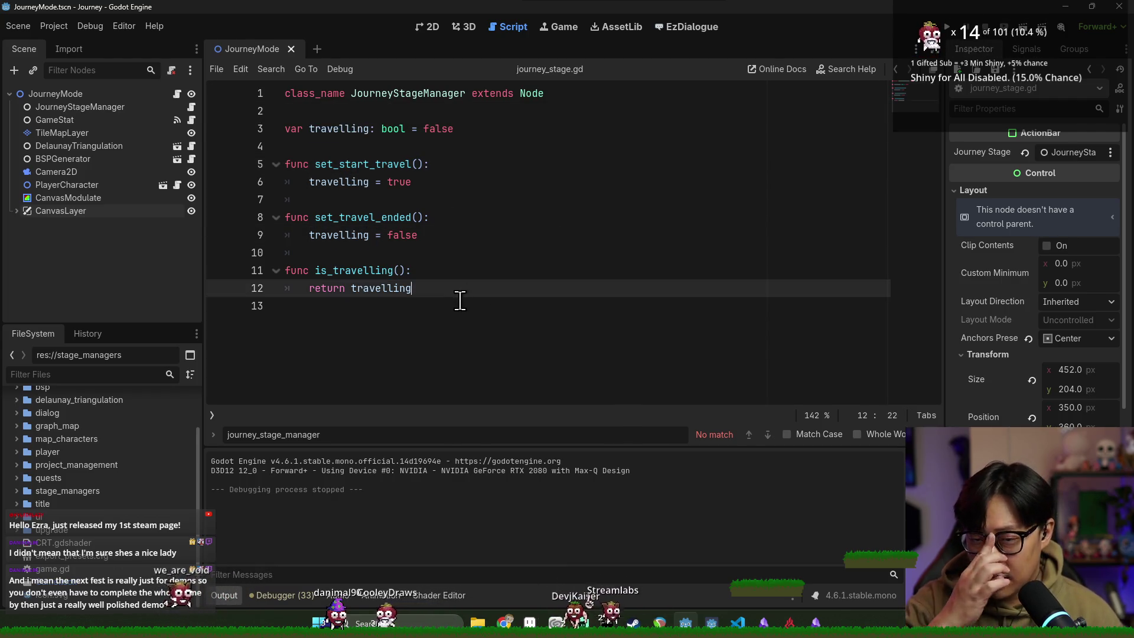
key(Return)
key(Return)
key(BackSpace)
text(func is_)
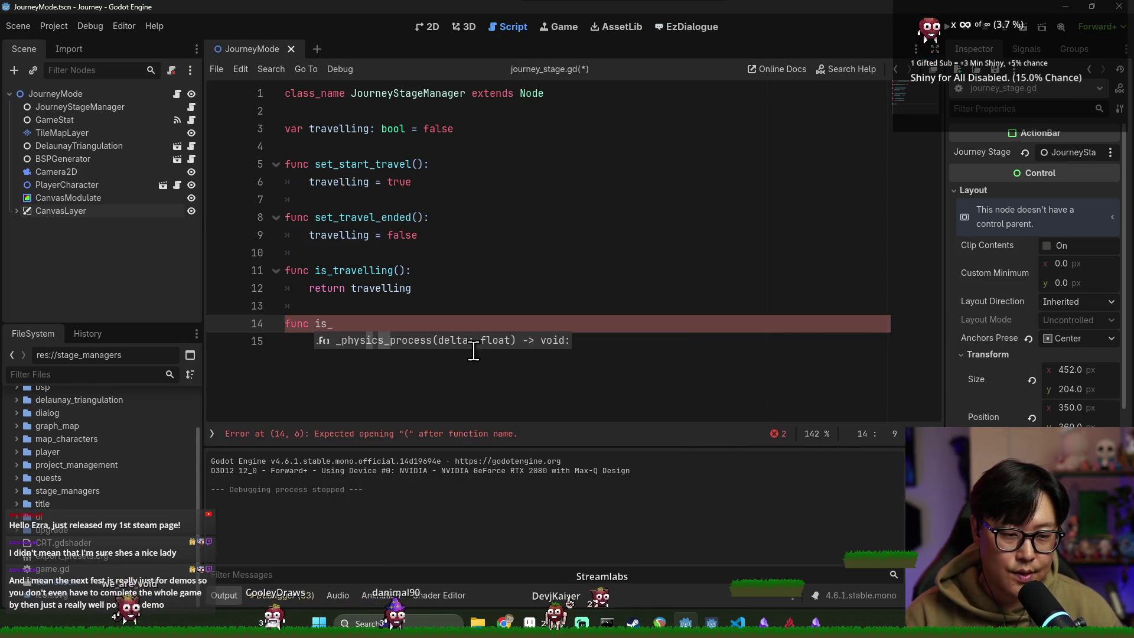
click(446, 325)
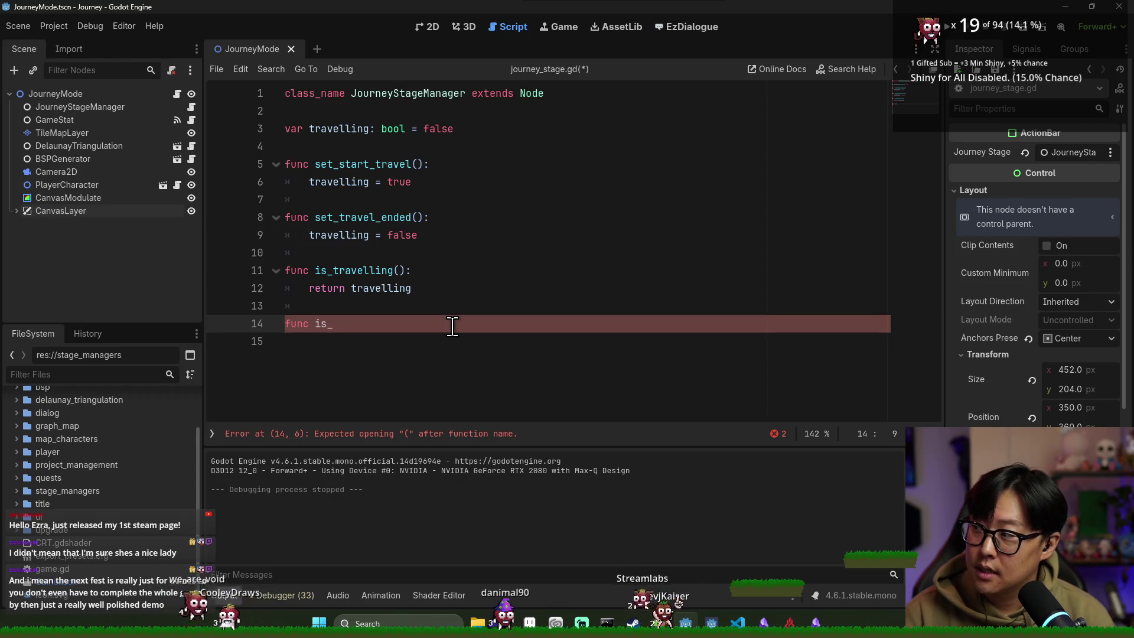
text(player_tur)
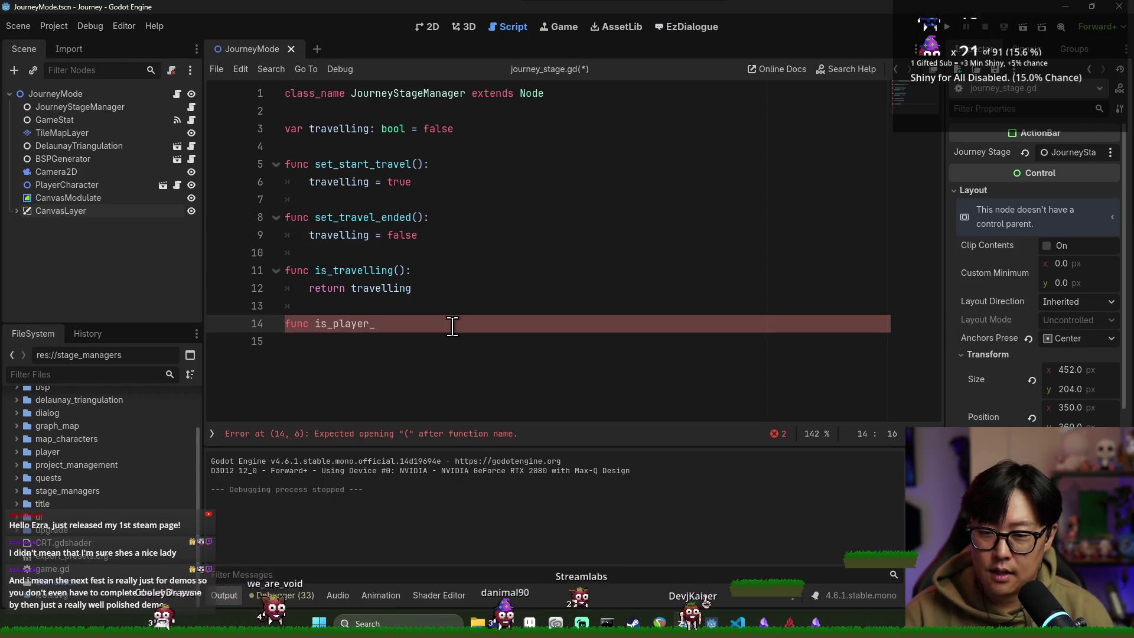
text(n():)
key(Return)
text(return tr)
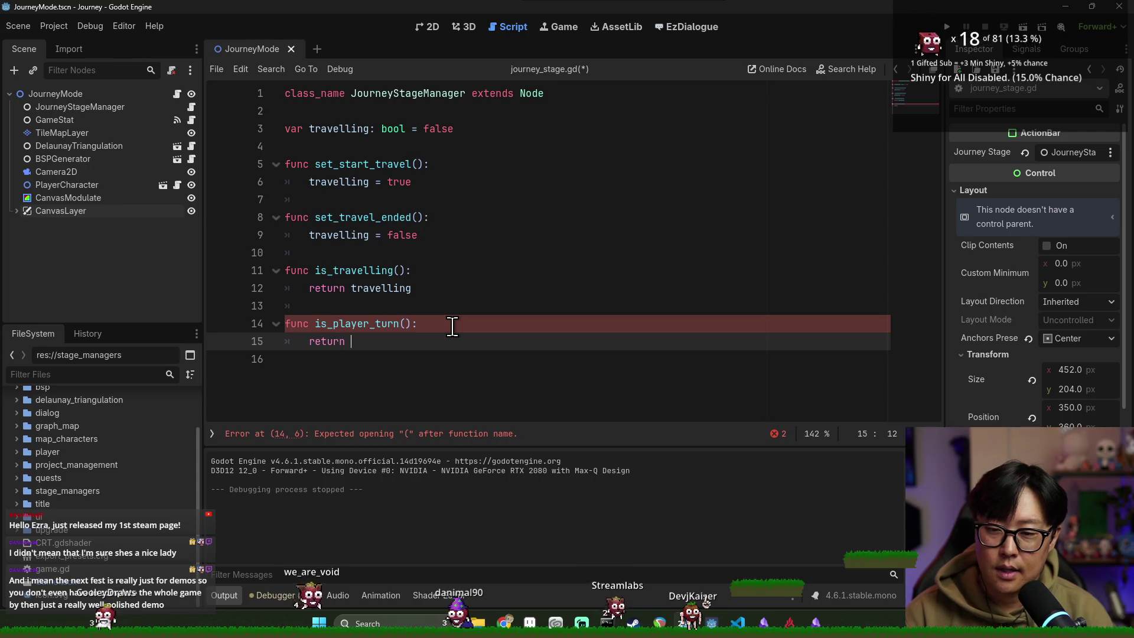
text(avelling)
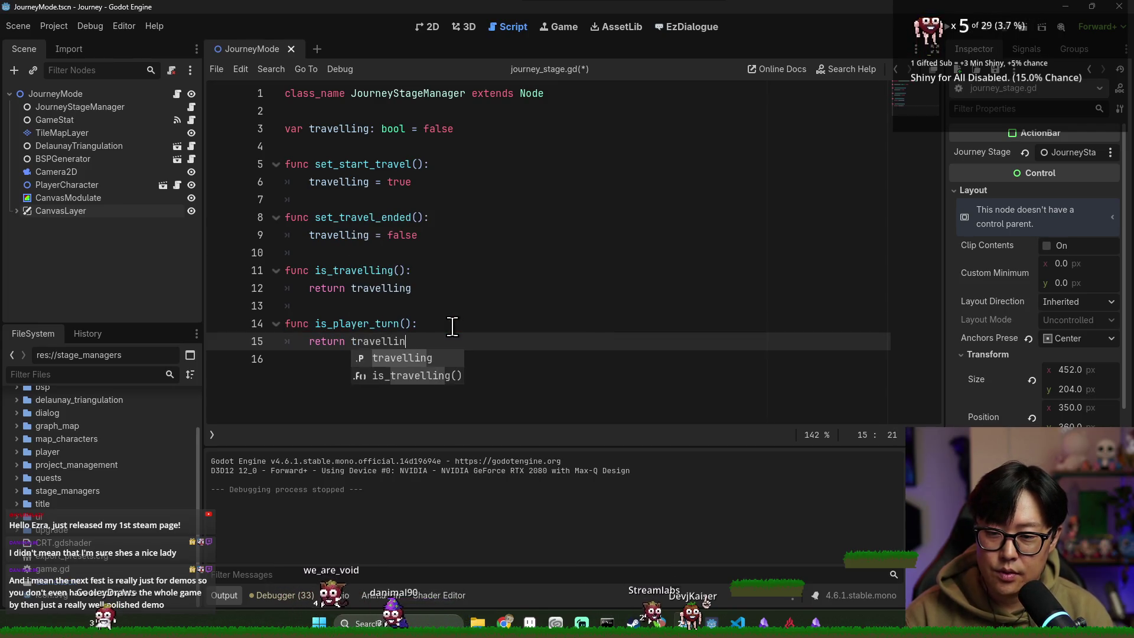
click(451, 324)
key(ctrl+s)
Step: Negate the is_player_turn() return to !travelling
click(371, 145)
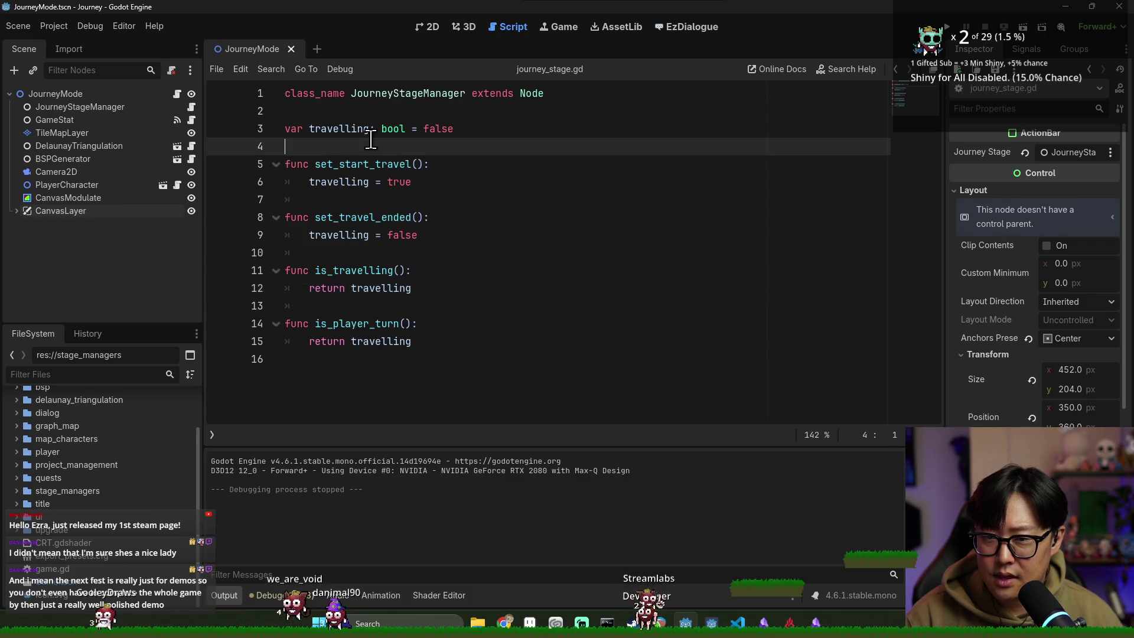
click(492, 133)
key(ctrl+s)
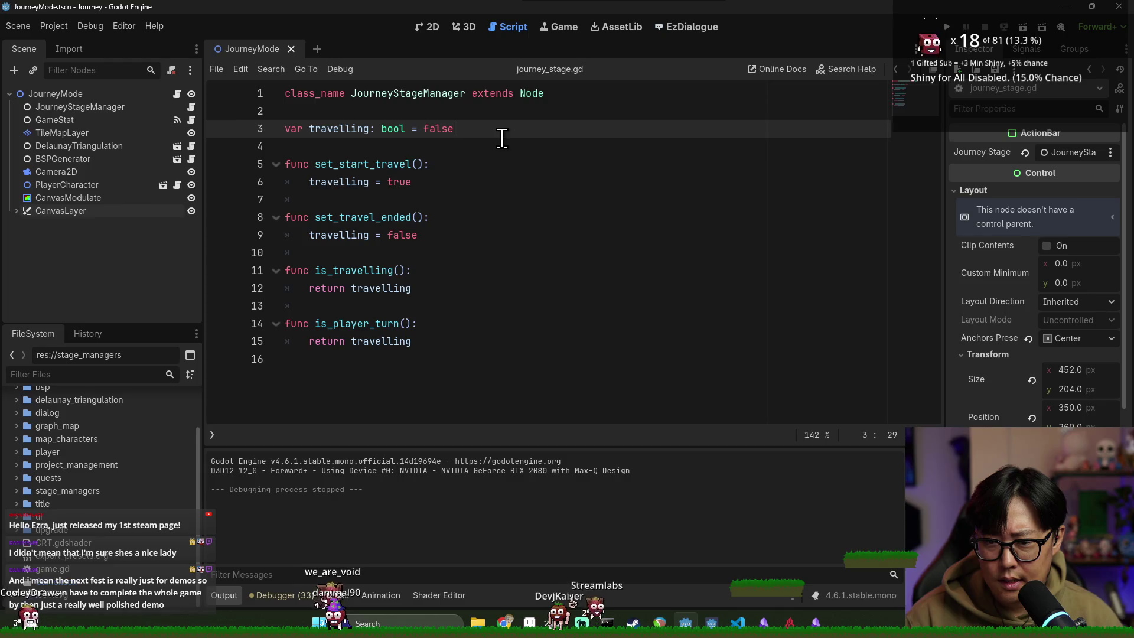
click(352, 341)
key(Return)
text(!)
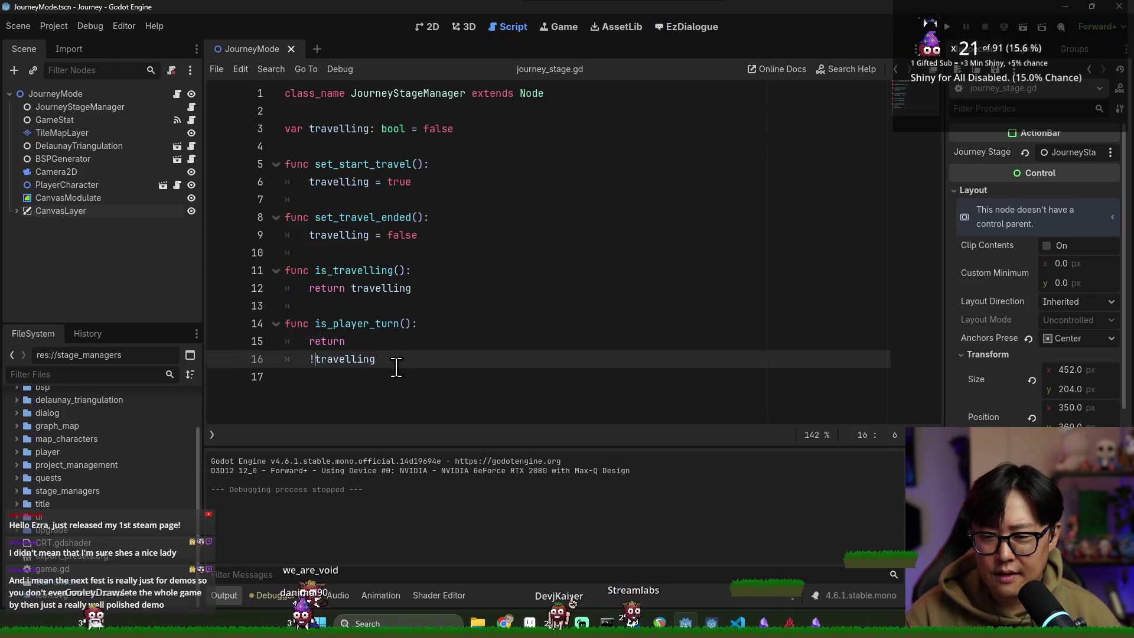
key(BackSpace)
key(BackSpace)
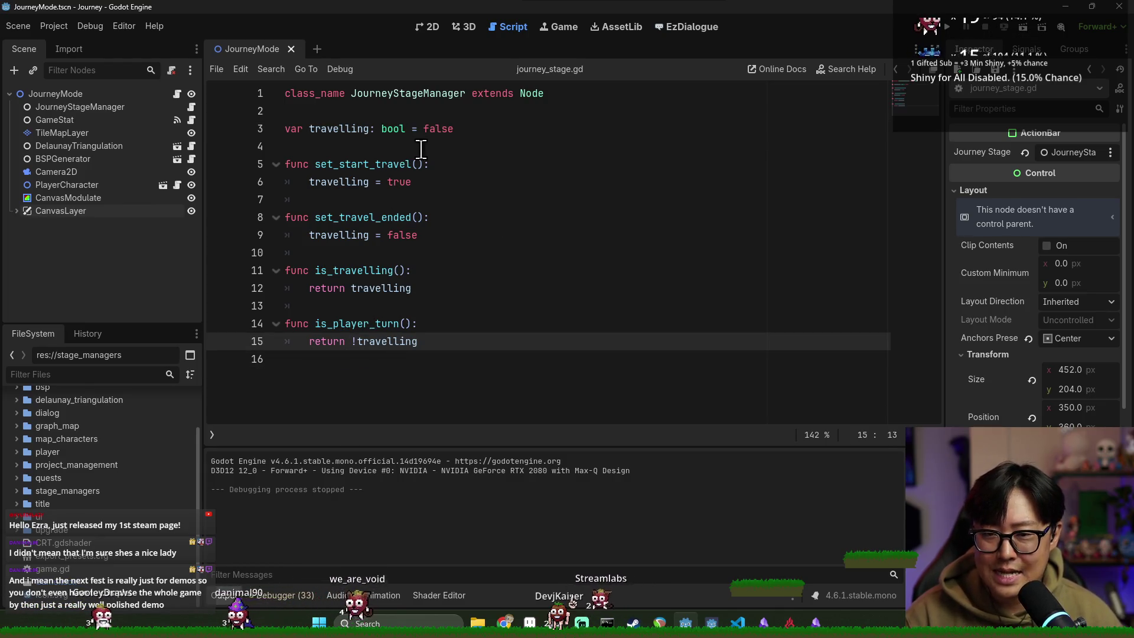
Step: Declare 'var player_action_allowed: bool = true' and add player_action_allowed to is_player_turn's return condition
click(494, 131)
key(Return)
text(va)
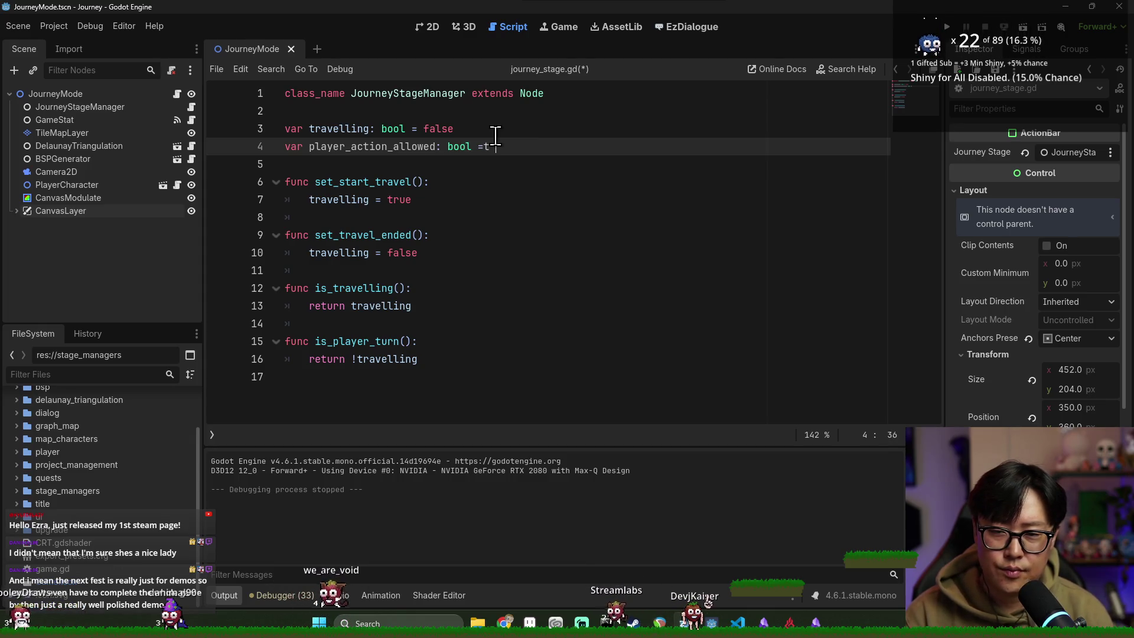
key(ctrl+s)
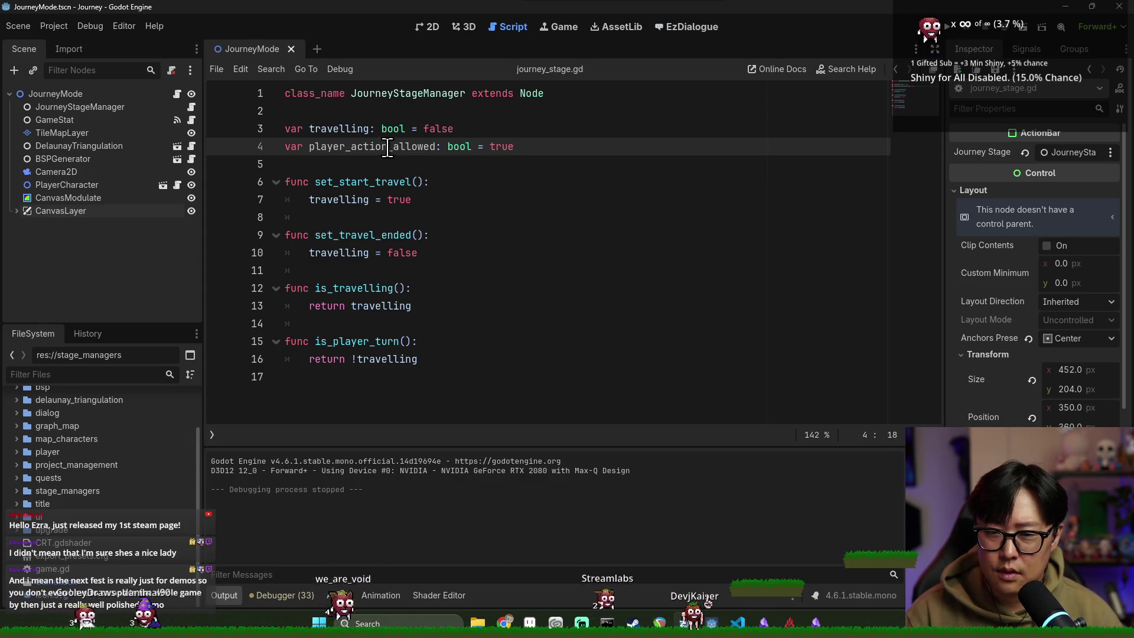
click(458, 362)
text(player_action_allowed)
key(ctrl+s)
Step: In action_bar.gd, replace is_travelling on line 6 with the copied is_player_turn() and save
mouse_move(400, 341)
mouse_down()
mouse_move(340, 333)
mouse_move(412, 342)
mouse_up()
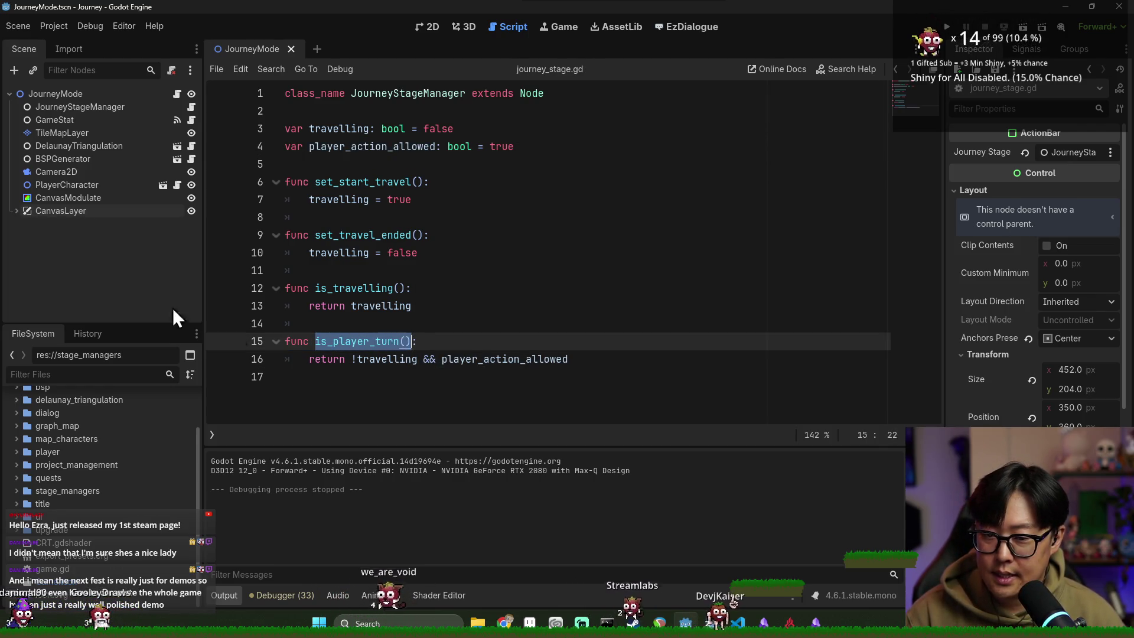
click(17, 211)
click(171, 237)
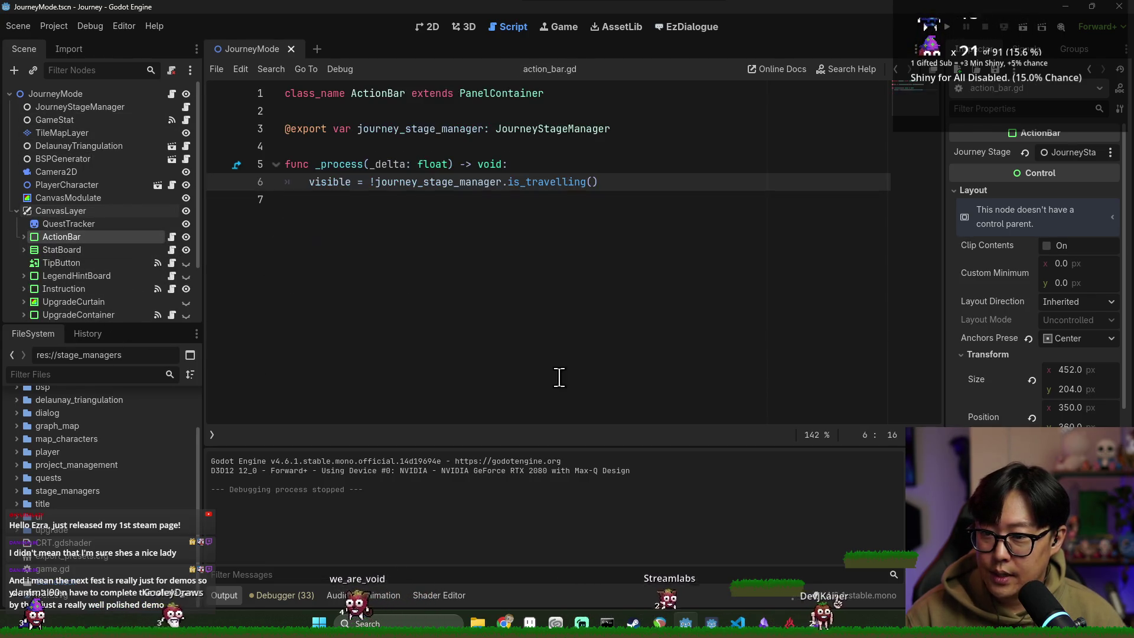
double_click(388, 182)
double_click(549, 182)
text(is_player_turn())
key(Delete)
key(Delete)
click(607, 207)
key(ctrl+s)
Step: Return to journey_stage.gd, save, and insert a blank line after is_travelling
click(185, 107)
key(ctrl+s)
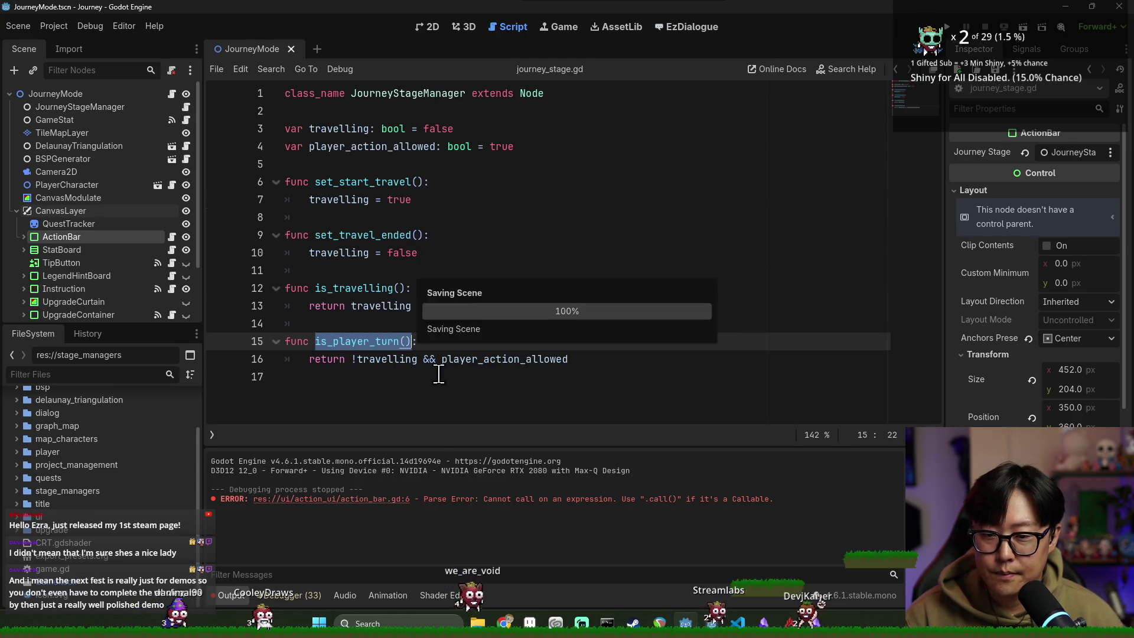
click(502, 359)
click(414, 305)
key(Return)
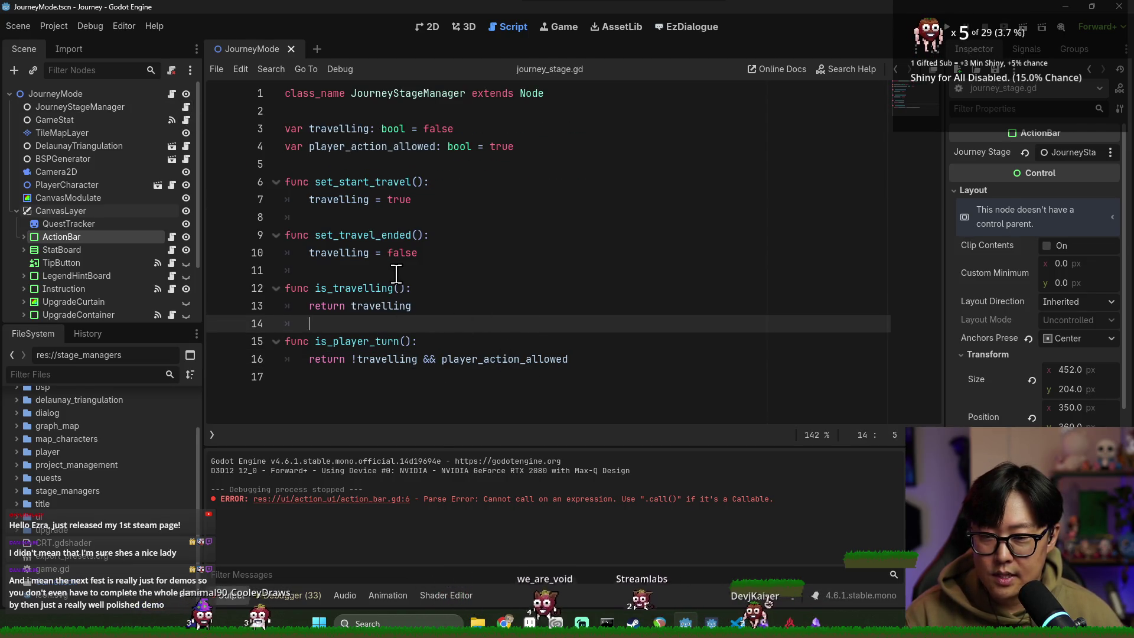
Step: Write set_player_action_allowed() setting player_action_allowed = true, and save
click(469, 253)
key(Return)
key(Return)
key(BackSpace)
text(func set_)
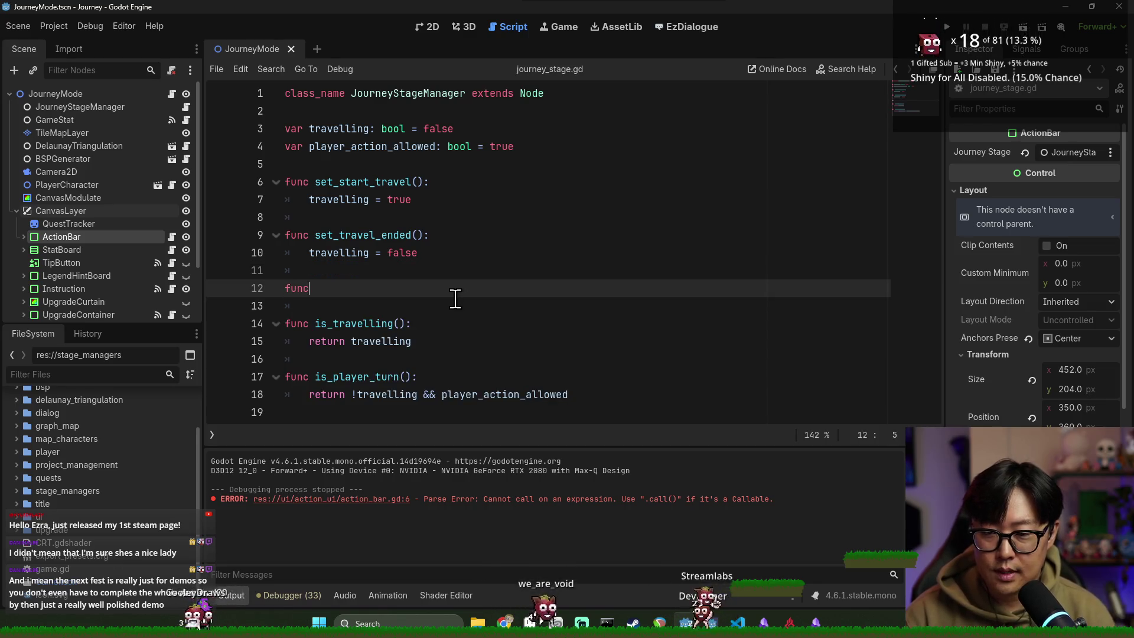
text(player_action_)
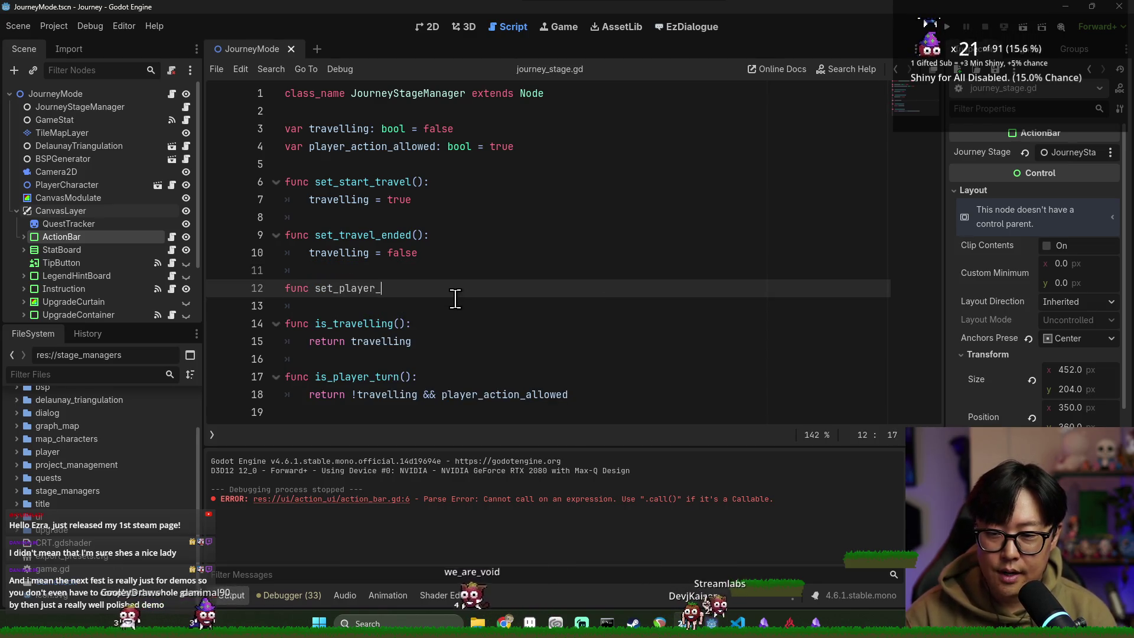
text(allowed():)
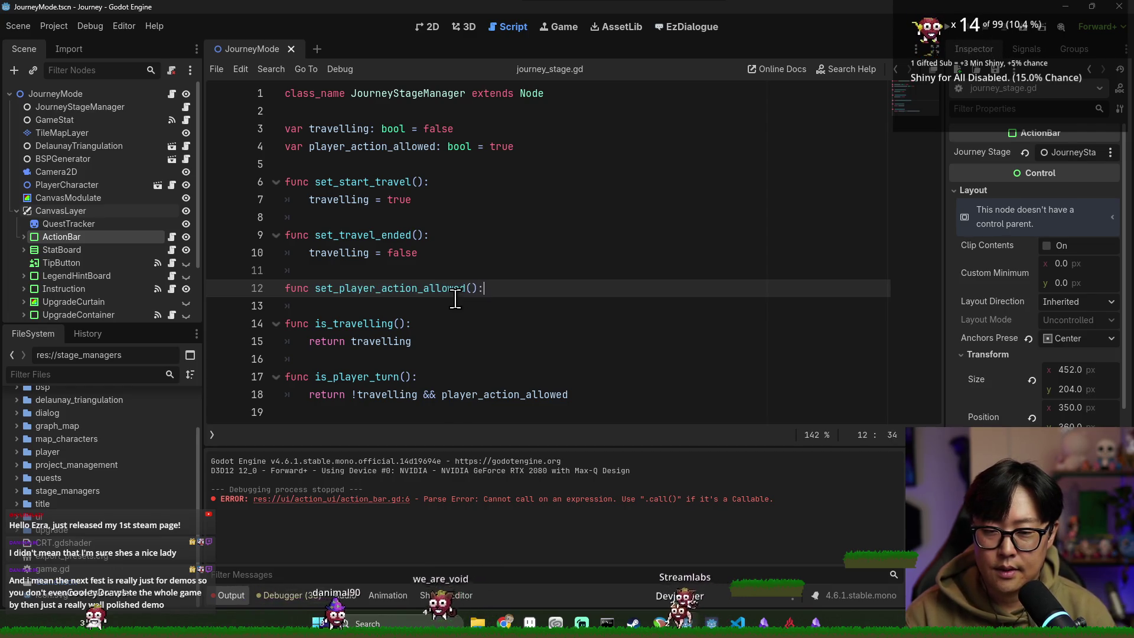
key(Return)
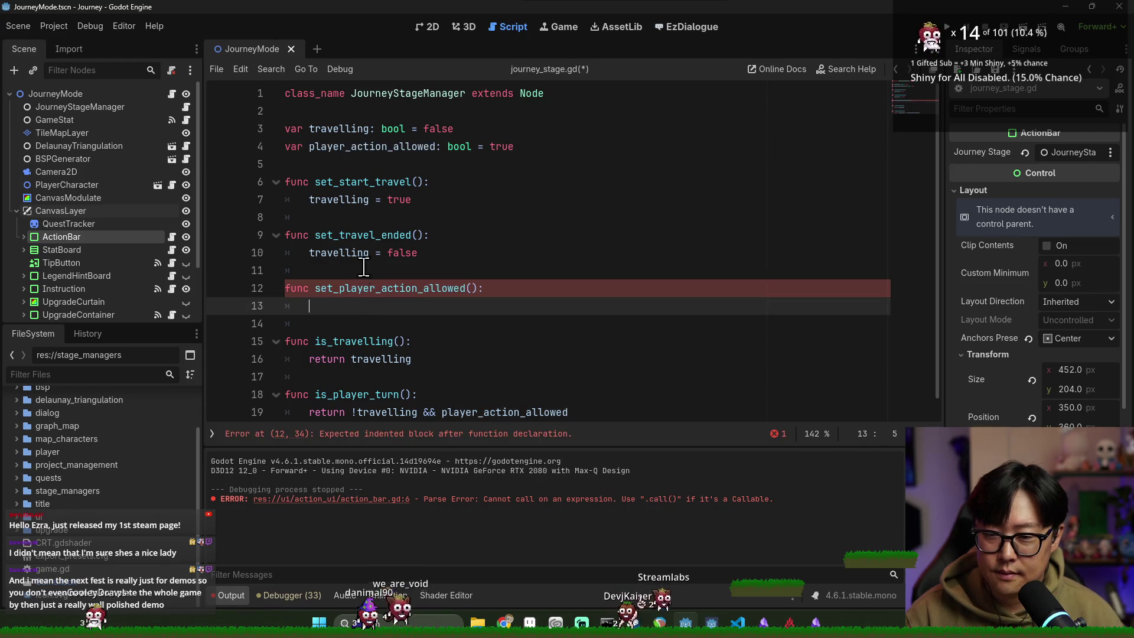
text(player_action_allowed = true)
key(ctrl+s)
Step: Duplicate the setter as set_player_action_not_allowed() setting player_action_allowed to false, and save
drag(286, 289, 550, 301)
key(ctrl+c)
click(473, 323)
key(ctrl+v)
click(373, 324)
key(shift+Tab)
key(Home)
key(Return)
click(501, 358)
key(Return)
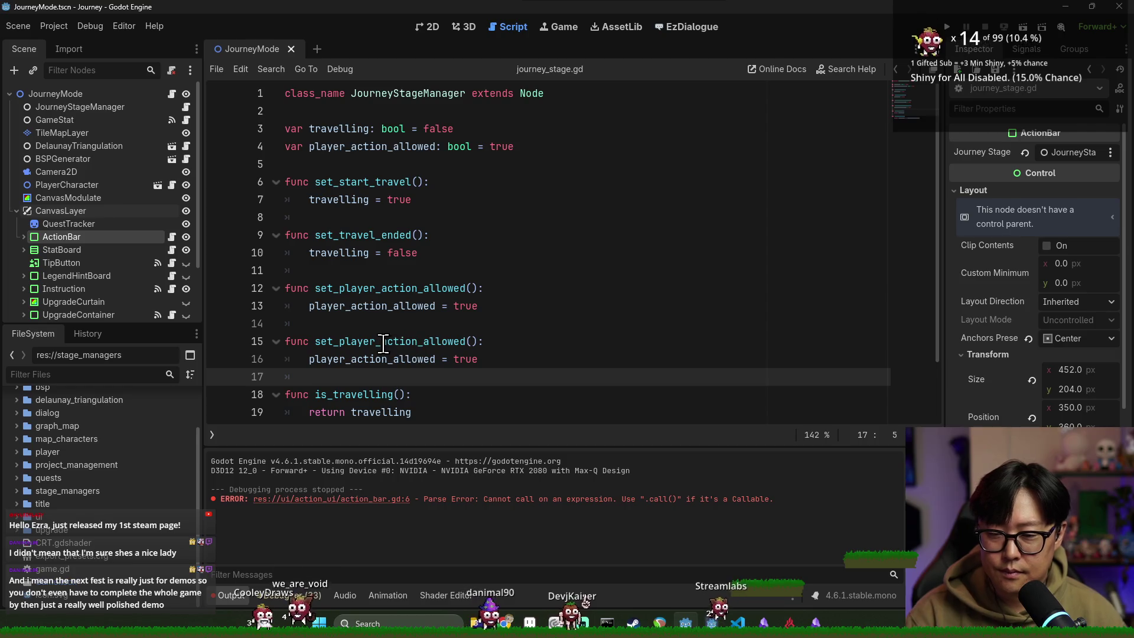
click(382, 341)
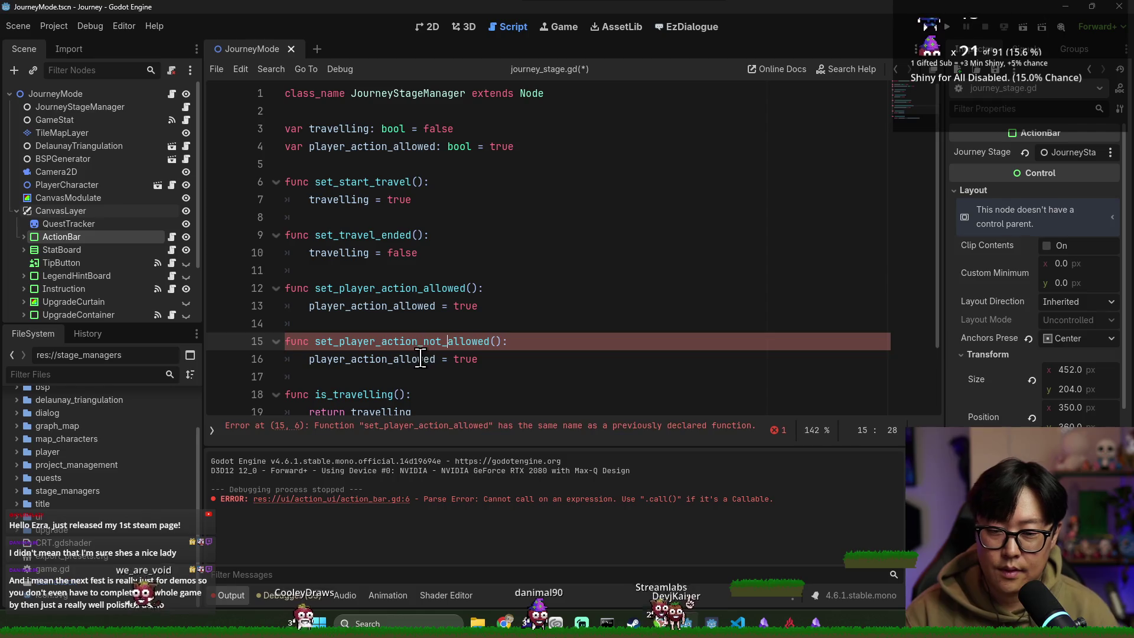
double_click(466, 358)
text(false)
key(ctrl+s)
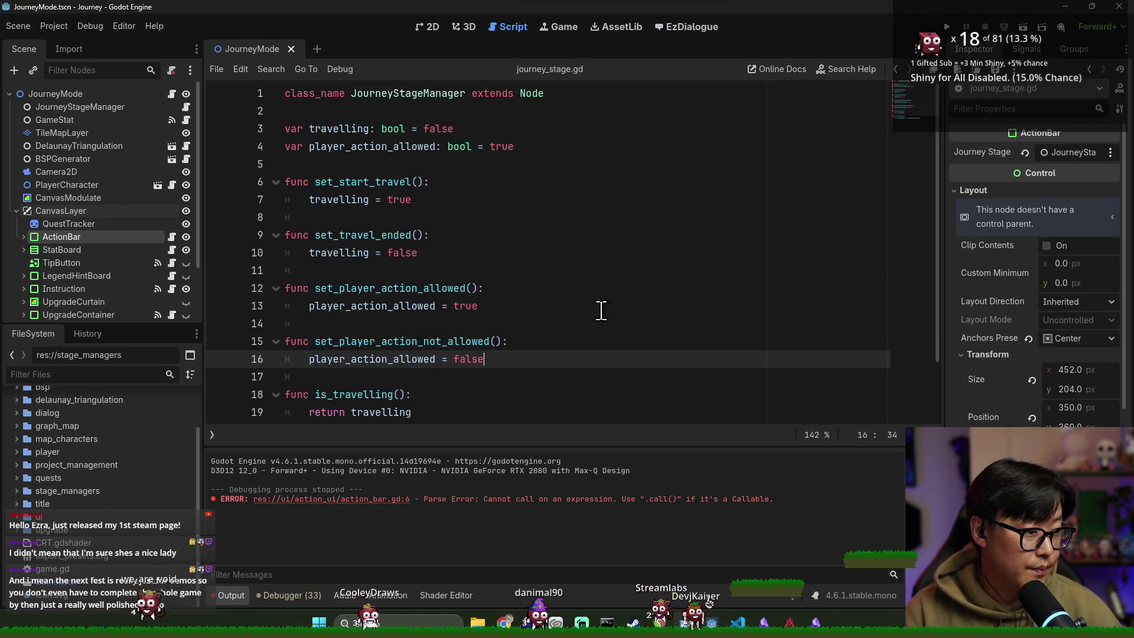
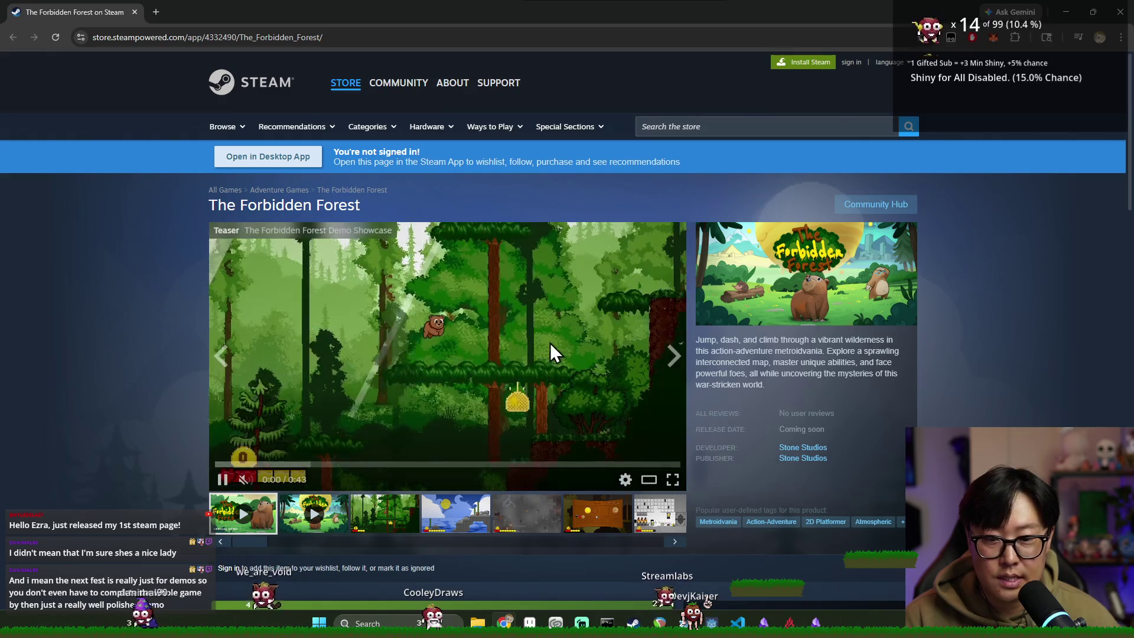
Step: Browse The Forbidden Forest's Official Trailer, gameplay demo video and the third to fifth screenshots
scroll(446, 497, down, 5)
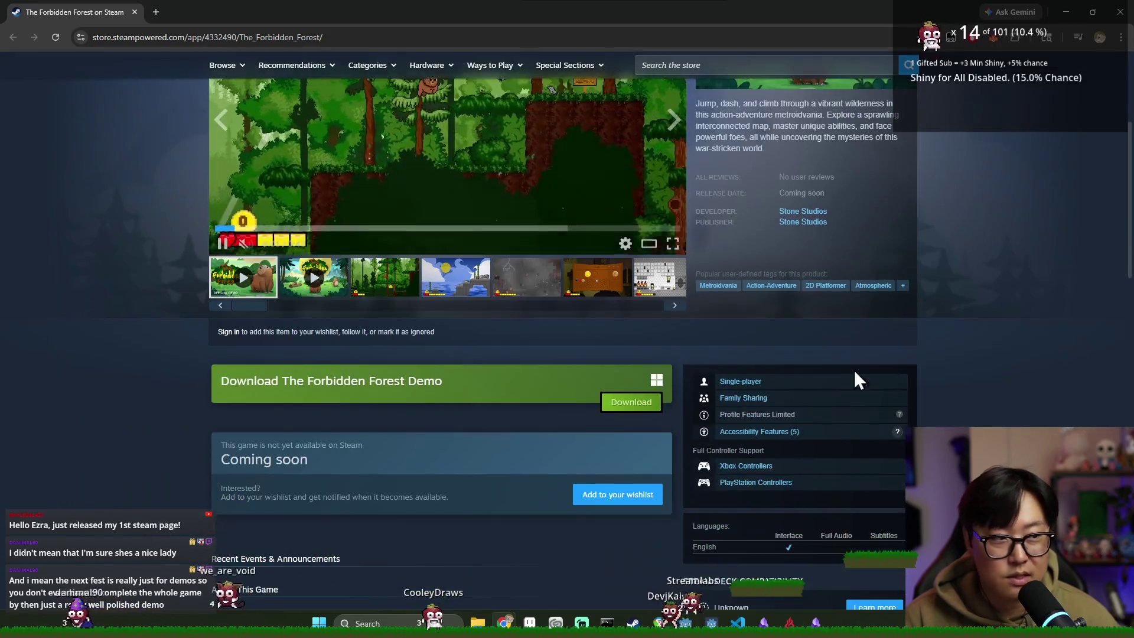
scroll(586, 398, up, 3)
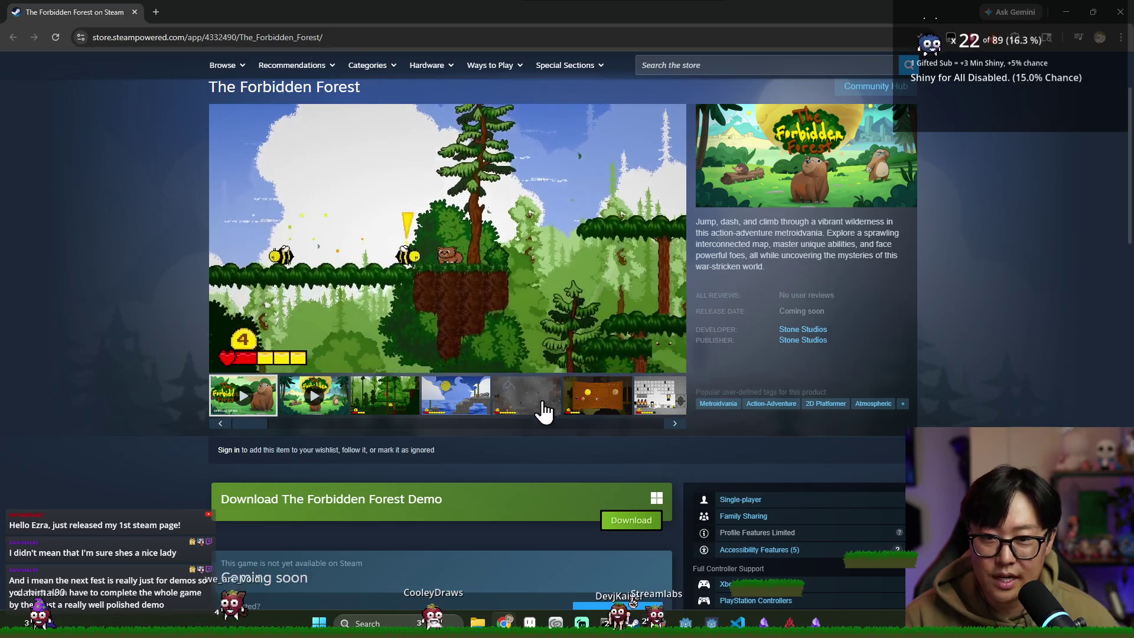
scroll(462, 275, up, 1)
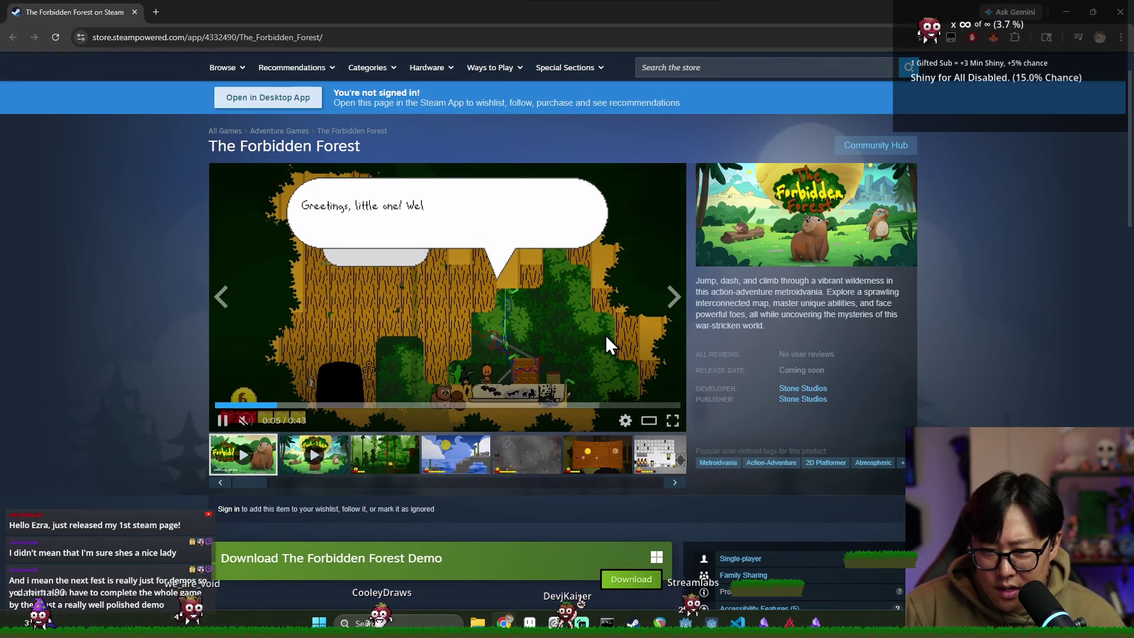
click(674, 299)
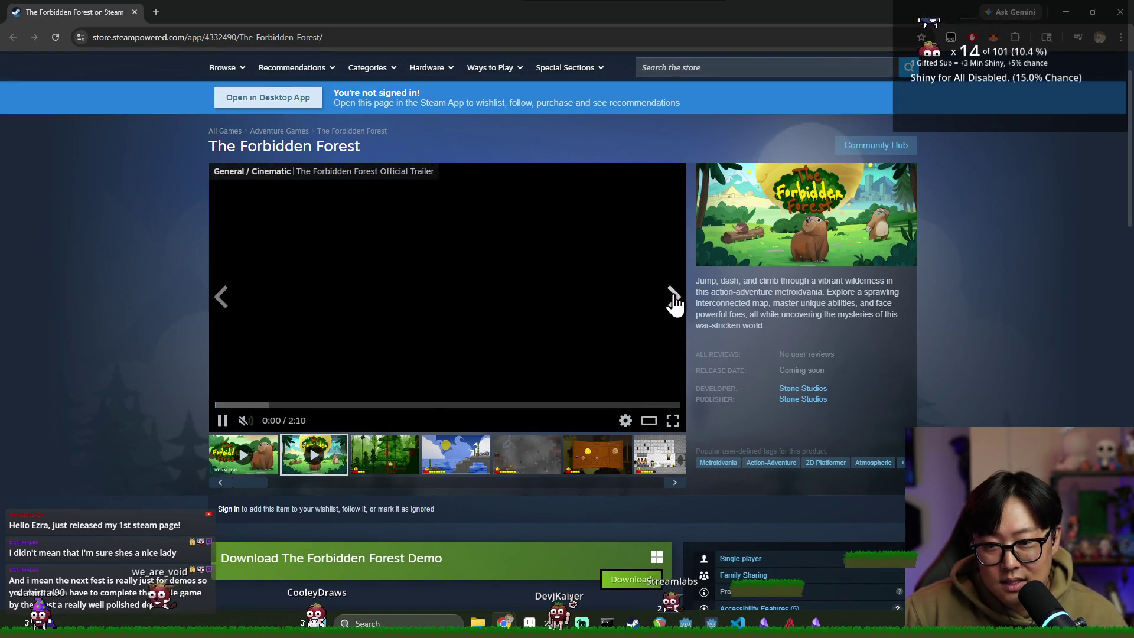
click(220, 304)
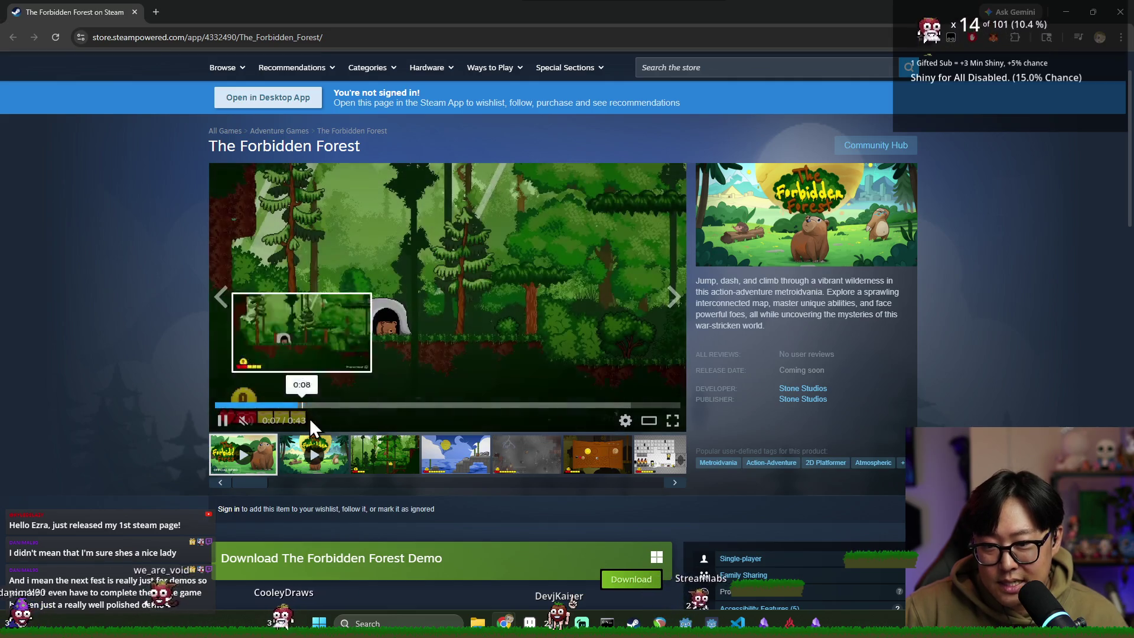
click(390, 456)
click(449, 456)
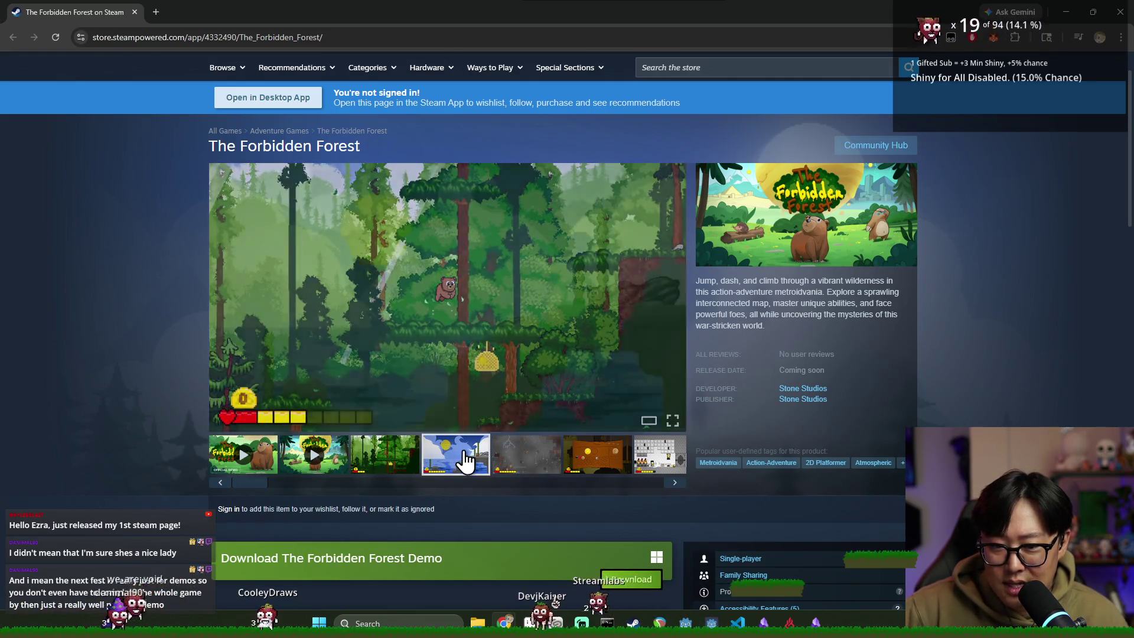
click(523, 461)
Step: Expand the game's full description with READ MORE, scroll through it, and return to Godot
scroll(543, 464, down, 4)
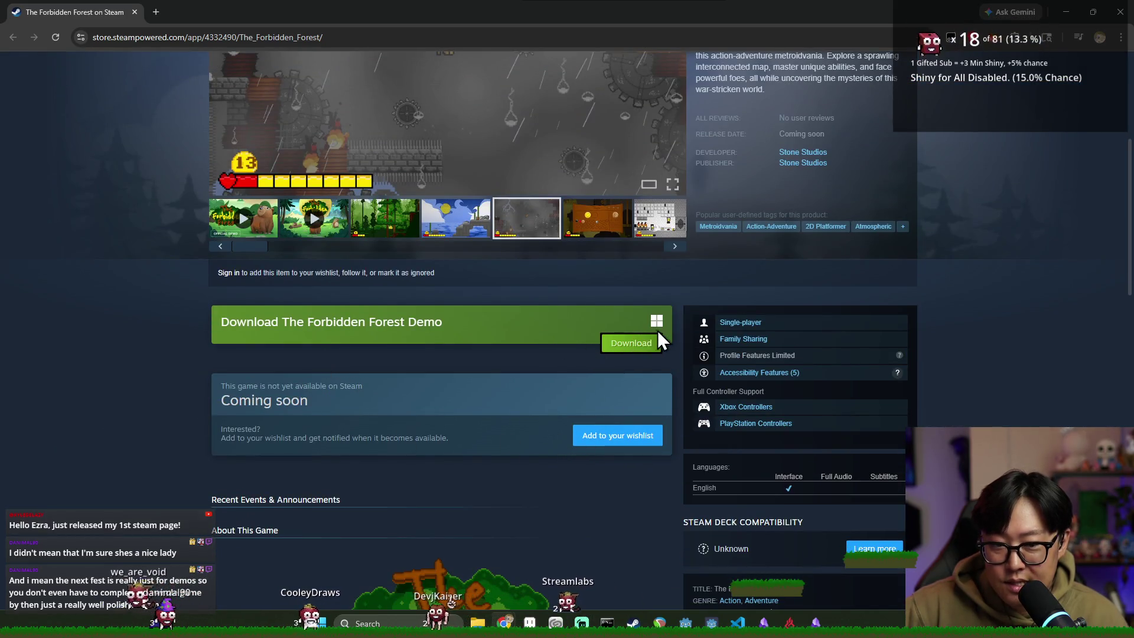
scroll(650, 337, down, 3)
scroll(626, 355, down, 5)
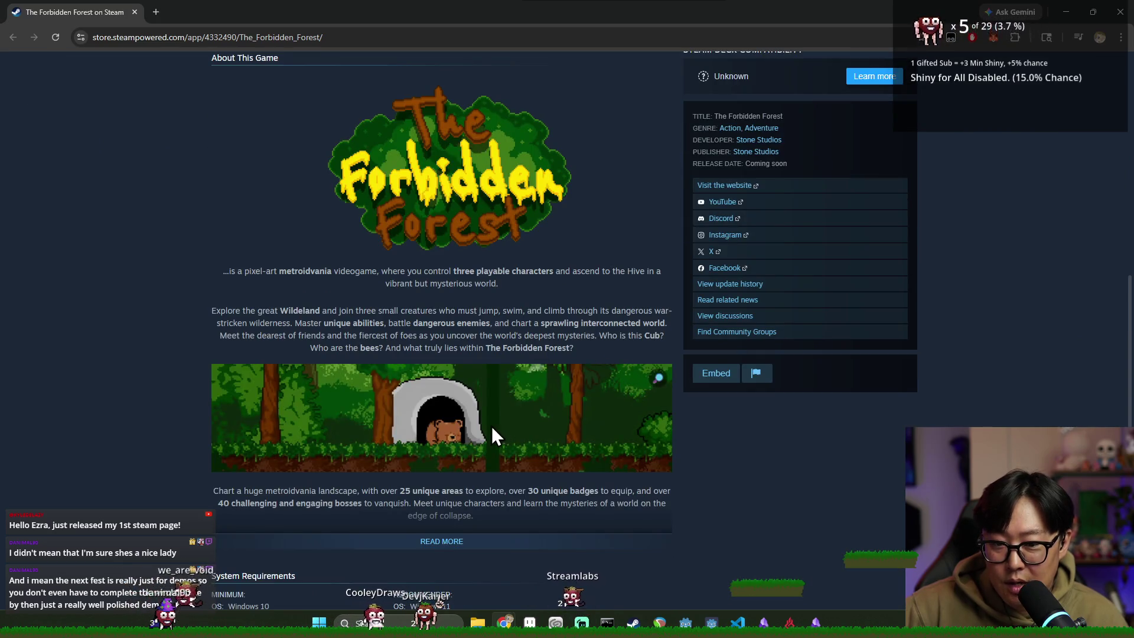
scroll(596, 439, down, 5)
scroll(594, 432, up, 4)
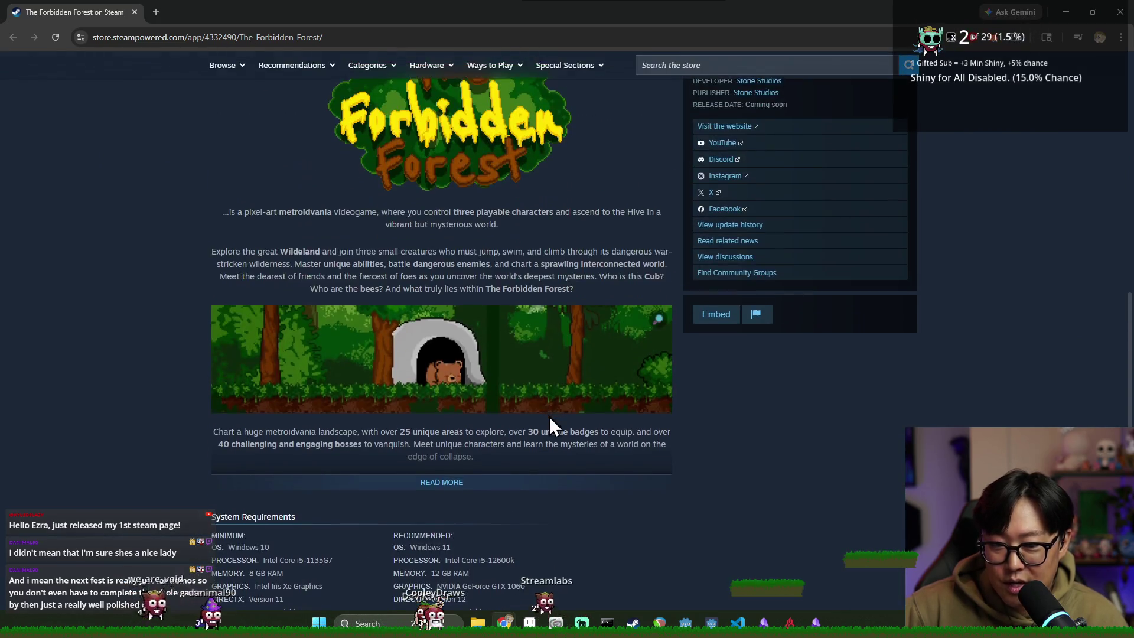
scroll(552, 419, up, 1)
click(463, 536)
scroll(473, 502, down, 3)
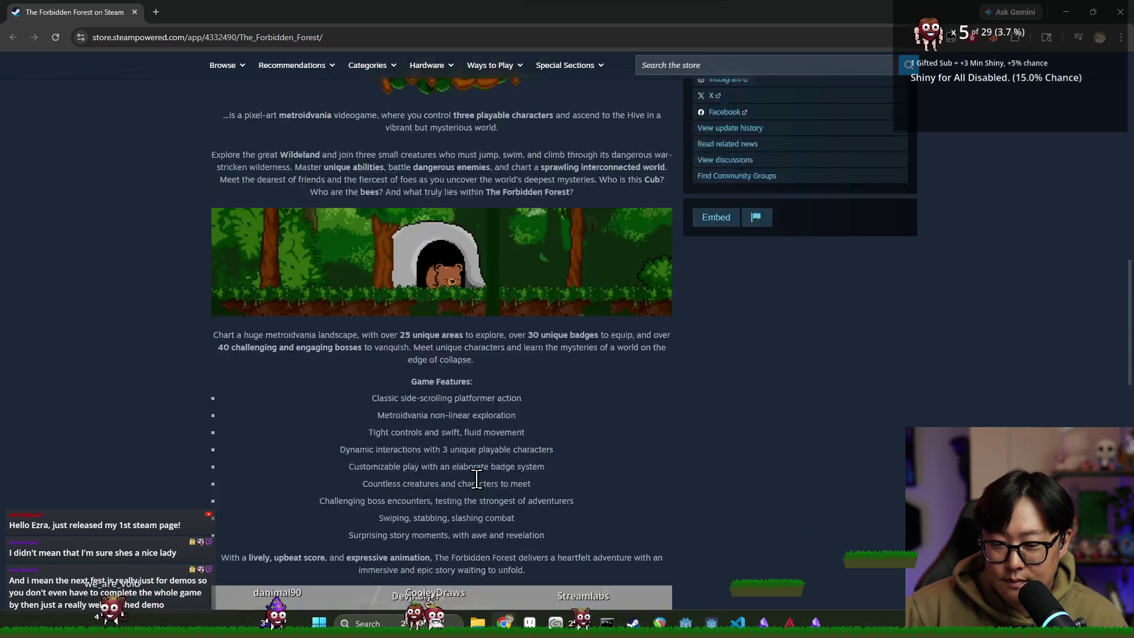
scroll(490, 476, down, 10)
scroll(480, 440, down, 6)
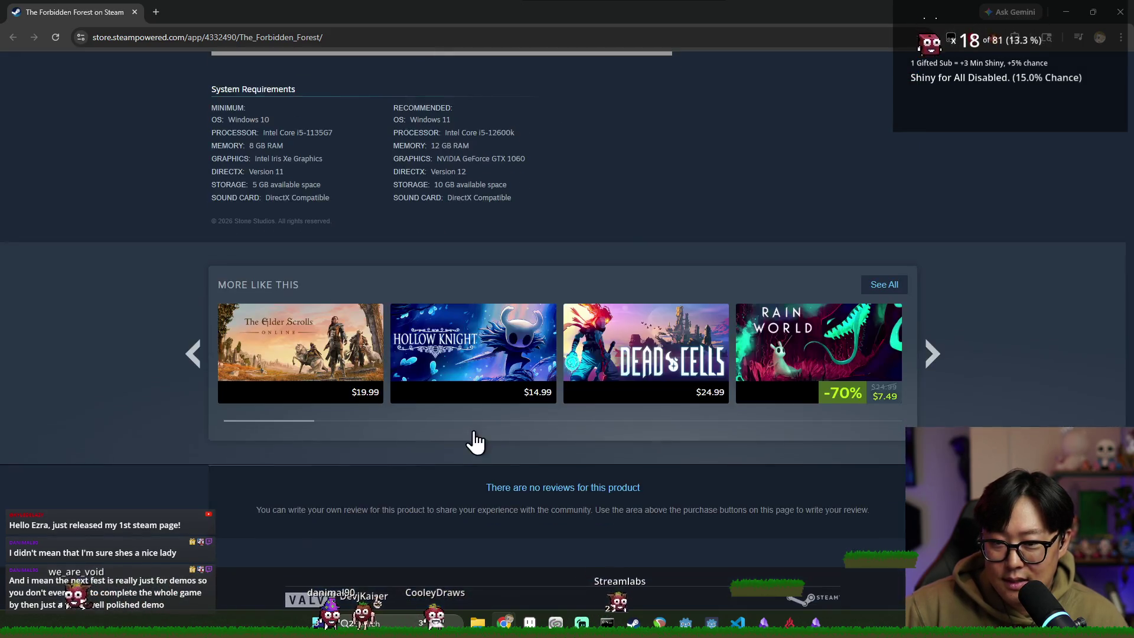
scroll(475, 442, up, 15)
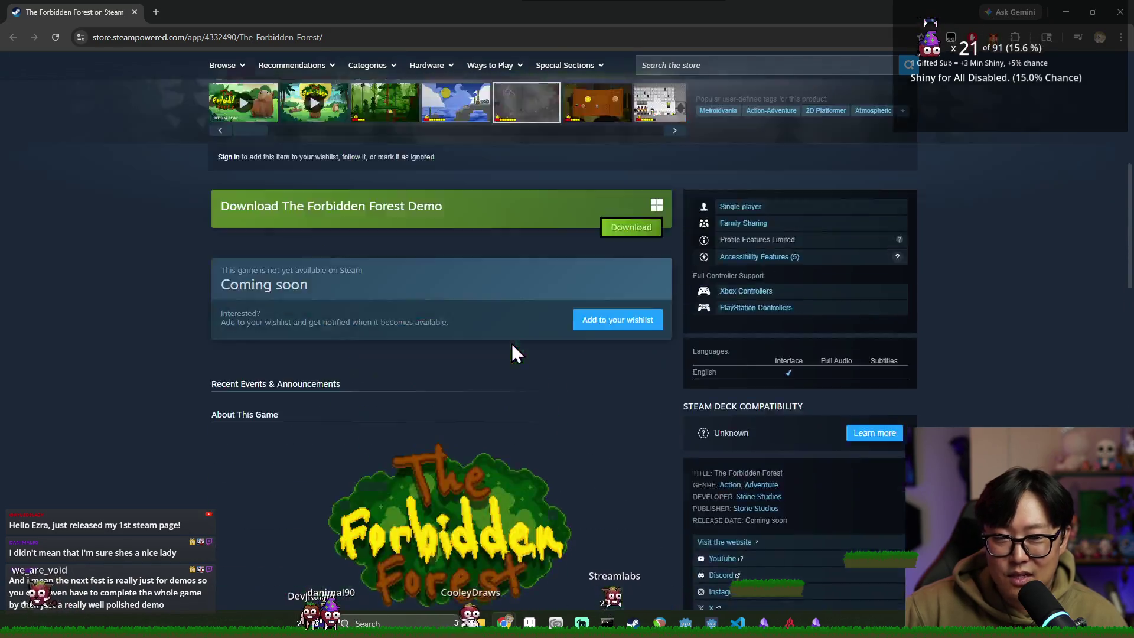
scroll(513, 345, up, 7)
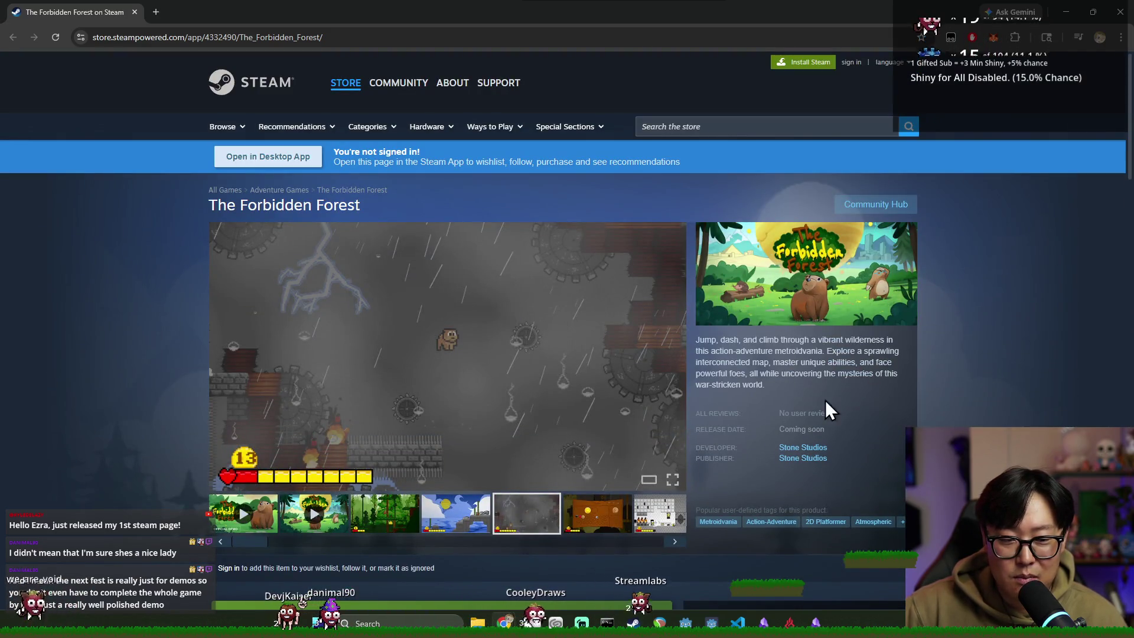
key(alt+Tab)
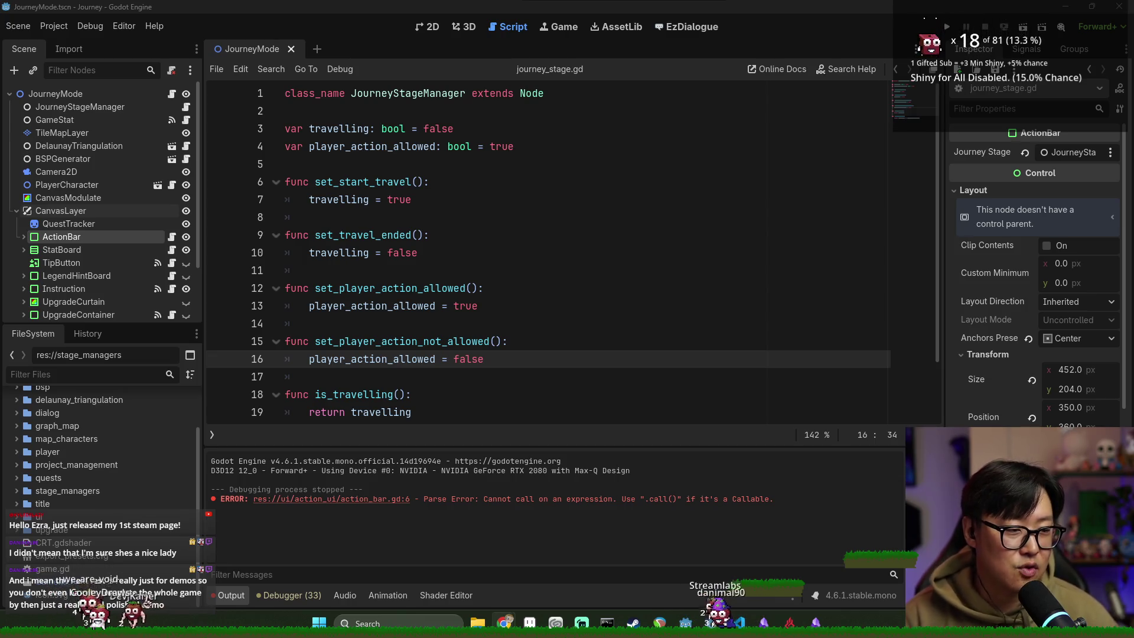
Step: Place the caret on blank line 17 of journey_stage.gd
click(579, 374)
Step: Save the script changes with Ctrl+S to clear the parse error
key(ctrl+s)
scroll(382, 299, down, 2)
scroll(450, 382, up, 1)
key(ctrl+s)
Step: In journey_mode.gd, search the code for '_start'
click(171, 94)
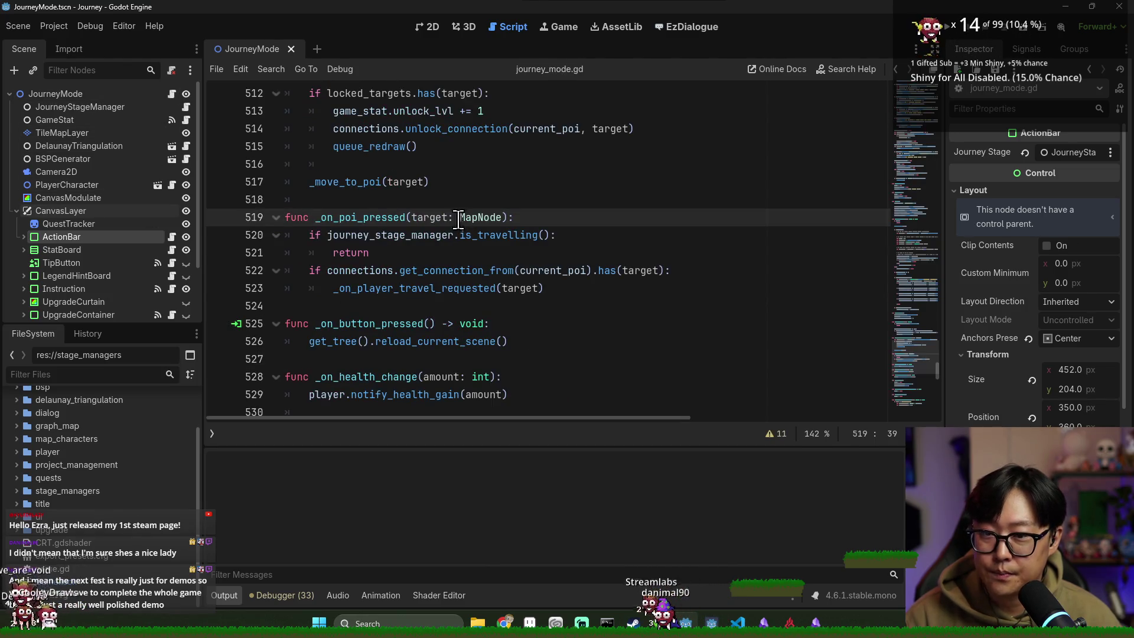
click(428, 199)
key(ctrl+f)
text(_)
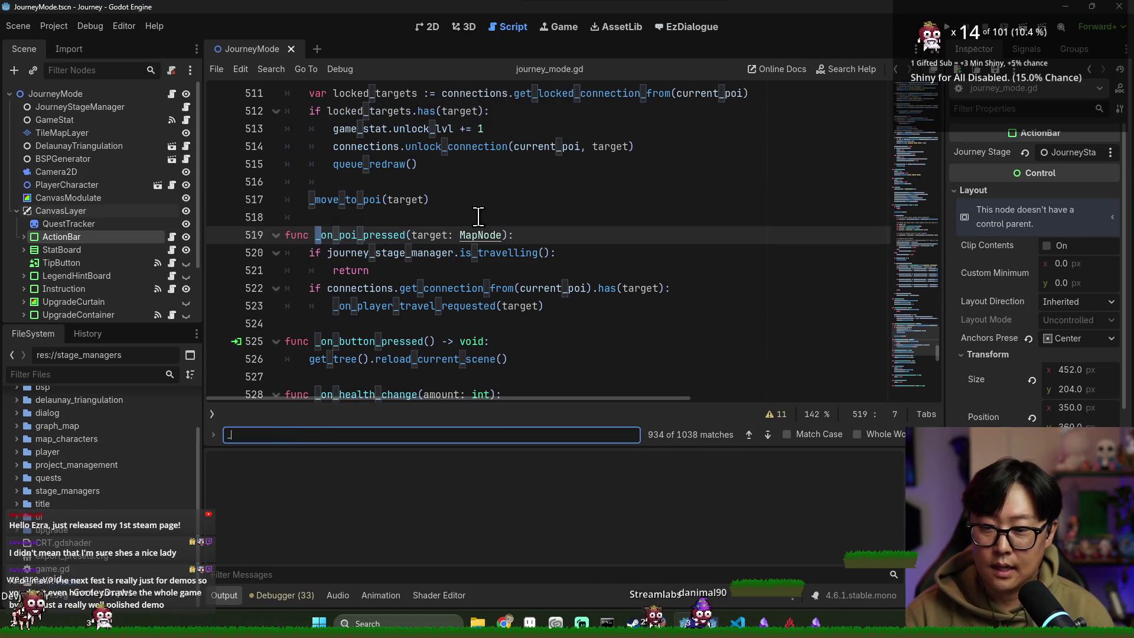
text(start()
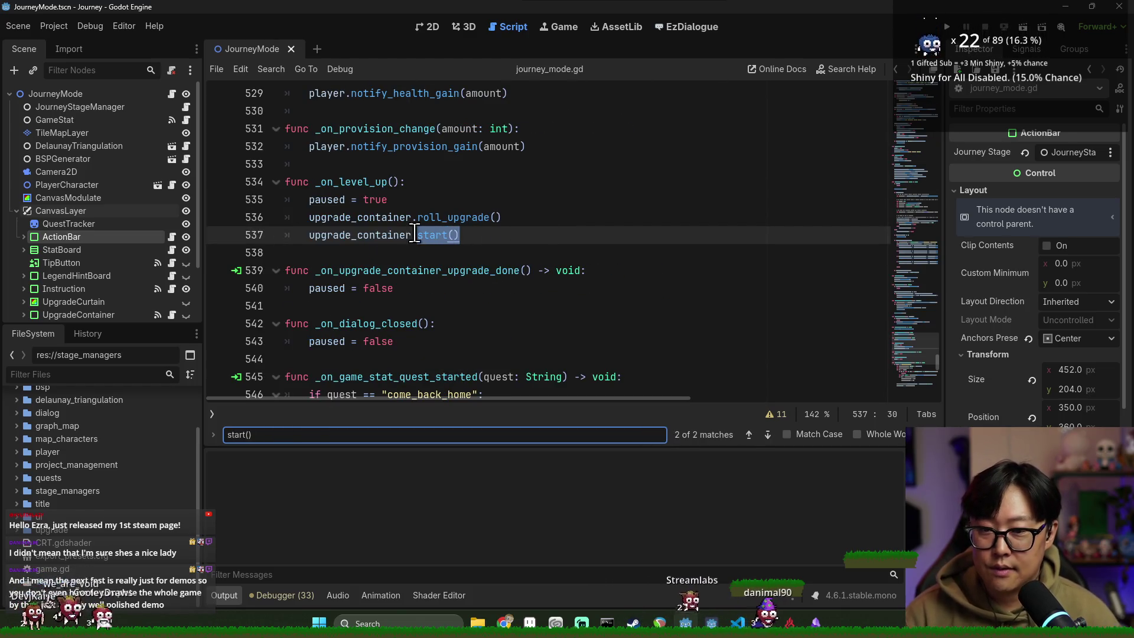
click(547, 270)
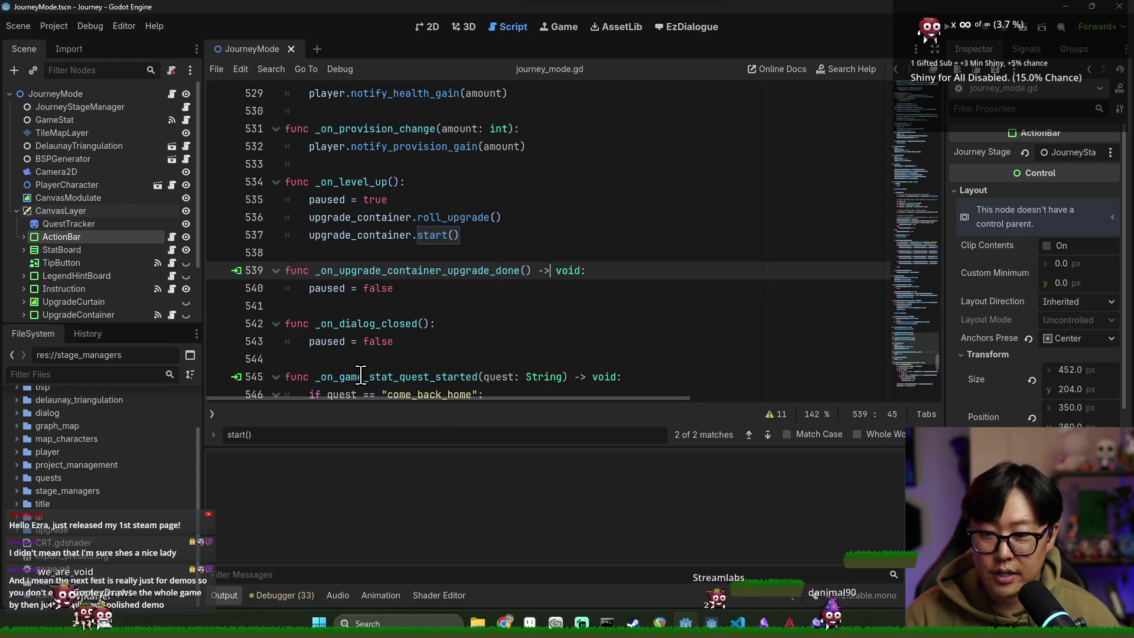
click(363, 376)
key(ctrl+a)
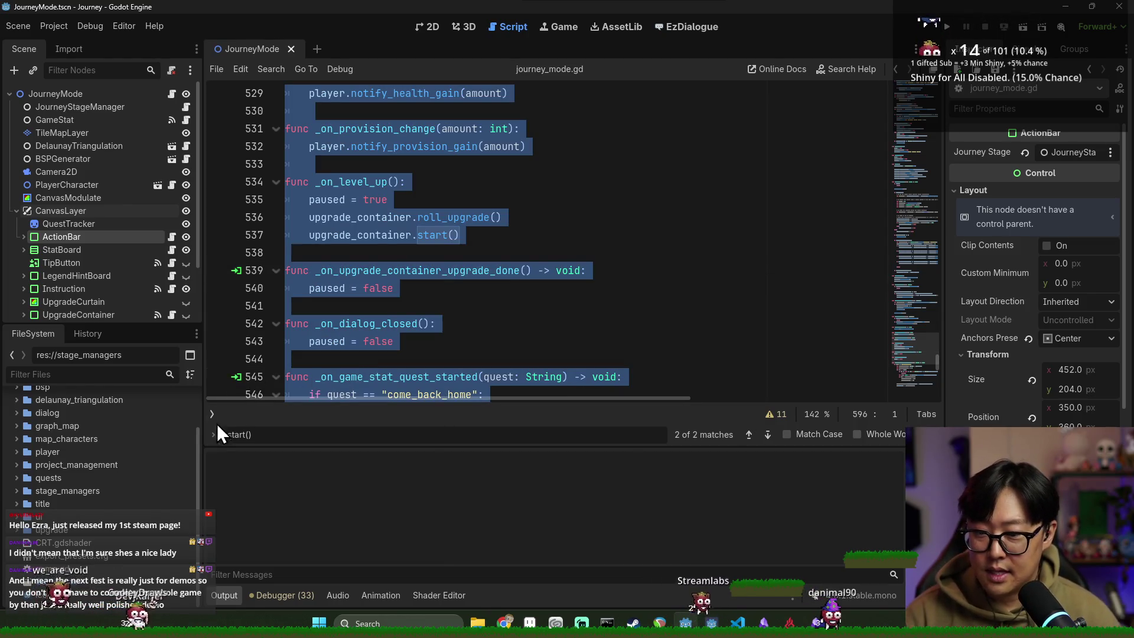
Step: Jump to start() via the method list, then return to the JourneyStageManager script
click(212, 414)
click(232, 294)
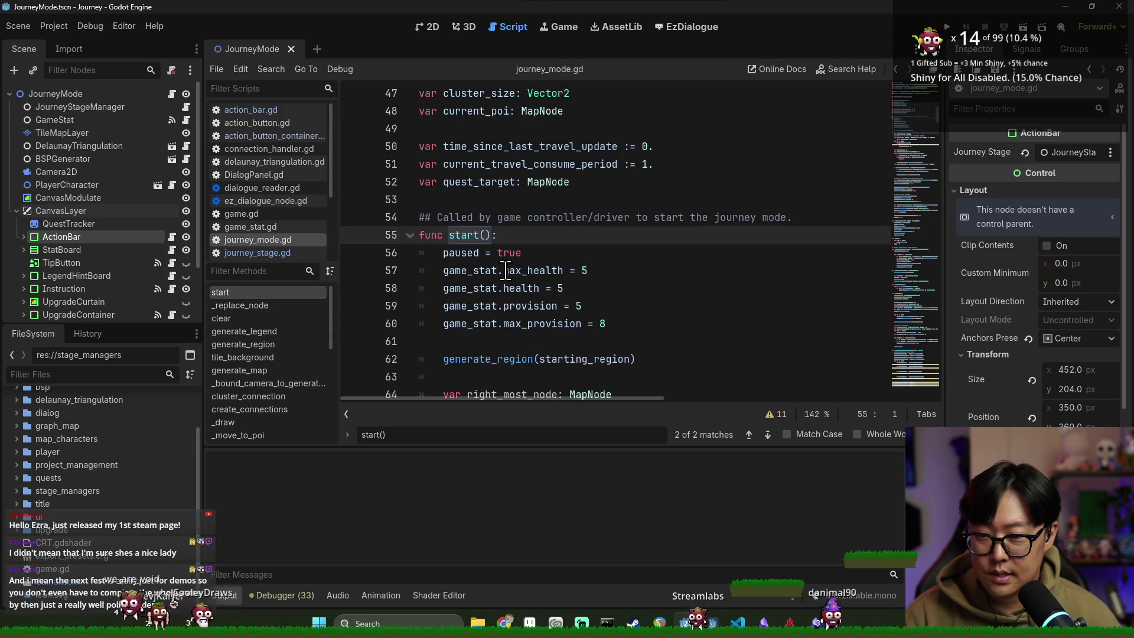
click(506, 236)
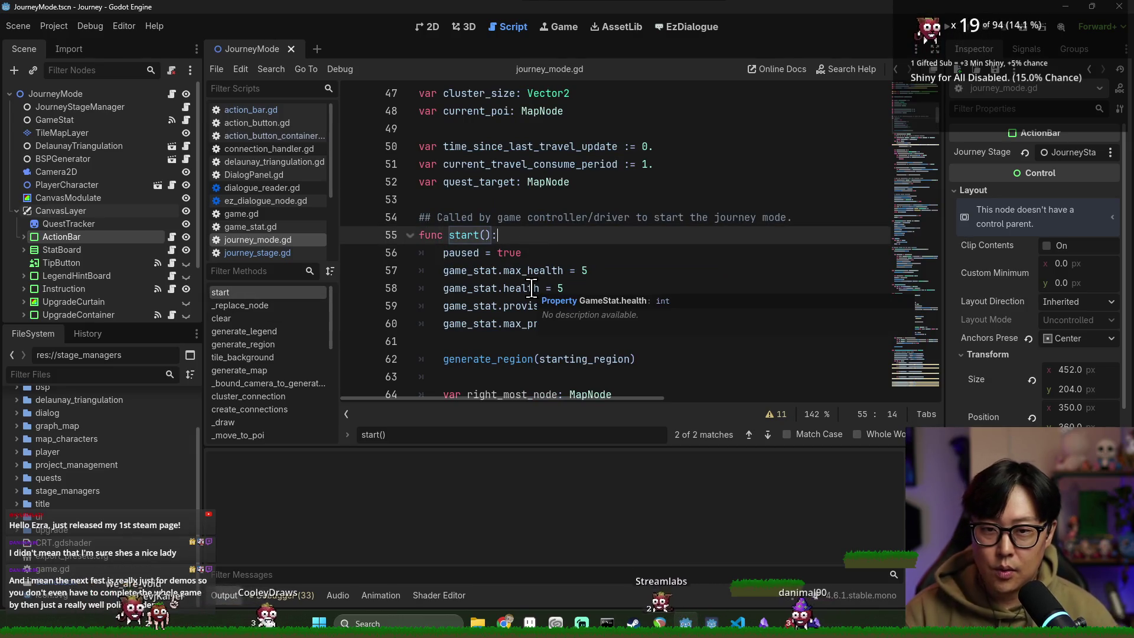
click(186, 107)
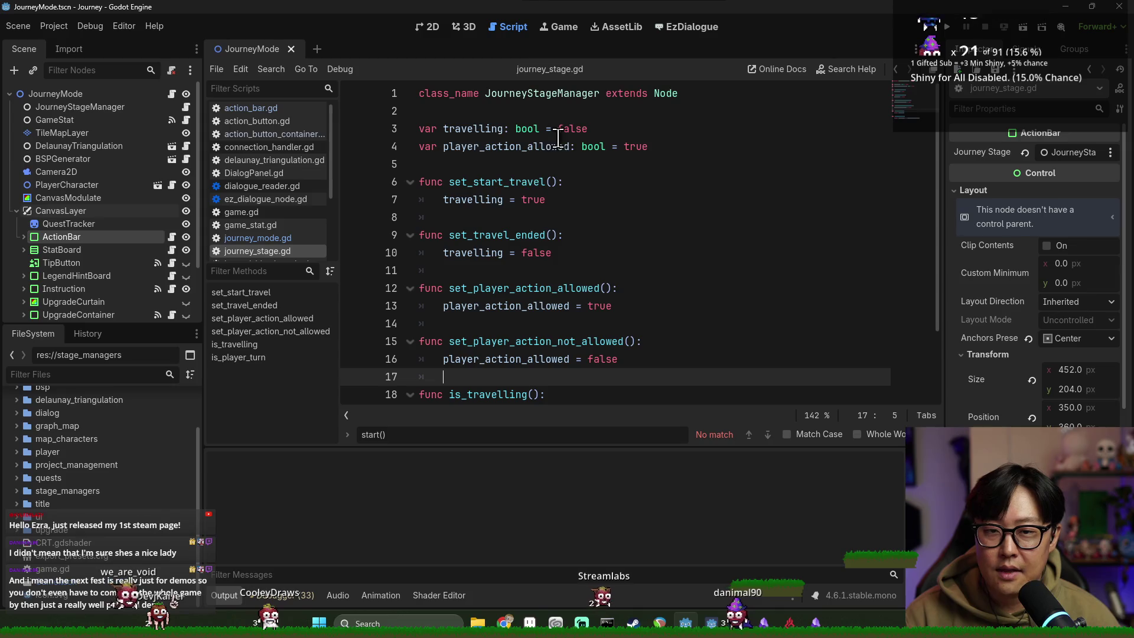
Step: Change player_action_allowed's default from true to false in journey_stage.gd and save
double_click(638, 146)
text(e)
key(ctrl+s)
double_click(507, 147)
key(ctrl+c)
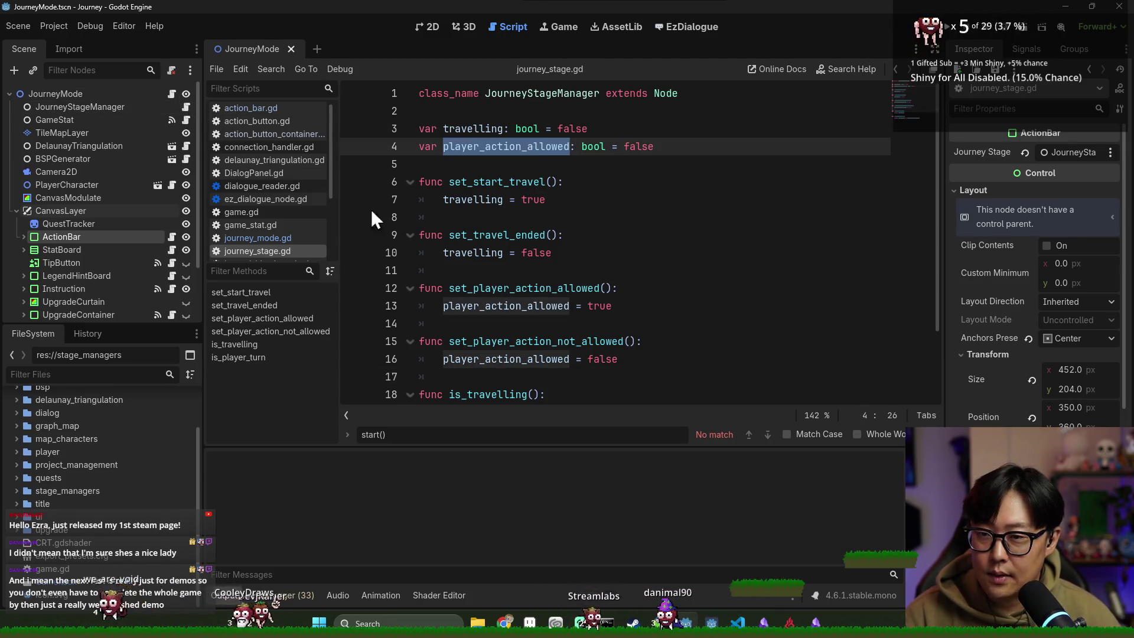
Step: Add a journey_stage_manager.set_player_action_allowed() call under func start() in journey_mode.gd
click(172, 94)
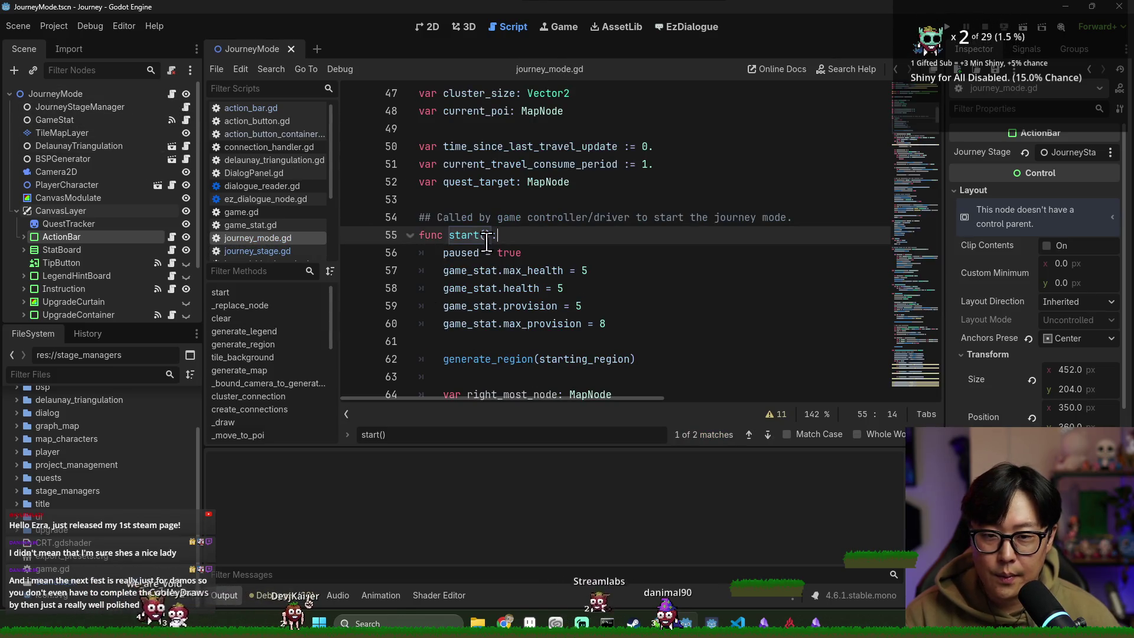
key(Return)
key(ctrl+v)
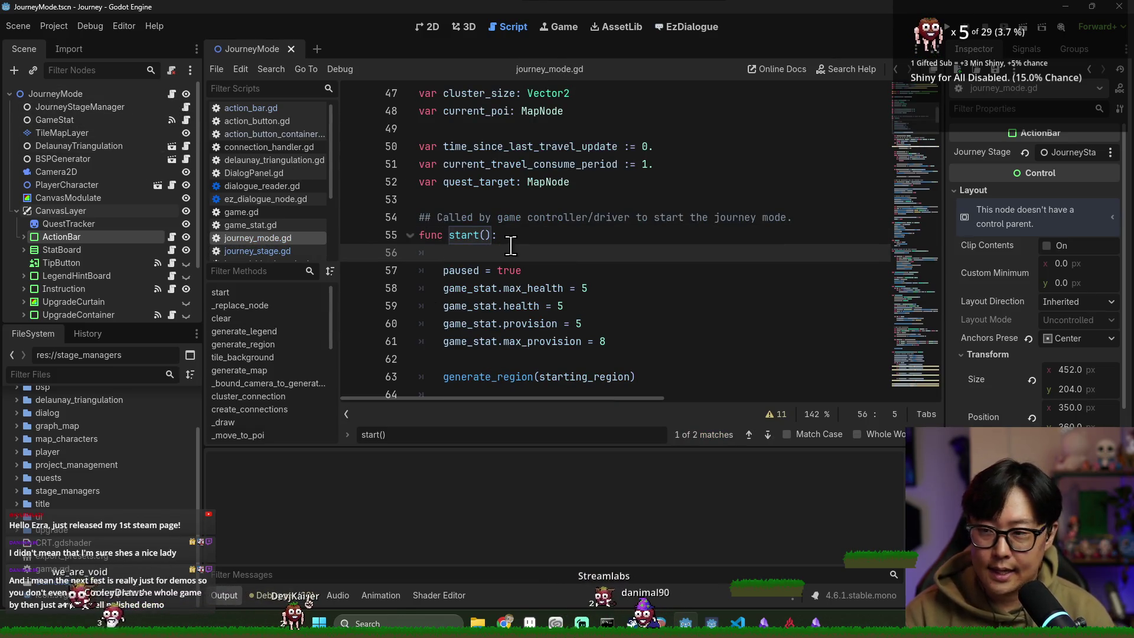
text(n)
key(Return)
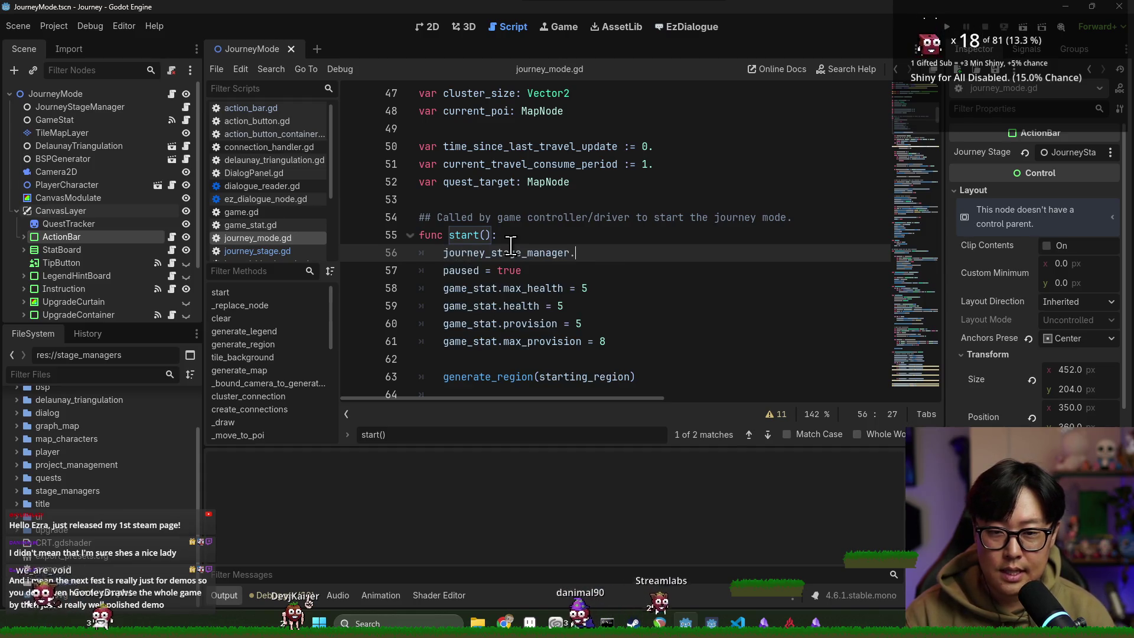
text(.set_player)
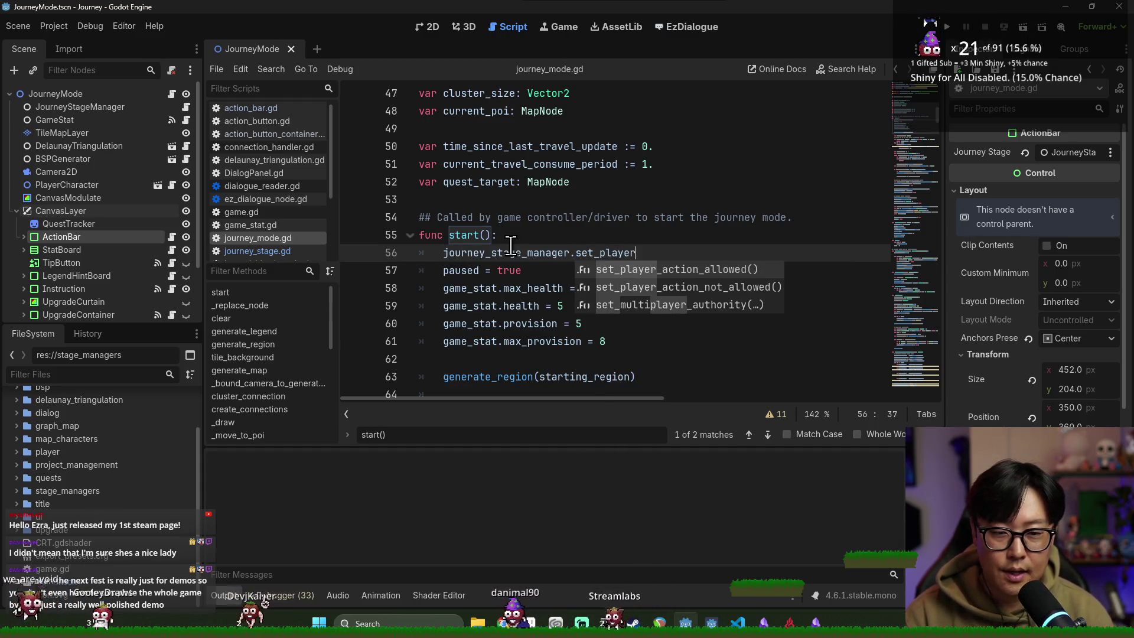
key(Return)
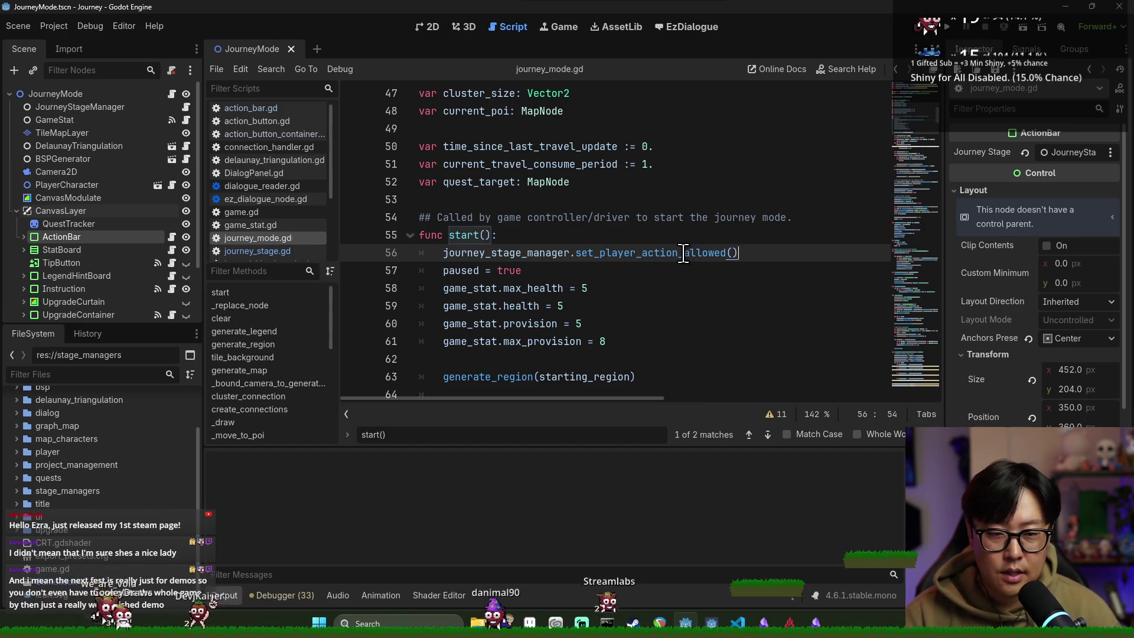
Step: Check the new call on line 56 and save journey_mode.gd
double_click(602, 253)
click(585, 253)
key(ctrl+s)
double_click(516, 254)
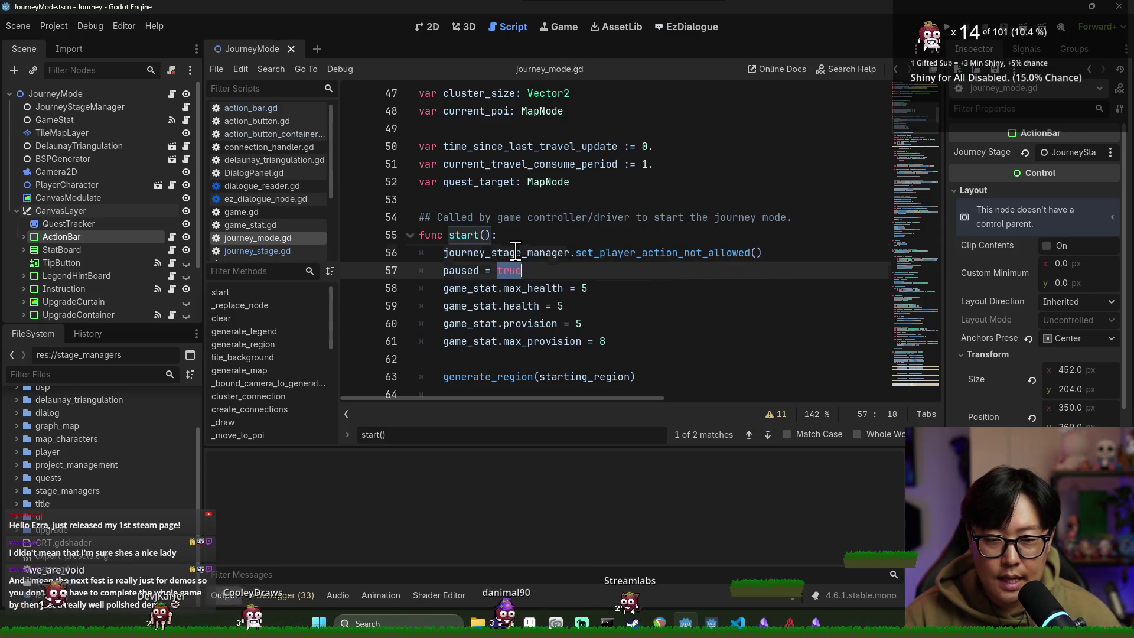
scroll(505, 283, down, 3)
key(ctrl+s)
scroll(501, 289, down, 13)
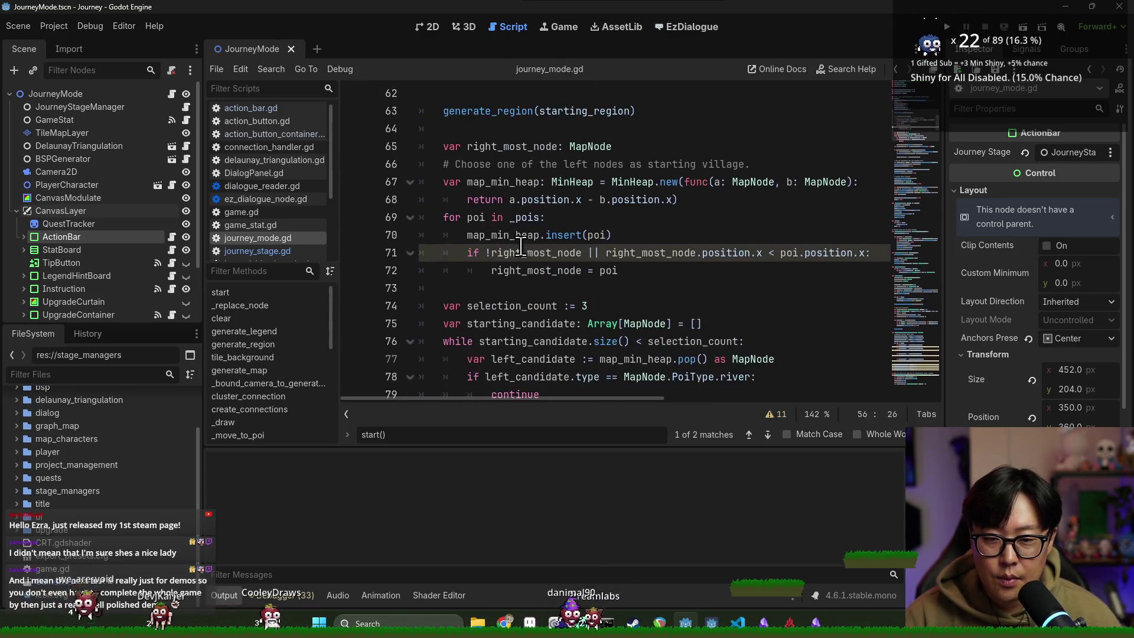
scroll(503, 263, down, 3)
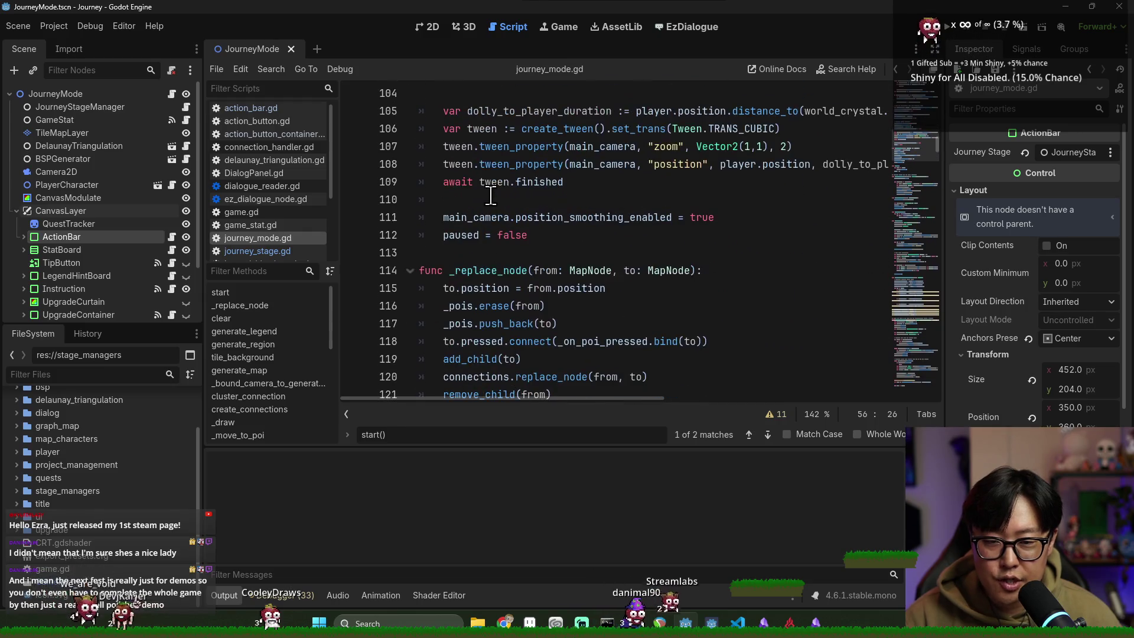
Step: Review the intro camera tween code down to the 'paused = false' line
double_click(467, 146)
click(496, 164)
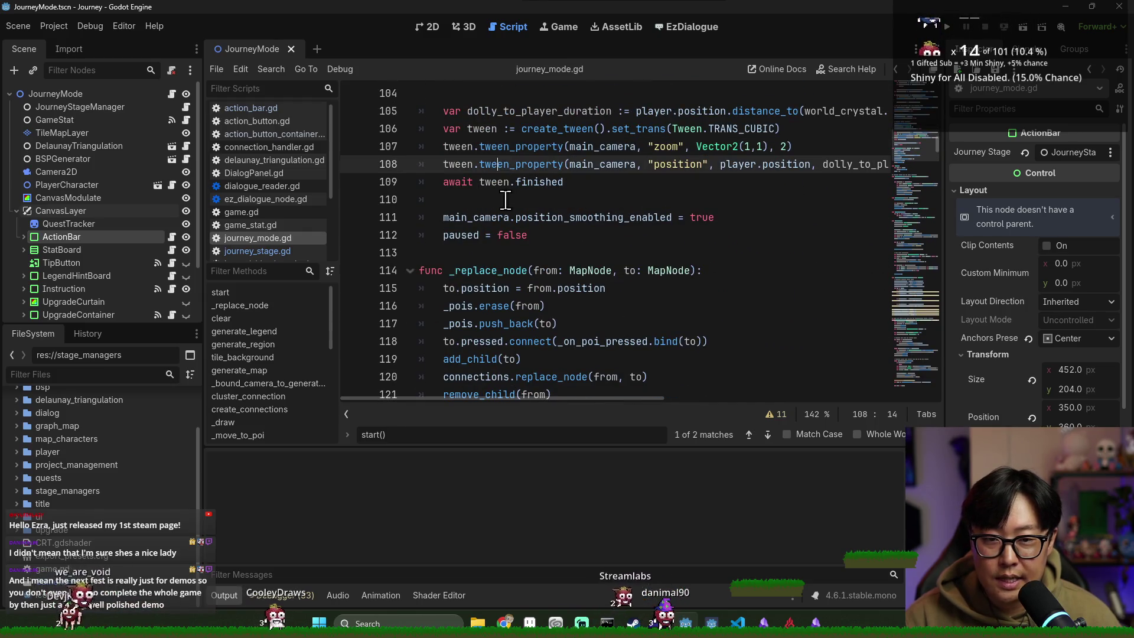
double_click(473, 217)
click(588, 217)
double_click(588, 217)
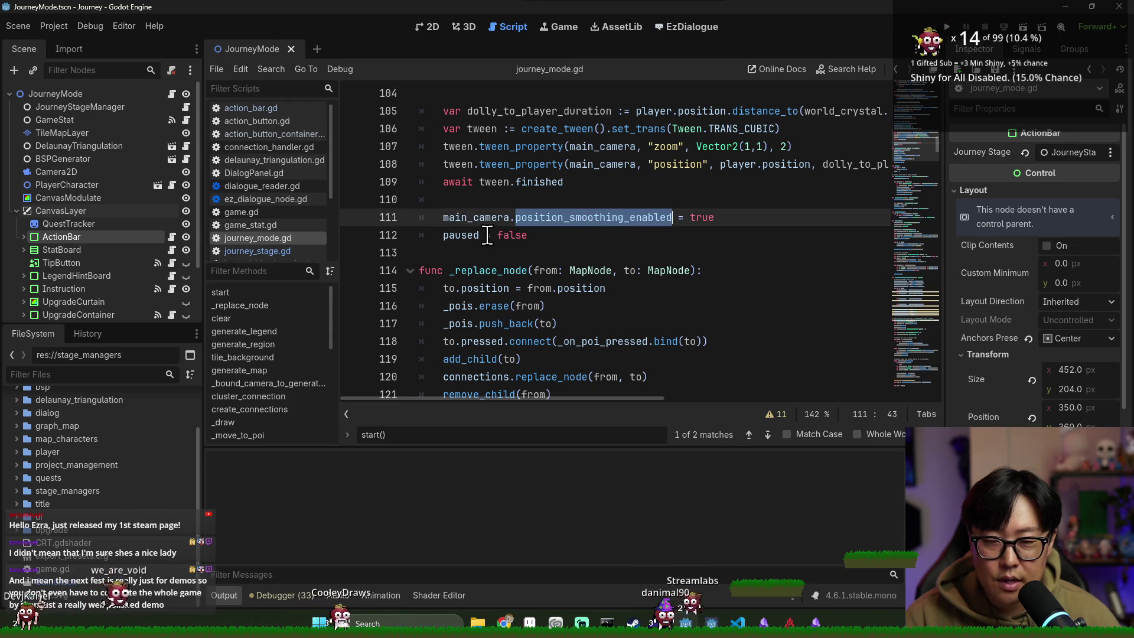
click(471, 235)
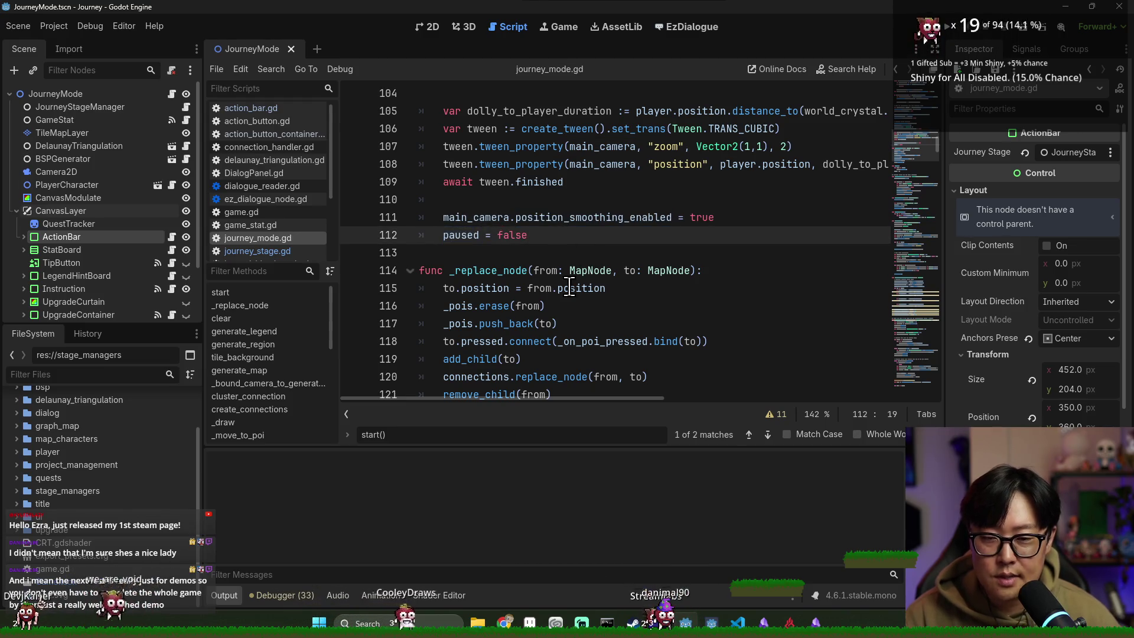
Step: Add journey_stage_manager.set_player_action_allowed() after 'paused = false' and run the game
key(Return)
text(journey_stage_manager.set_play)
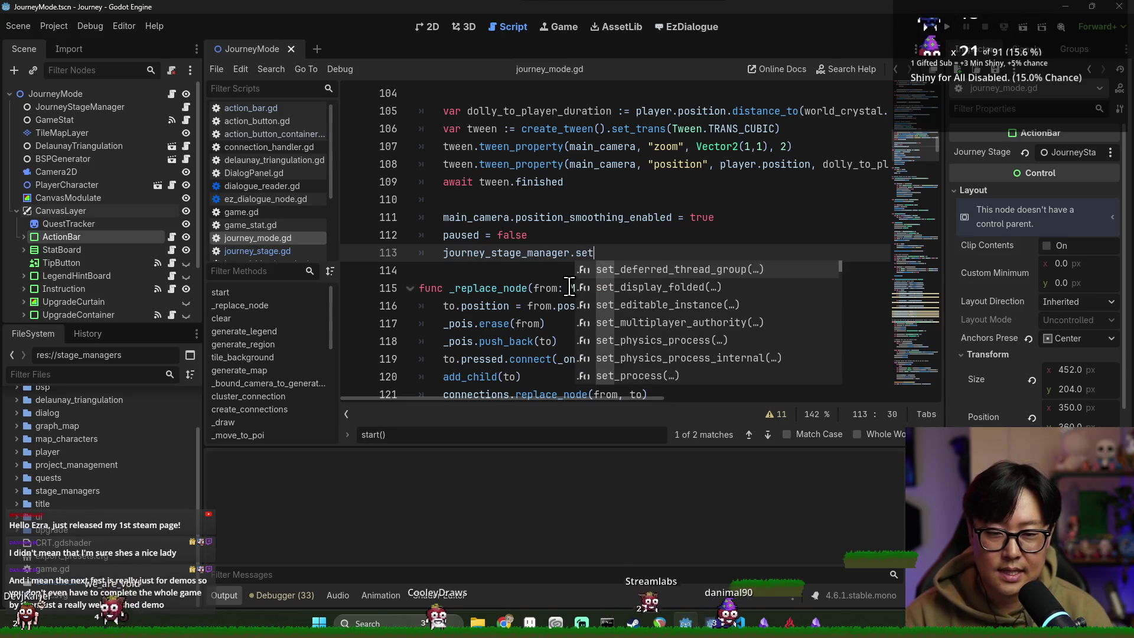
key(Return)
key(F5)
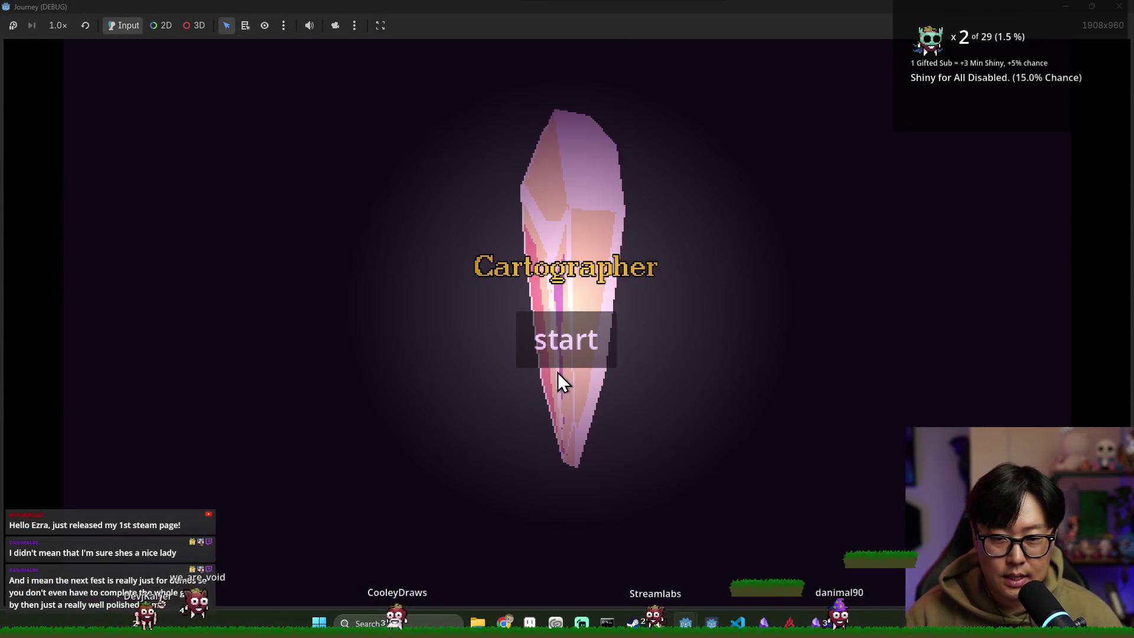
Step: Start the game, inspect the freed-object error at connection_handler.gd line 104, and relaunch
click(561, 353)
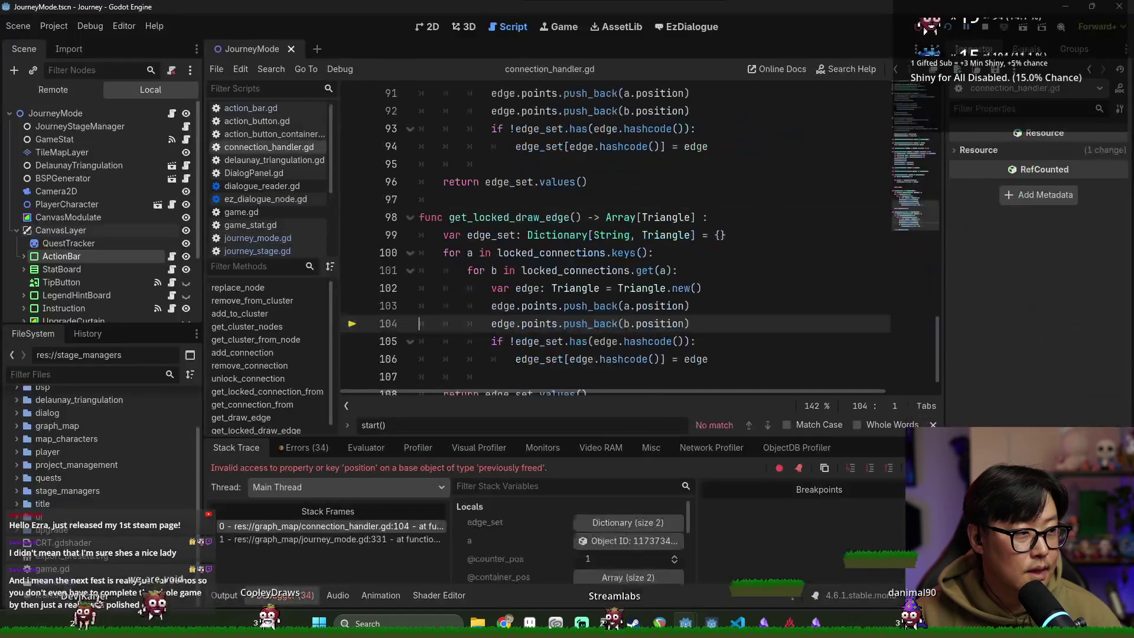
click(585, 305)
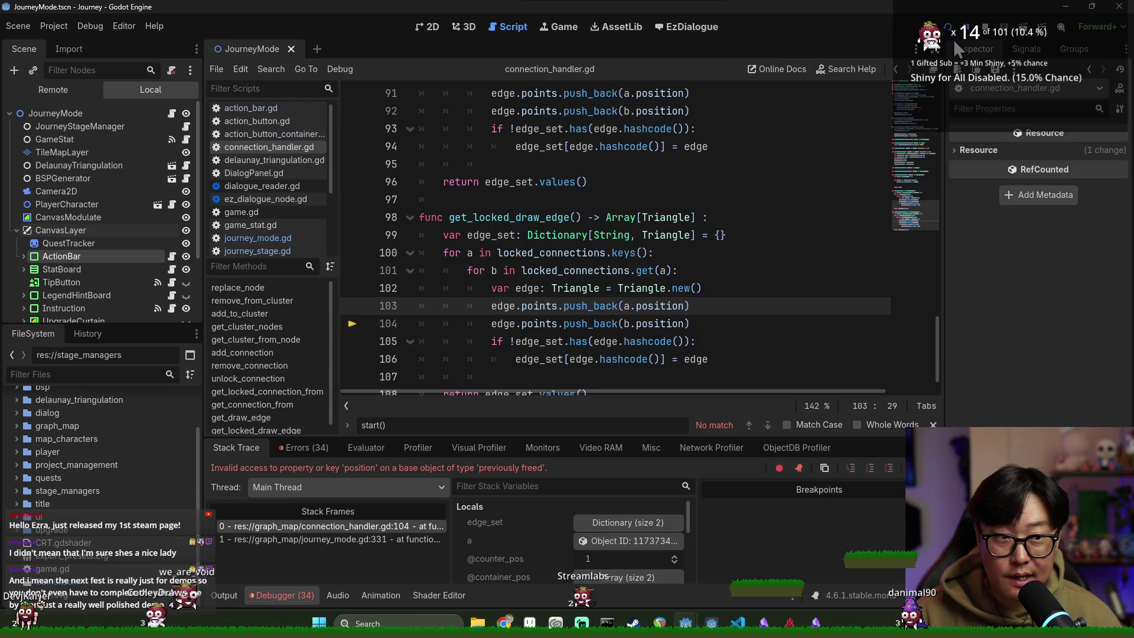
click(945, 27)
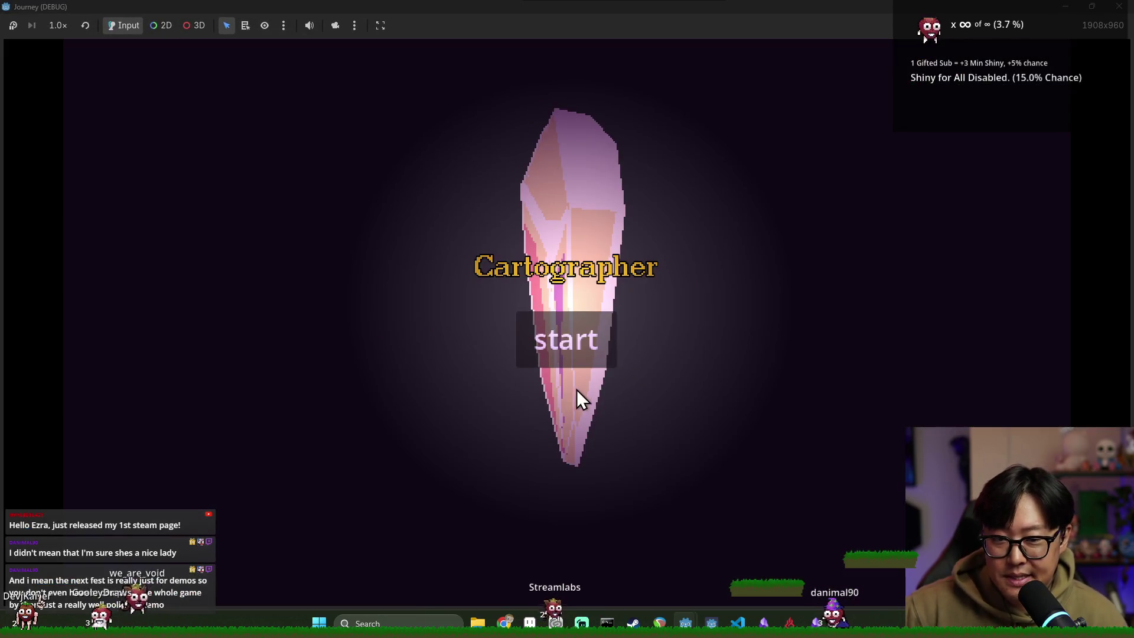
click(576, 363)
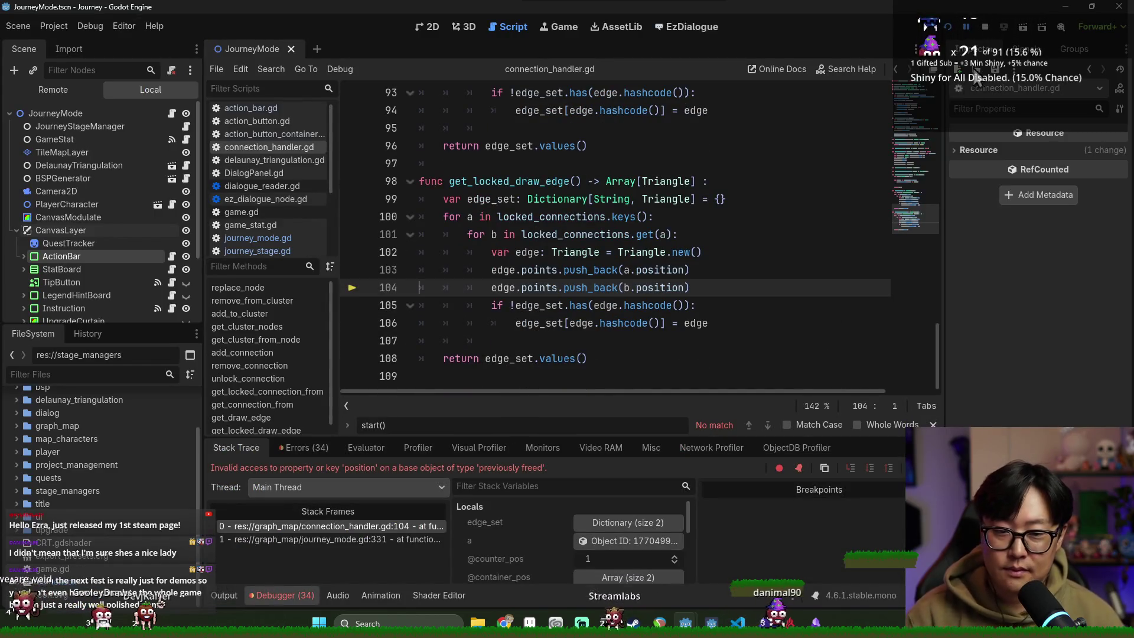
key(F5)
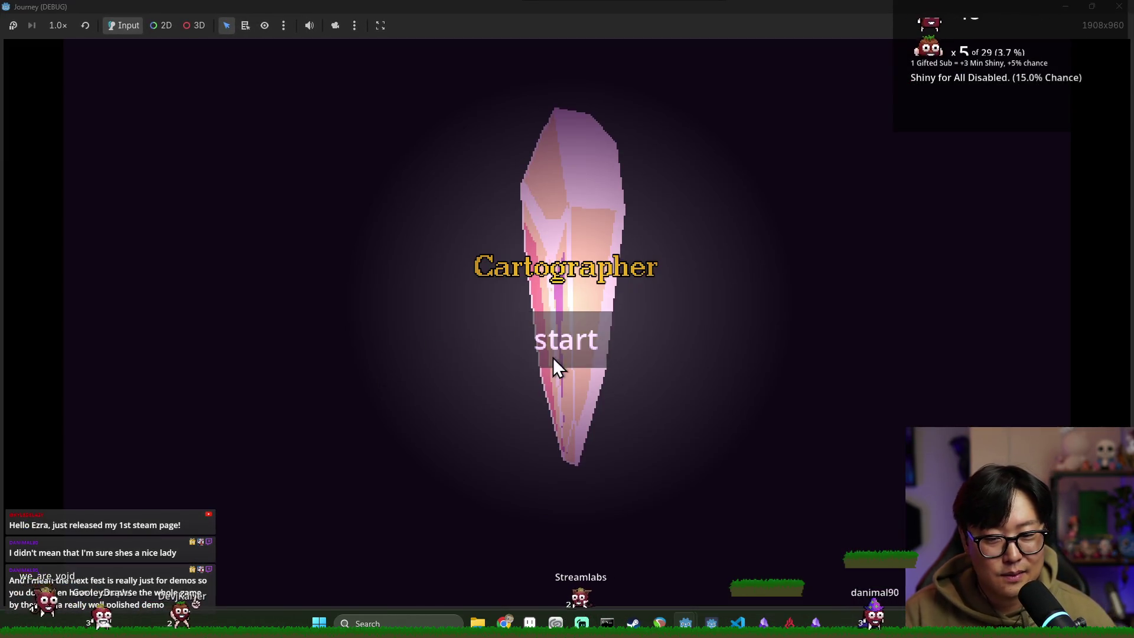
Step: Start the game, pick the Search card, then stop it with F8 and save
click(553, 357)
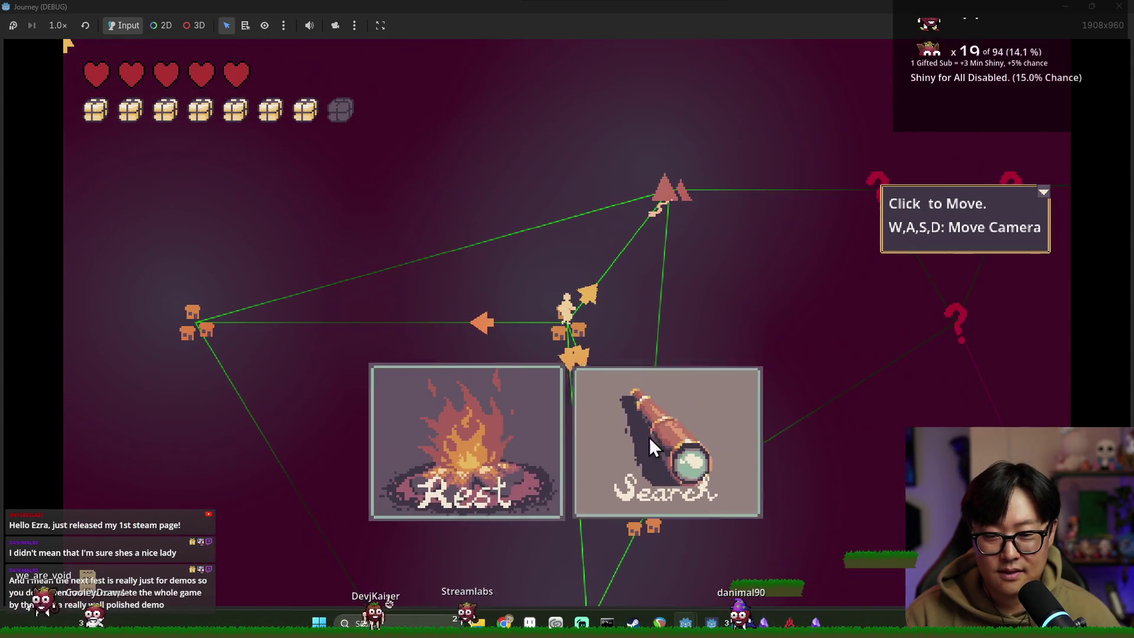
click(650, 437)
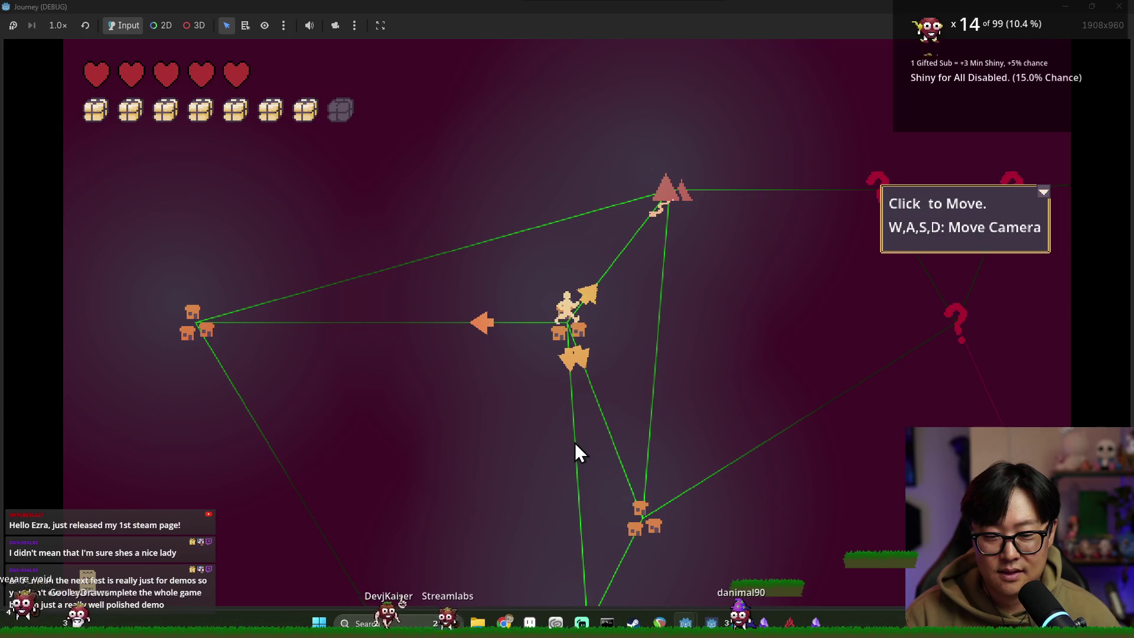
key(F8)
key(ctrl+s)
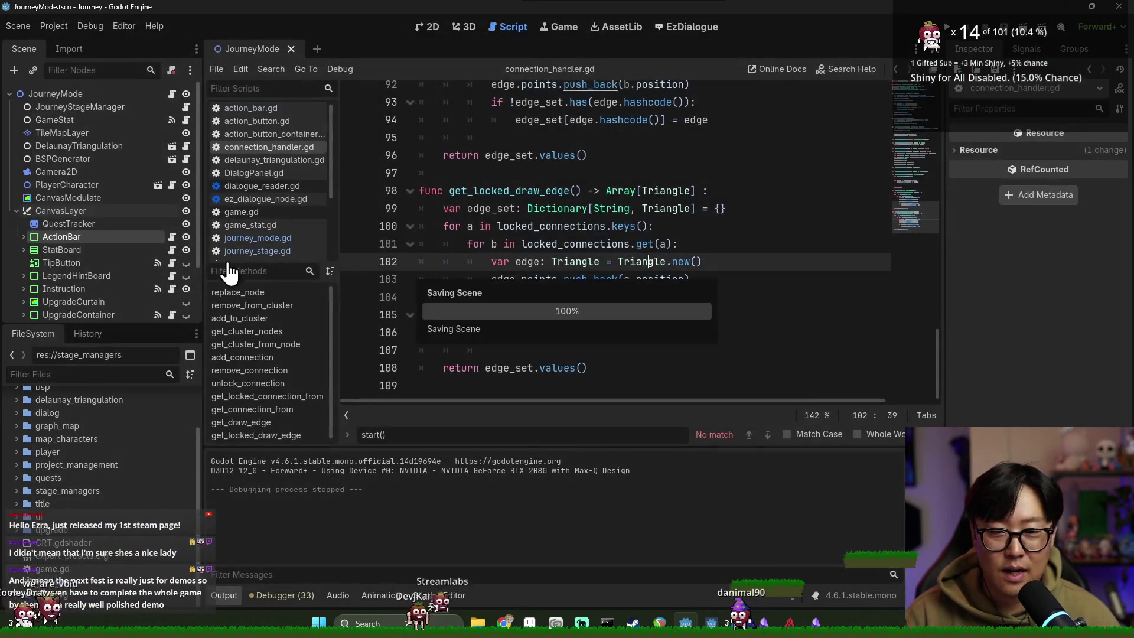
Step: Search connection_handler.gd for 'all'
click(532, 228)
key(ctrl+f)
text(all)
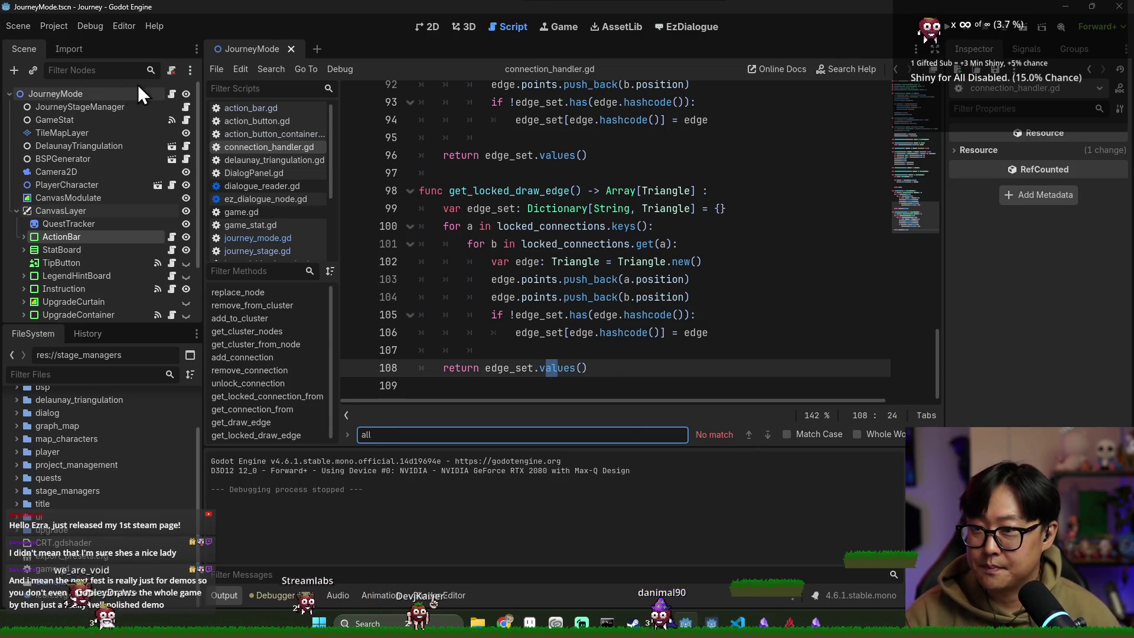
Step: Review is_player_turn() and the travelling check in journey_stage.gd
click(186, 106)
click(508, 287)
double_click(508, 288)
scroll(577, 342, down, 2)
click(536, 375)
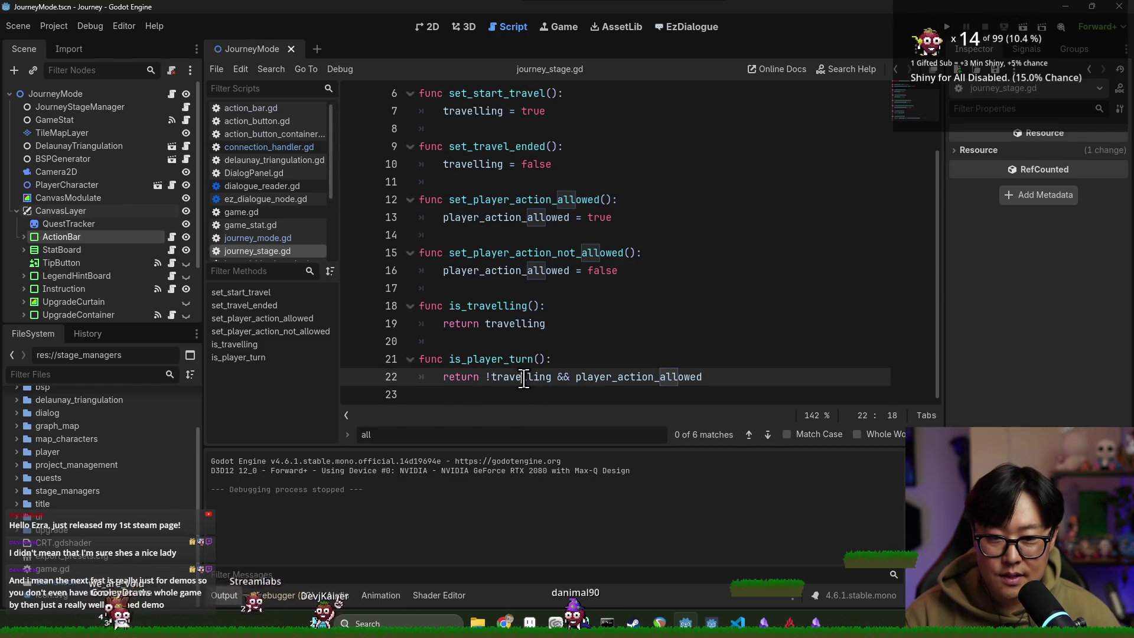
click(576, 375)
double_click(496, 358)
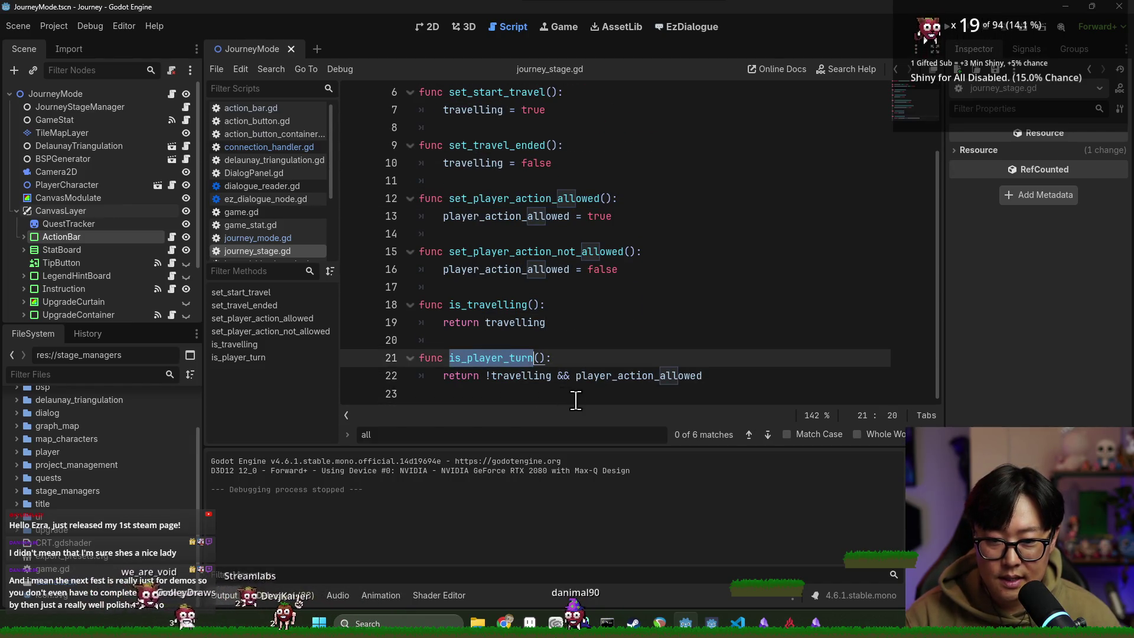
double_click(514, 376)
double_click(482, 359)
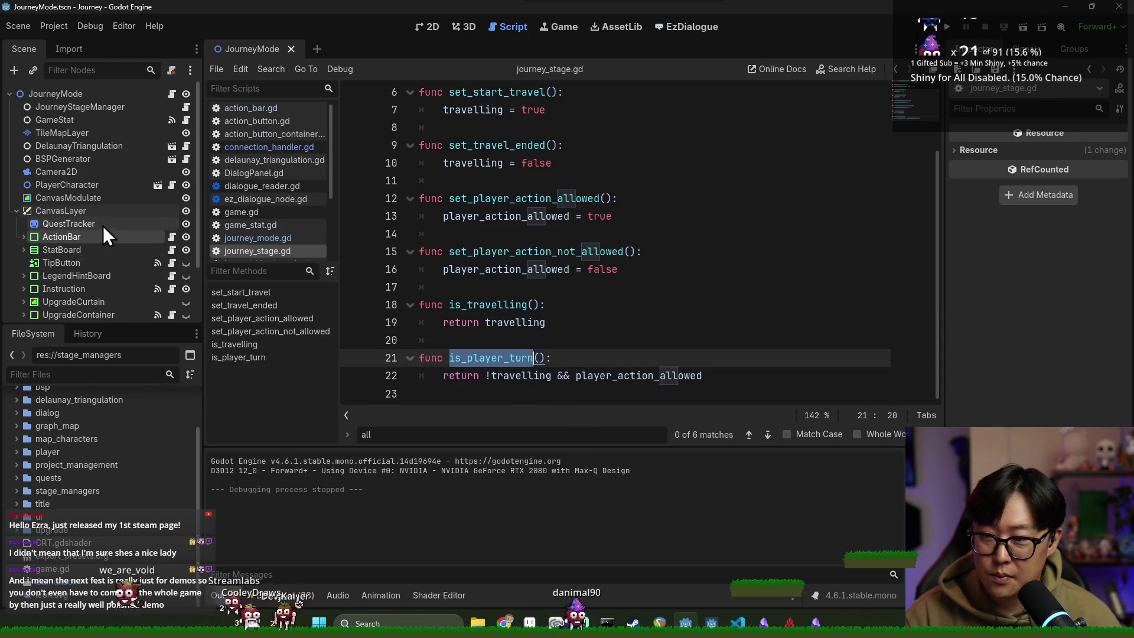
Step: Remove the '!' in action_bar.gd so visibility follows is_player_turn(), and save
click(173, 236)
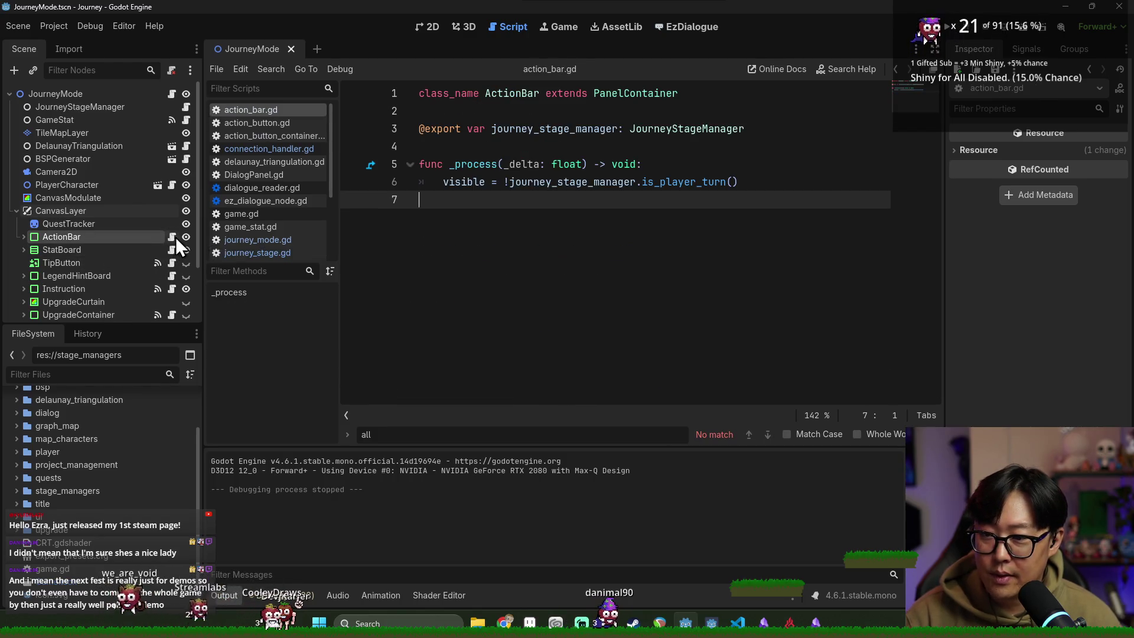
click(508, 182)
key(BackSpace)
drag(702, 166, 706, 152)
key(ctrl+s)
Step: Run the game to test the ActionBar, then close the help box and game window
click(949, 30)
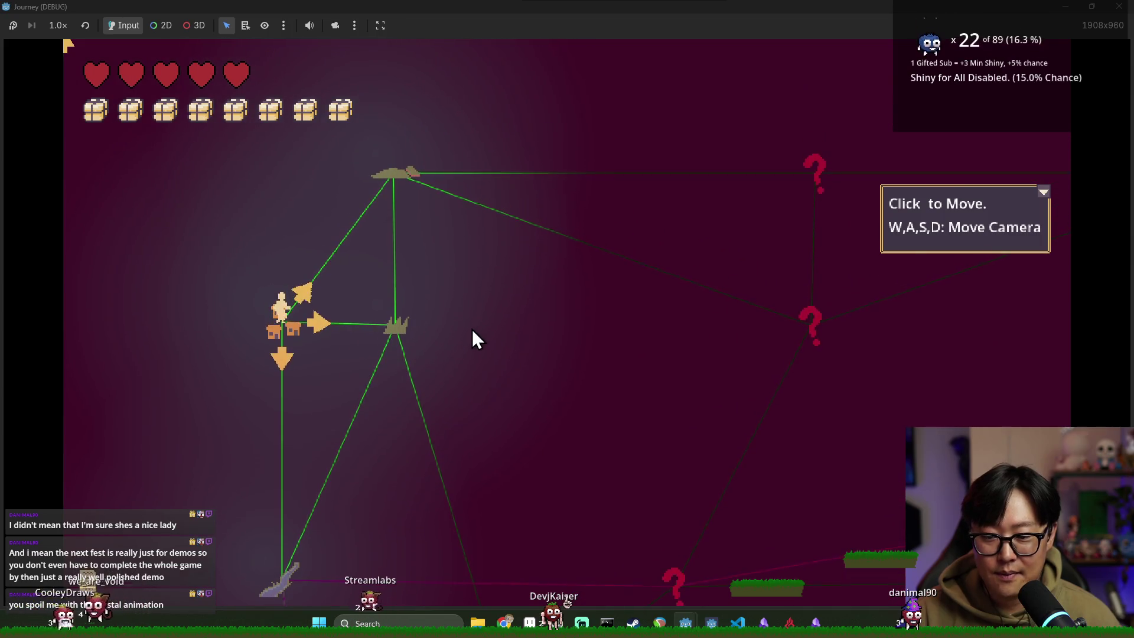
click(1043, 194)
click(1117, 14)
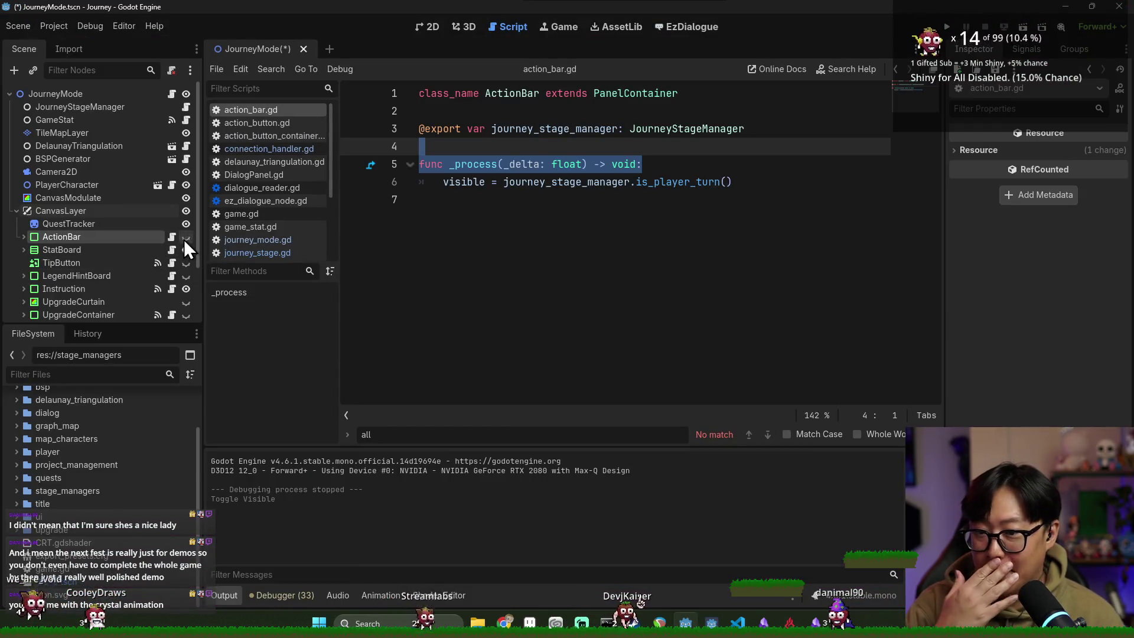
Step: Add 'func _ready(): visible = false' on line 4 of action_bar.gd and save
click(476, 200)
key(ctrl+s)
key(ctrl+s)
click(445, 146)
key(ctrl+s)
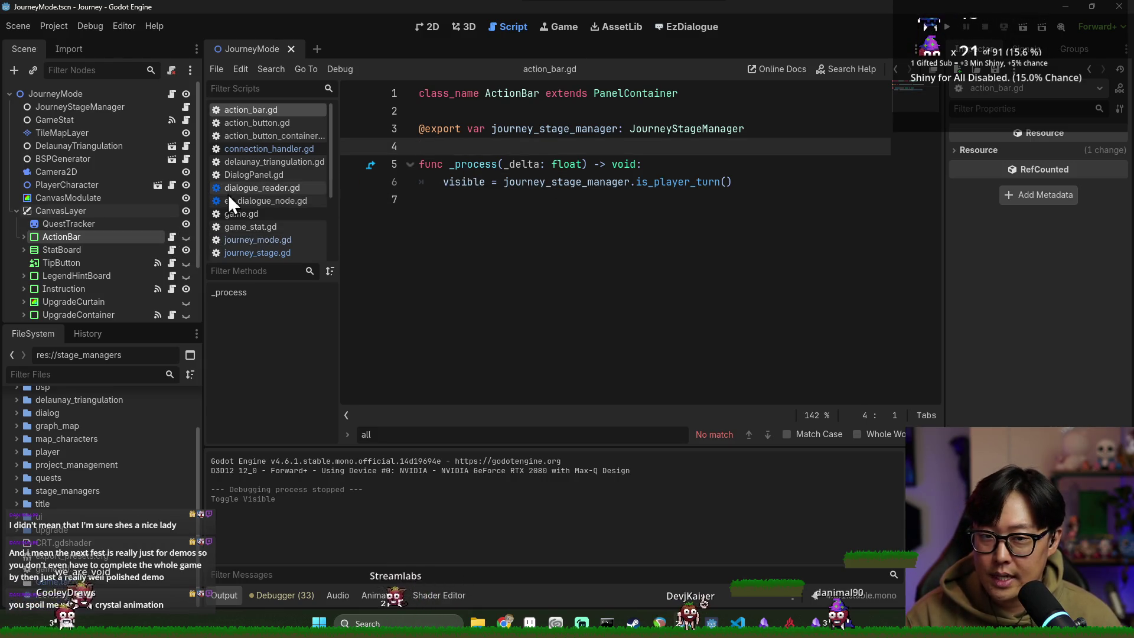
text(func _rea)
key(BackSpace)
key(Return)
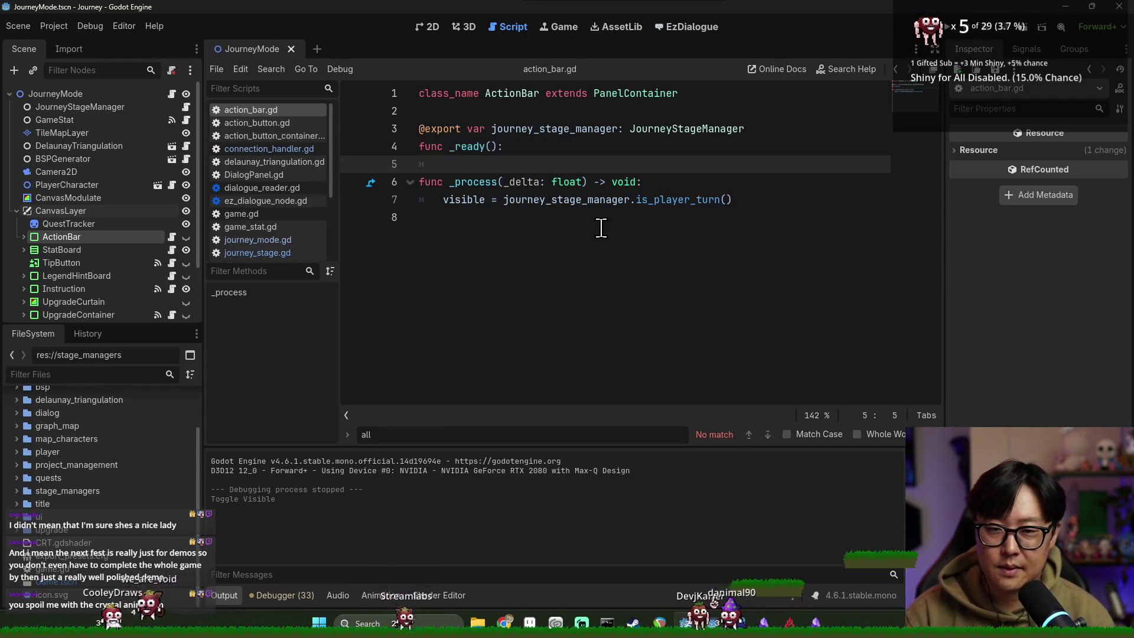
text(ble = false)
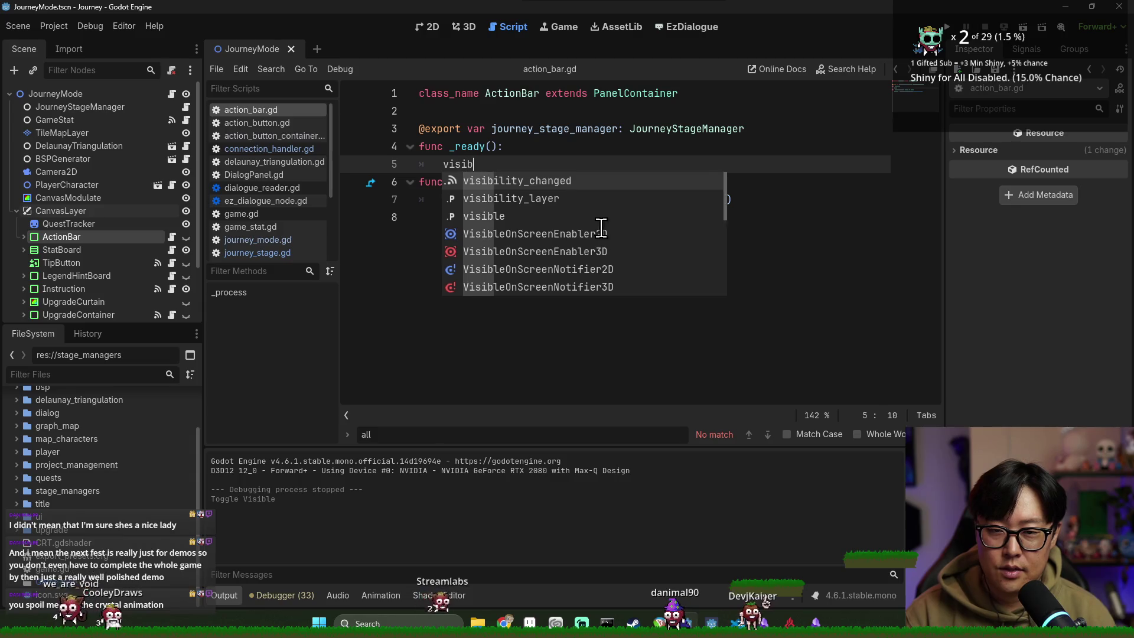
key(ctrl+s)
key(Return)
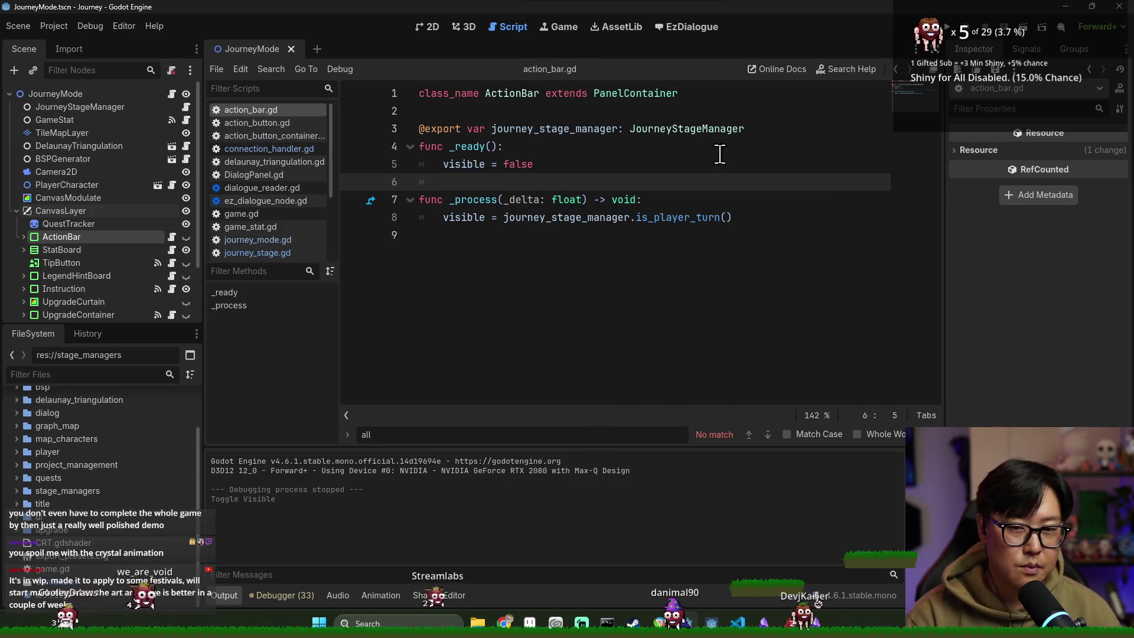
click(755, 132)
key(Return)
key(ctrl+s)
click(506, 235)
drag(462, 236, 805, 273)
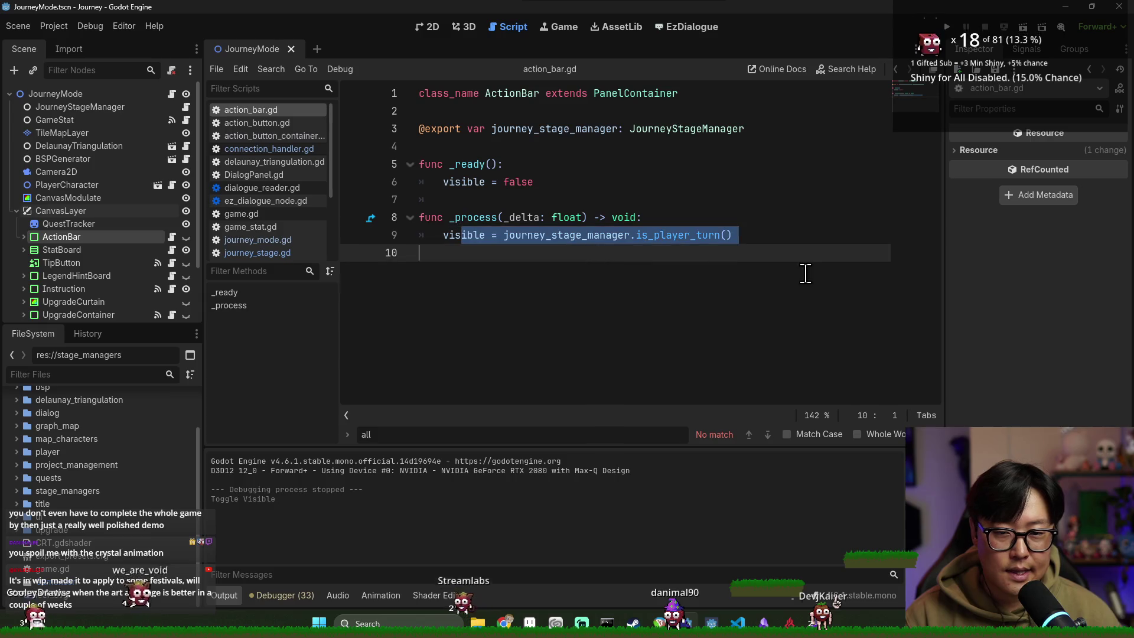
key(ctrl+s)
key(ctrl+s)
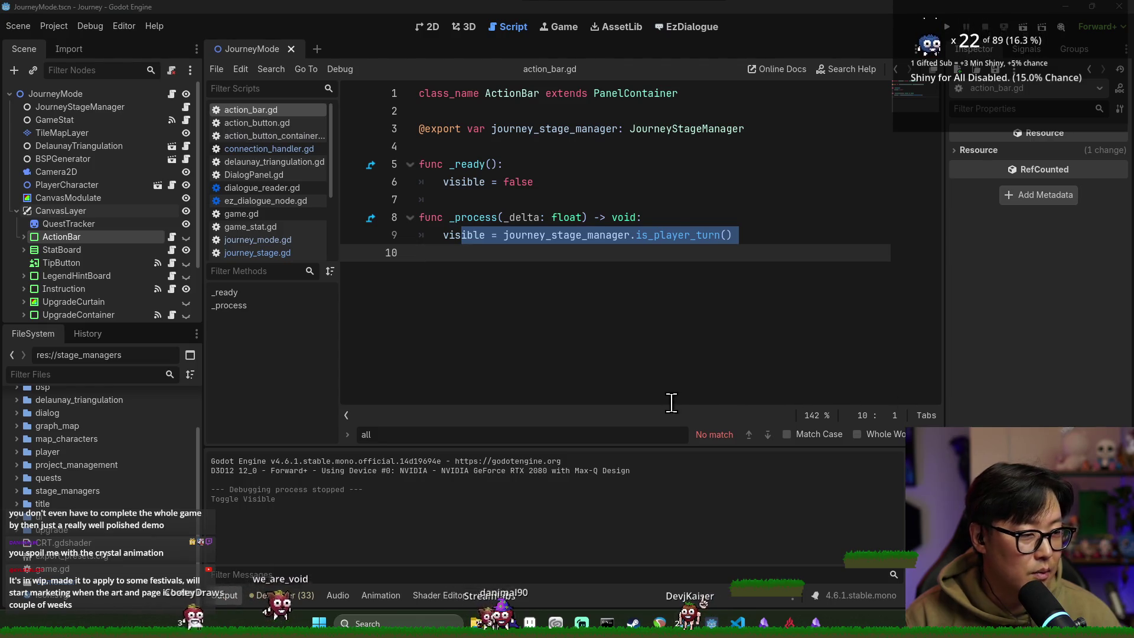
key(ctrl+s)
Step: Close the find bar and go back to journey_mode.gd
key(Escape)
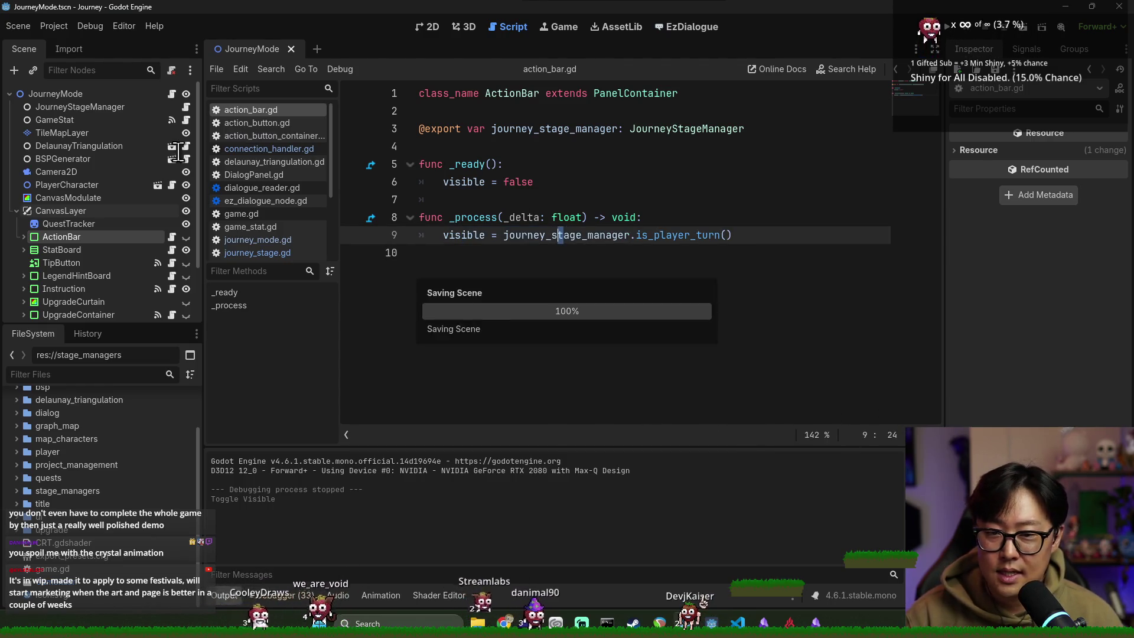
click(600, 146)
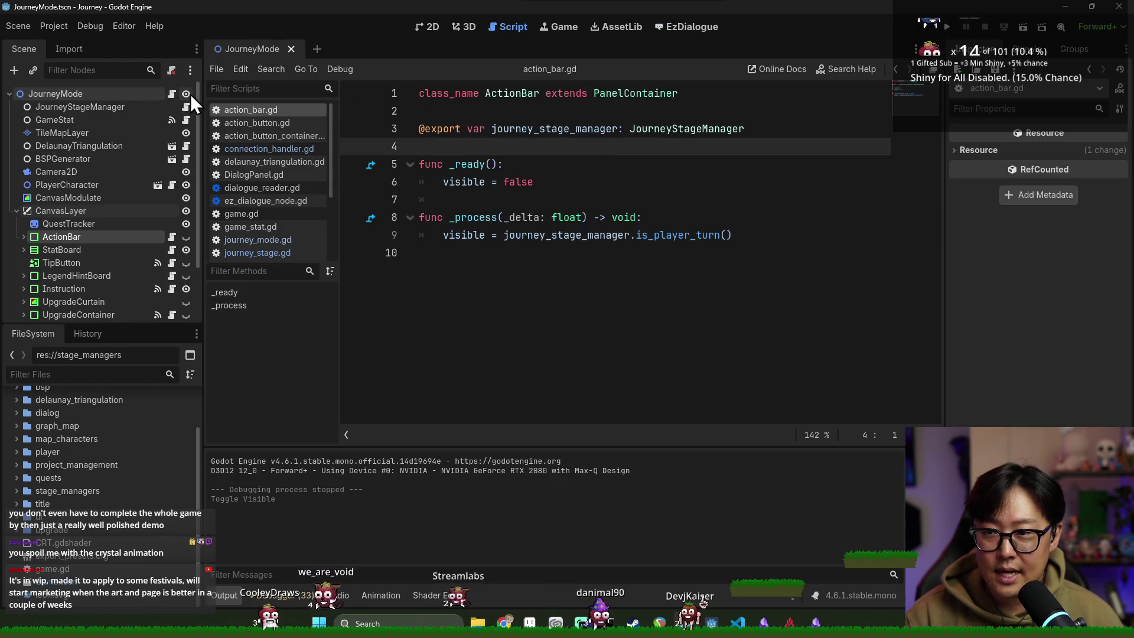
key(alt+Left)
key(alt+Tab)
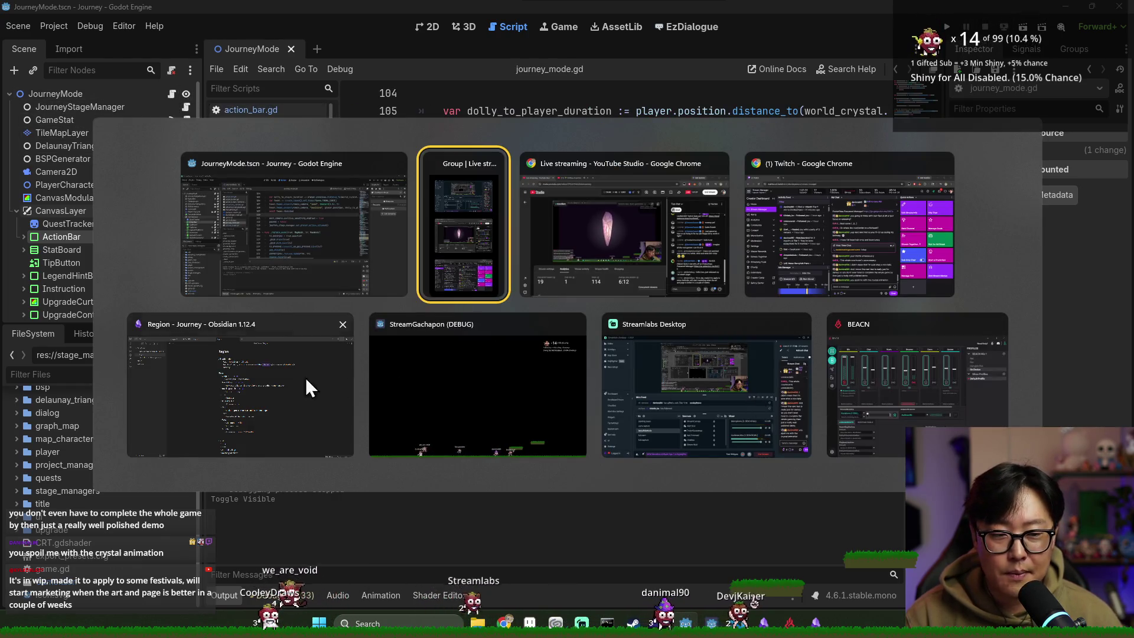
Step: Return to the Godot editor and save the JourneyMode scene
click(340, 249)
key(ctrl+s)
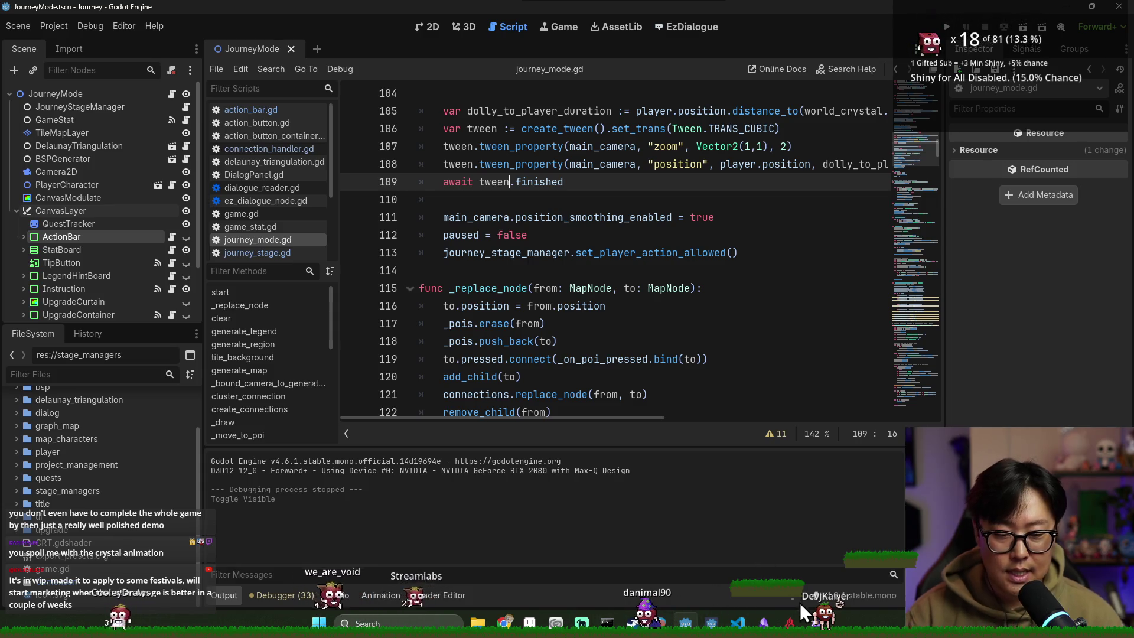
mouse_move(792, 620)
click(586, 306)
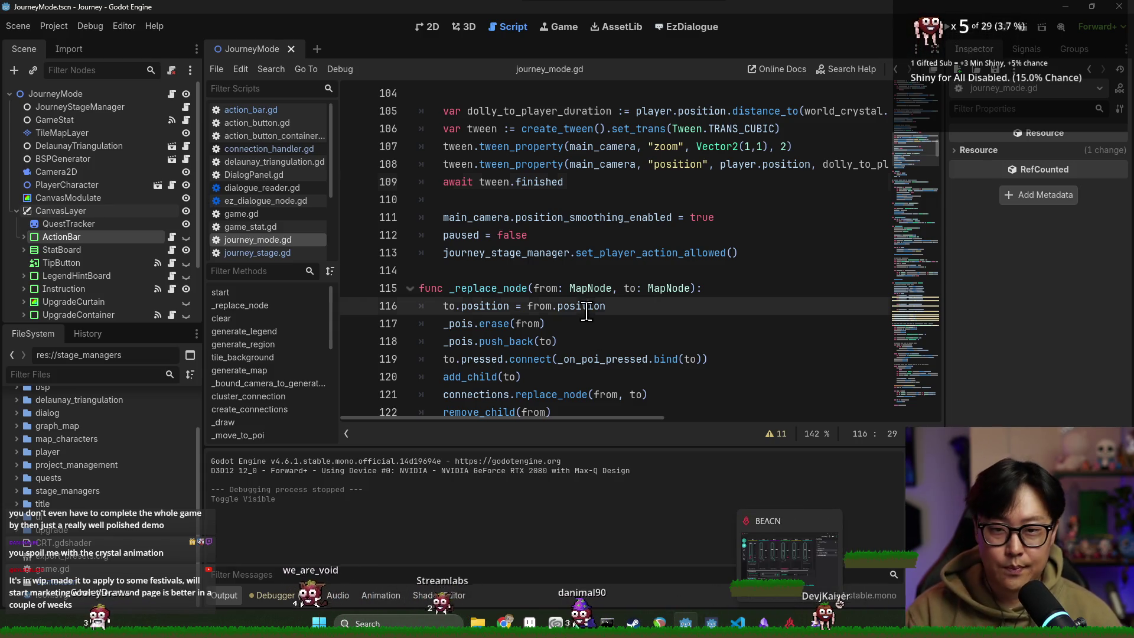
key(ctrl+s)
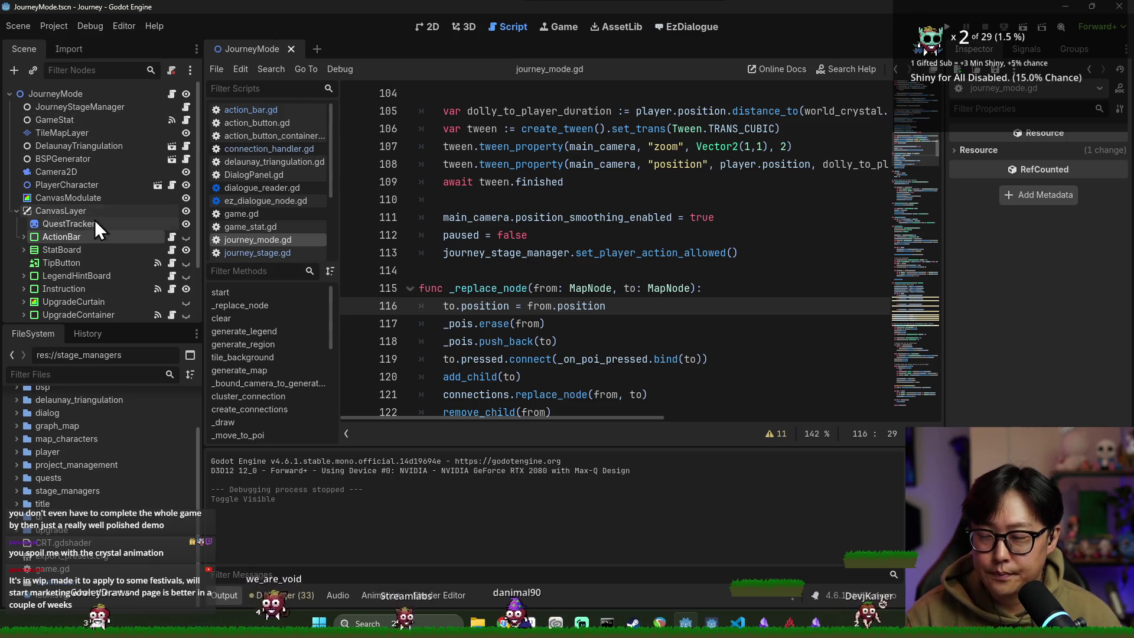
key(ctrl+s)
Step: Expand CanvasLayer in the Scene dock, save again, and launch the game
click(16, 211)
key(ctrl+s)
click(16, 211)
scroll(63, 239, down, 3)
key(ctrl+s)
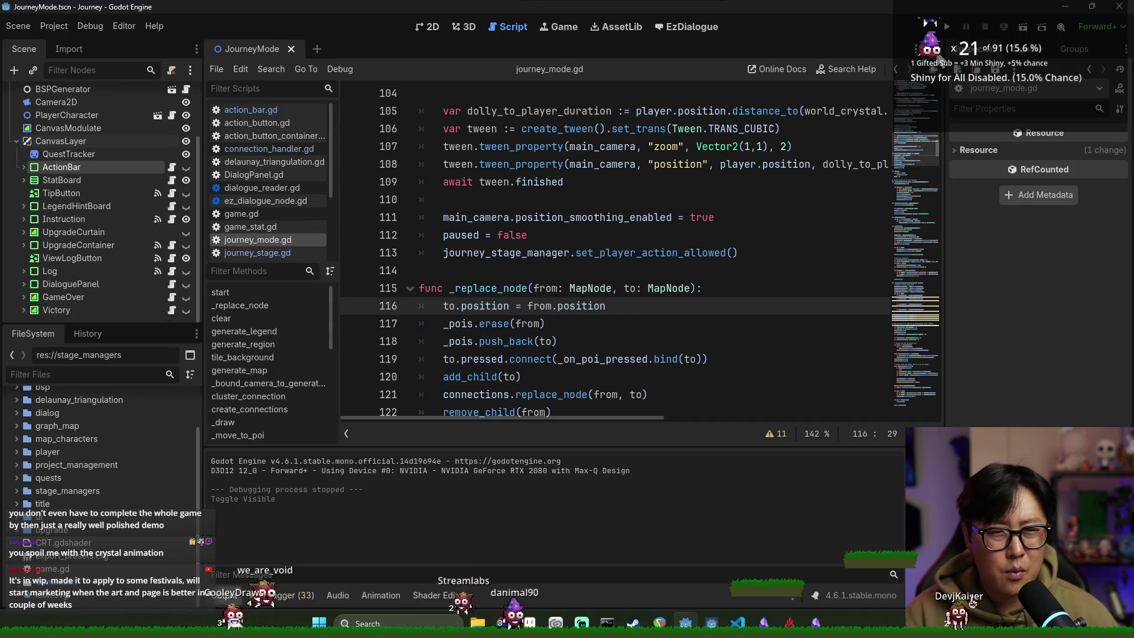
key(ctrl+s)
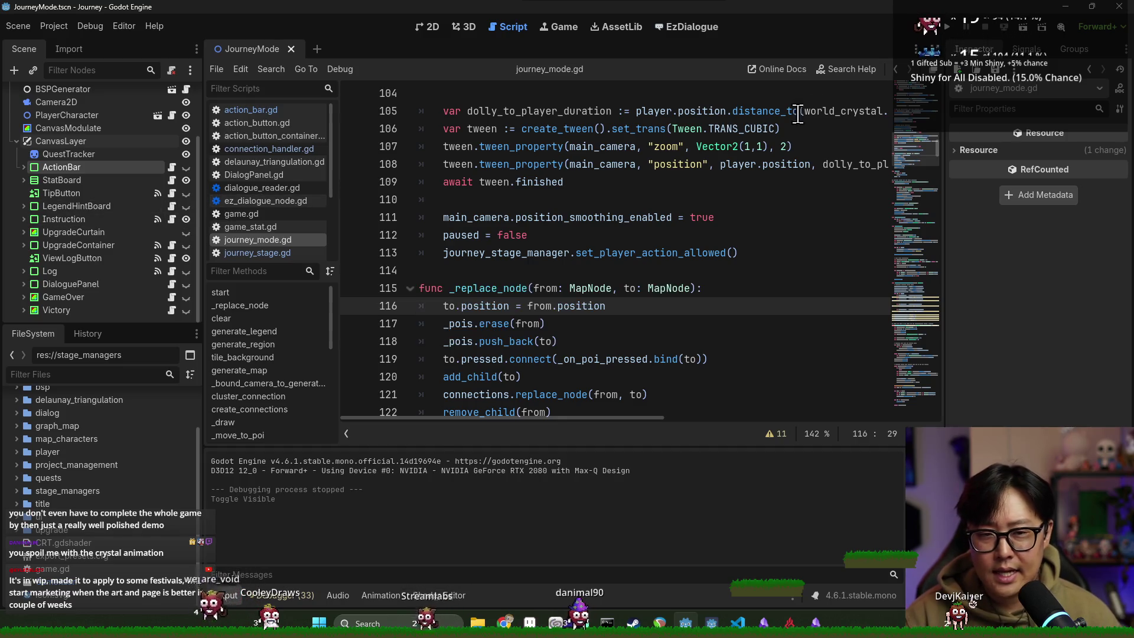
click(947, 27)
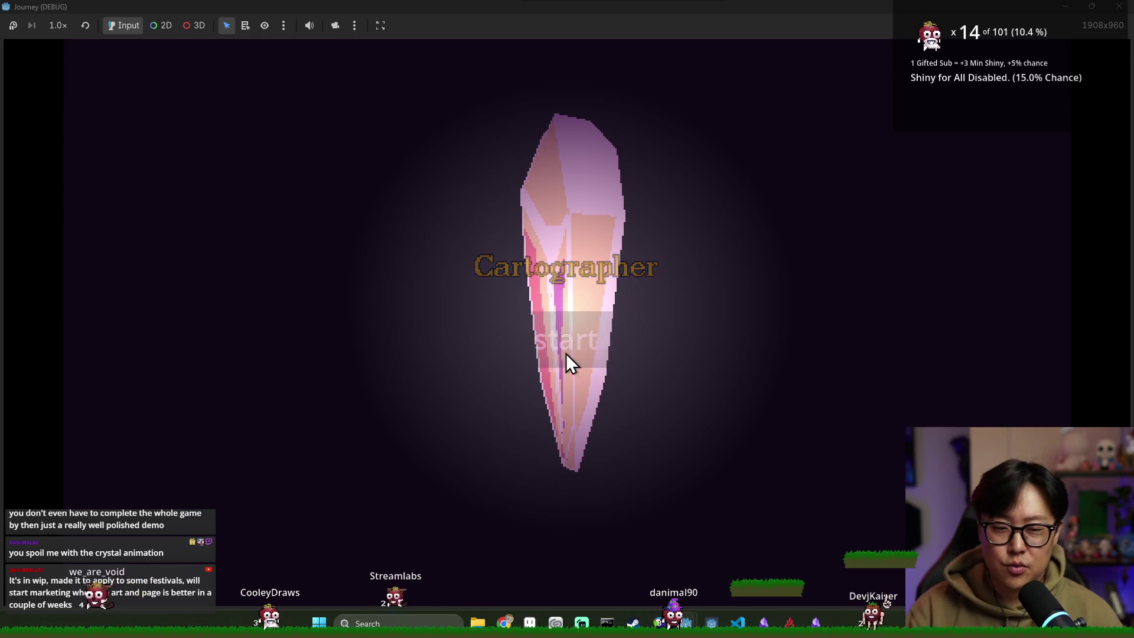
Step: Start a new game, dismiss the movement help, and switch to the Region planning note
click(566, 353)
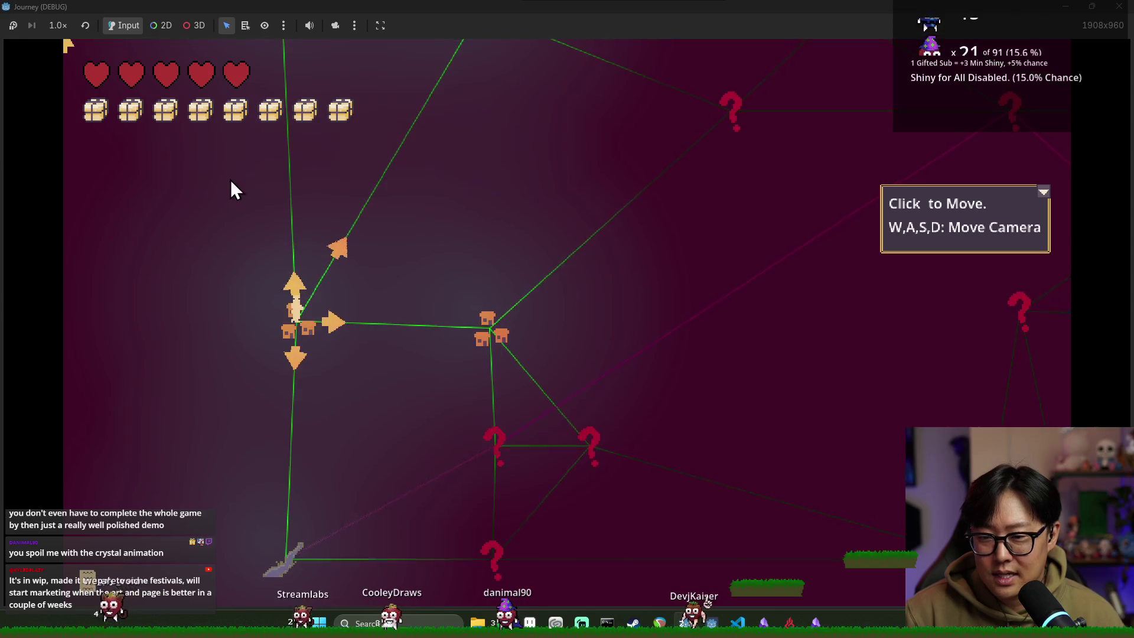
click(1044, 191)
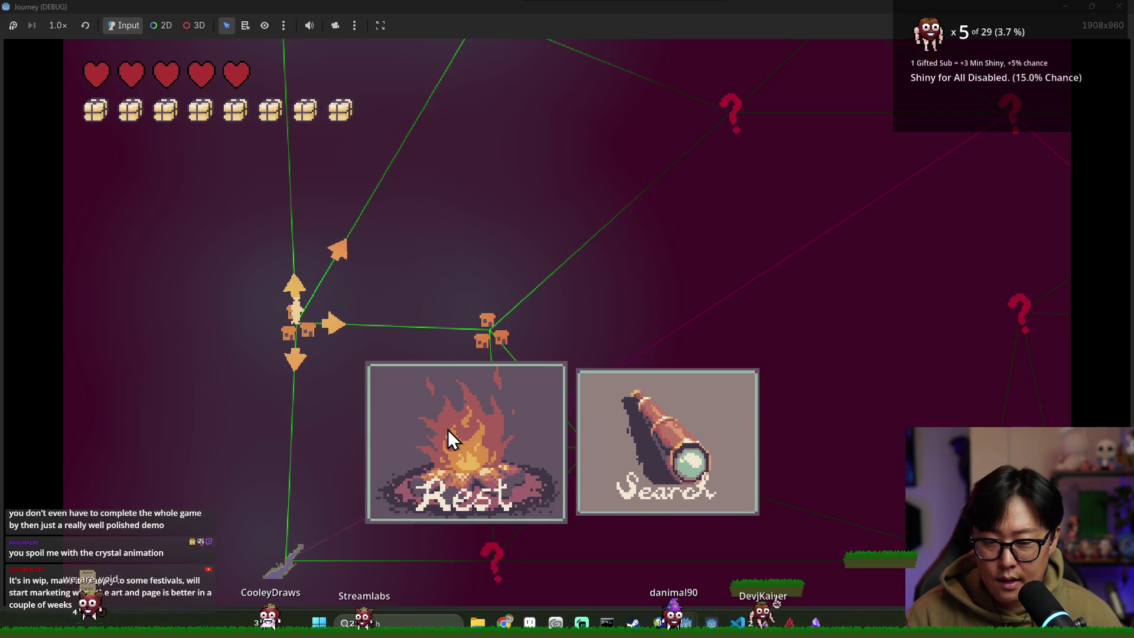
key(alt+Tab)
click(358, 360)
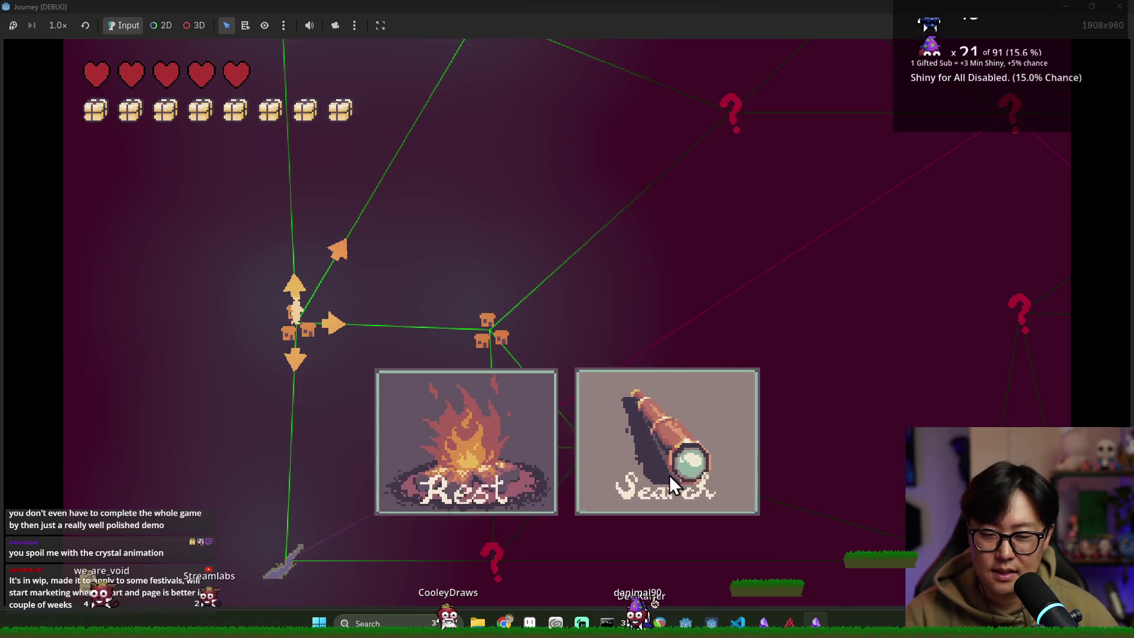
Step: Return from the Region note to the Godot editor
key(alt+Tab)
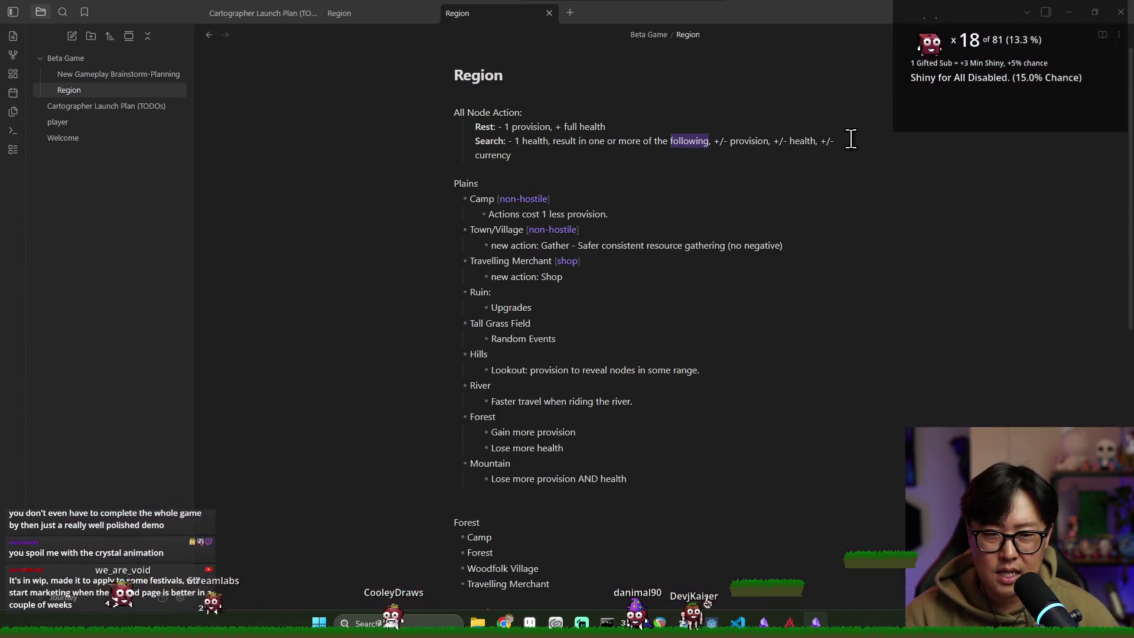
key(alt+Tab)
click(650, 195)
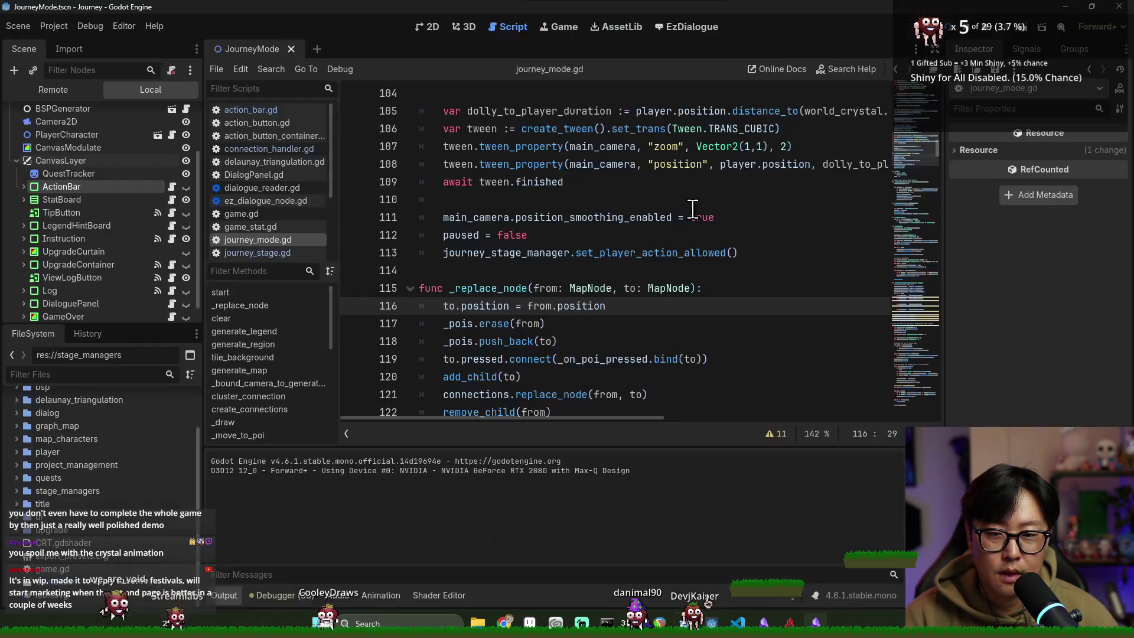
Step: Stop the running game and open ButtonContainer's action_button_container.gd script from the ActionBar
click(986, 26)
click(629, 217)
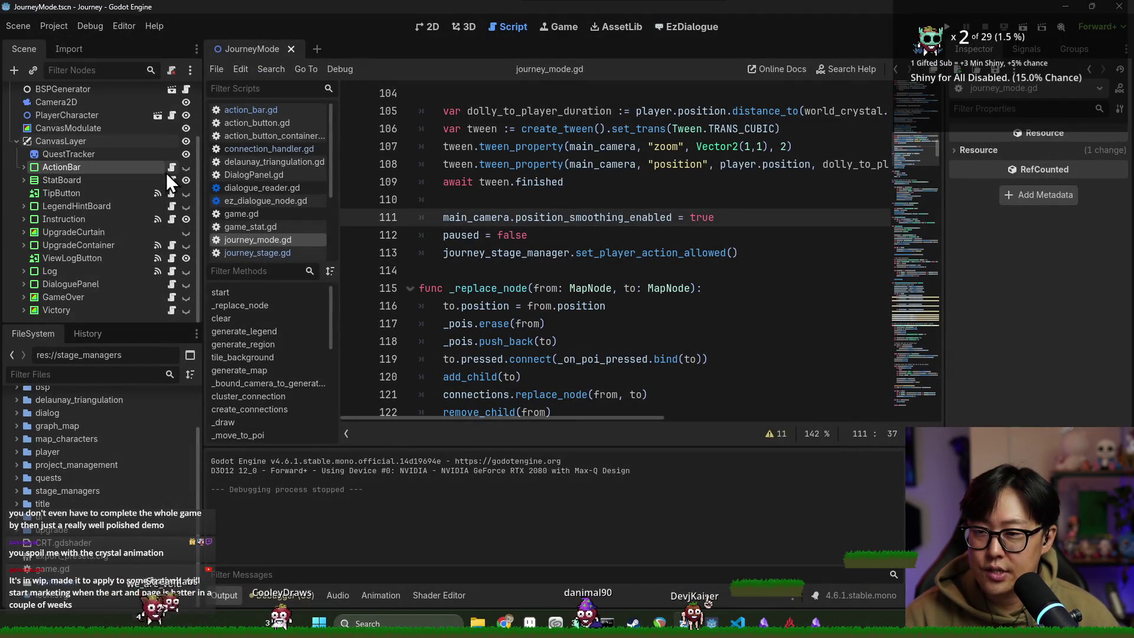
click(24, 167)
key(ctrl+s)
click(70, 181)
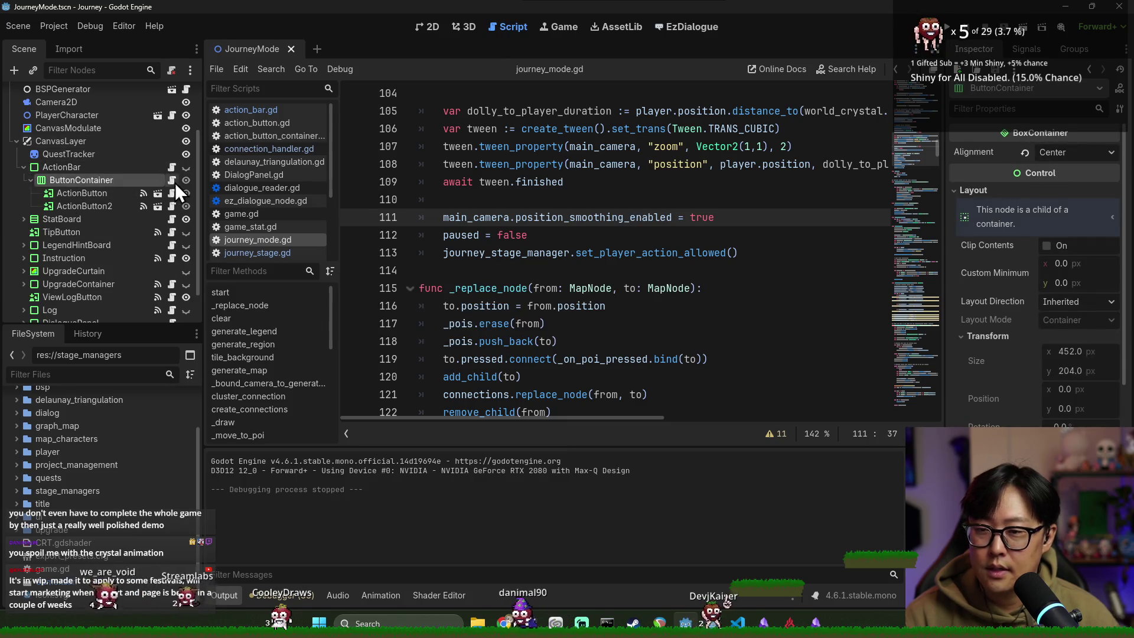
click(172, 181)
Step: Review the _on_button_pressed handler area in action_button_container.gd
click(508, 325)
click(520, 378)
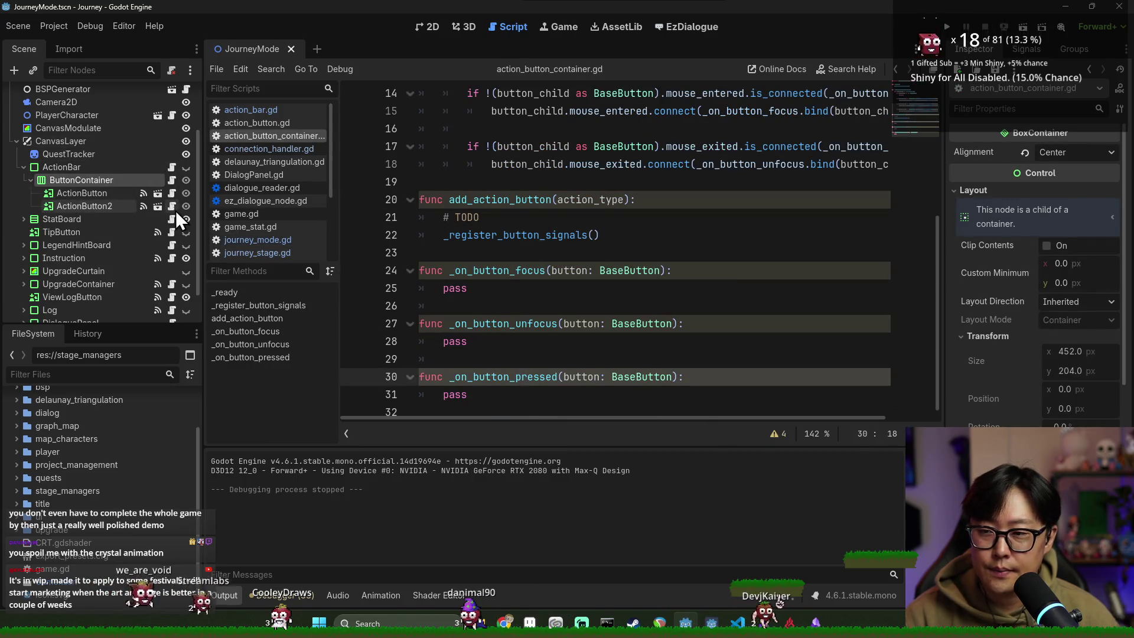
key(ctrl+s)
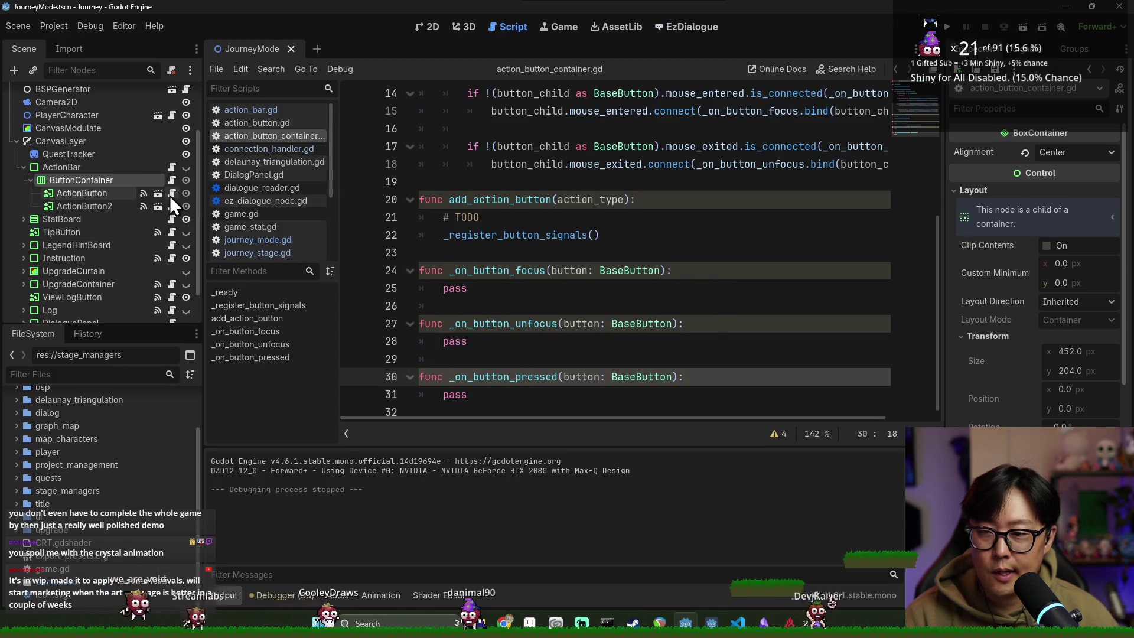
scroll(612, 250, up, 2)
scroll(472, 360, down, 2)
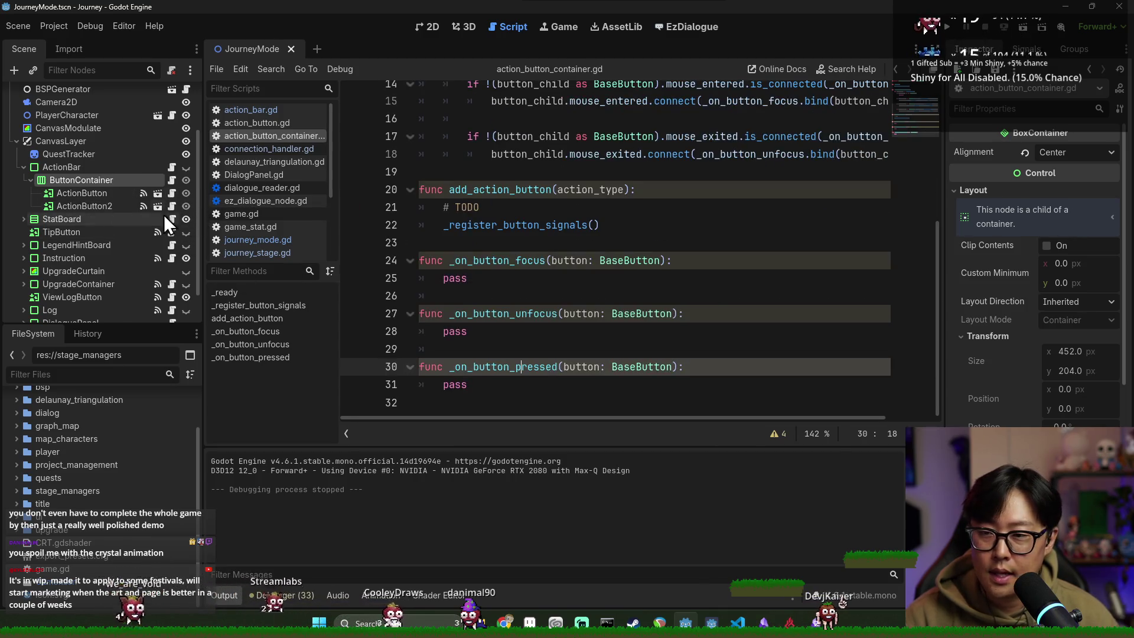
key(ctrl+s)
scroll(649, 219, up, 2)
Step: Inspect the is_connected wiring on lines 11-12 and the pass-stub _on_button_pressed handler
double_click(747, 136)
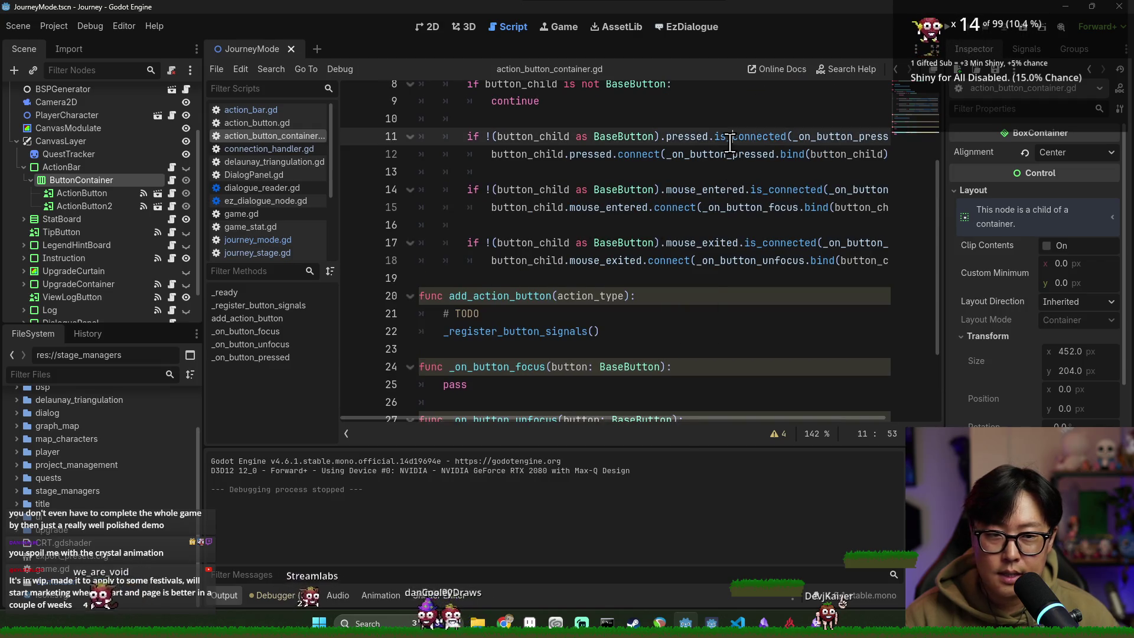
double_click(733, 154)
drag(690, 419, 707, 415)
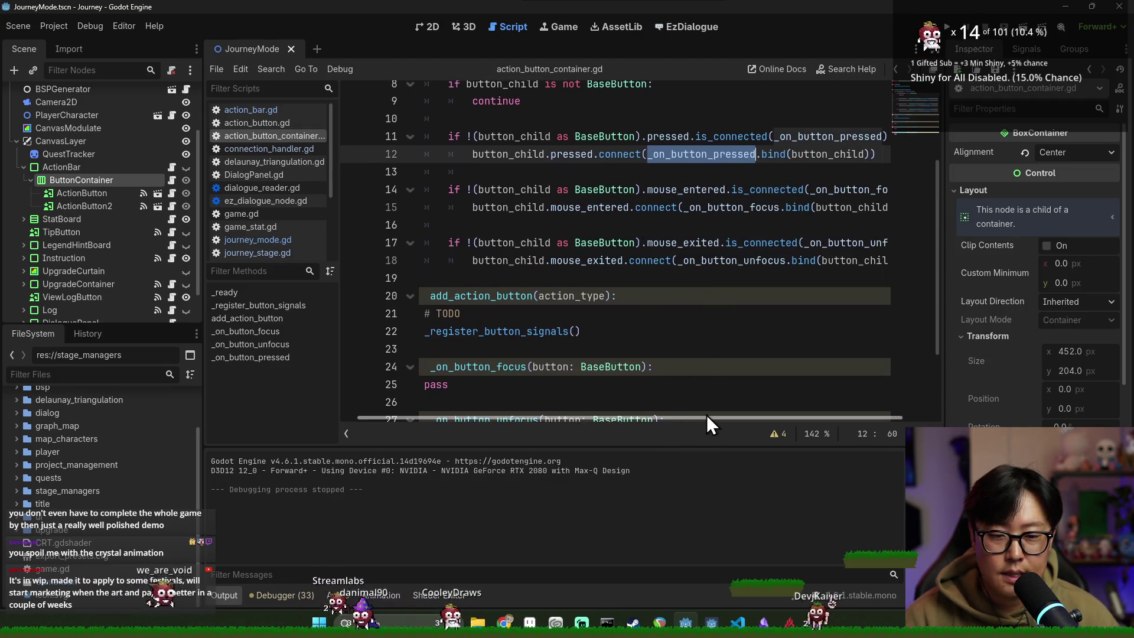
scroll(500, 371, down, 2)
drag(453, 418, 380, 419)
key(ctrl+s)
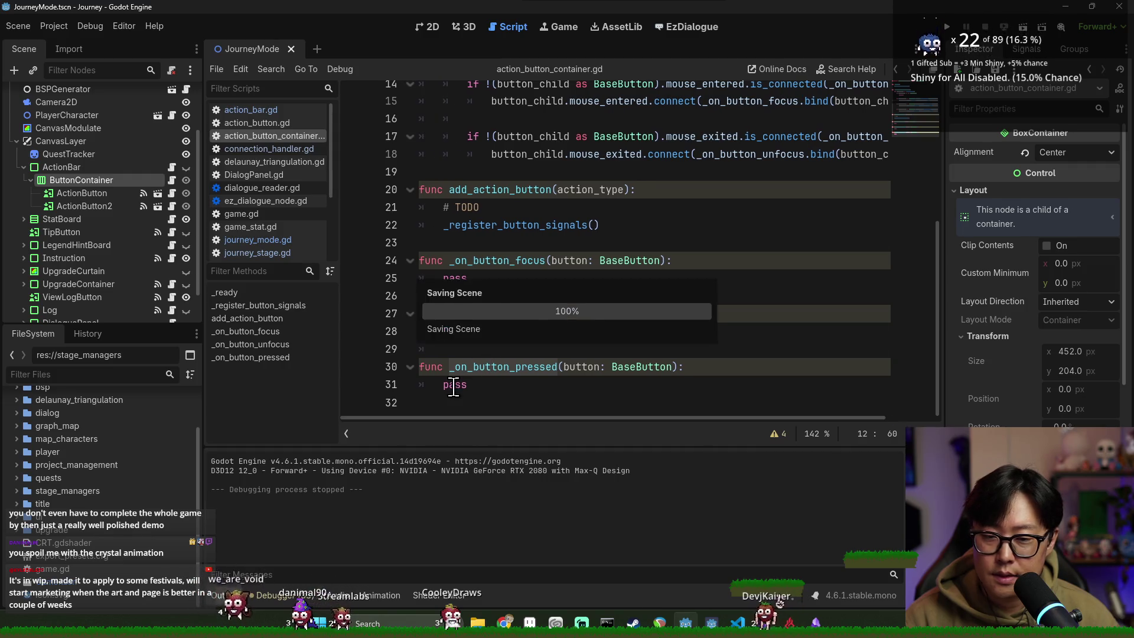
double_click(454, 385)
double_click(506, 367)
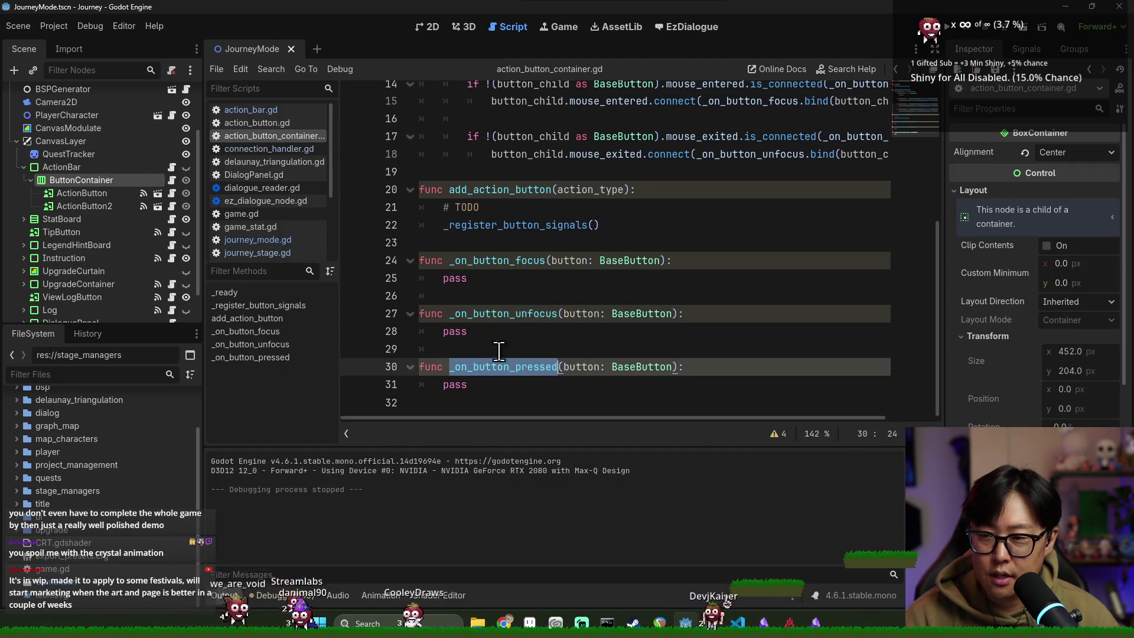
Step: Open action_button.gd and select the ActionButton node to inspect it
click(169, 194)
scroll(408, 222, up, 4)
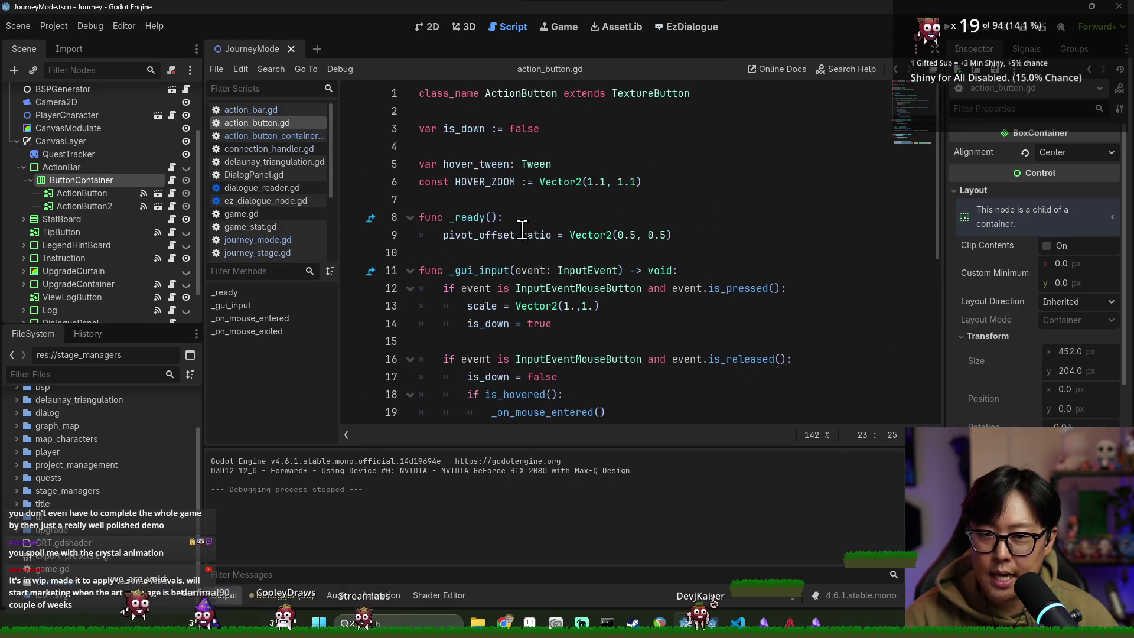
click(472, 199)
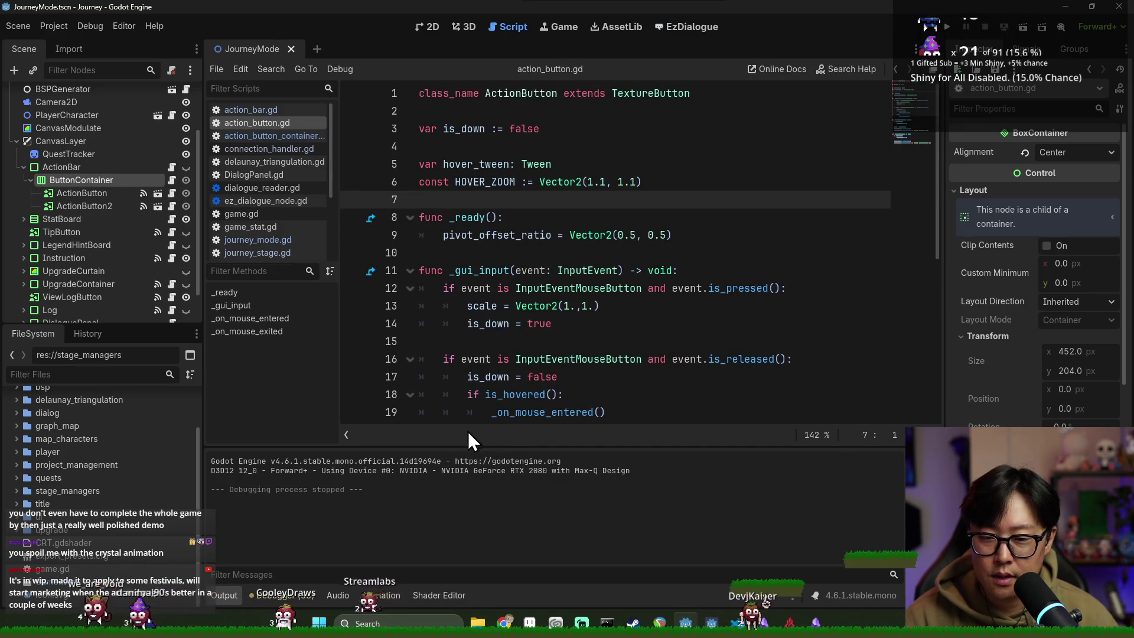
click(94, 194)
click(425, 218)
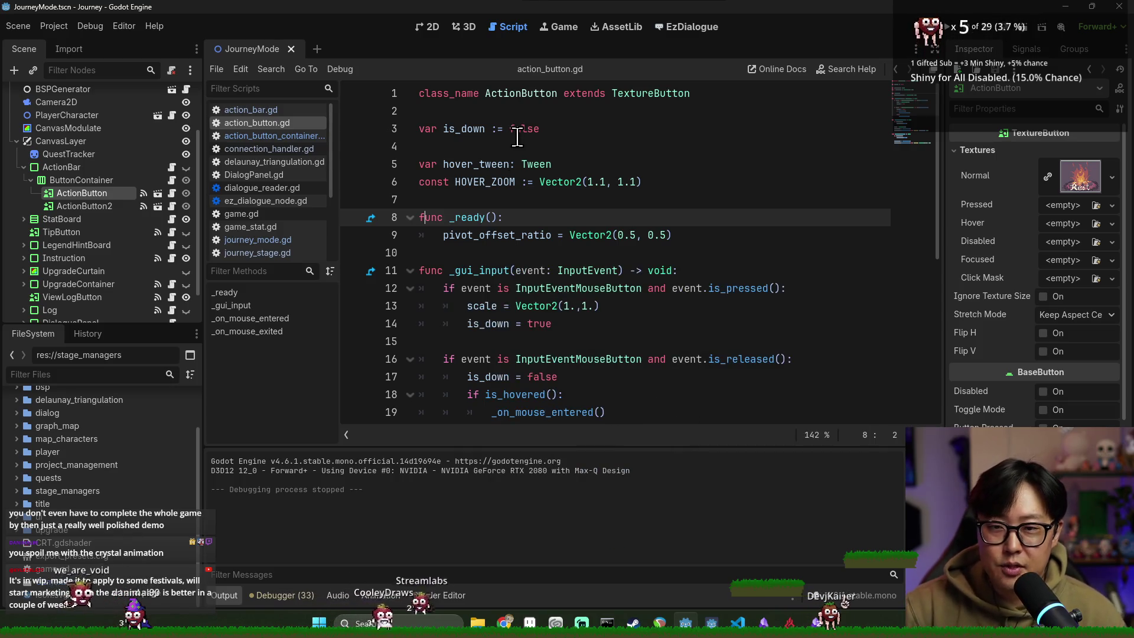
click(462, 113)
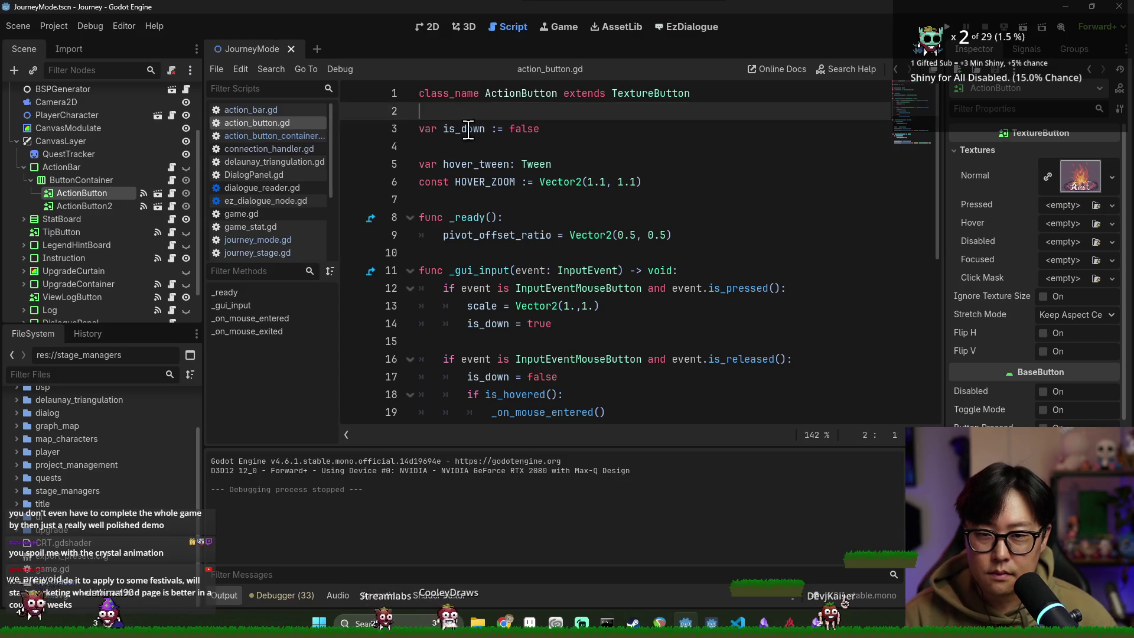
key(Return)
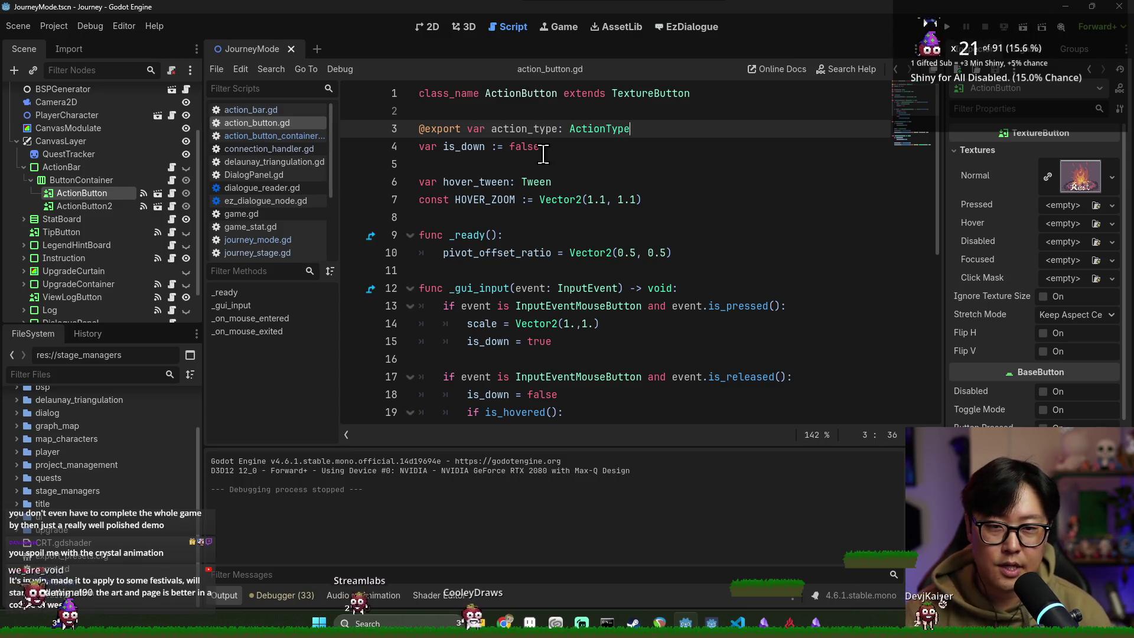
key(Return)
key(ctrl+s)
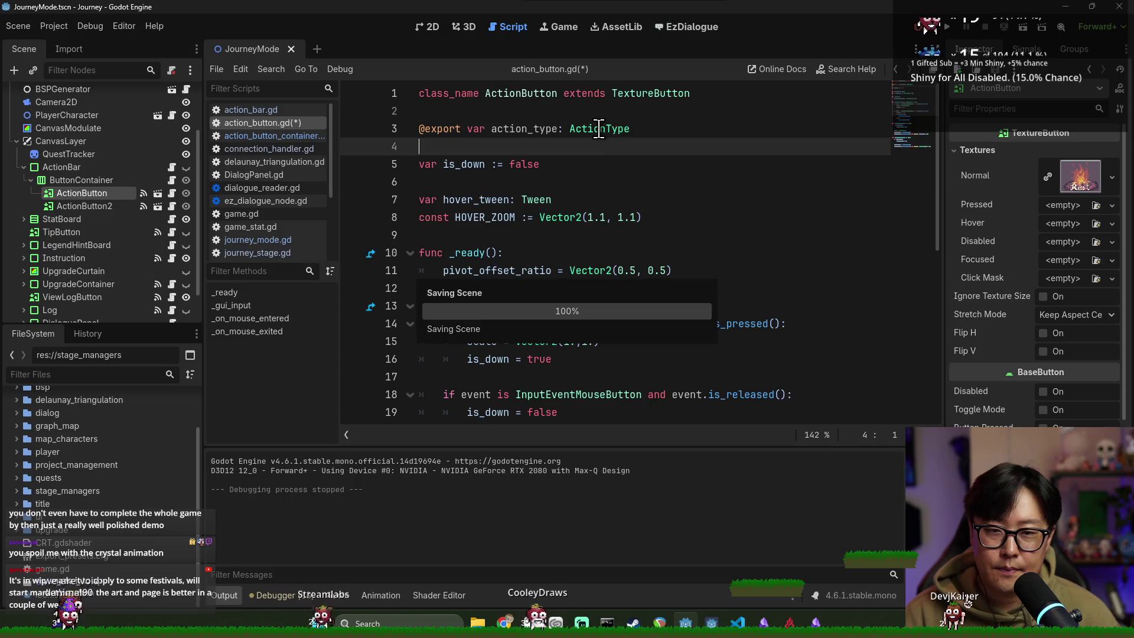
click(593, 129)
key(ctrl+s)
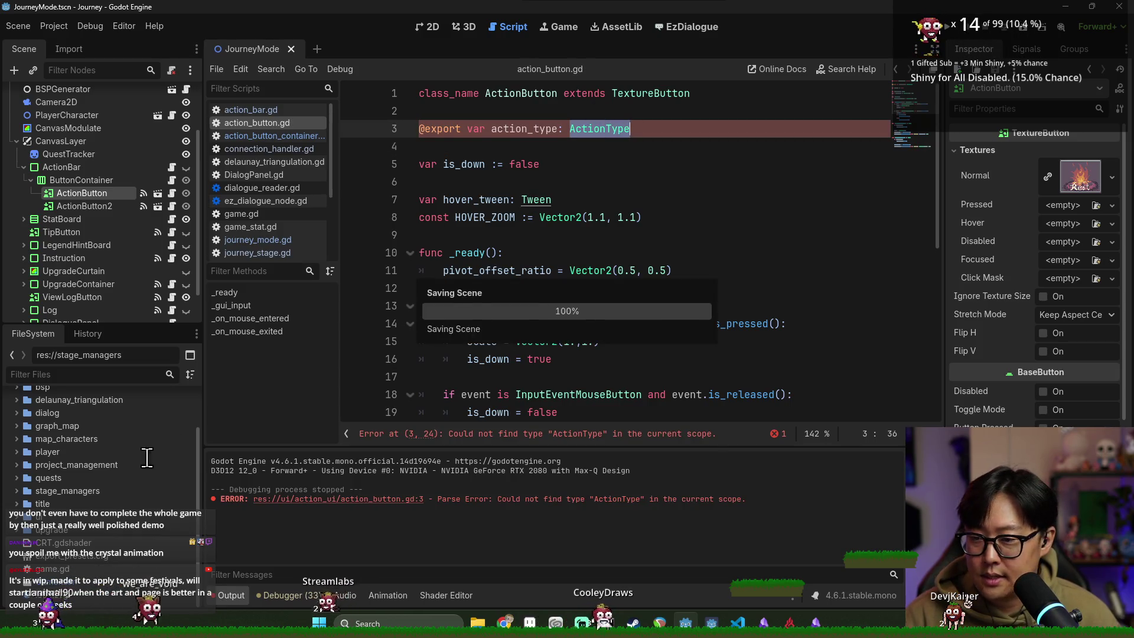
scroll(55, 487, up, 3)
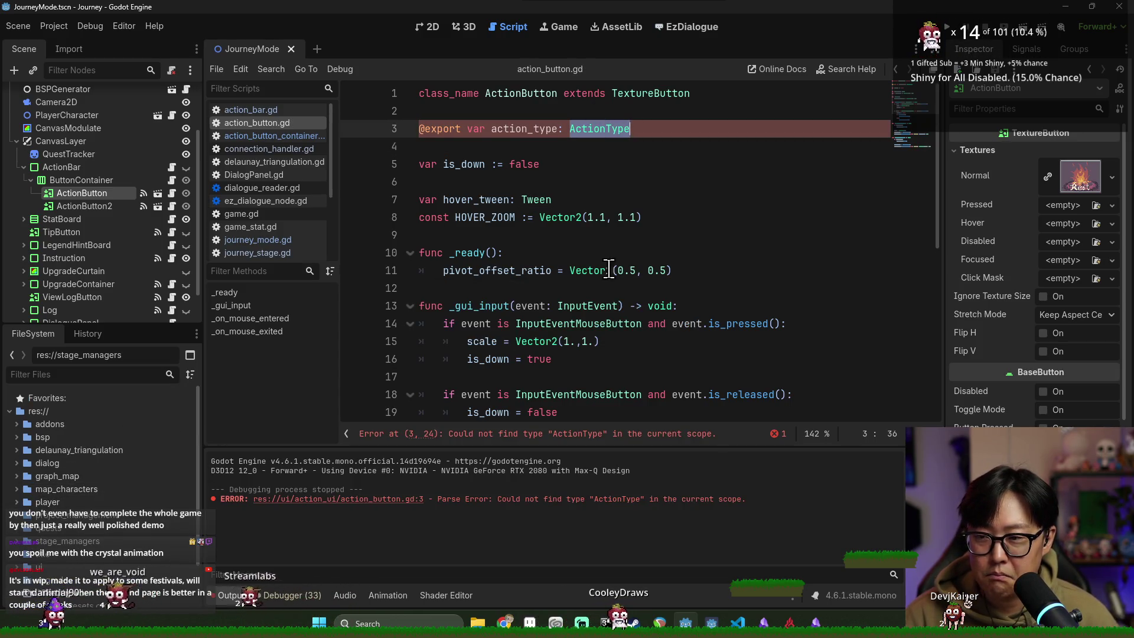